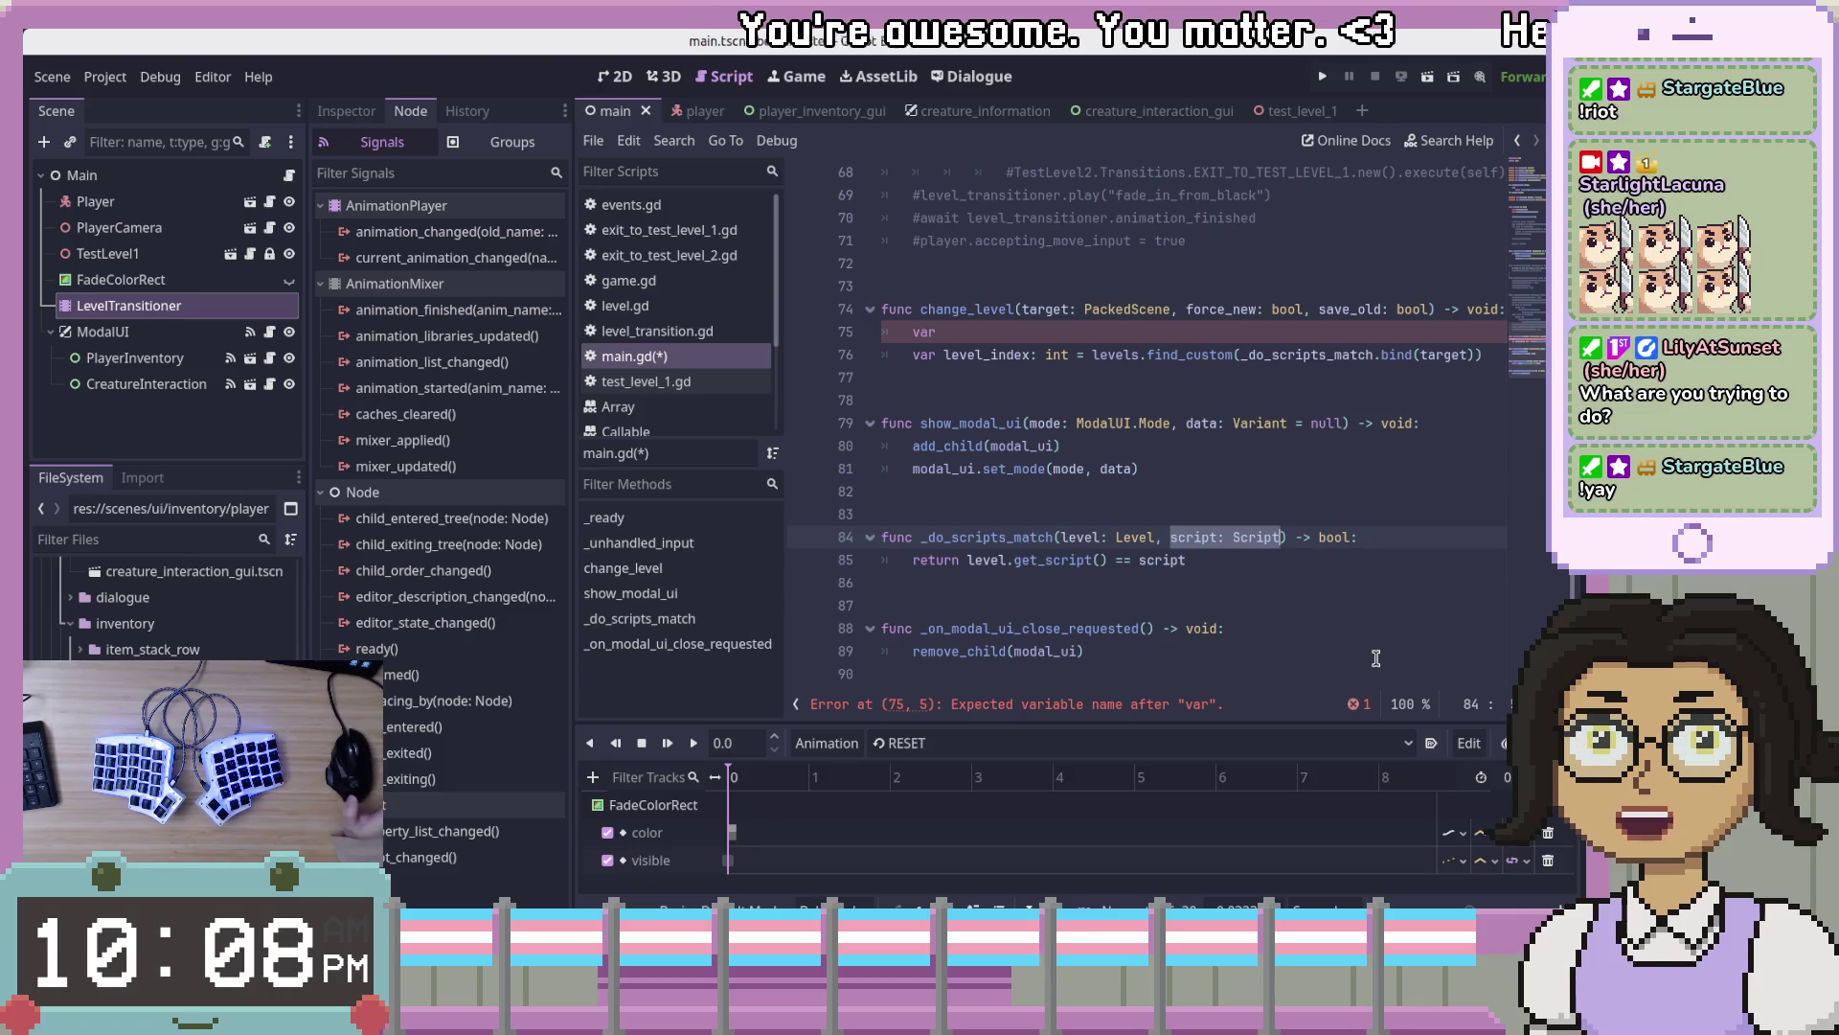
- Leave main.gd at line 77 and switch to player_inventory_gui.tscn in Visual Studio Code
click(1279, 378)
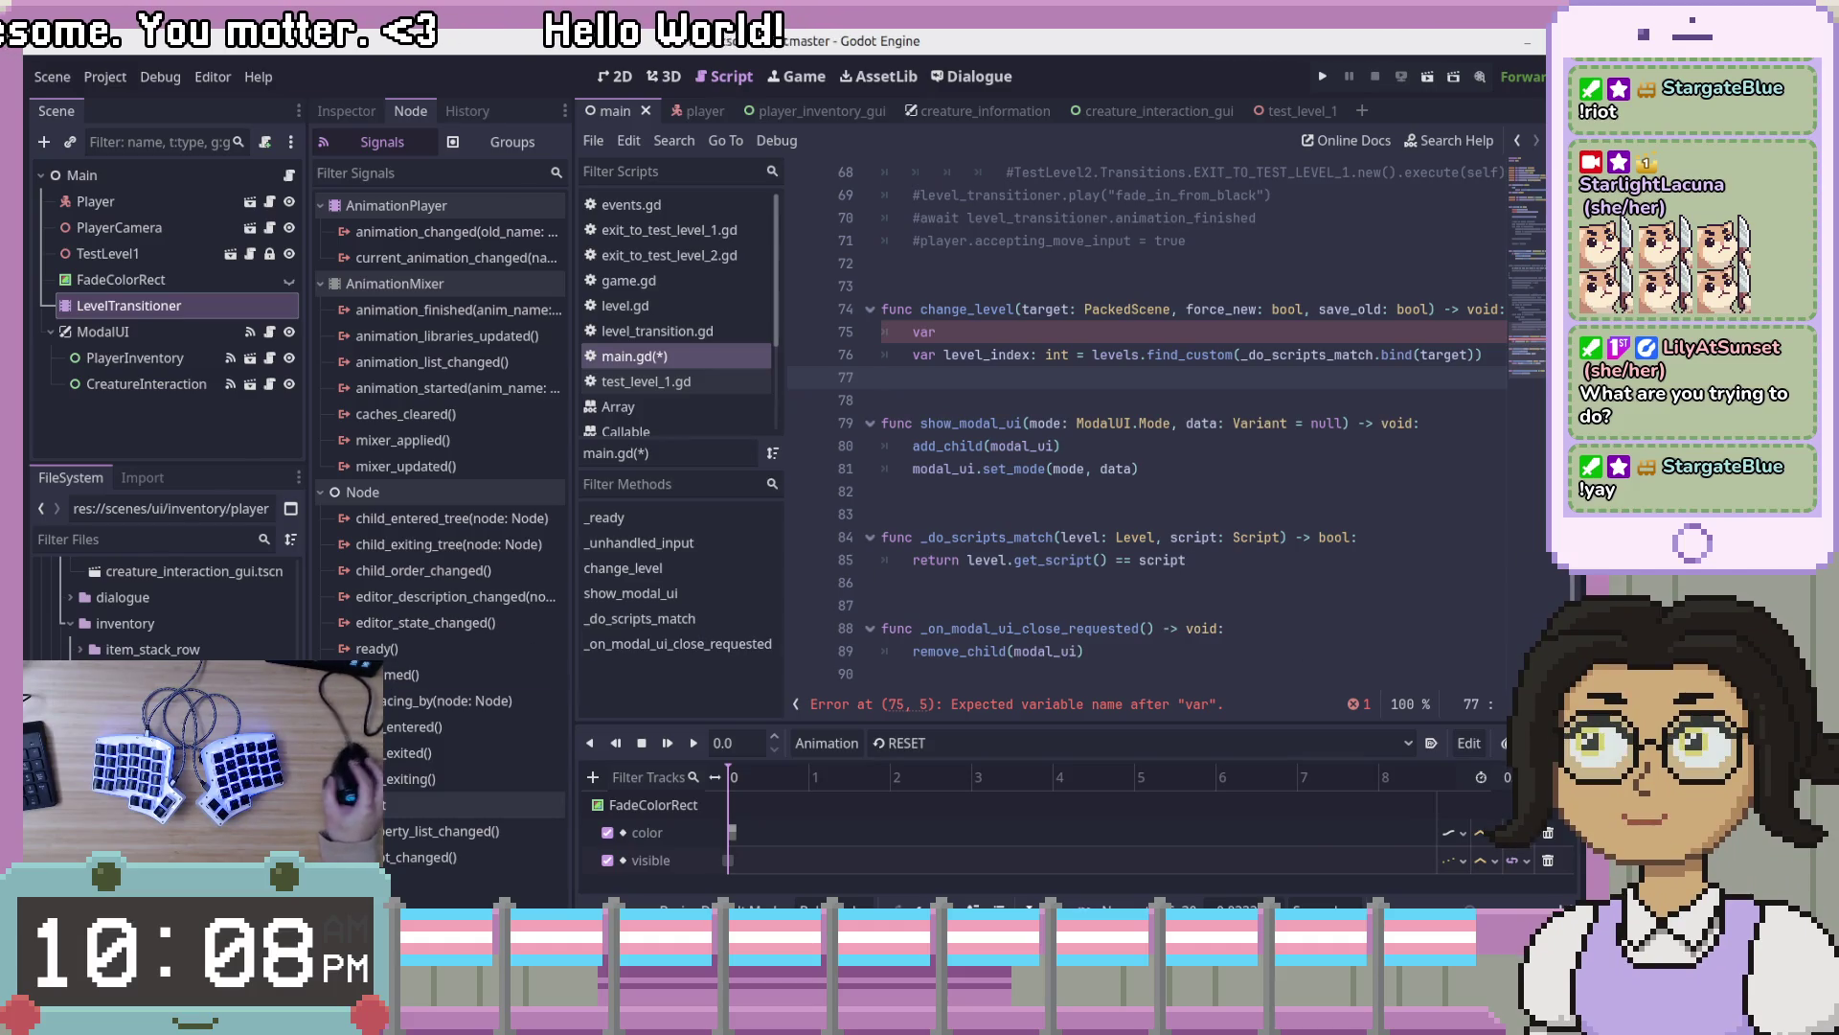
key(alt+Tab)
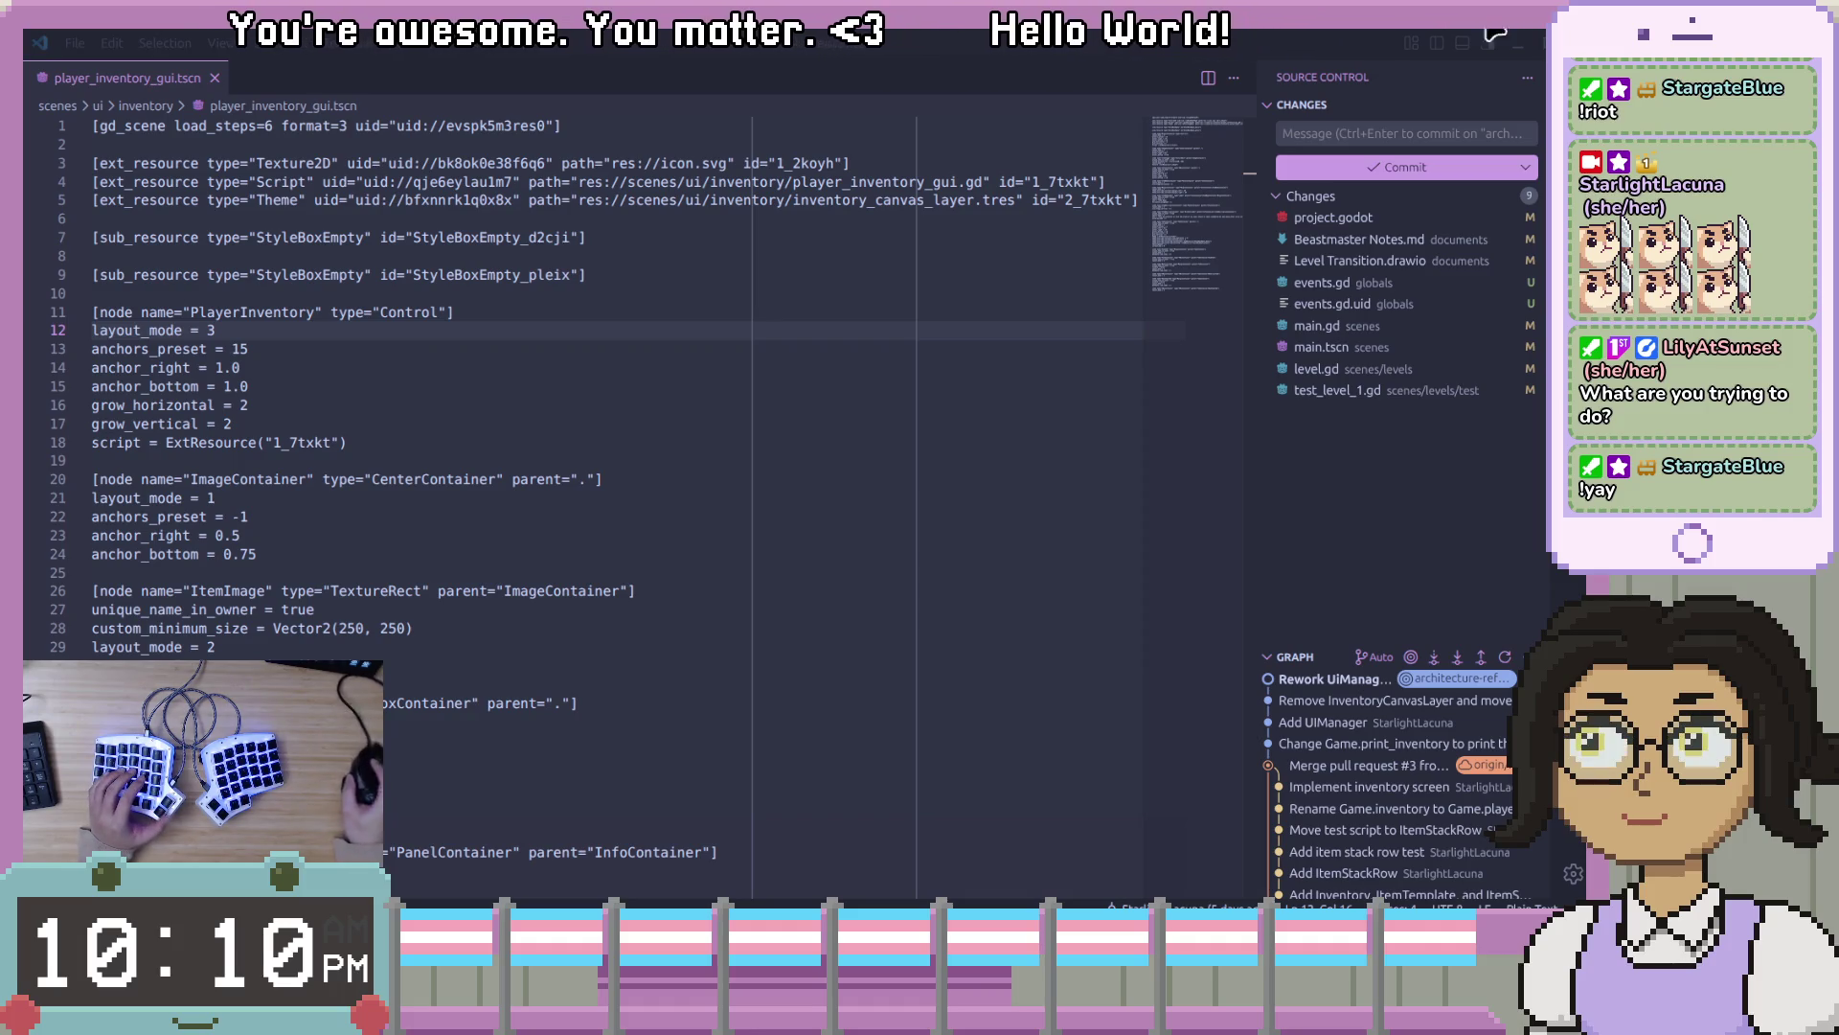
- Inspect the PlayerInventory node's script and properties in the .tscn, then return to Godot's main.gd
click(759, 367)
click(398, 450)
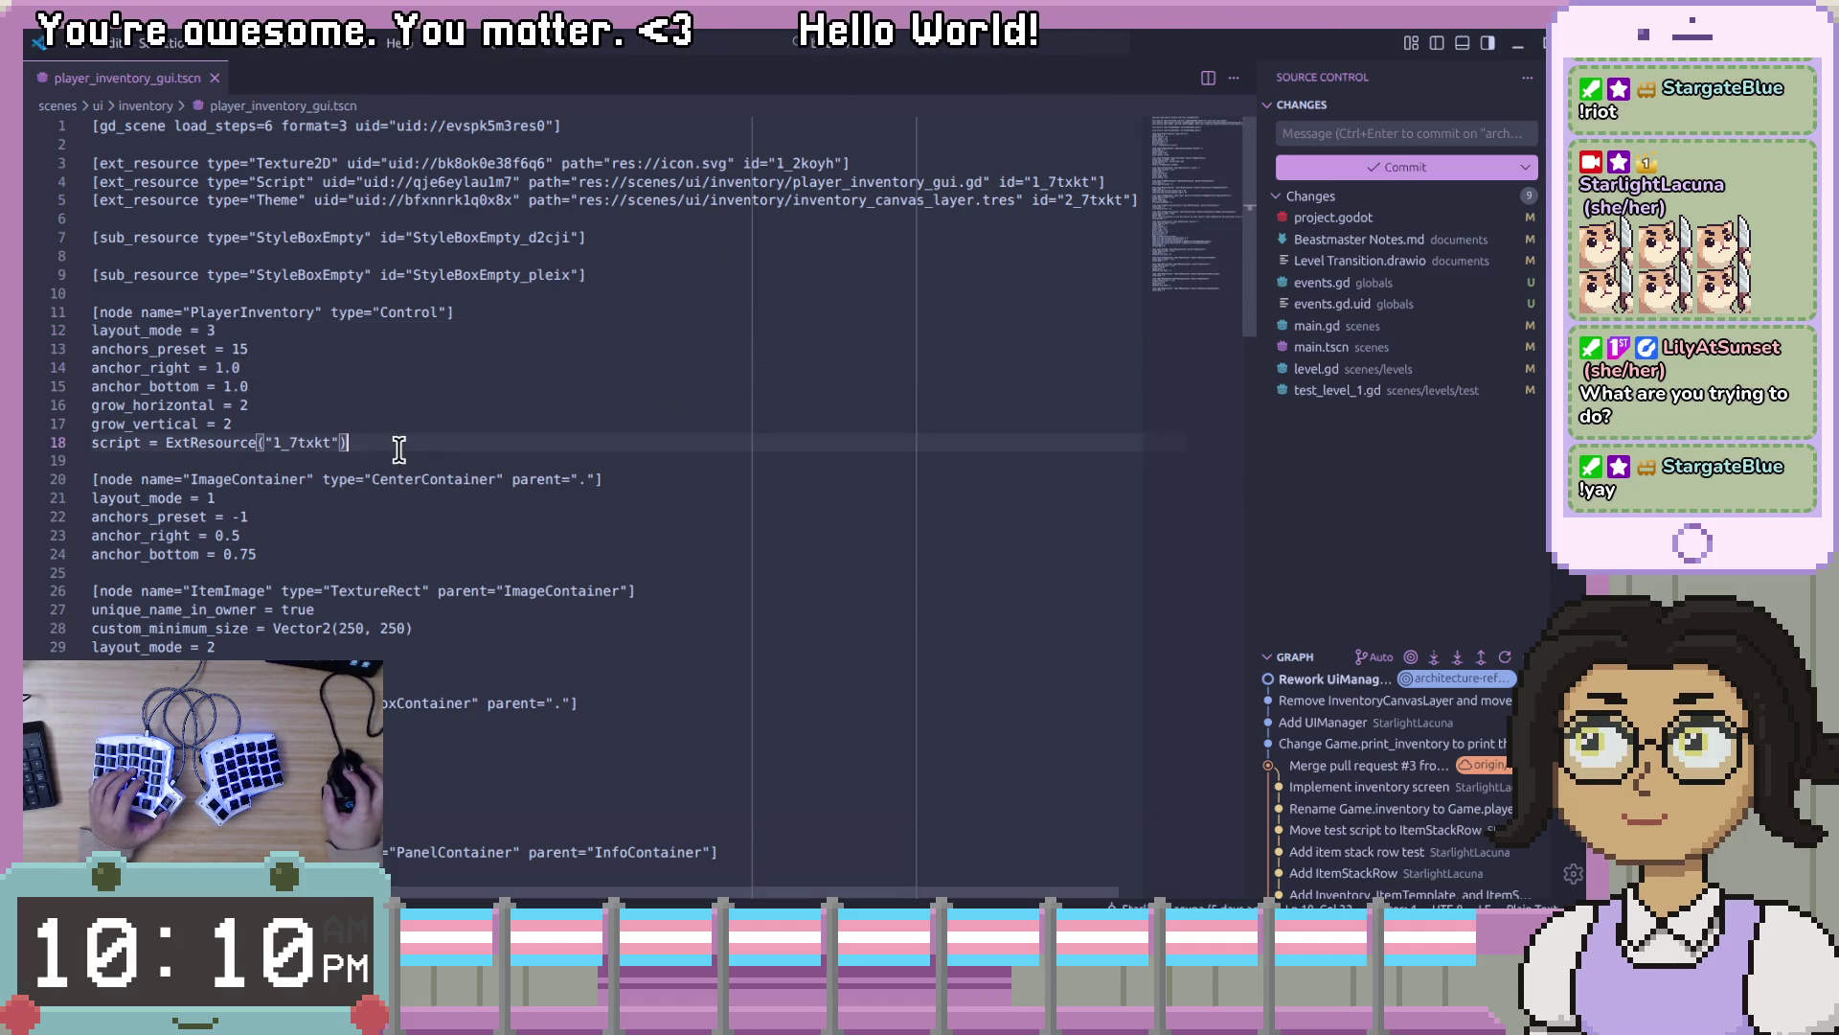
double_click(234, 311)
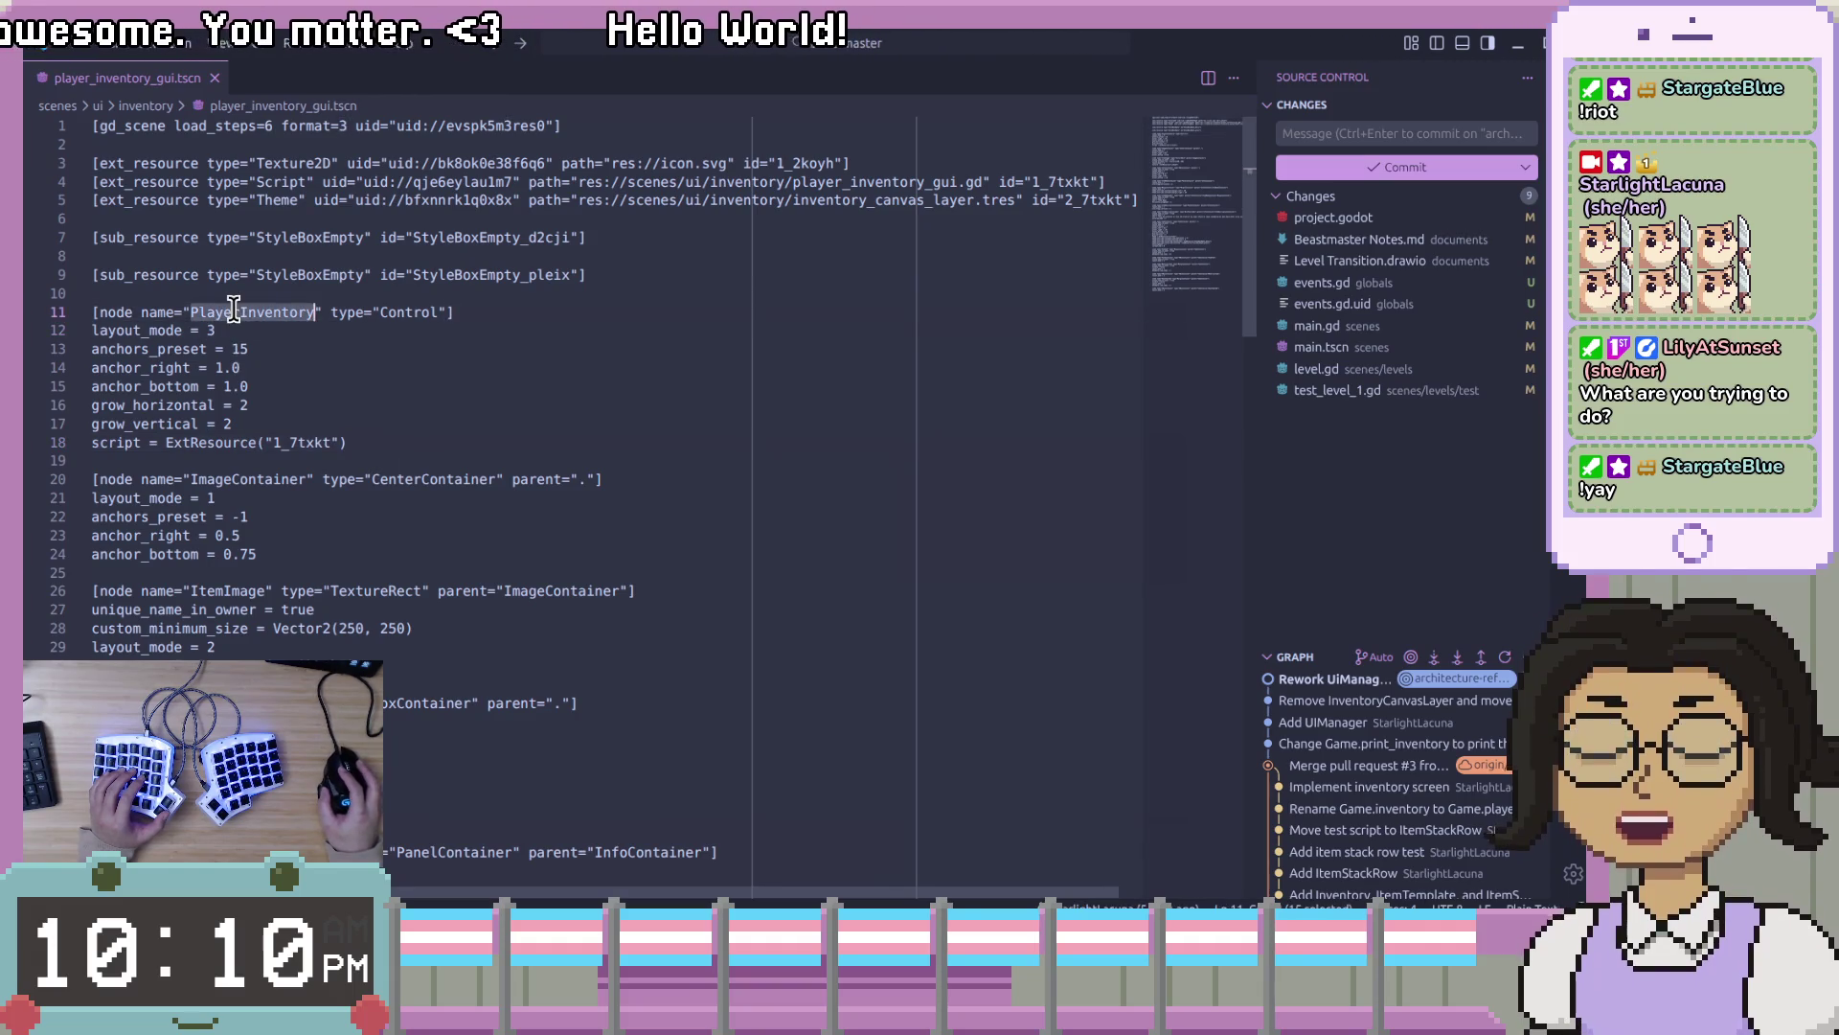
click(609, 360)
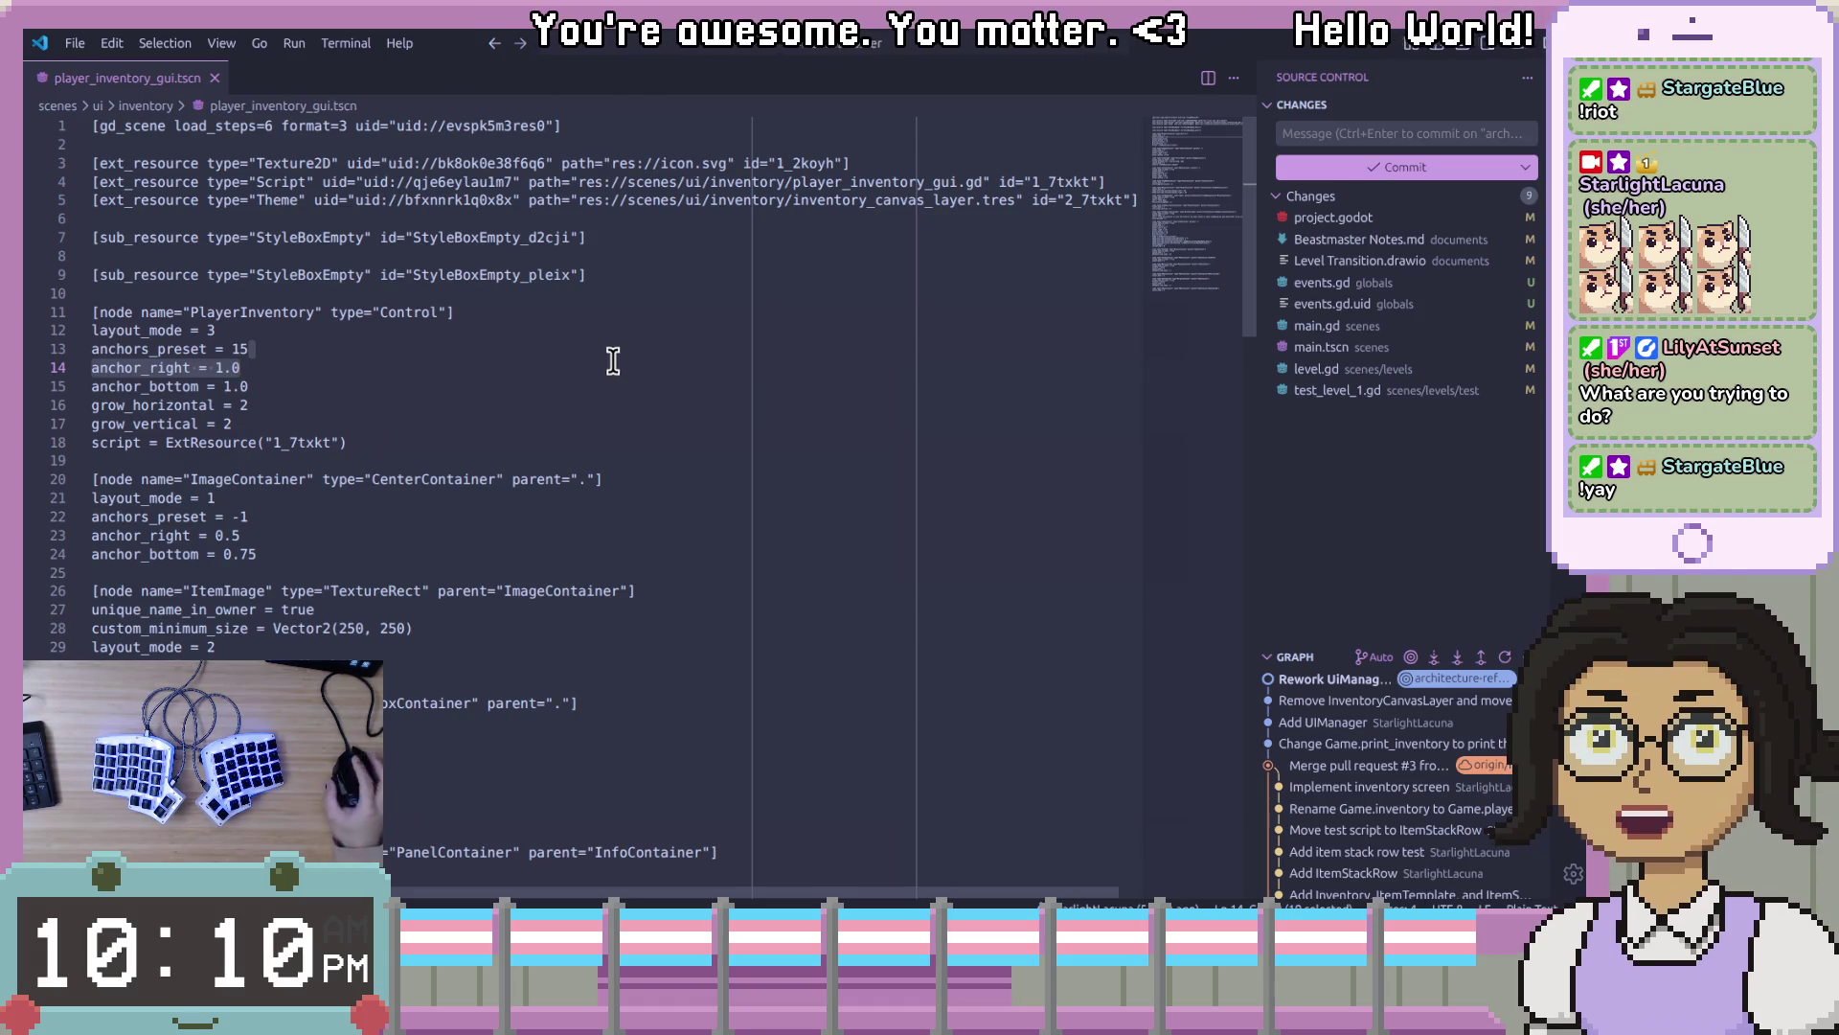
key(alt+Tab)
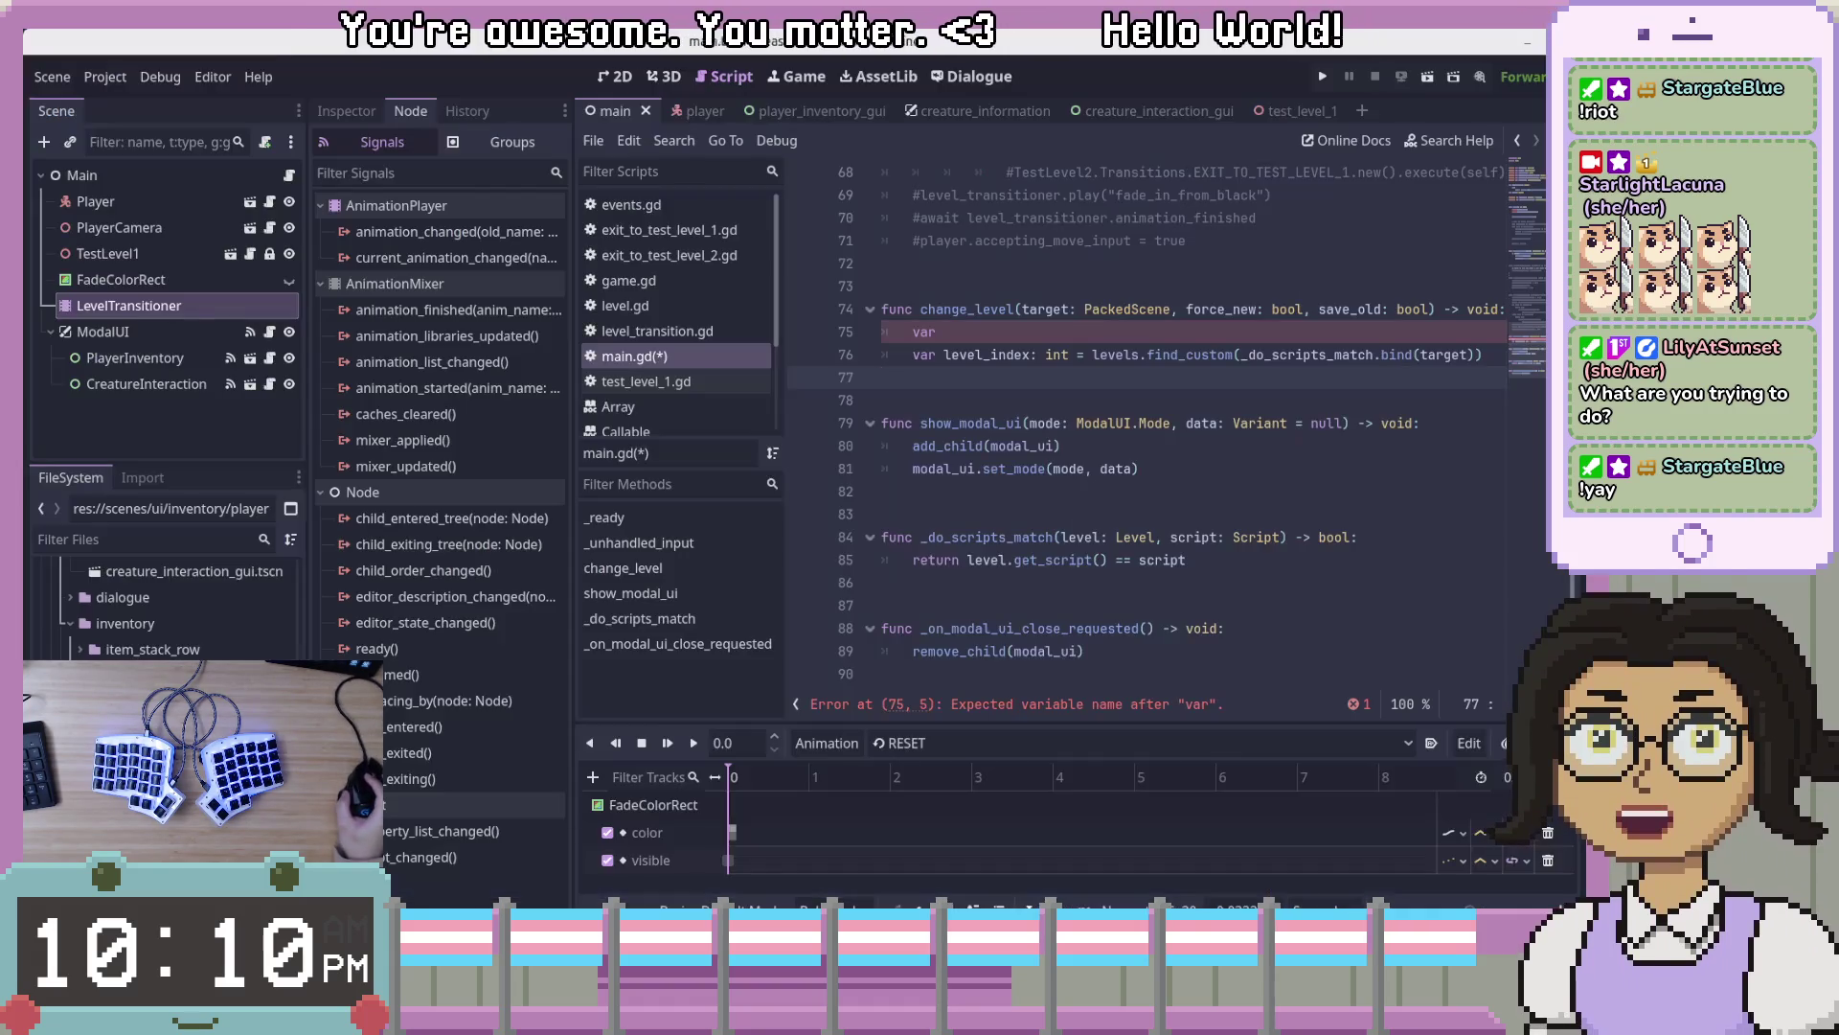
- Write 'var target_level: Level =' on line 75, assigning from target.instant instead of PackedScene
key(Down)
key(Down)
key(Down)
key(Up)
key(Up)
key(Up)
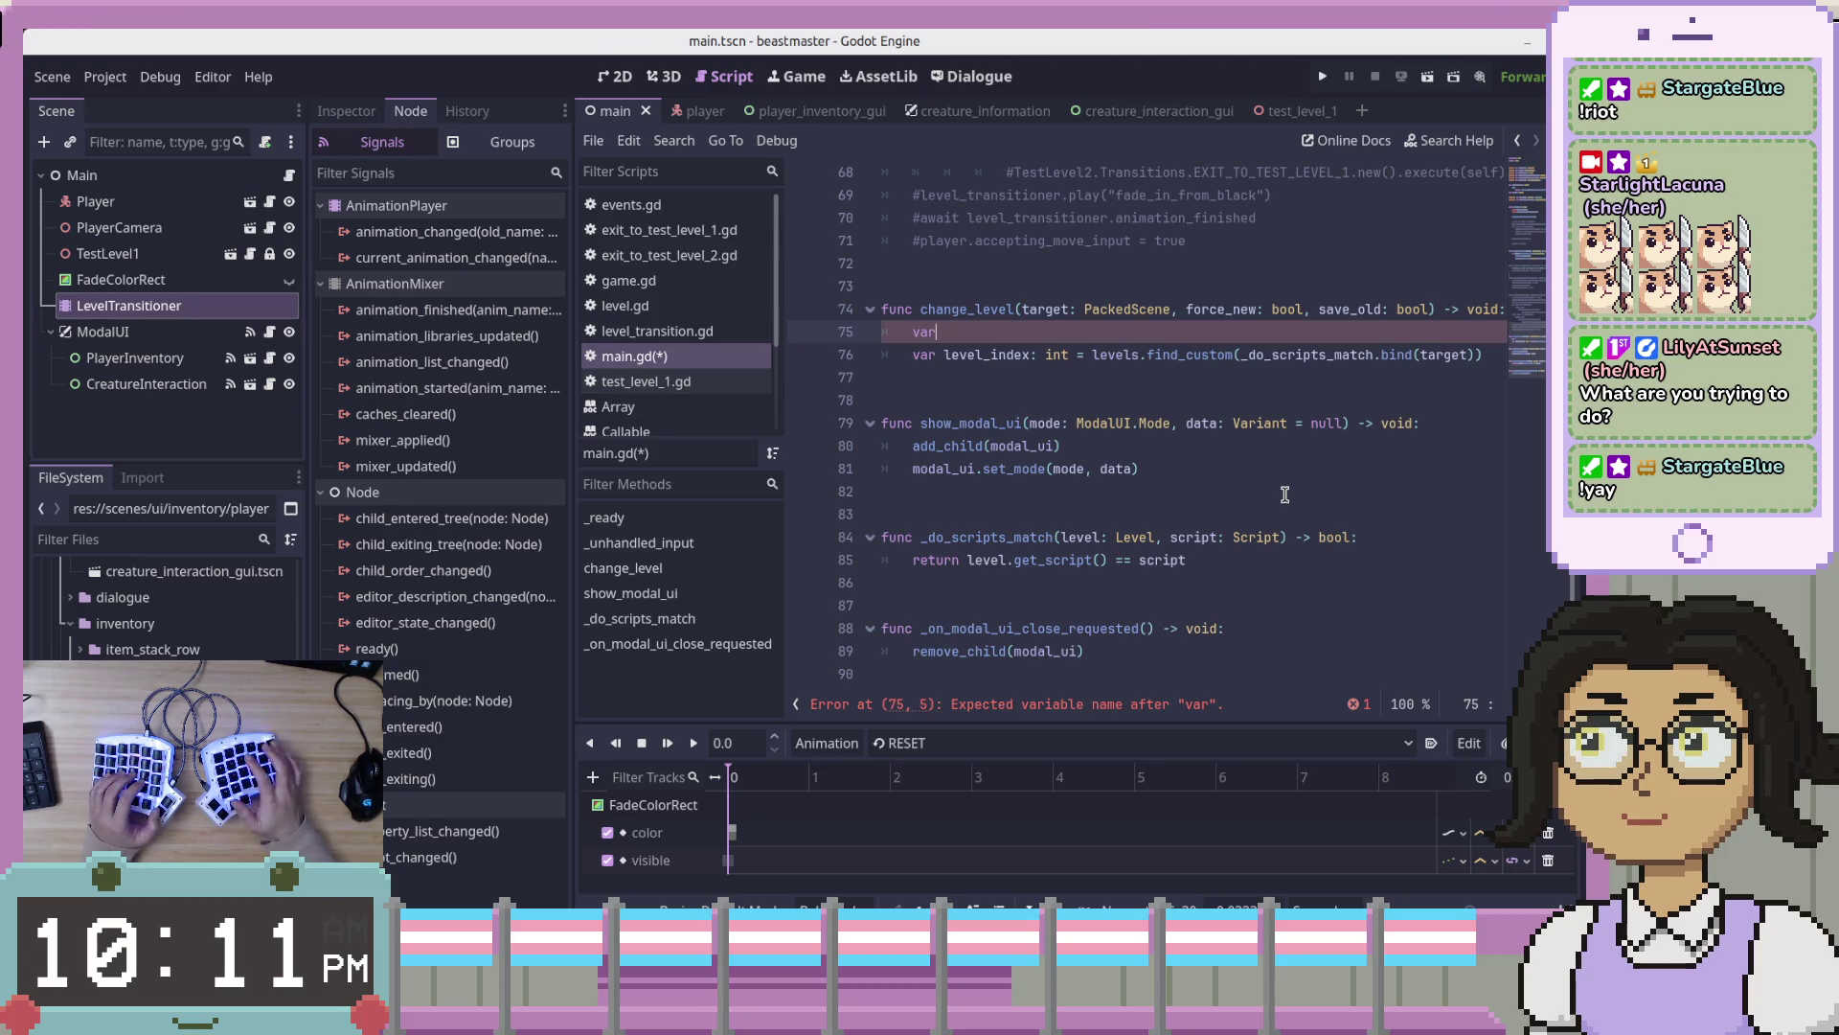
text(_)
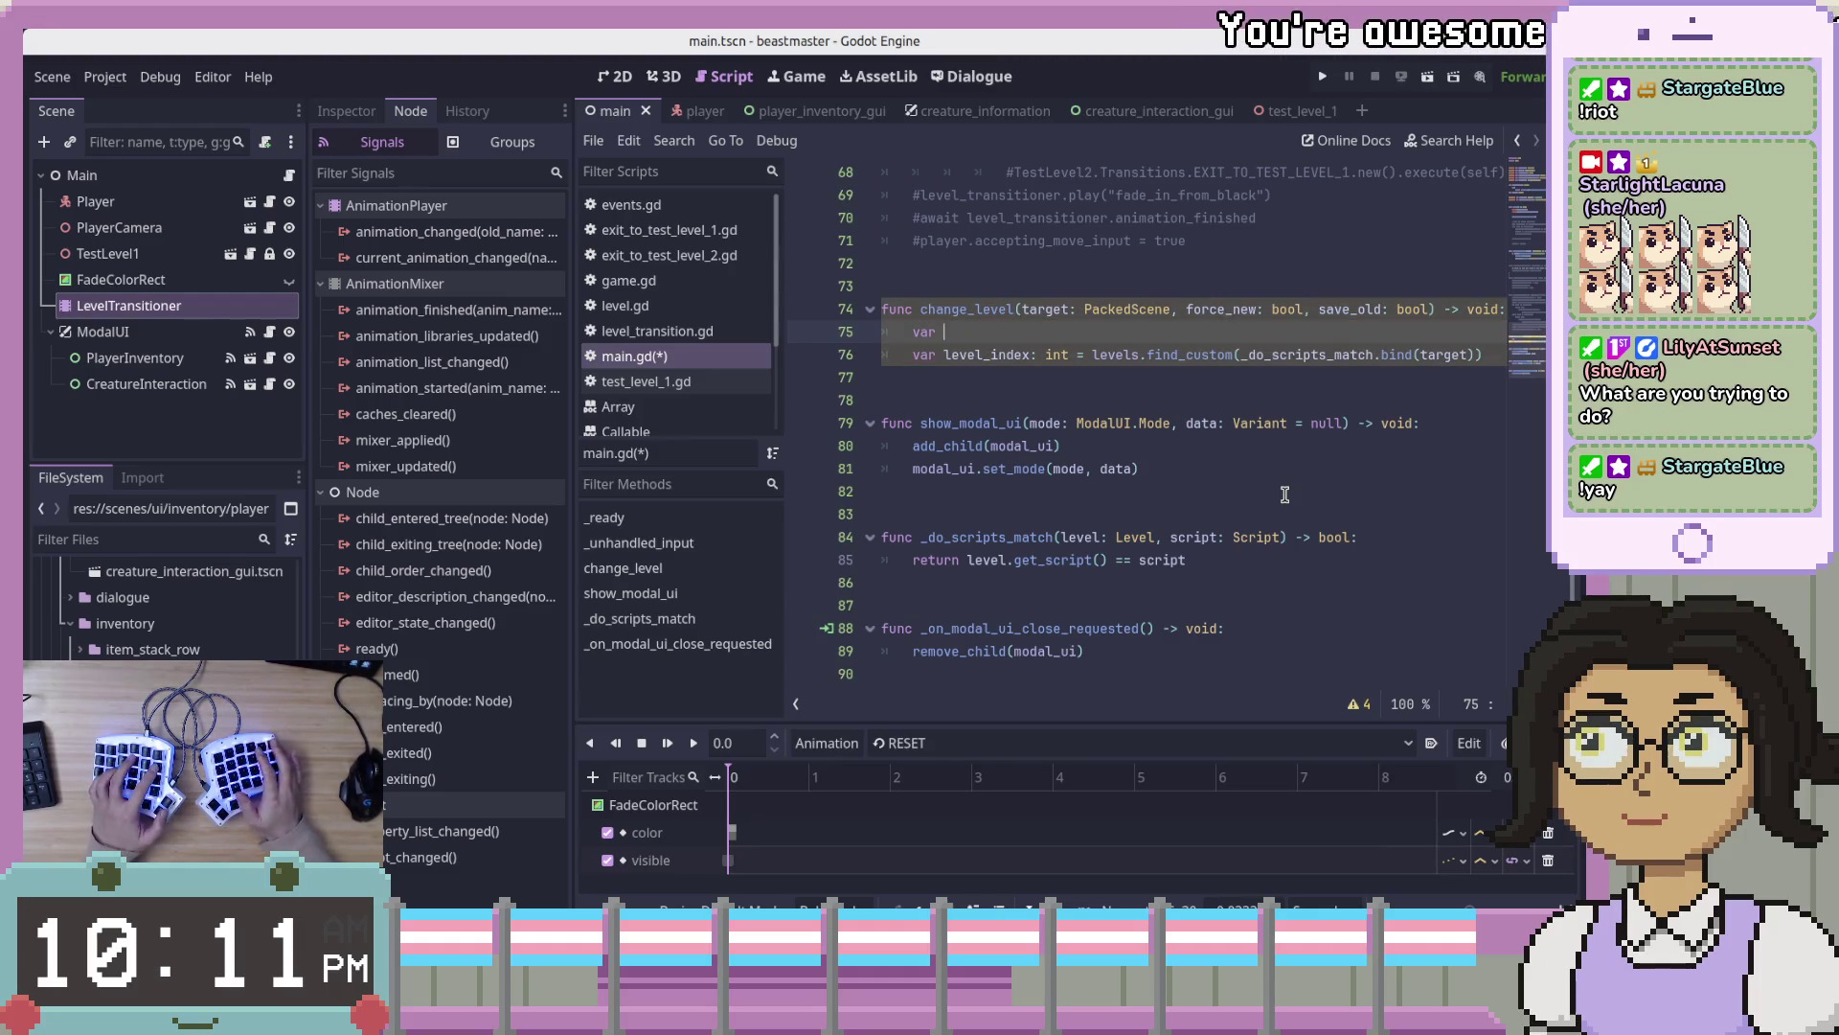
text(tar)
text(get_)
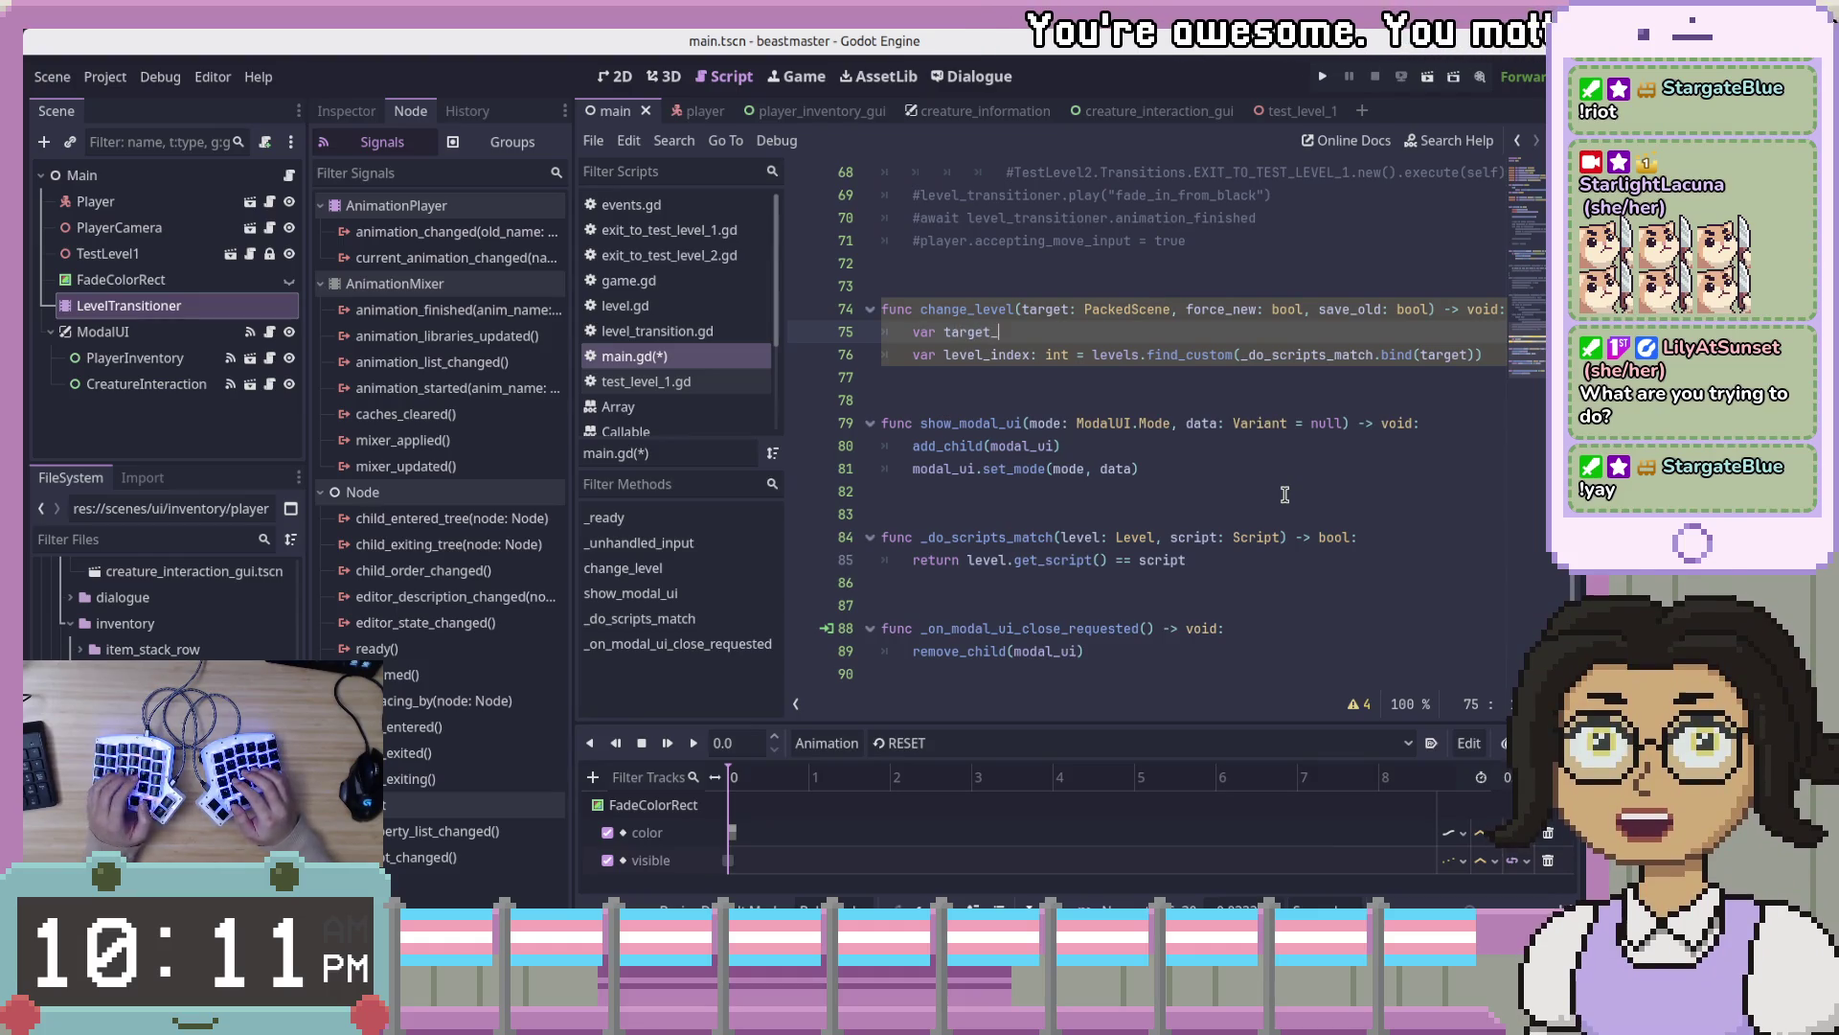
text(leve)
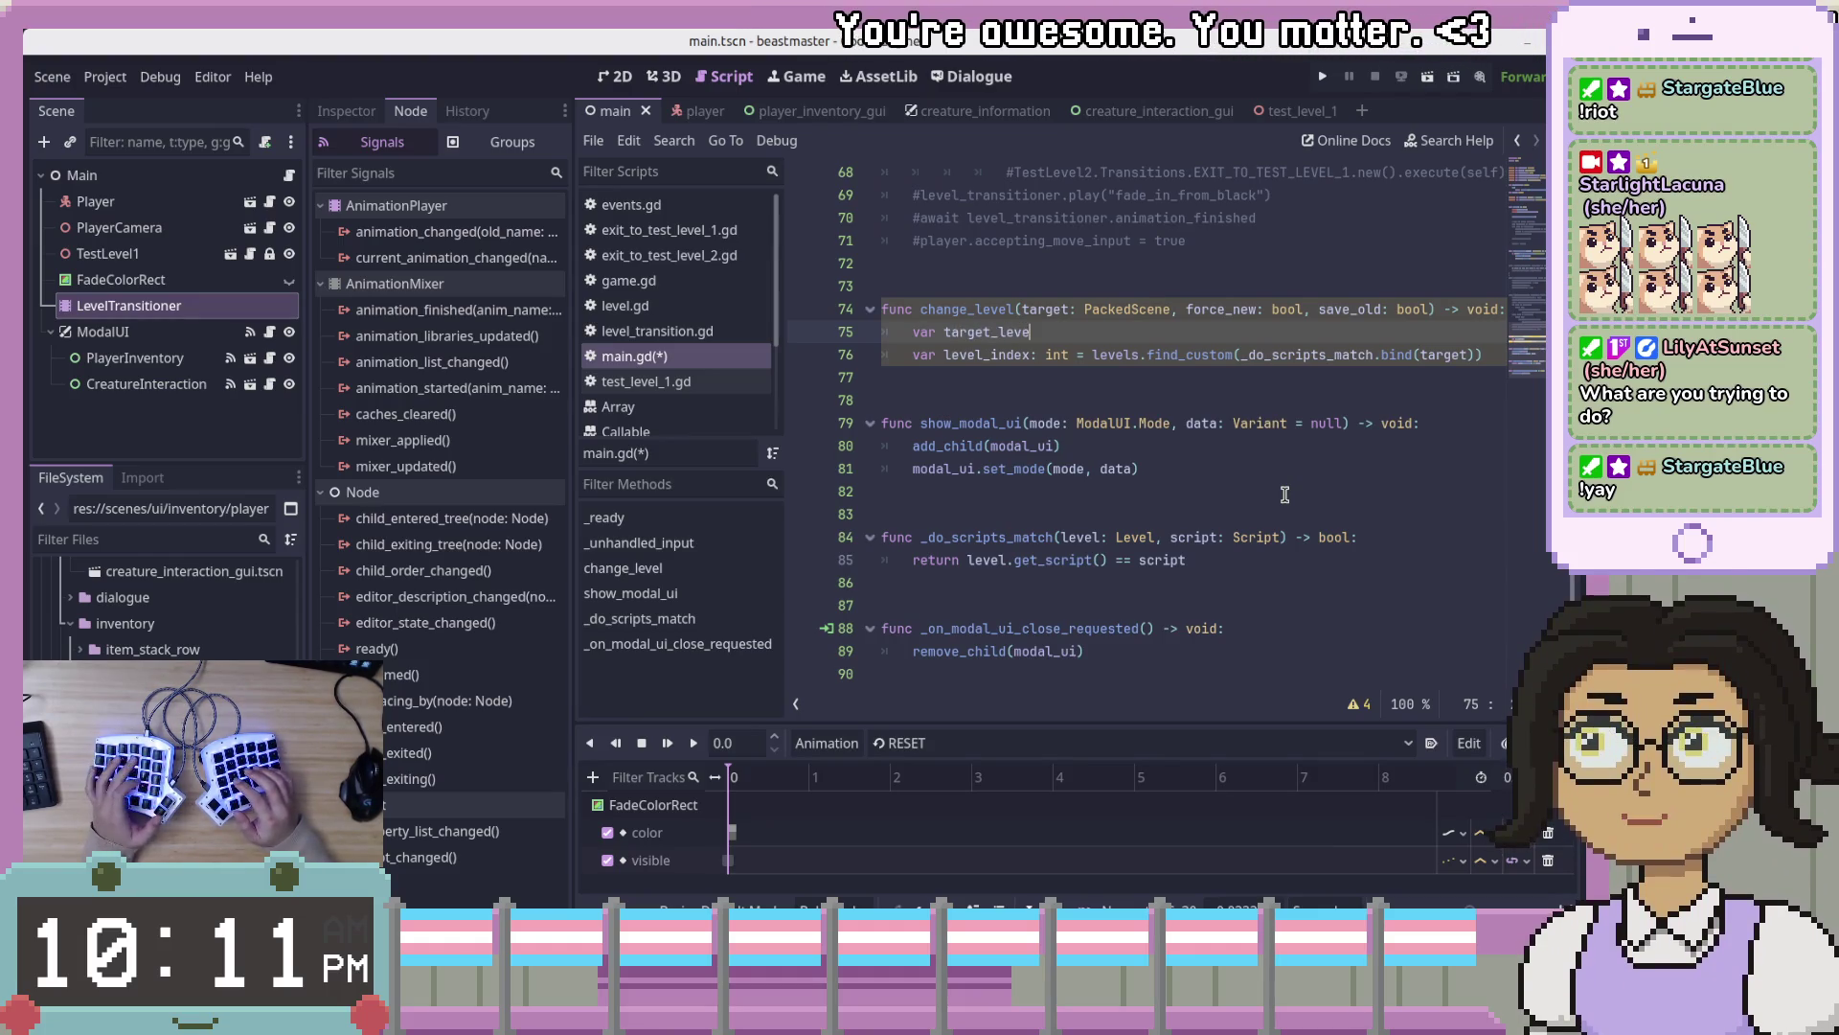
text(l: Leve)
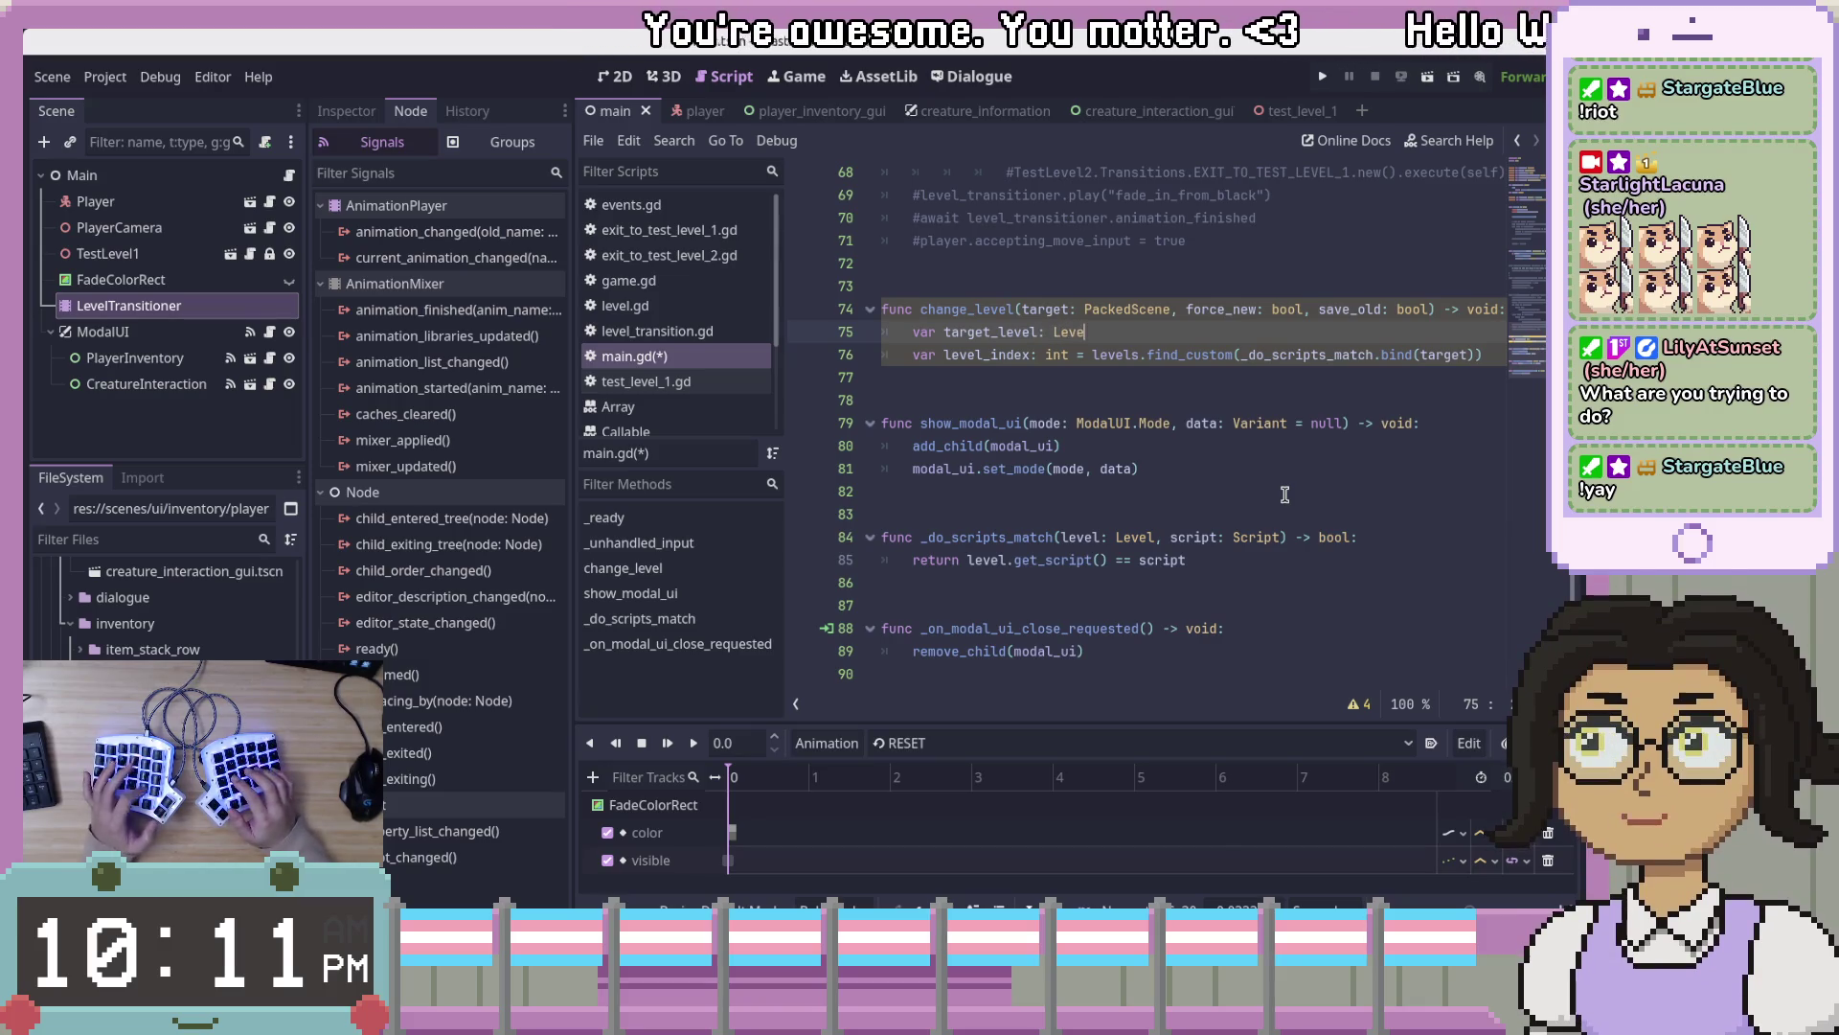
text(l = Pas)
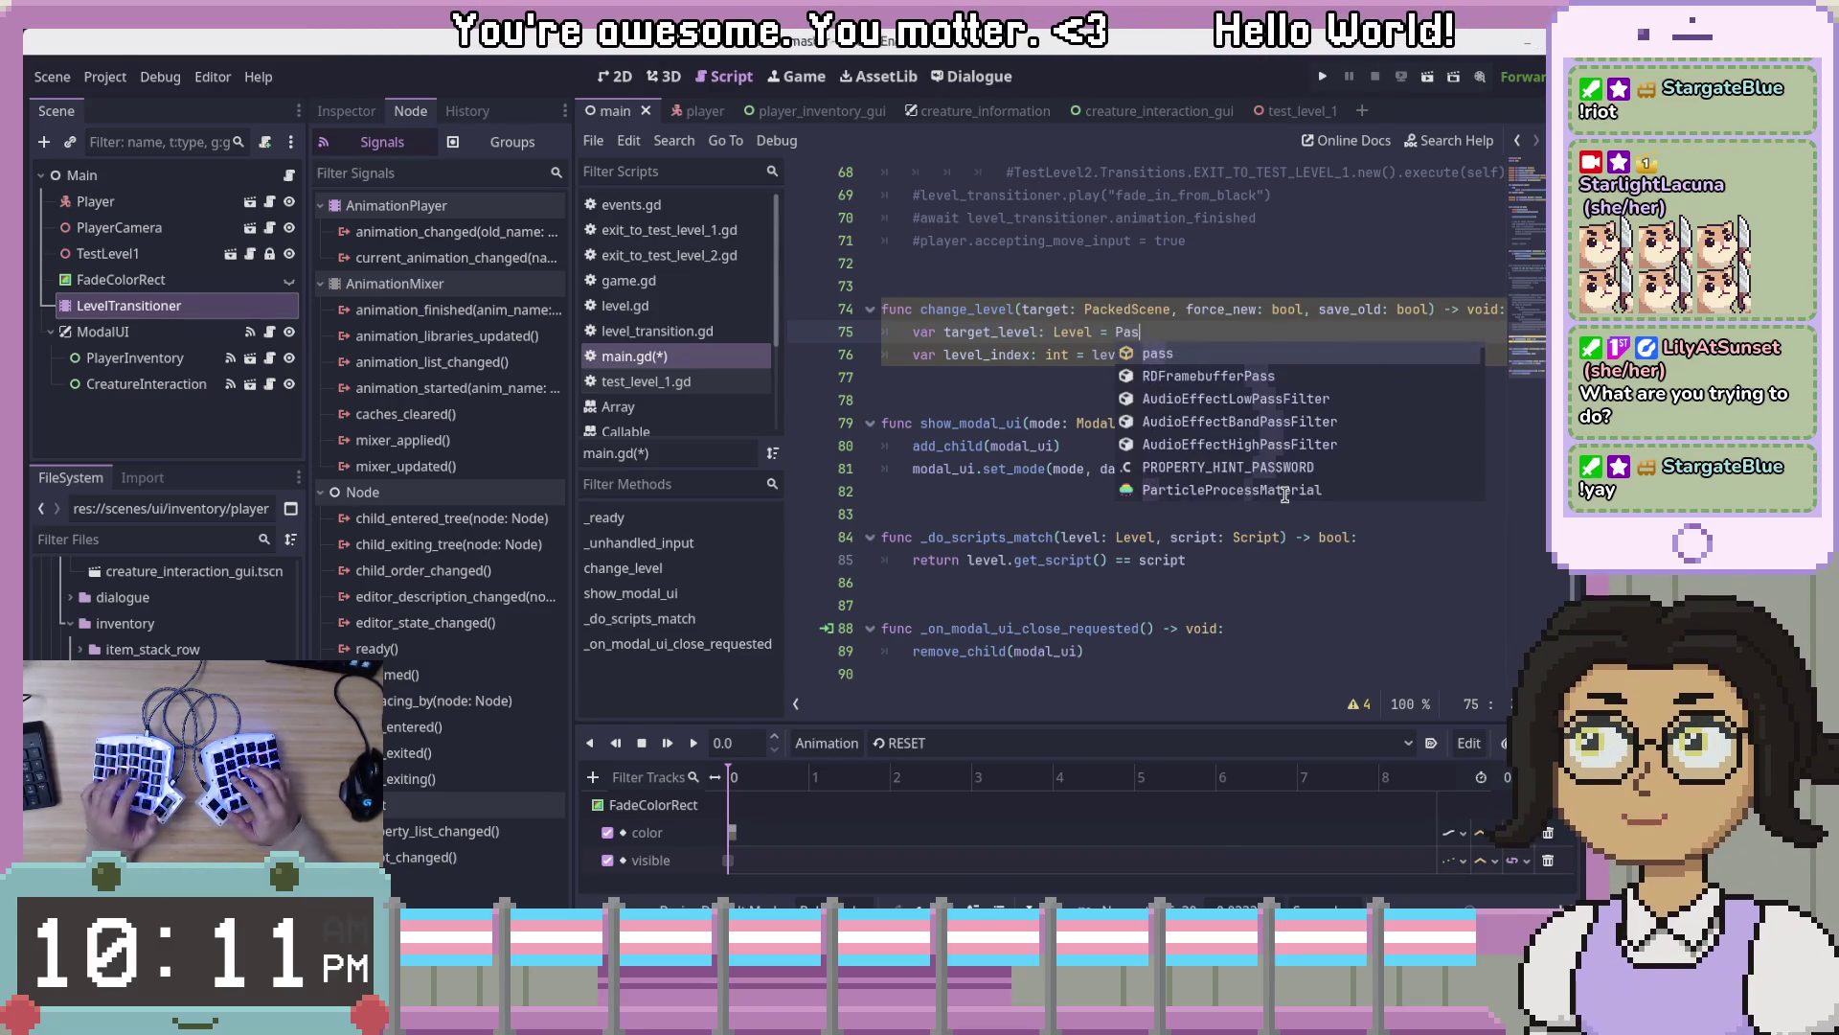
key(BackSpace)
text(ckedScene.)
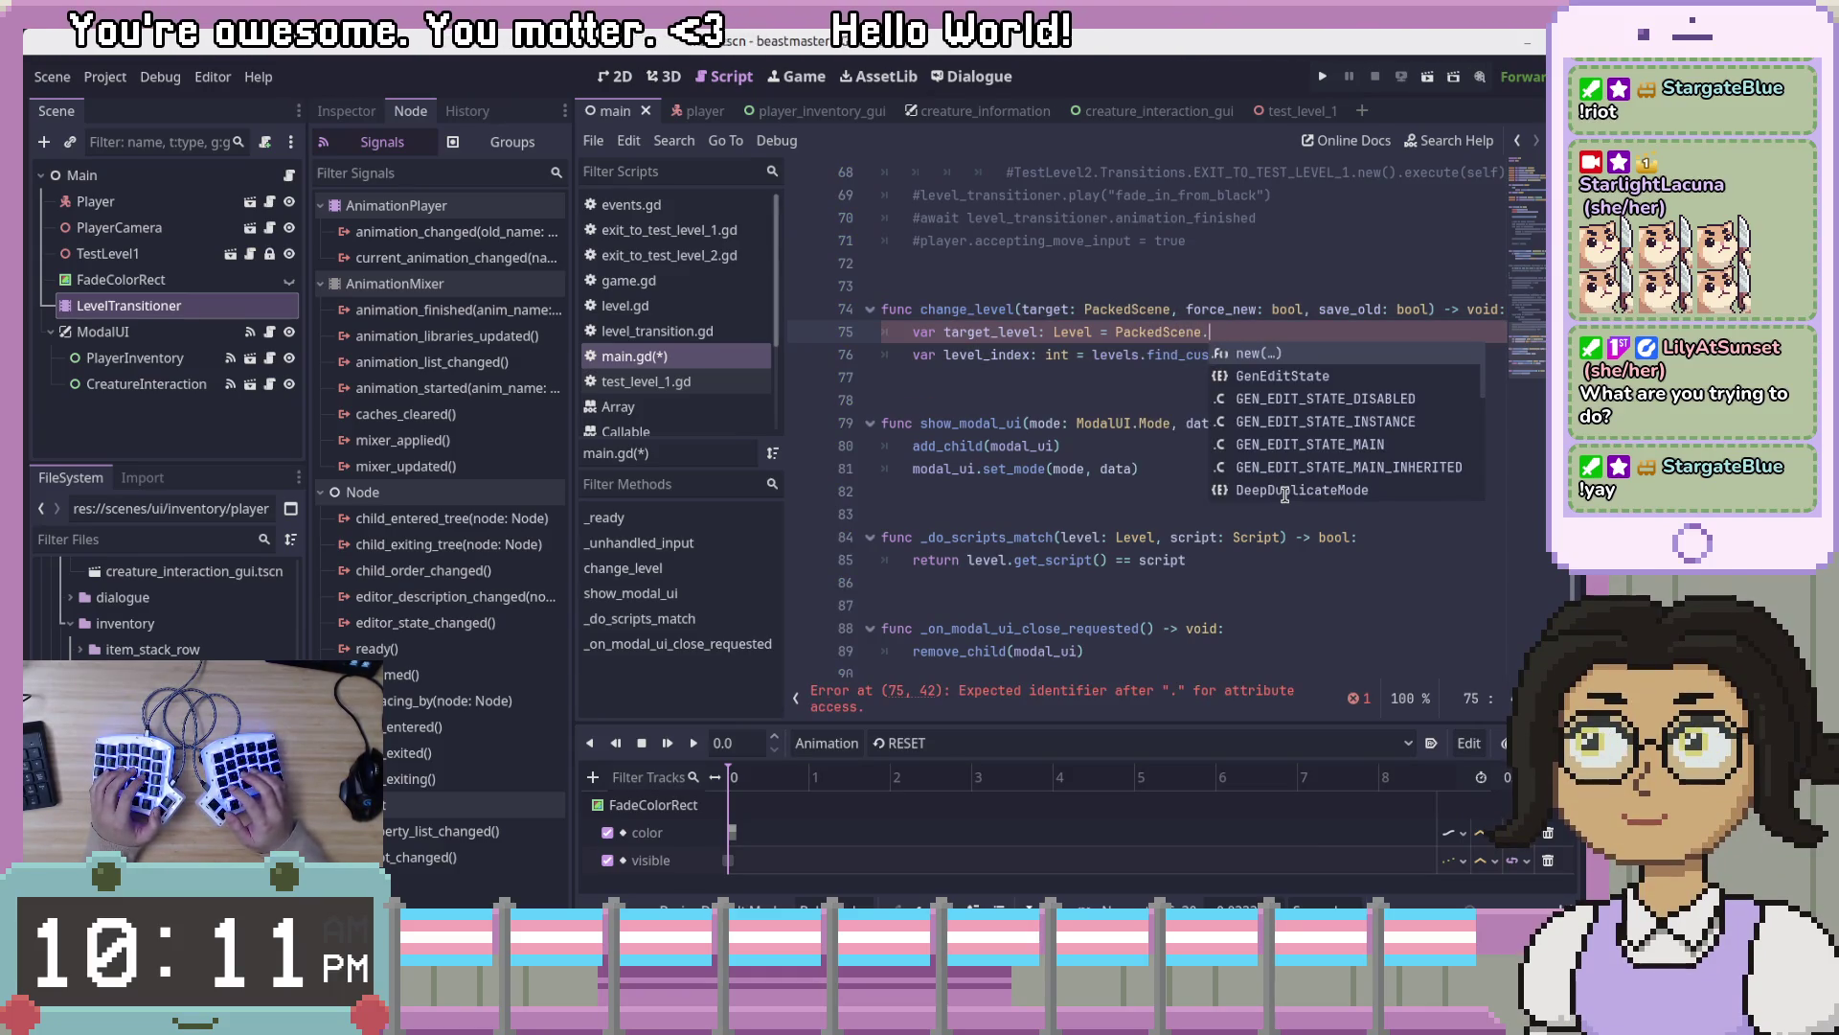
key(BackSpace)
key(BackSpace)
key(BackSpace)
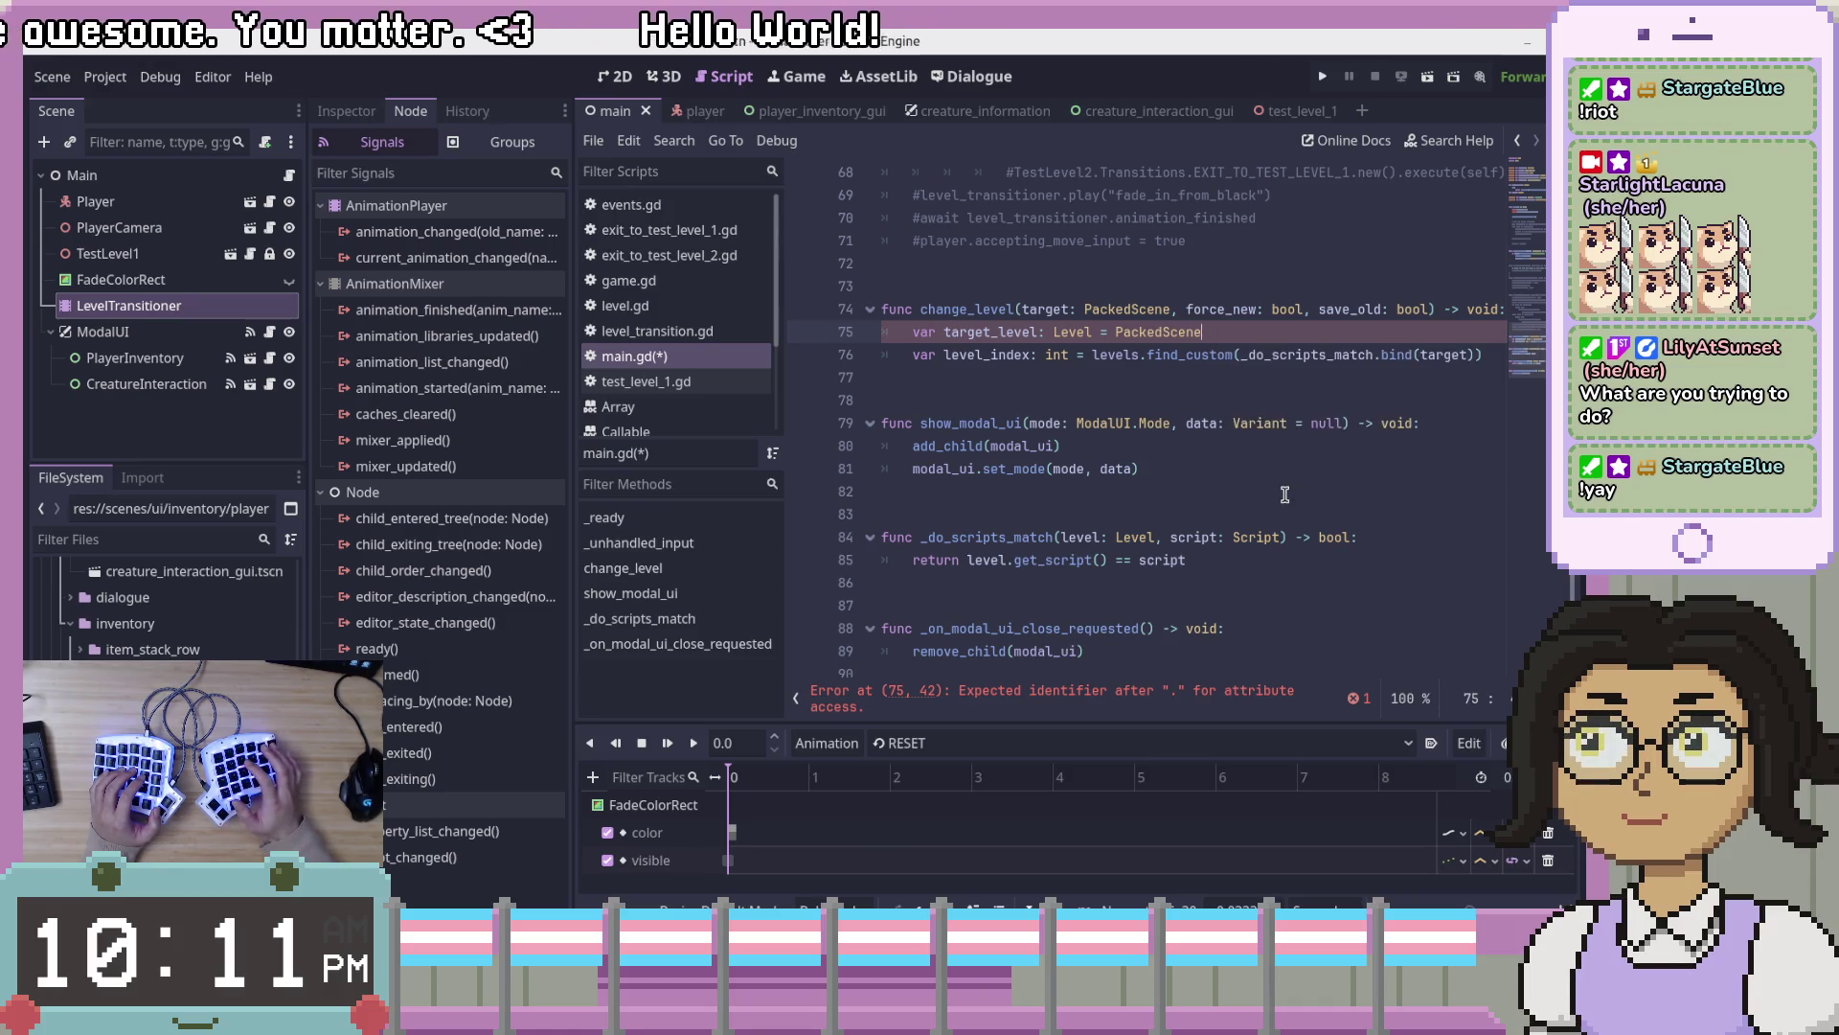
key(BackSpace)
key(BackSpace)
key(BackSpace)
text(target)
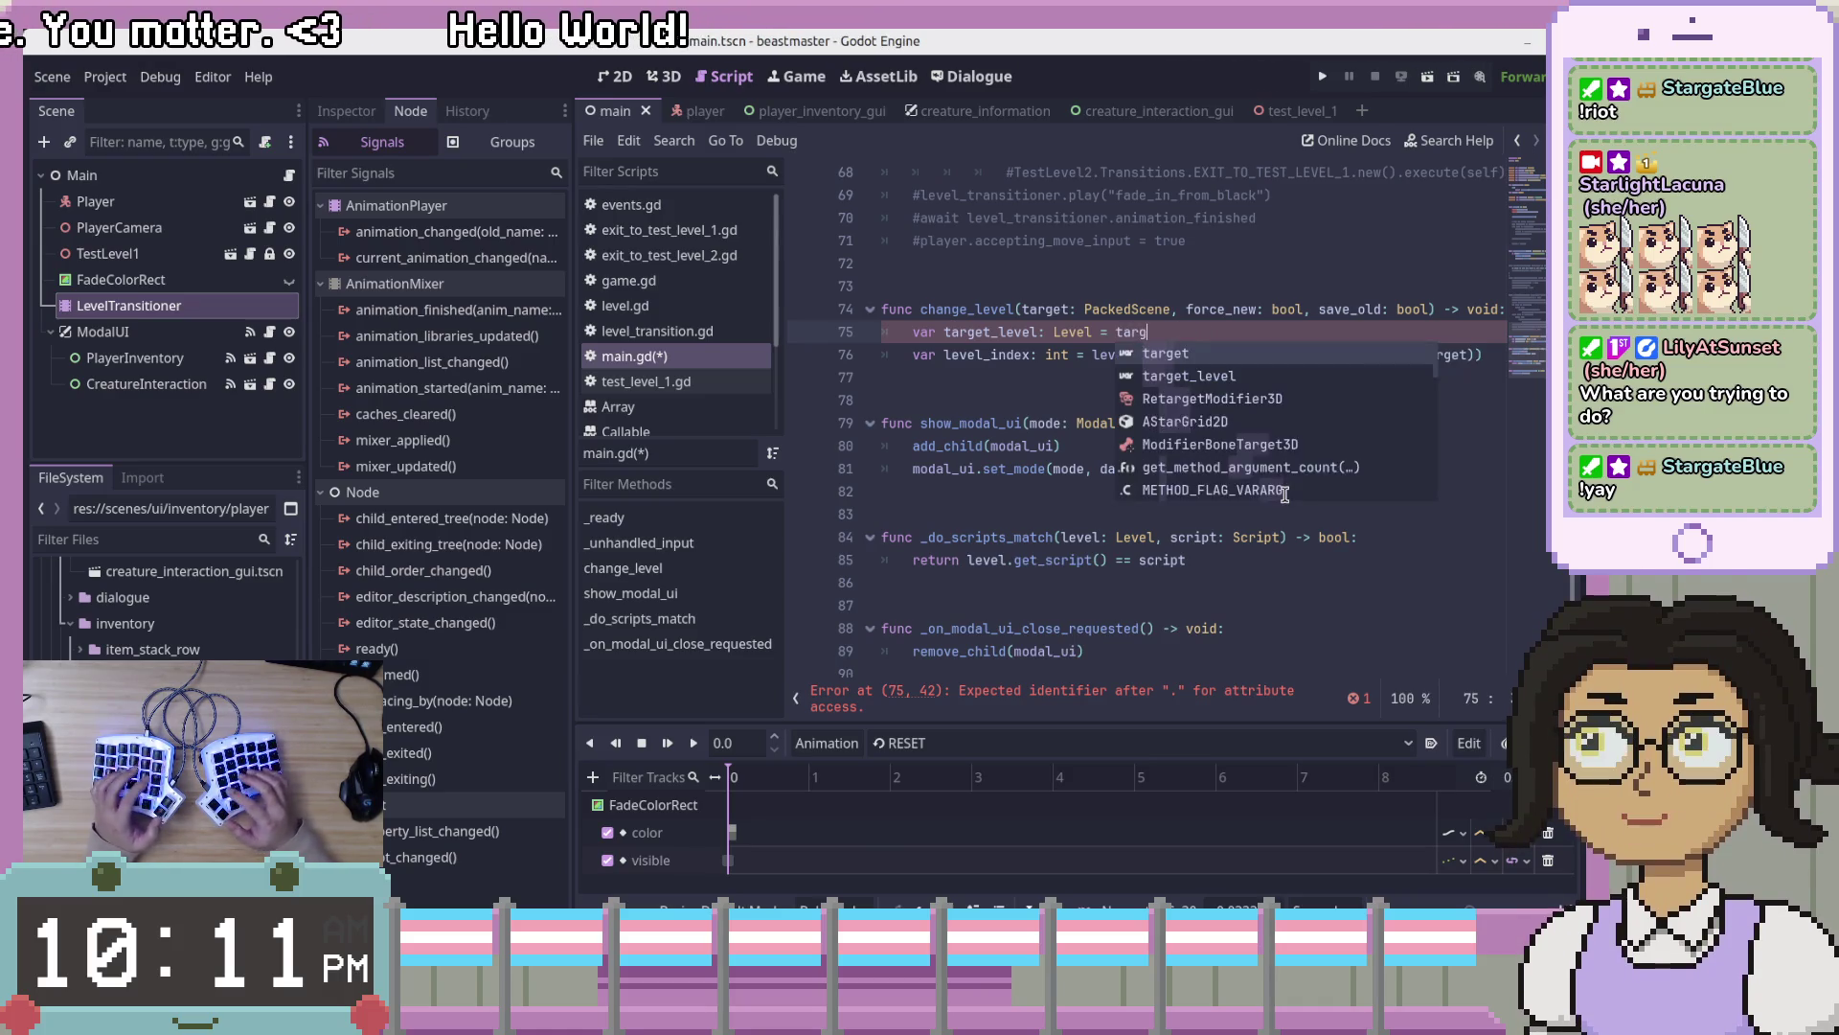
text(.in)
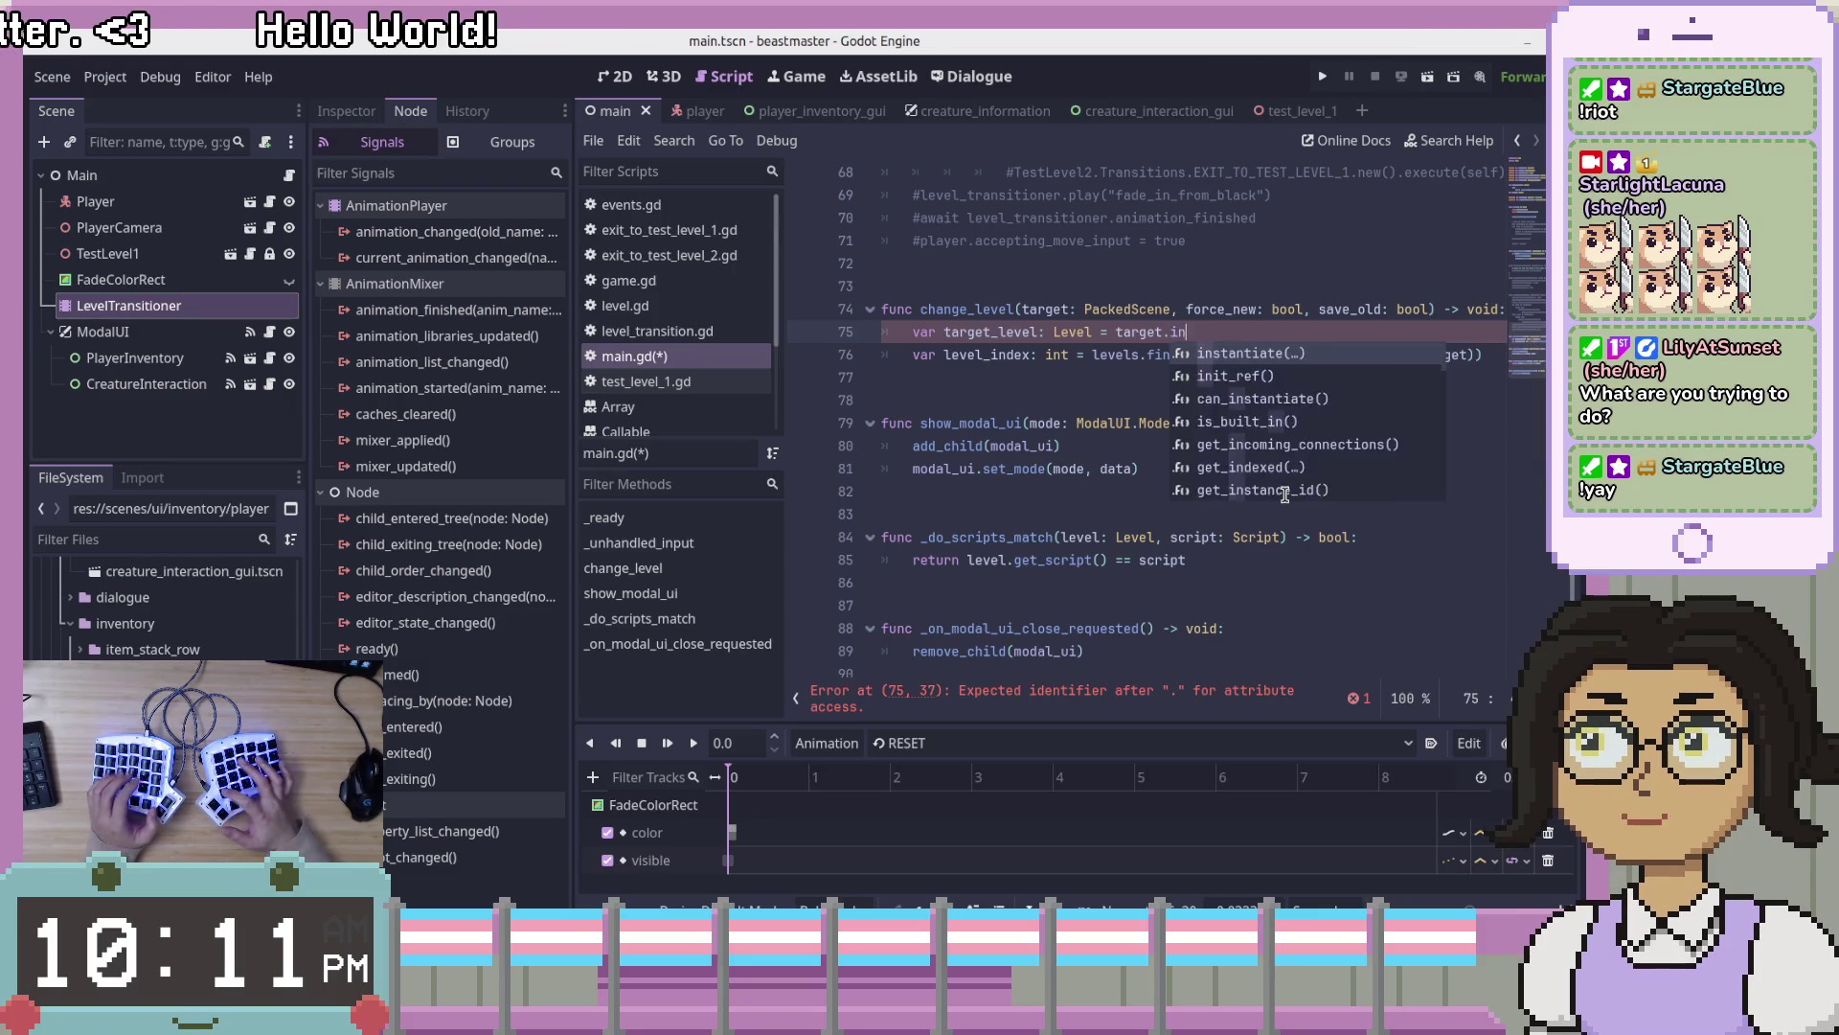
text(stant)
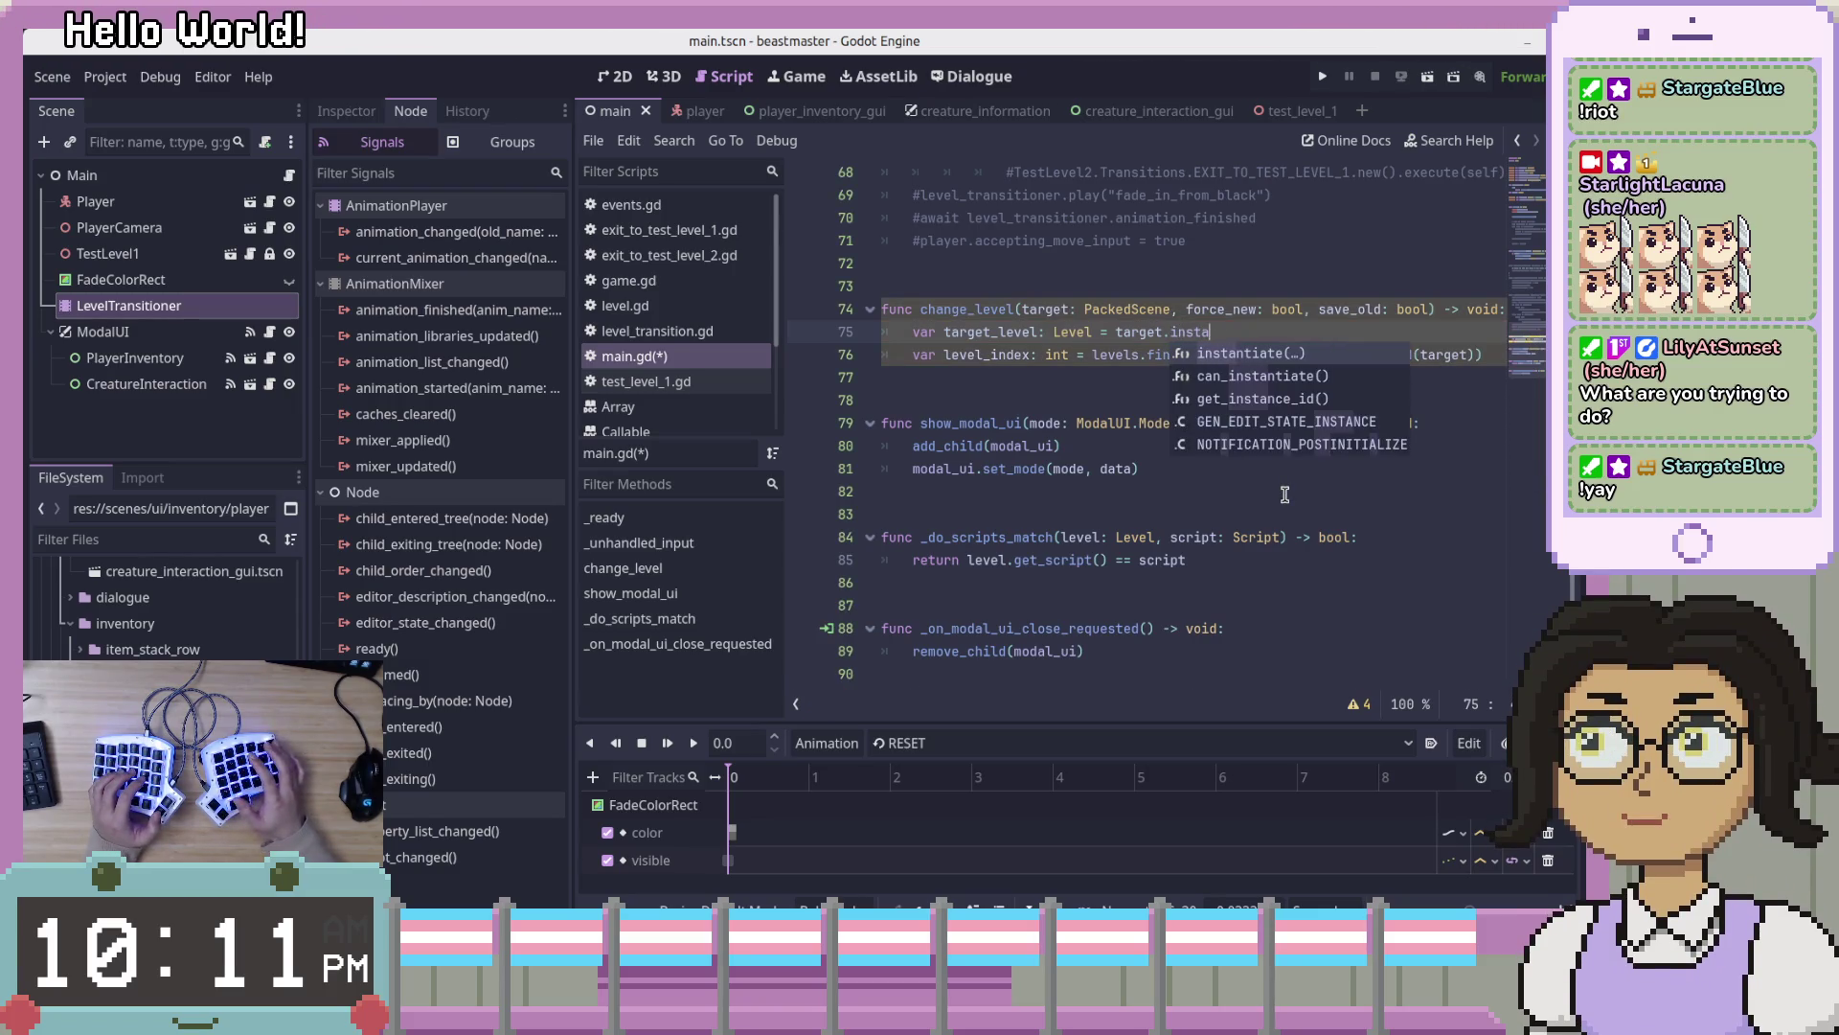
- Look up get_instance_id in the Object documentation, then return to main.gd
click(1312, 399)
ctrl+click(1213, 335)
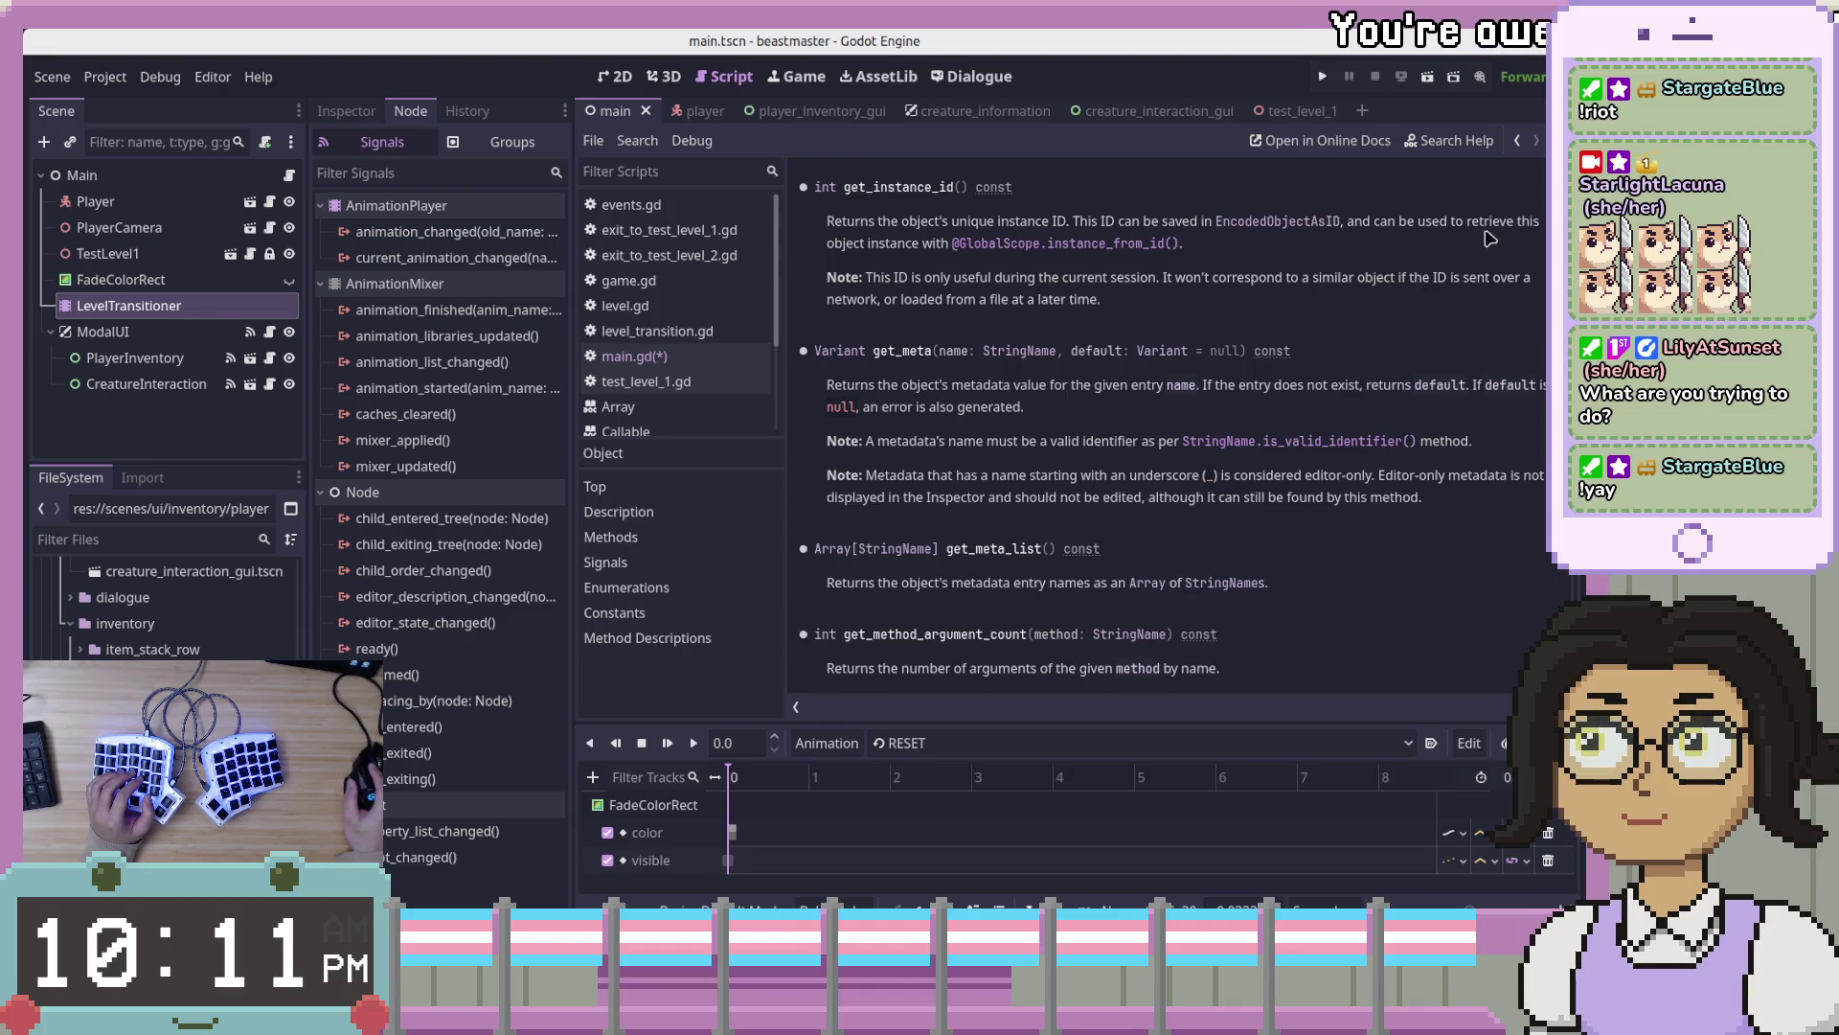
scroll(841, 177, up, 15)
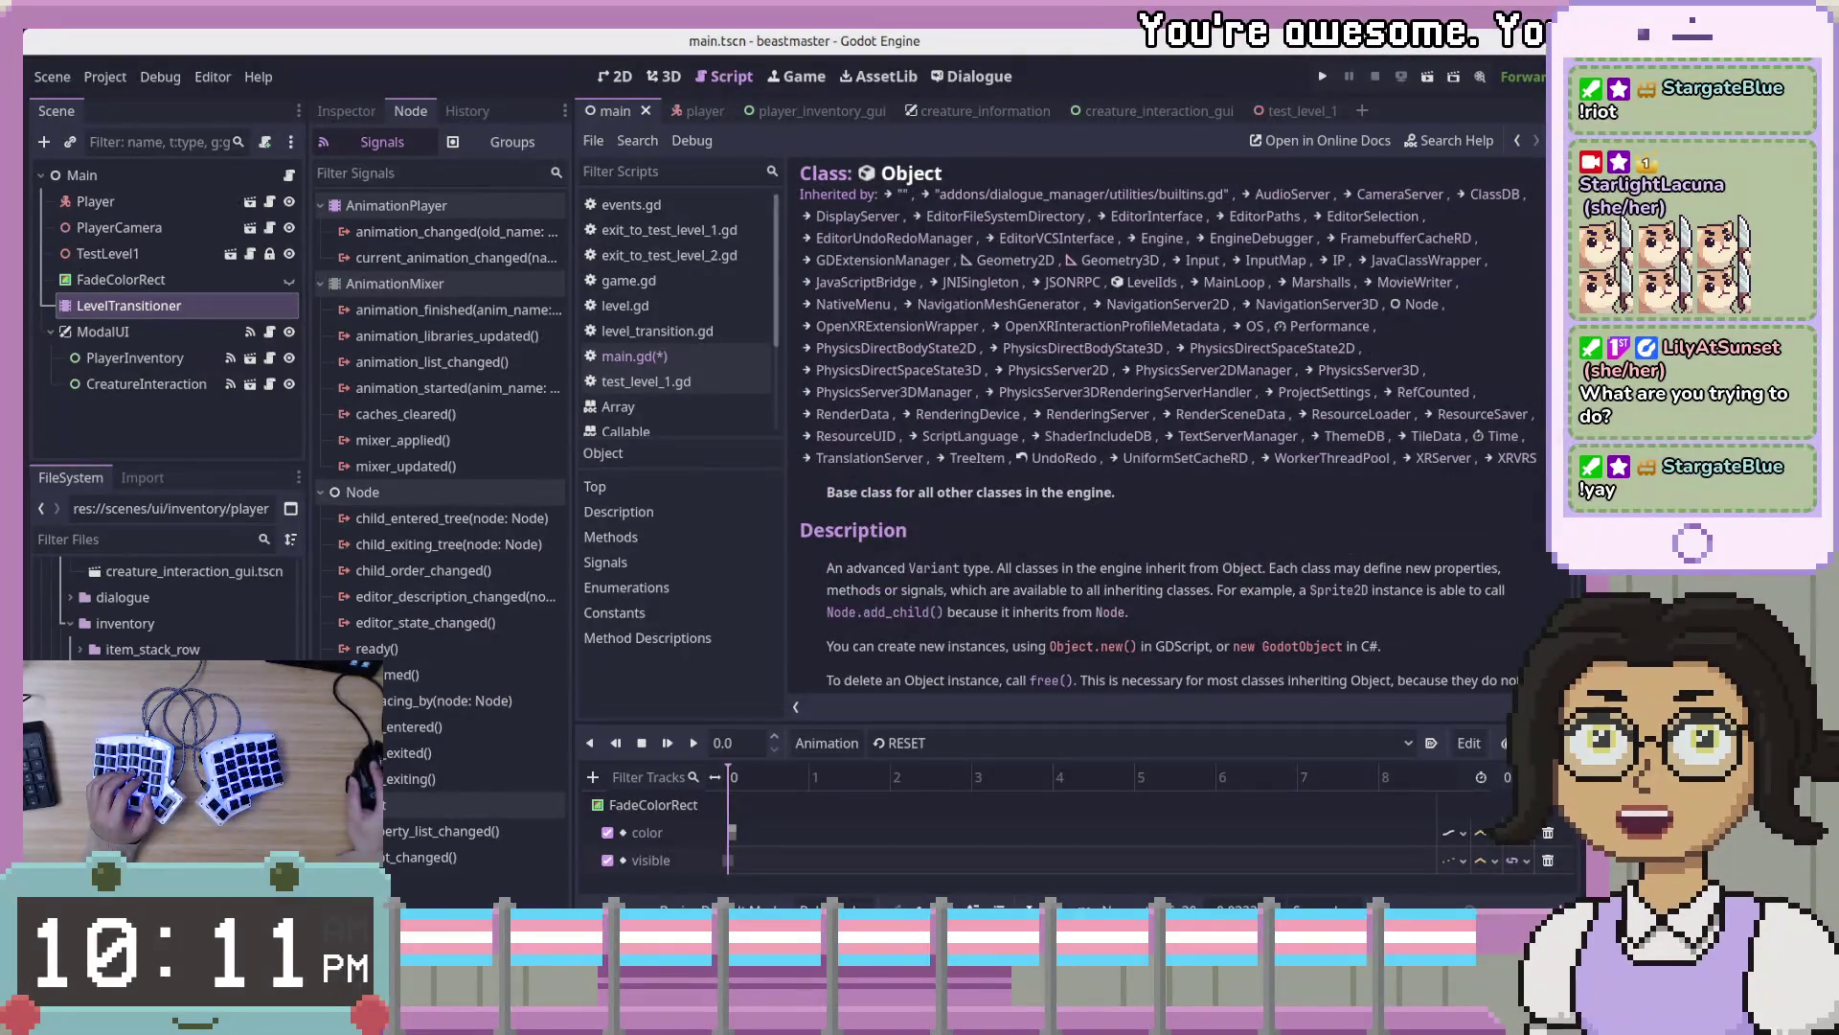
key(alt+Left)
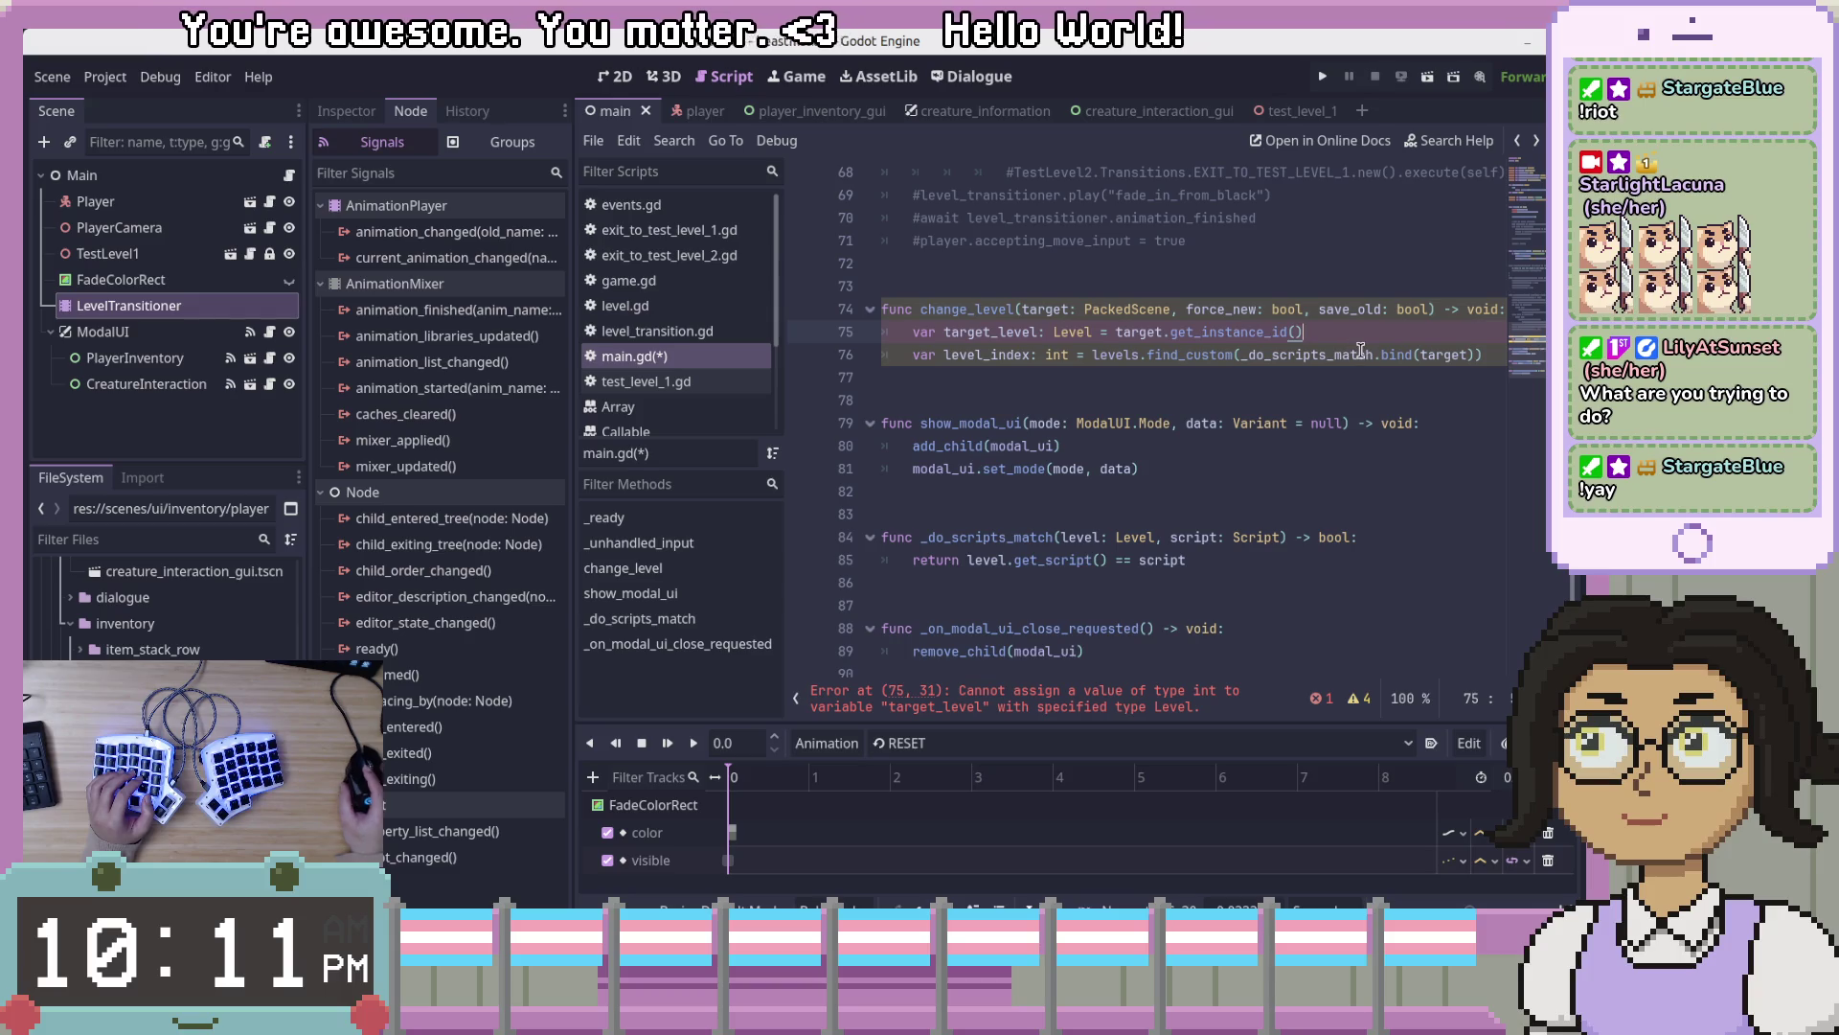
- Replace get_instance_id with target.instantiate() on line 75 and add a new line below
key(ctrl+shift+Left)
key(ctrl+shift+Left)
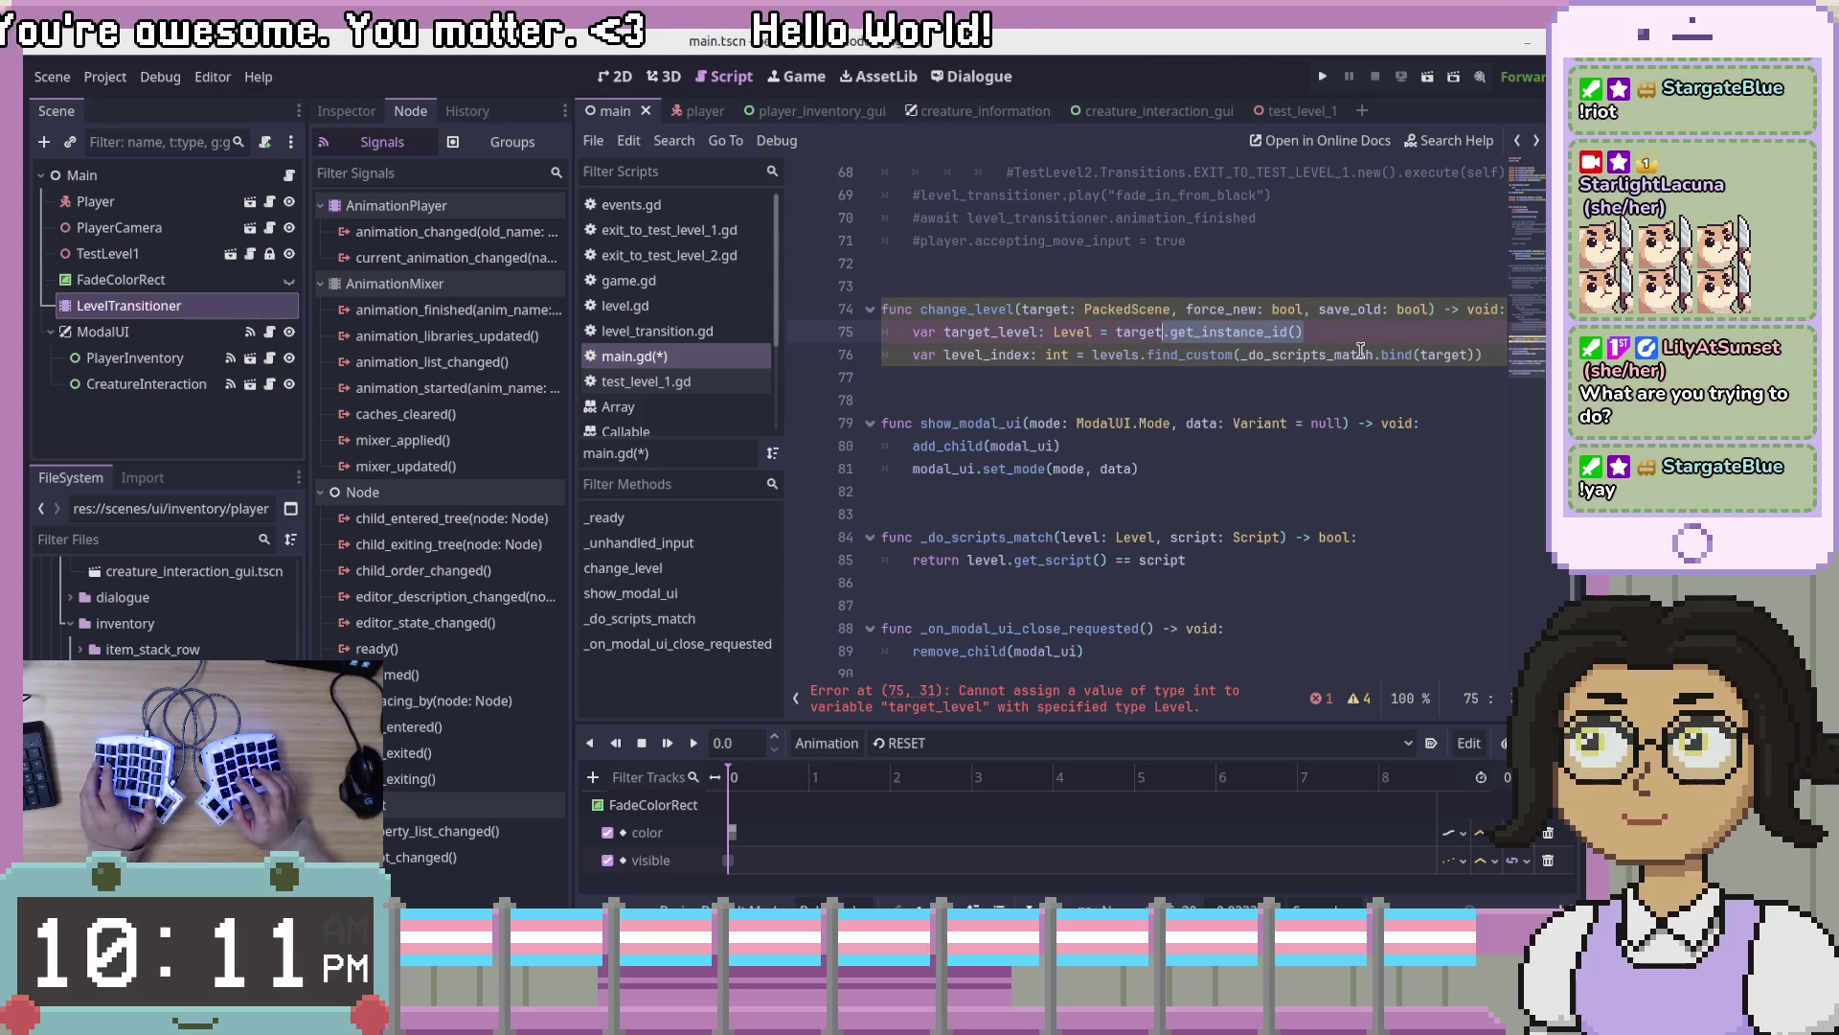
text(insta)
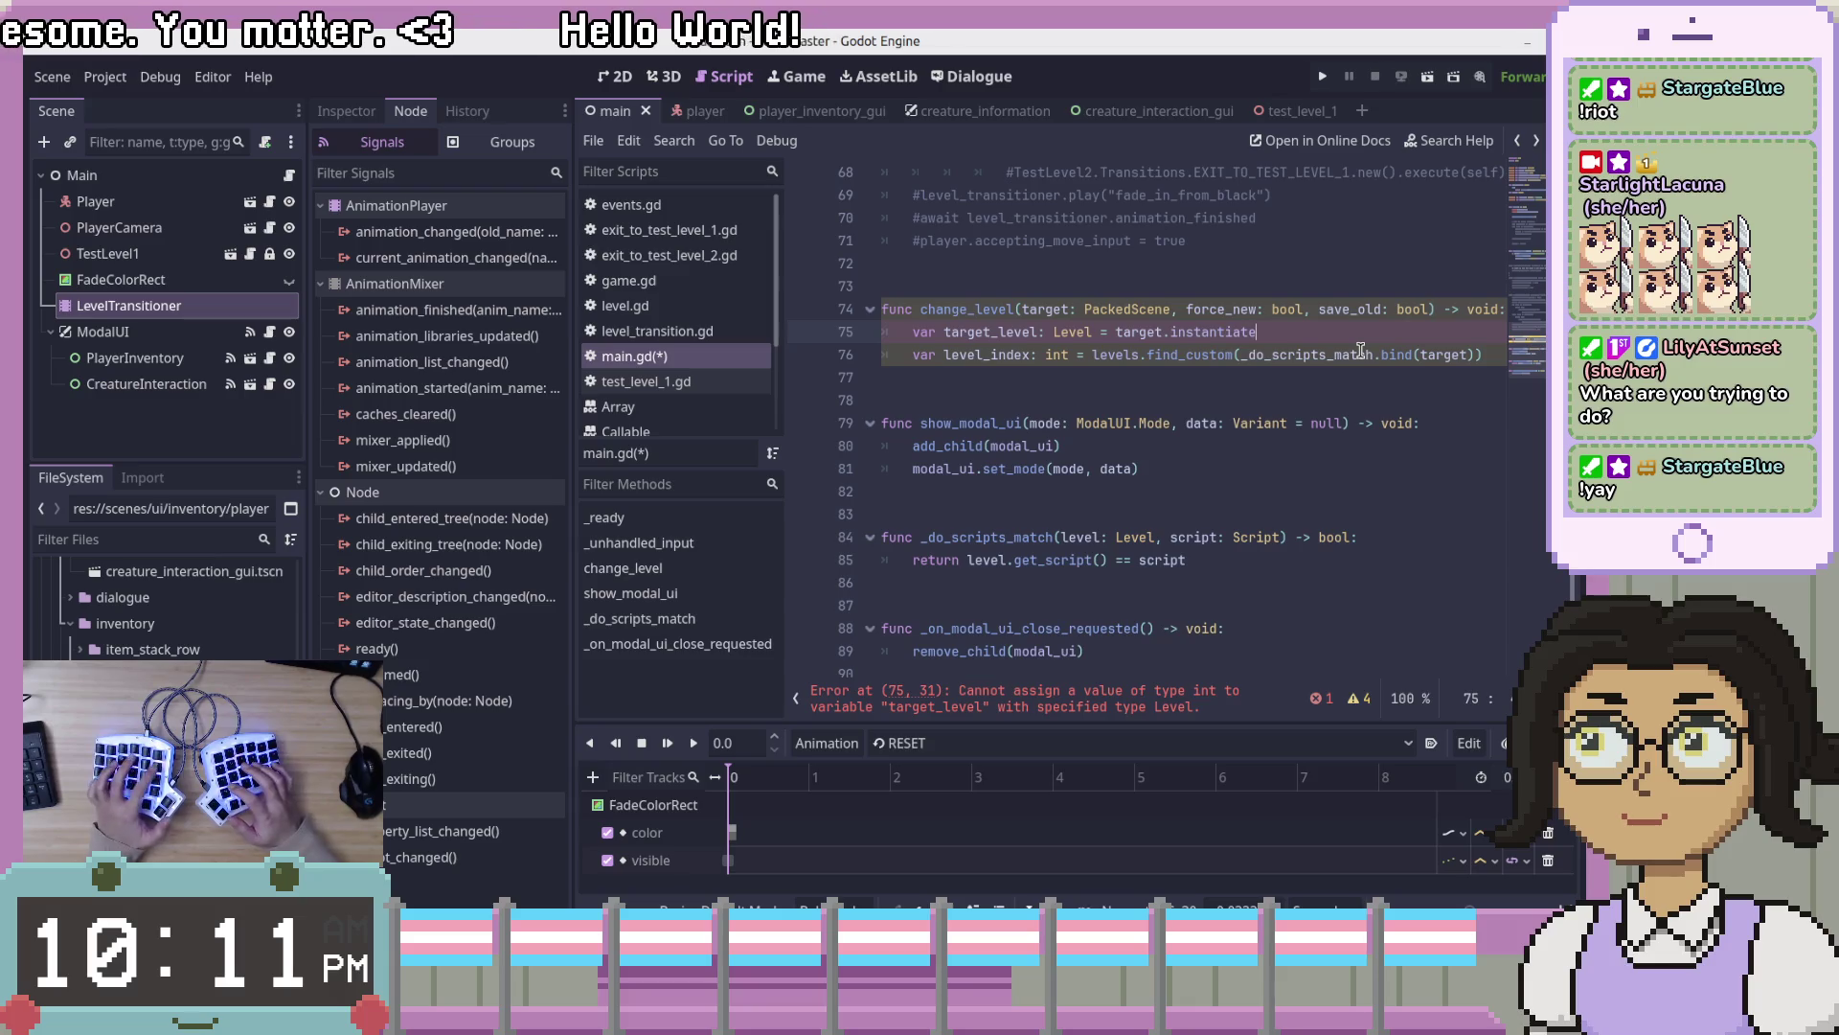
key(Return)
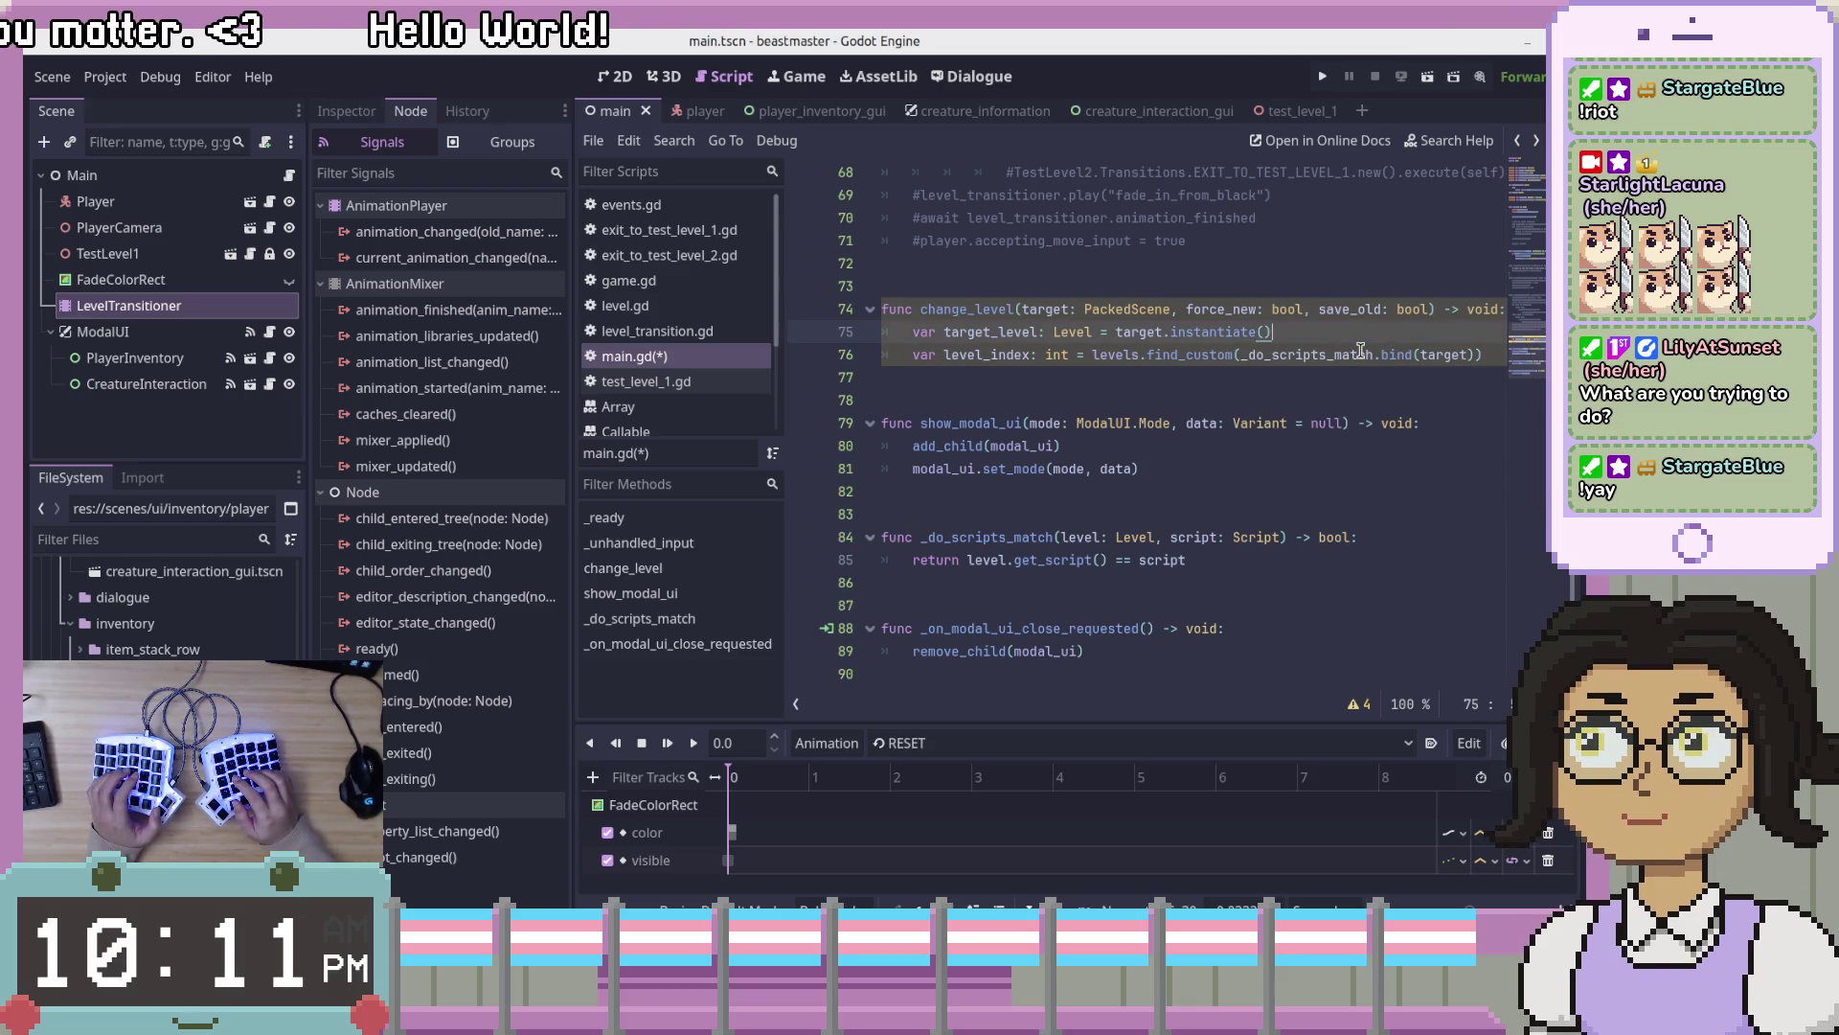
double_click(1227, 338)
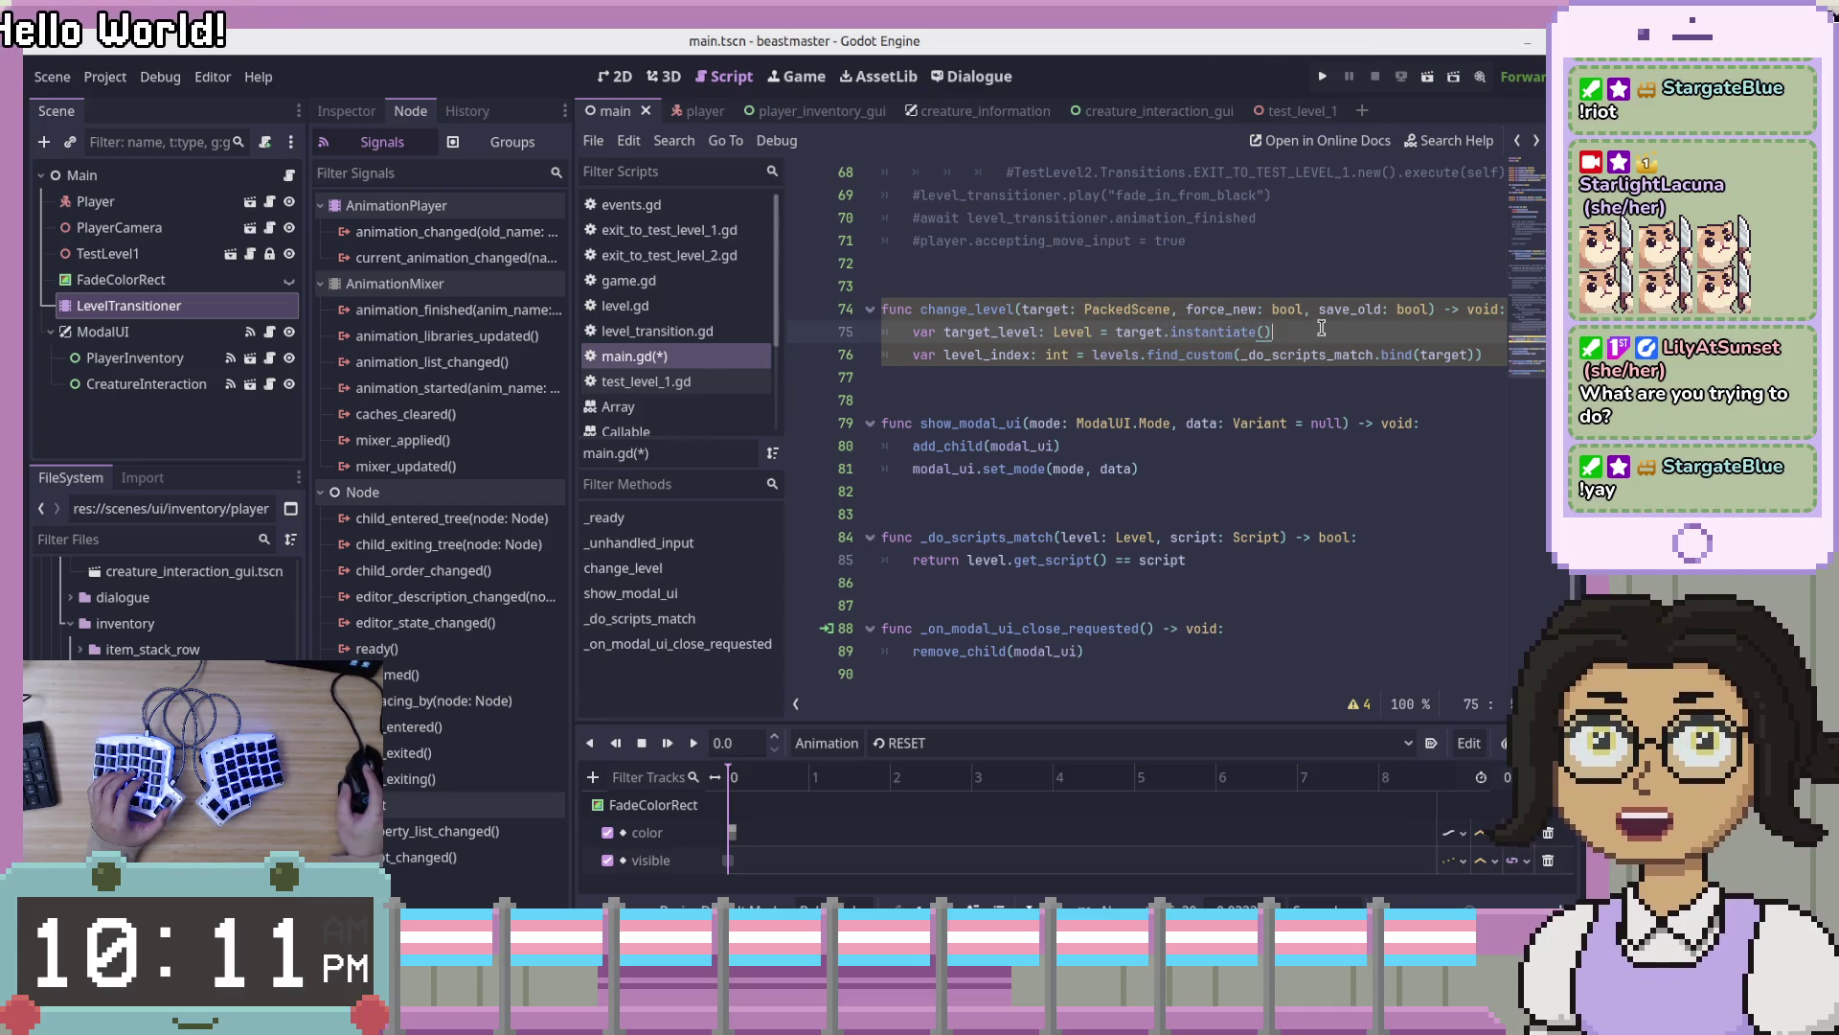
key(Return)
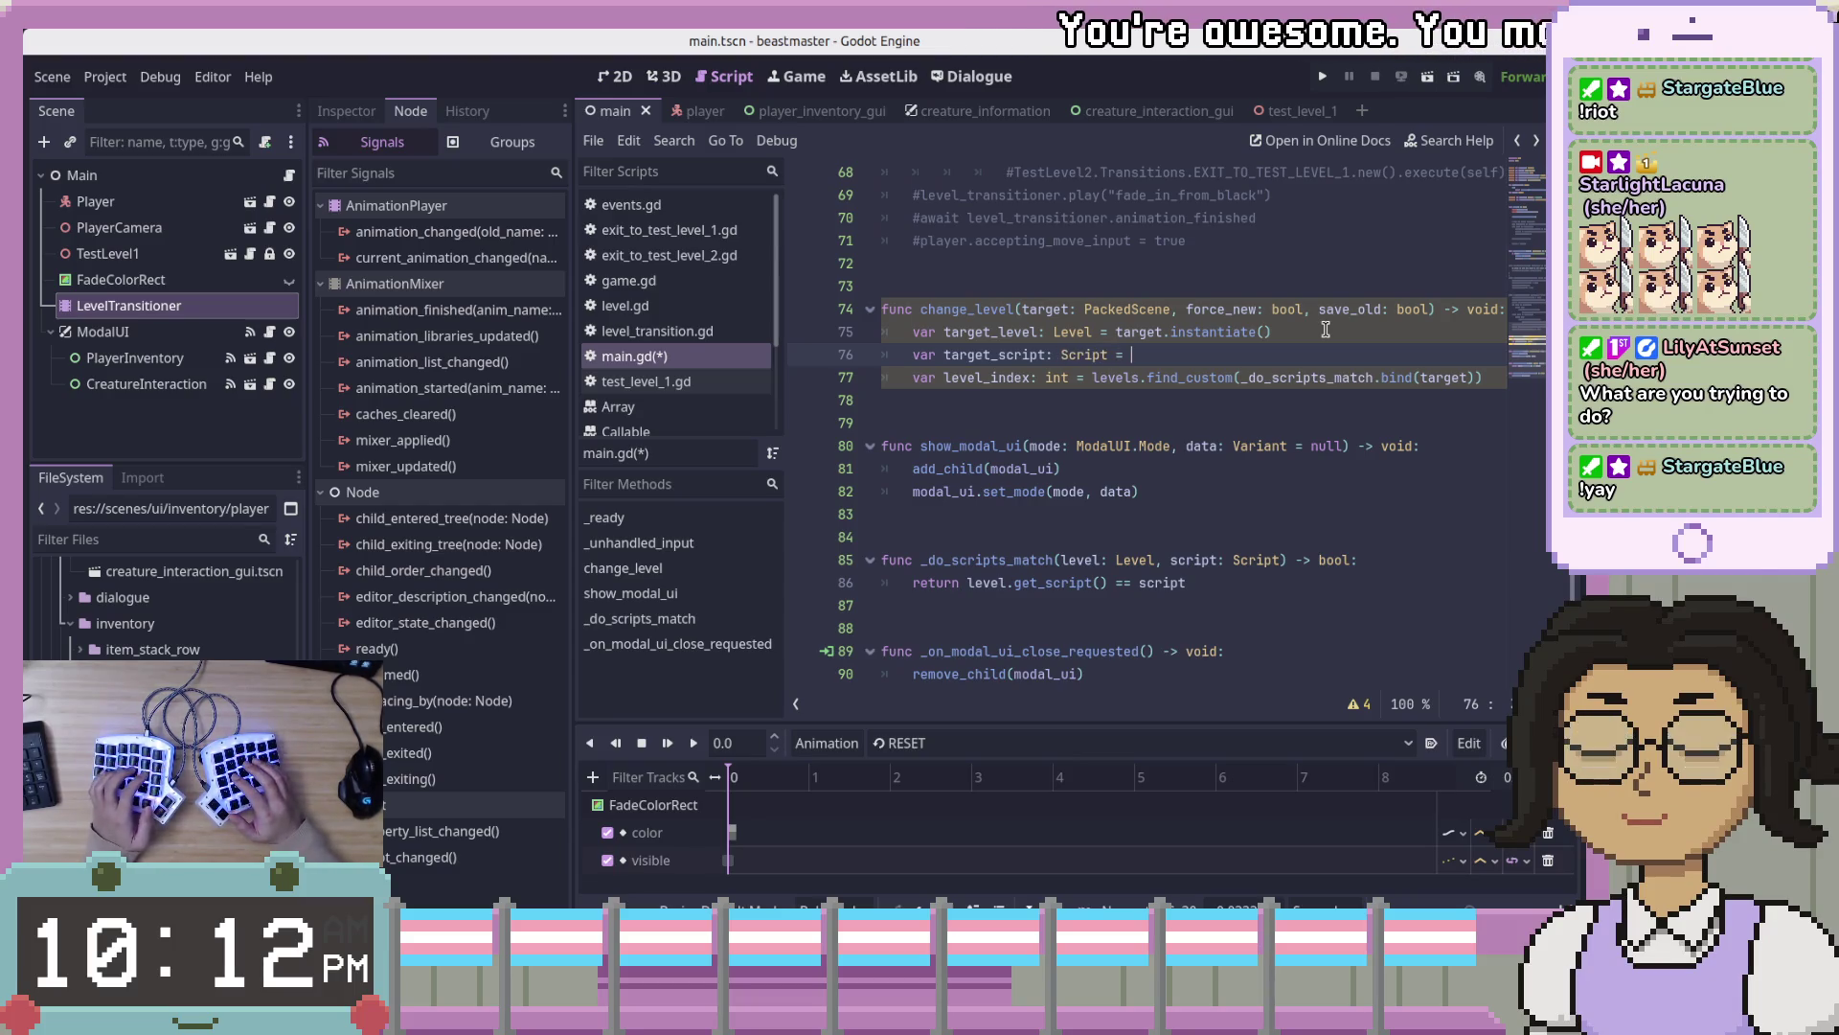
- Complete line 76 as var target_script: Script = target_level.get_script()
key(ctrl+space)
text(target)
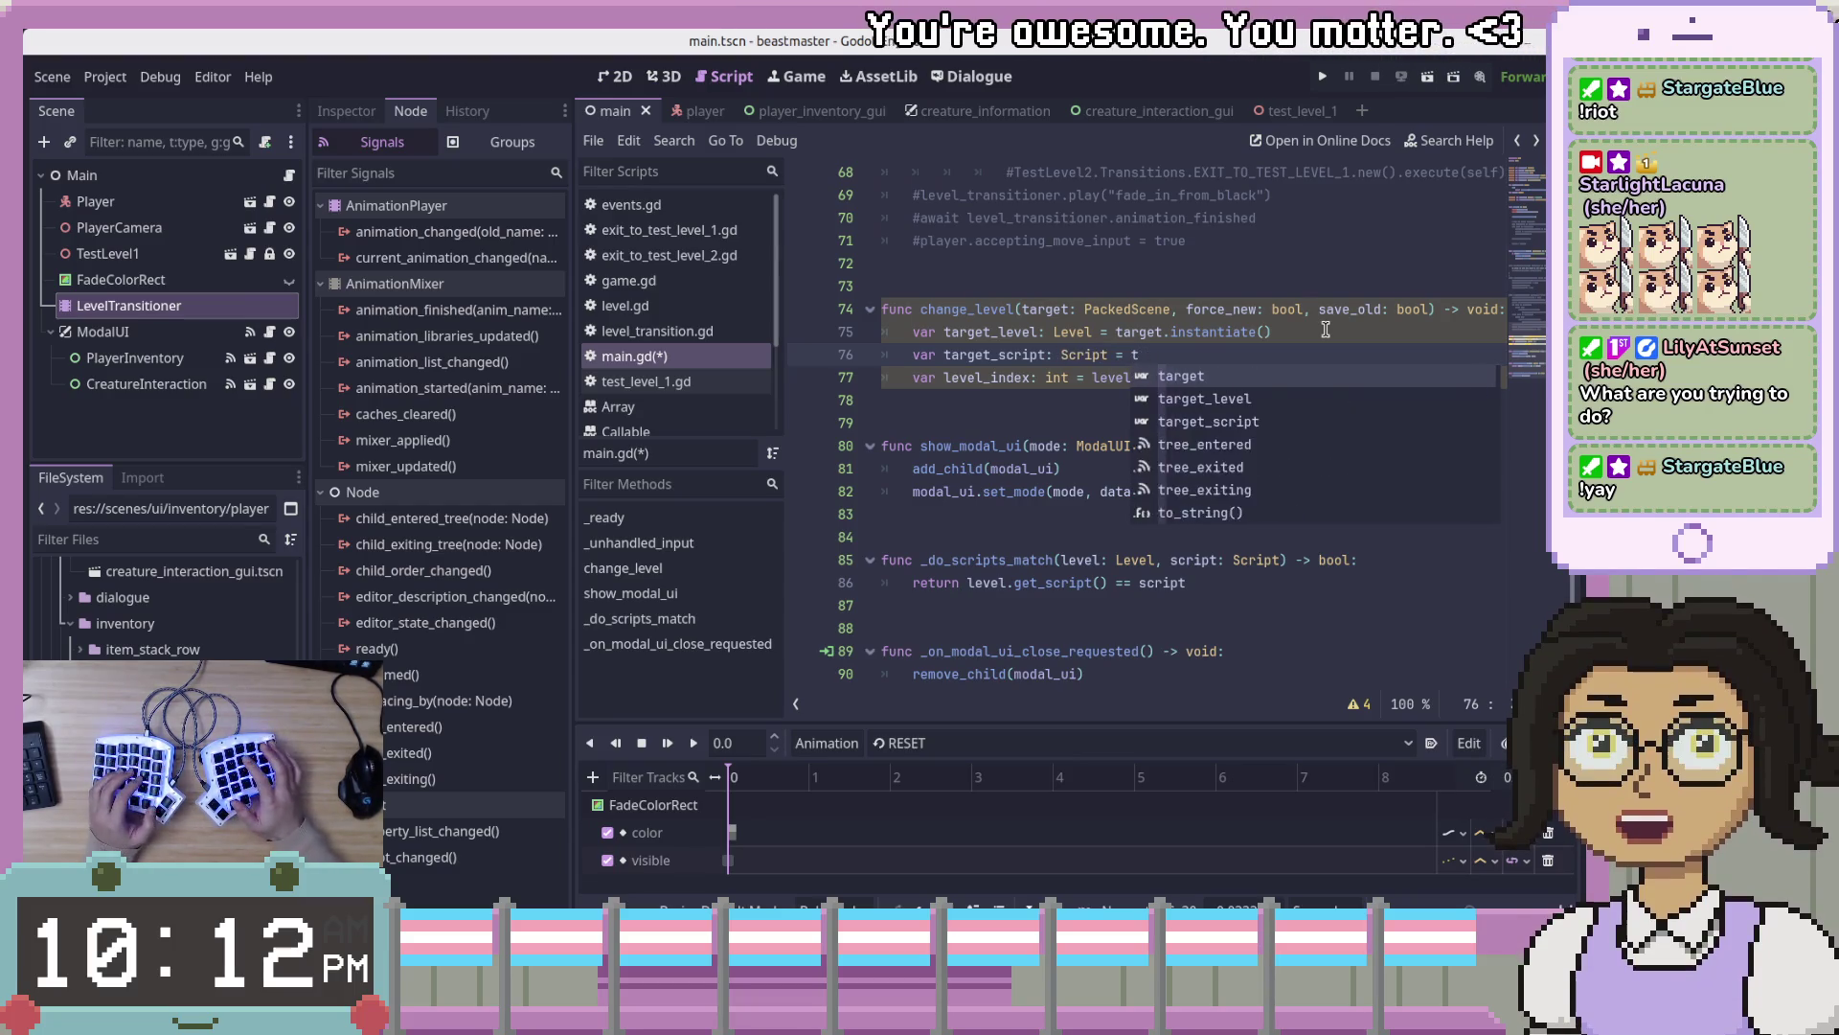
text(_level)
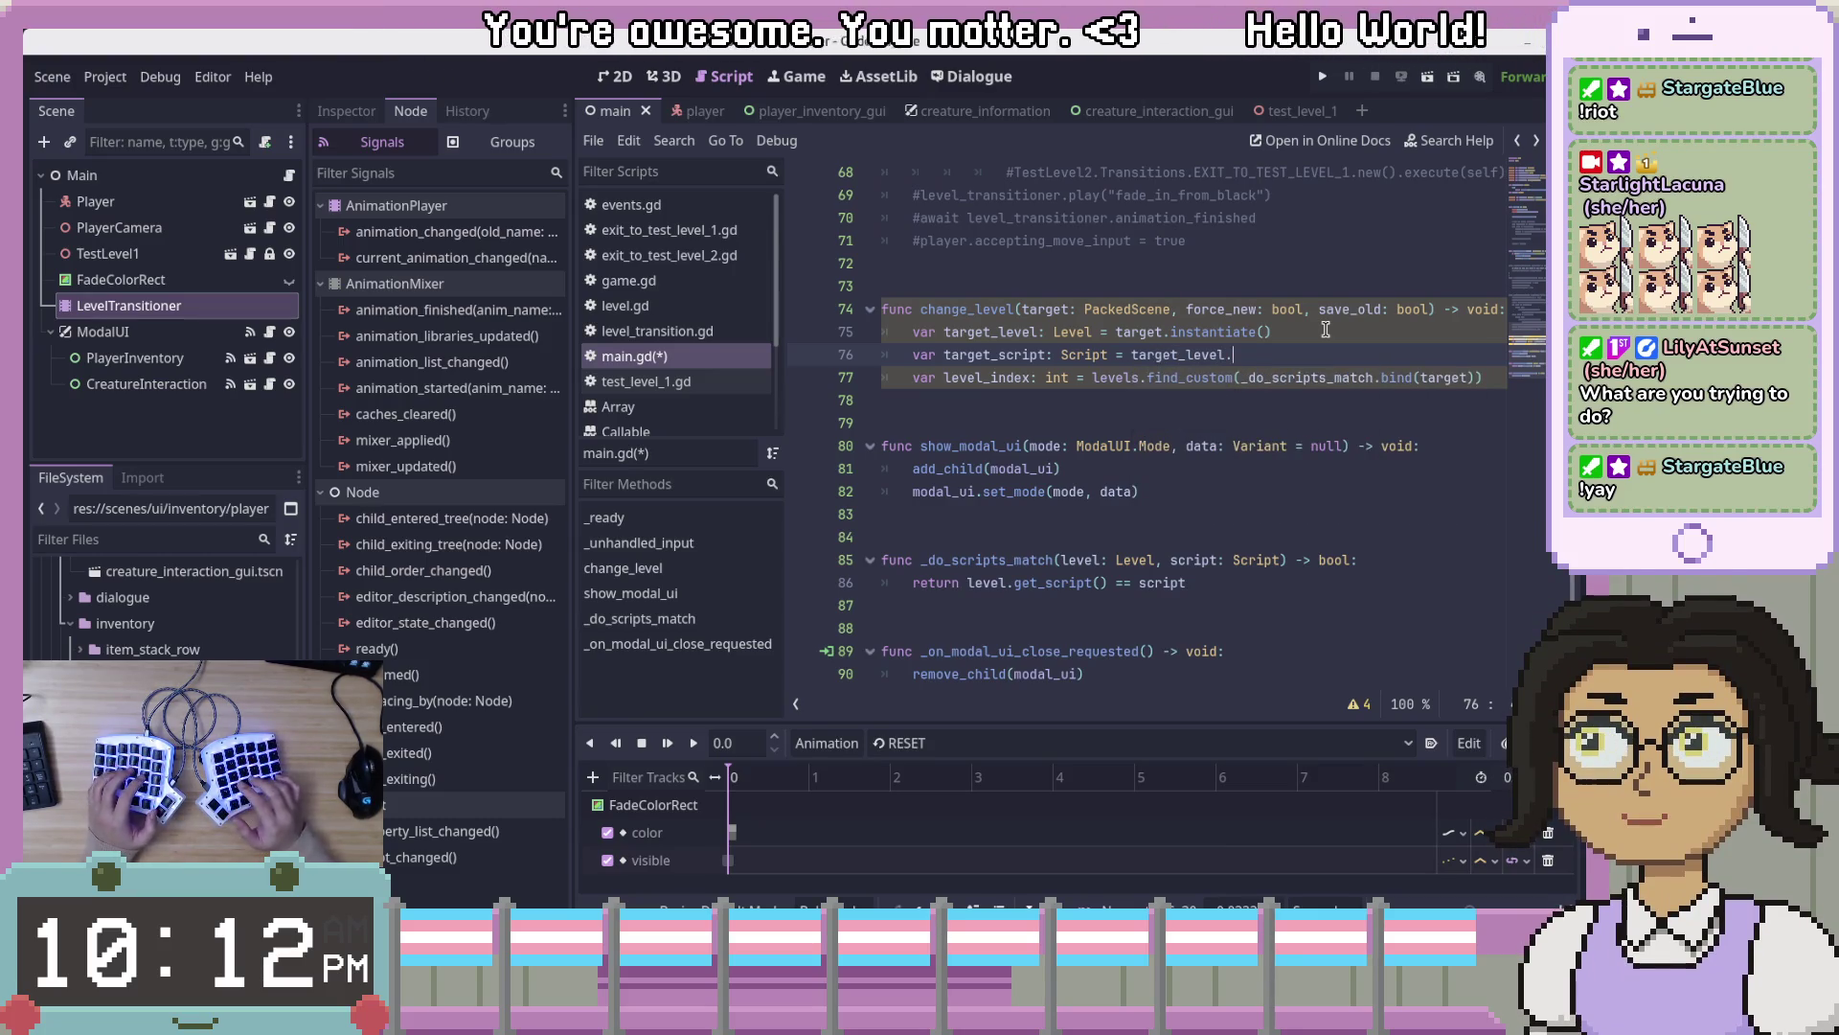
text(.get)
text(_sc)
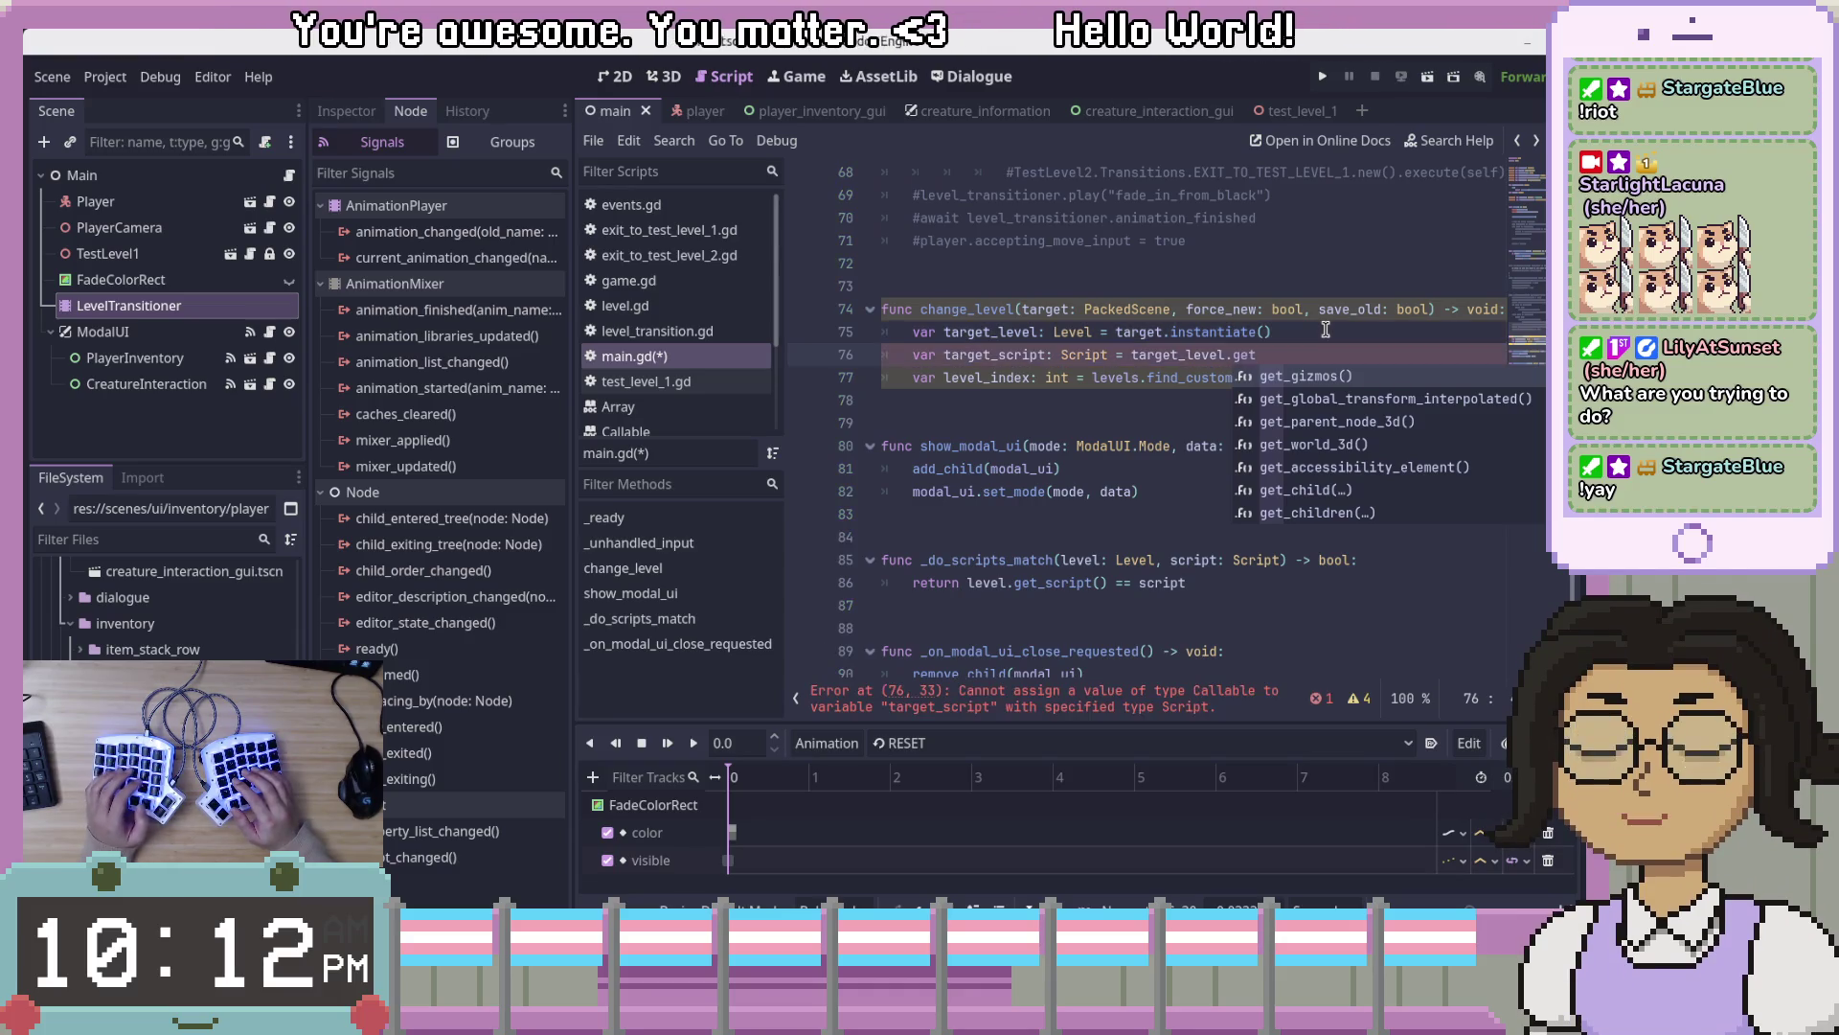
text(ript)
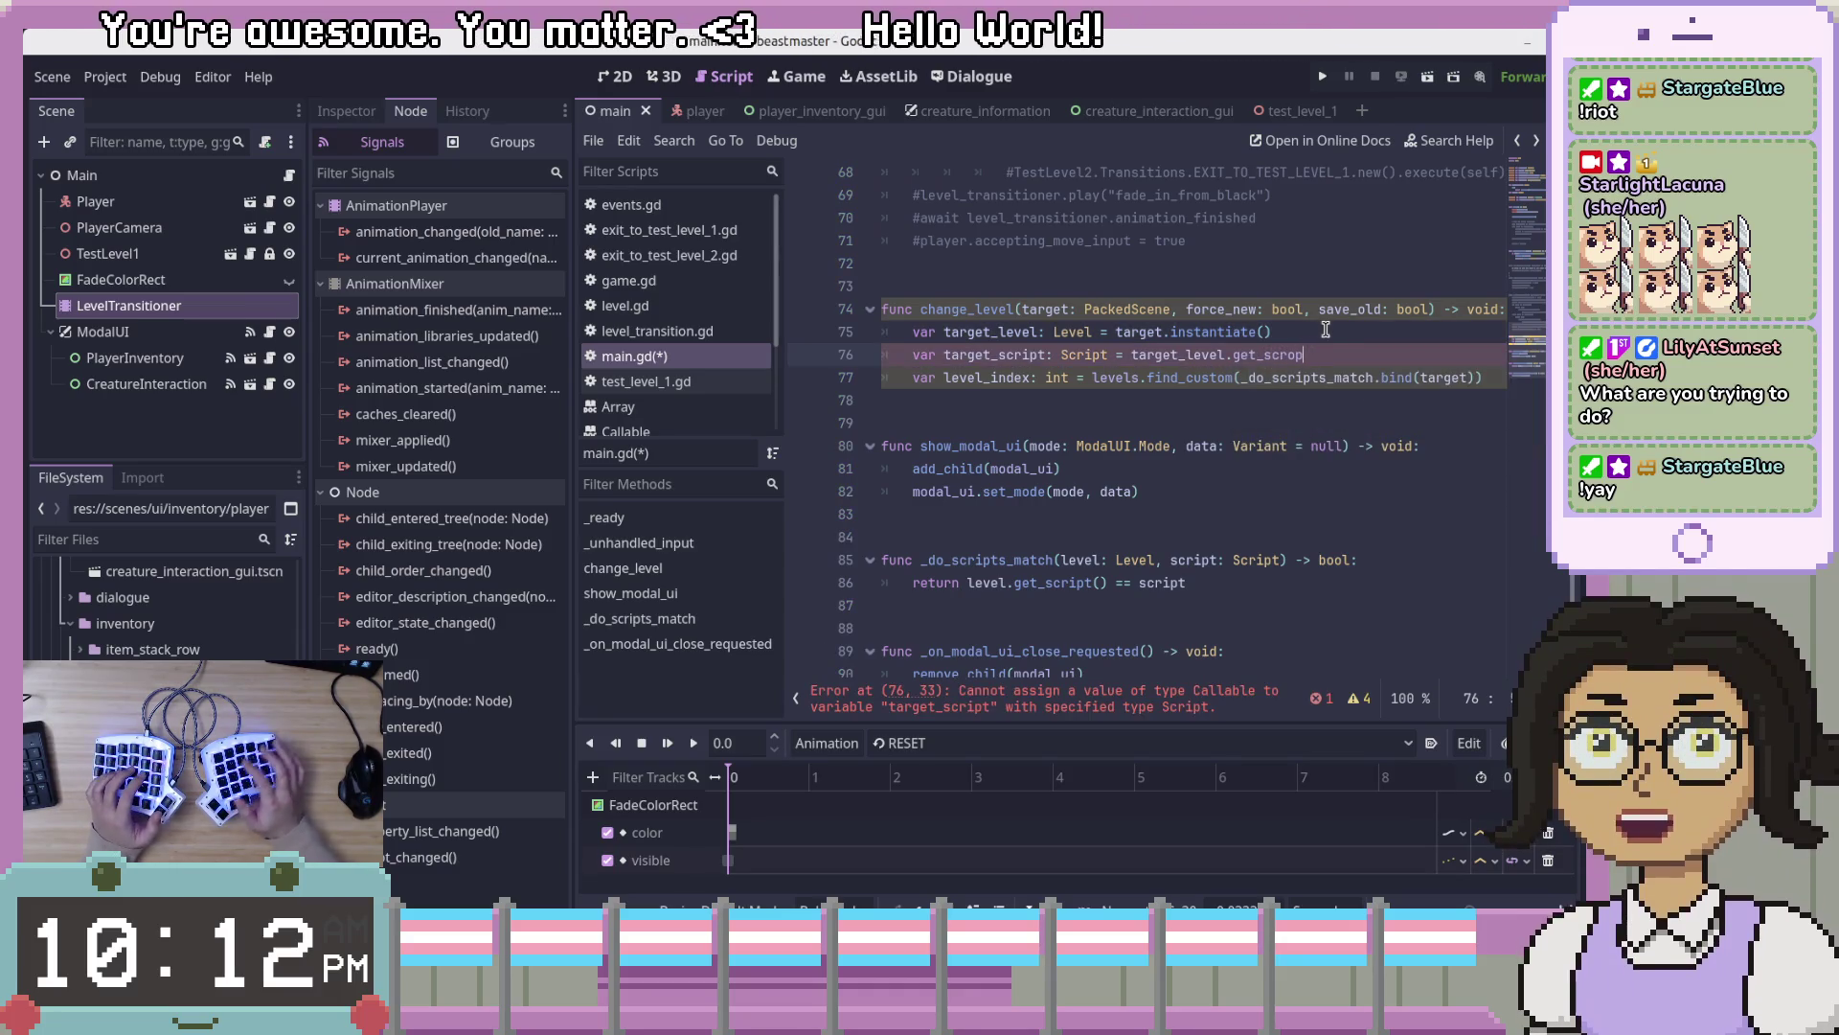
key(Return)
text(;)
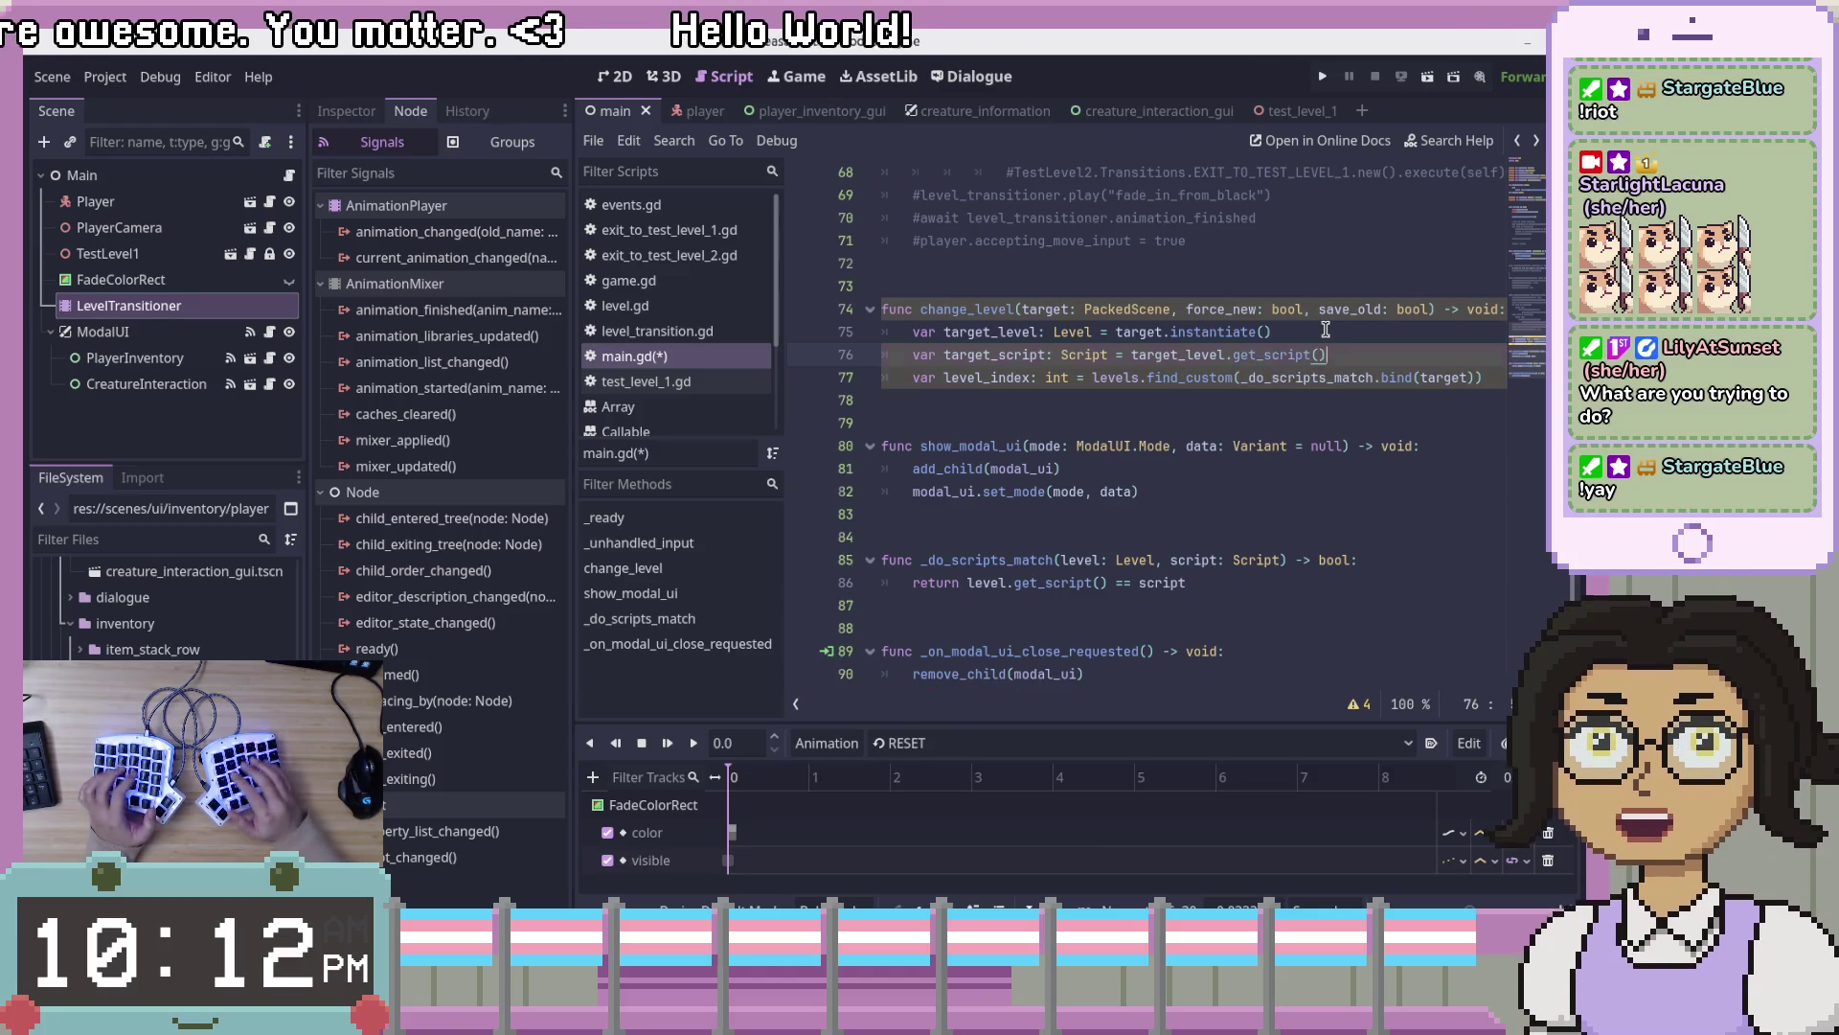
key(BackSpace)
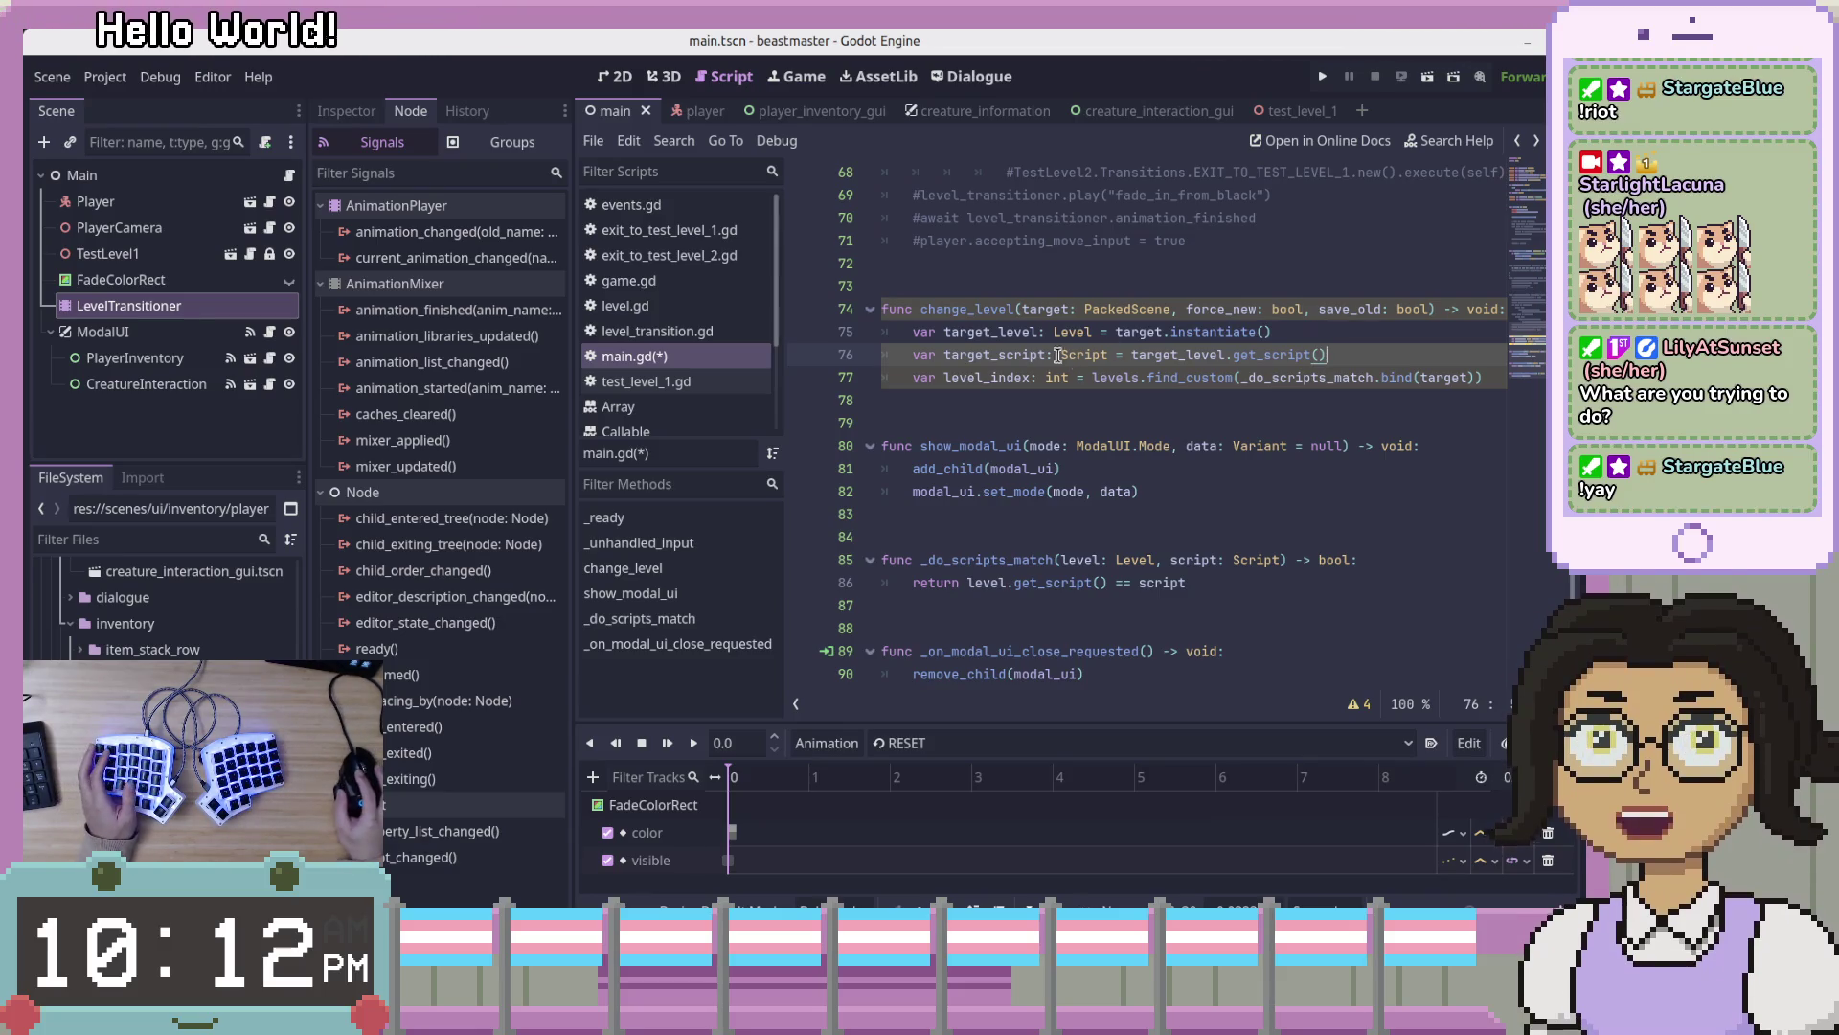
- Change the find_custom call to _do_scripts_match.bind(target_script)
double_click(995, 333)
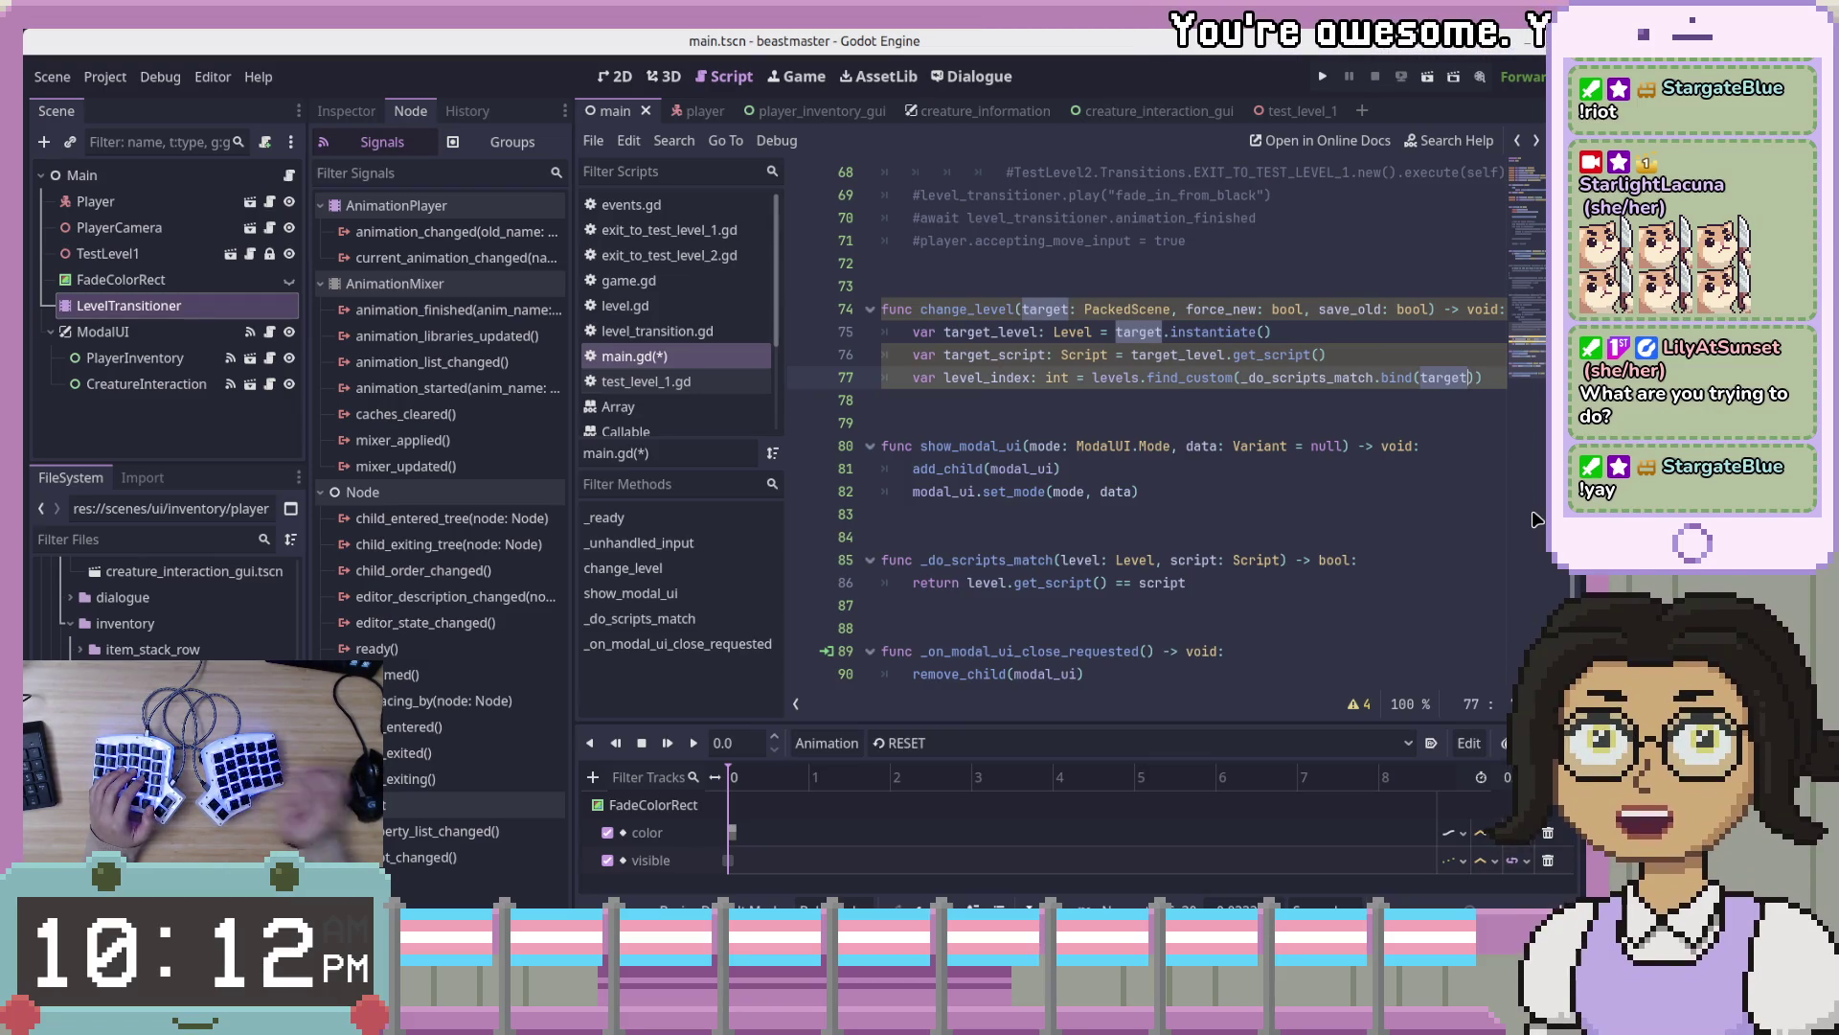
click(1121, 490)
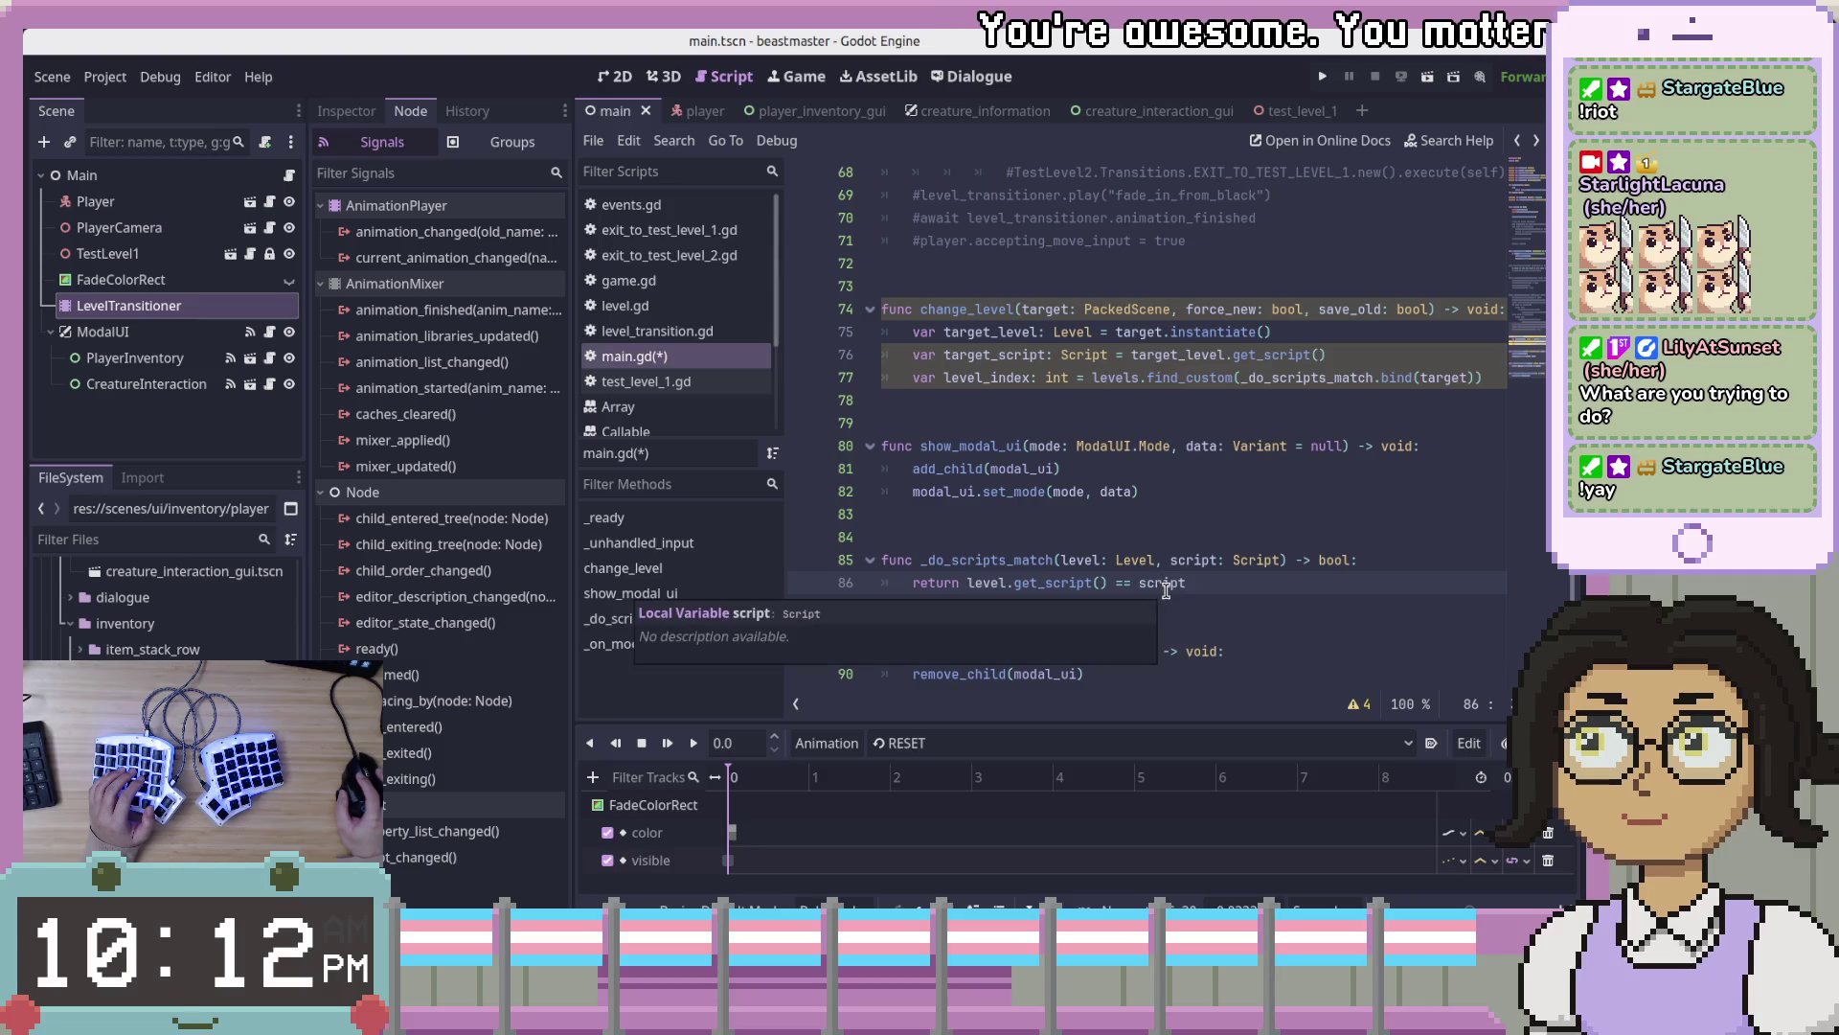
click(1087, 563)
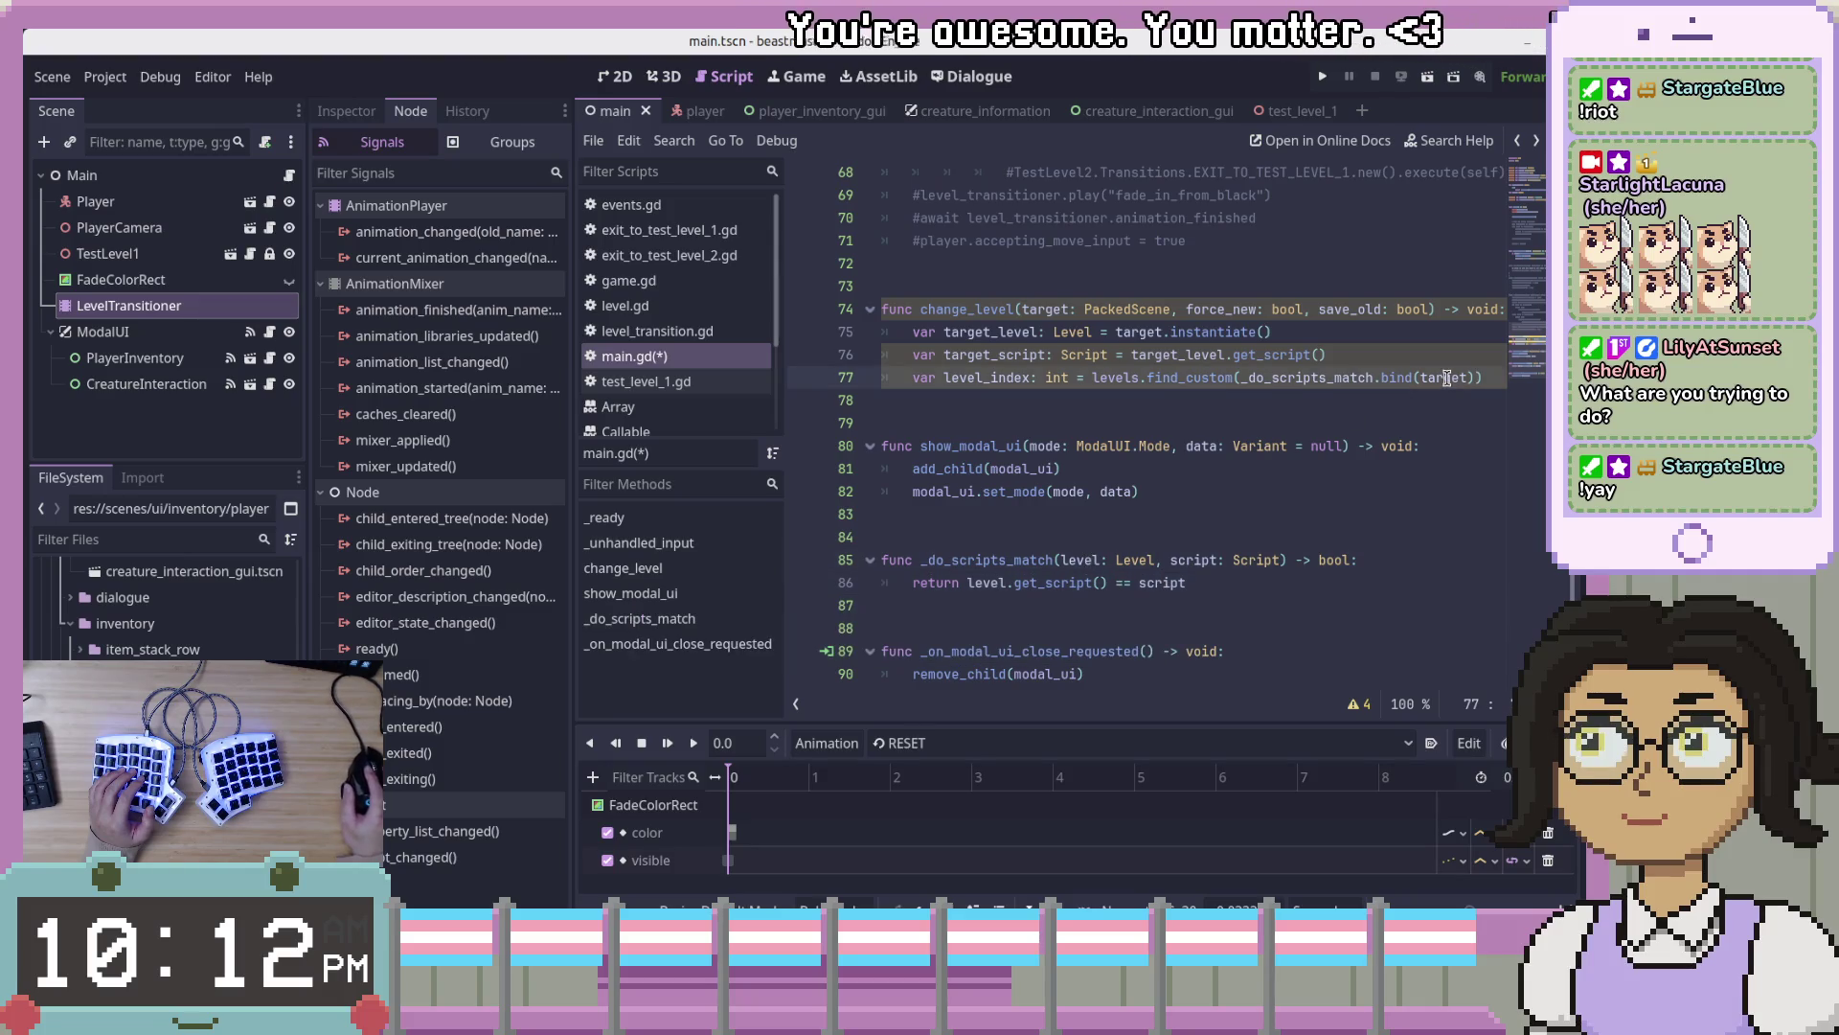
key(Delete)
key(Delete)
key(Delete)
text(get_scrop)
key(BackSpace)
key(BackSpace)
text(ipt)
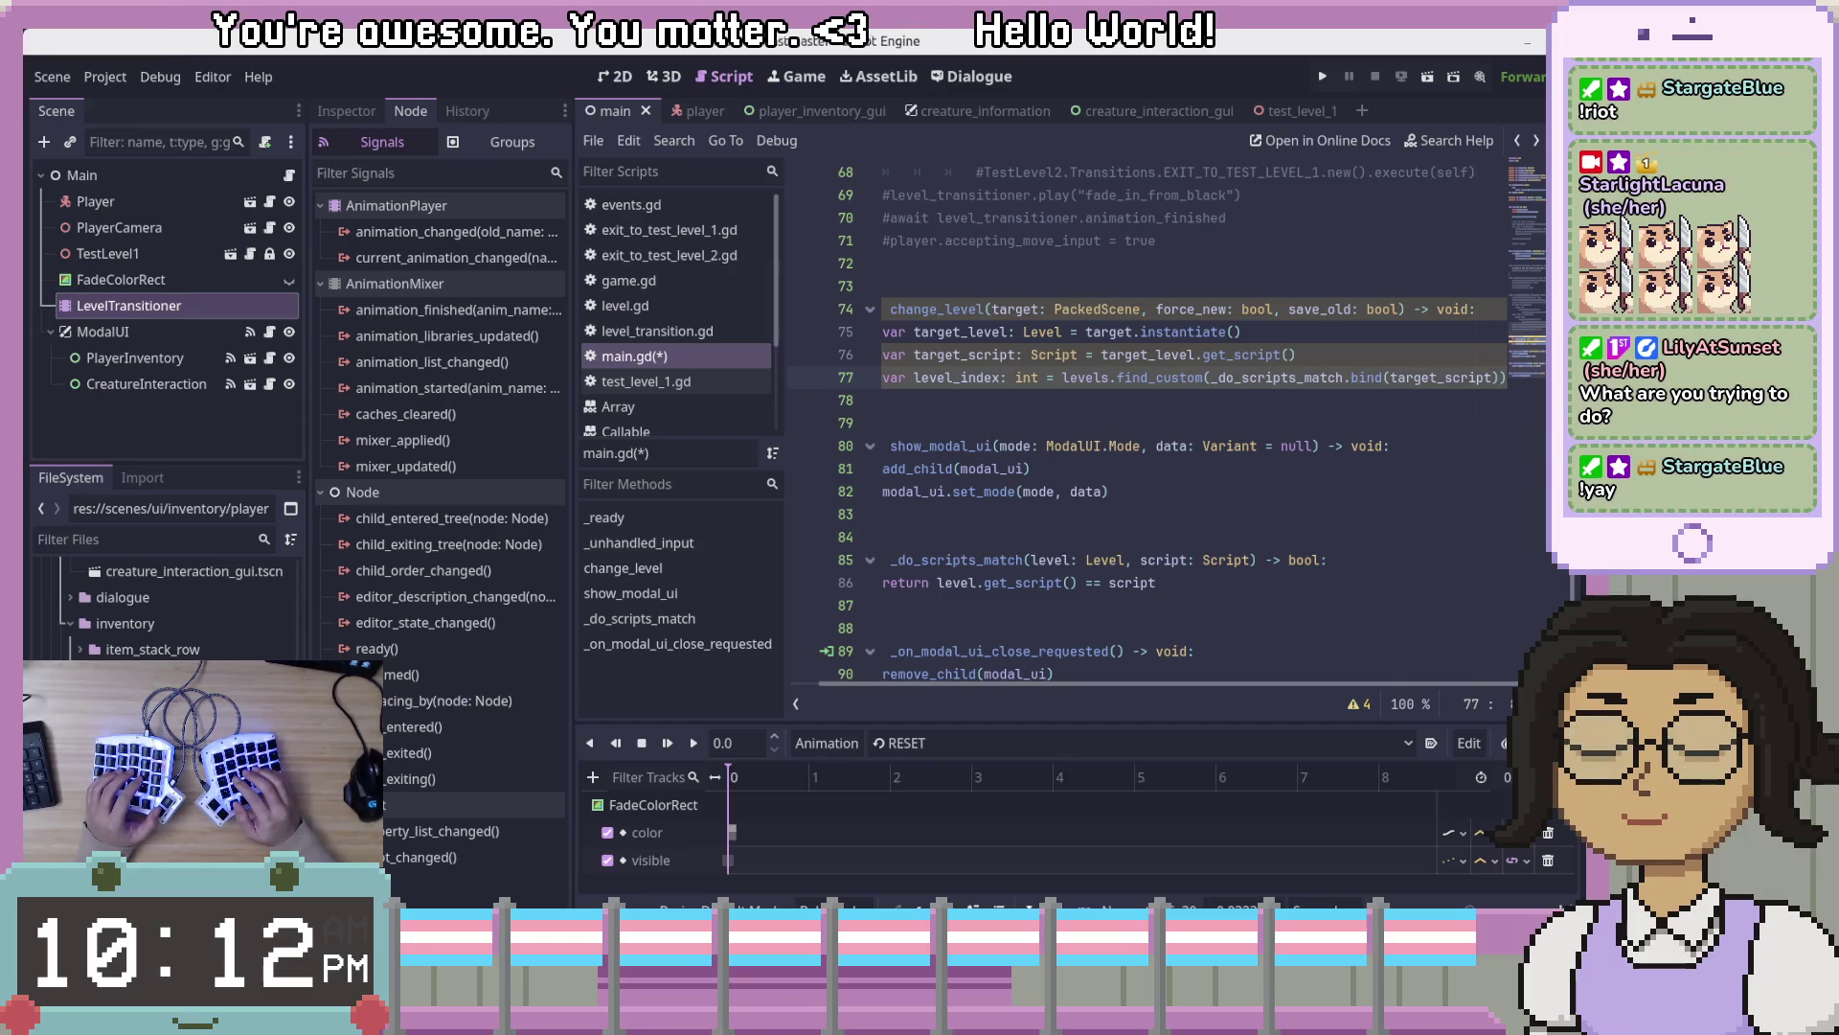
key(Down)
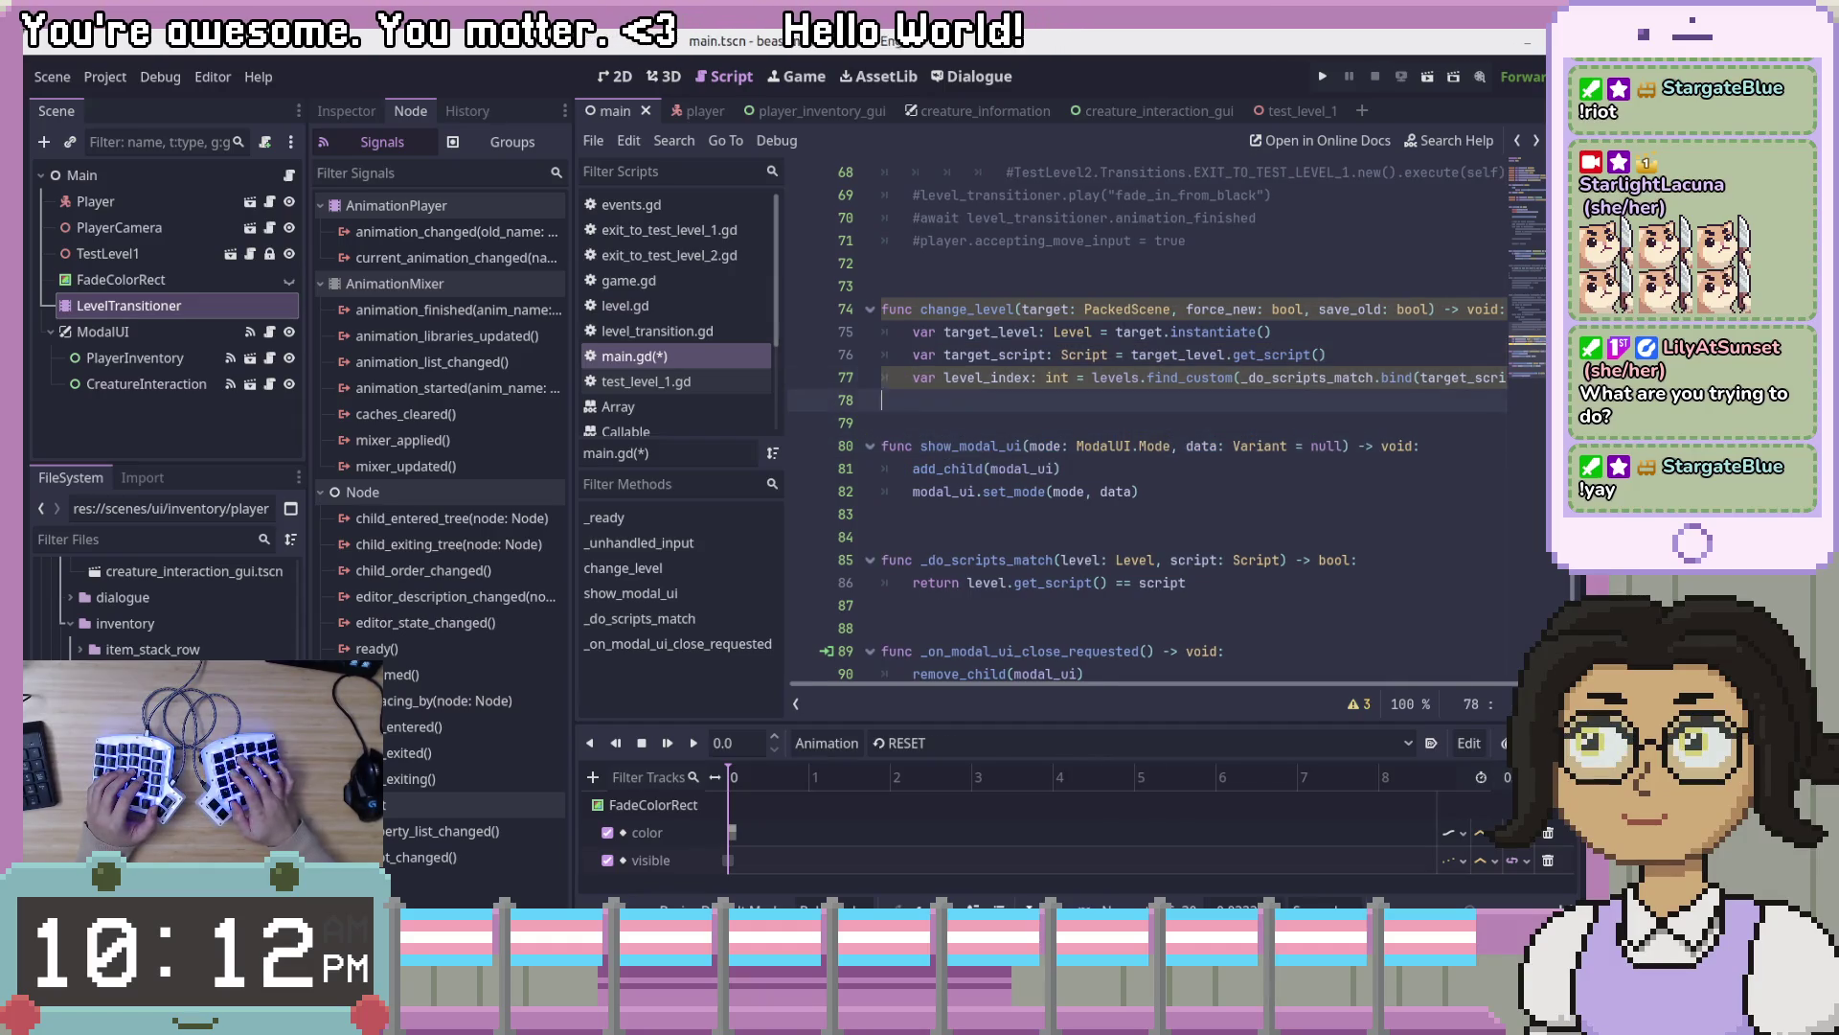
- Add an 'if level_index < 0:' branch with a pass body after the lookup line
key(Up)
key(Return)
text(if (level_index < 0)
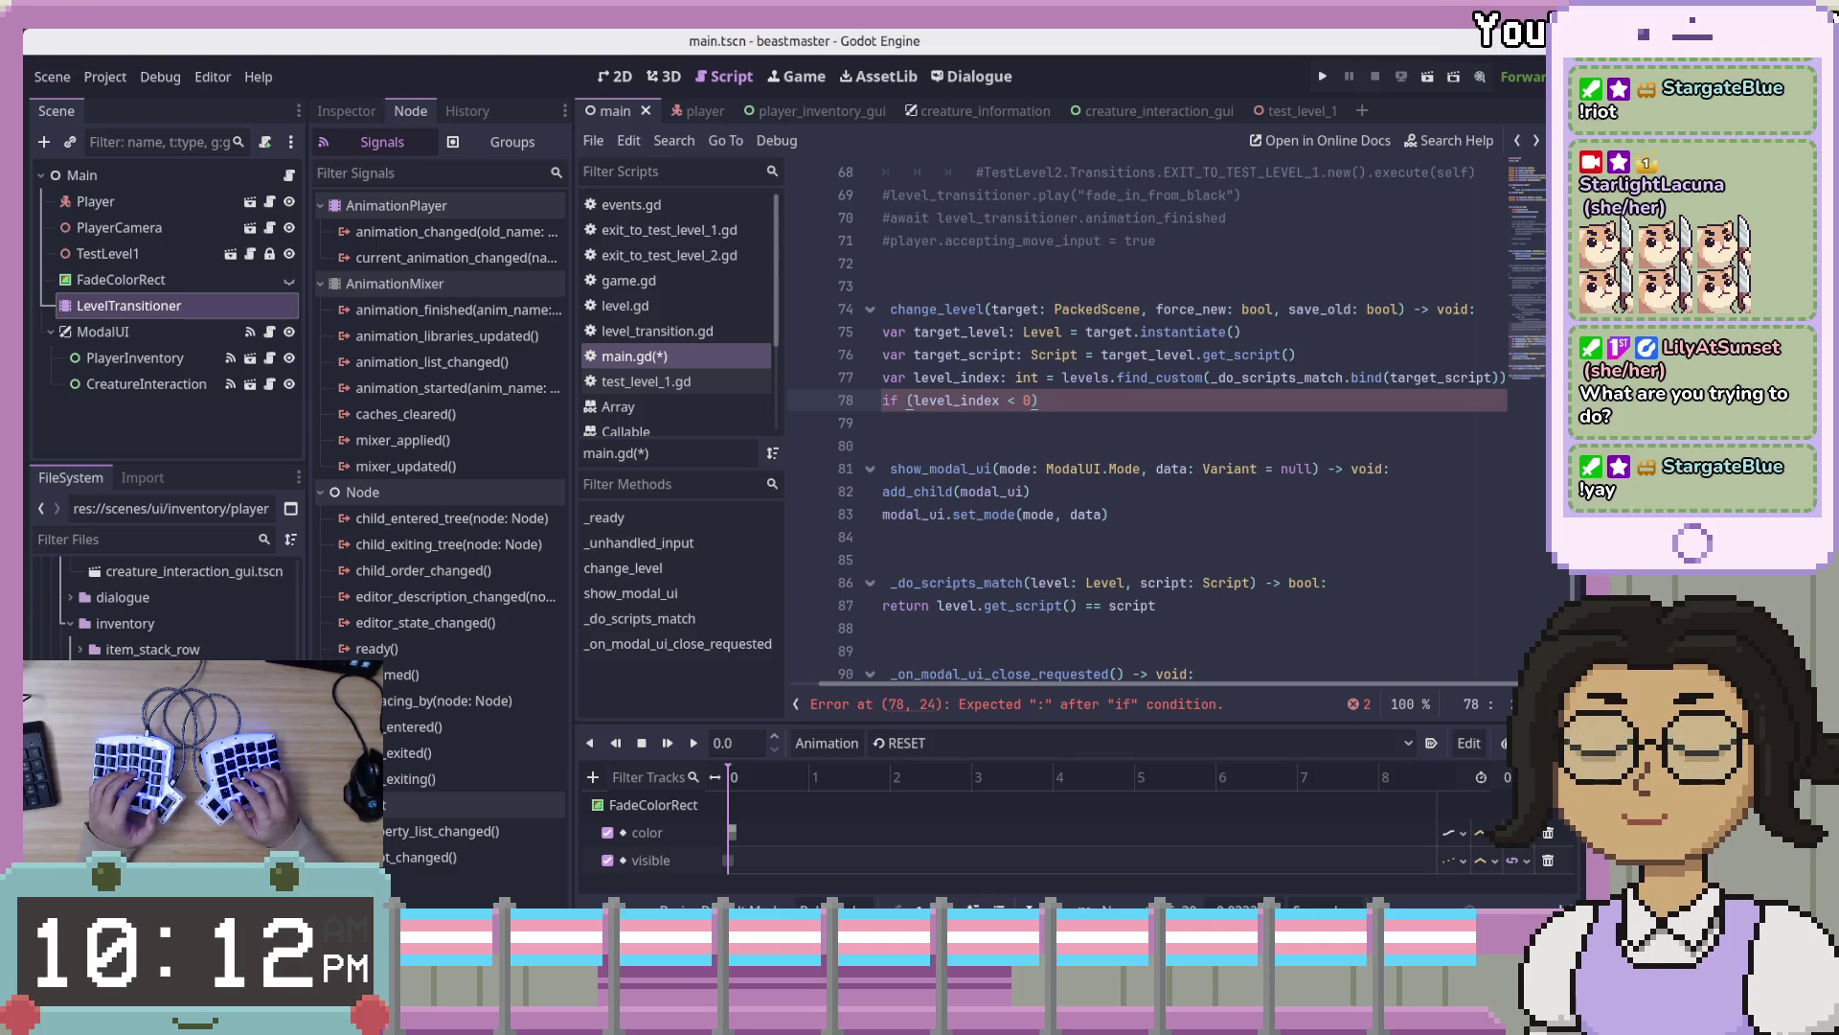
text(:)
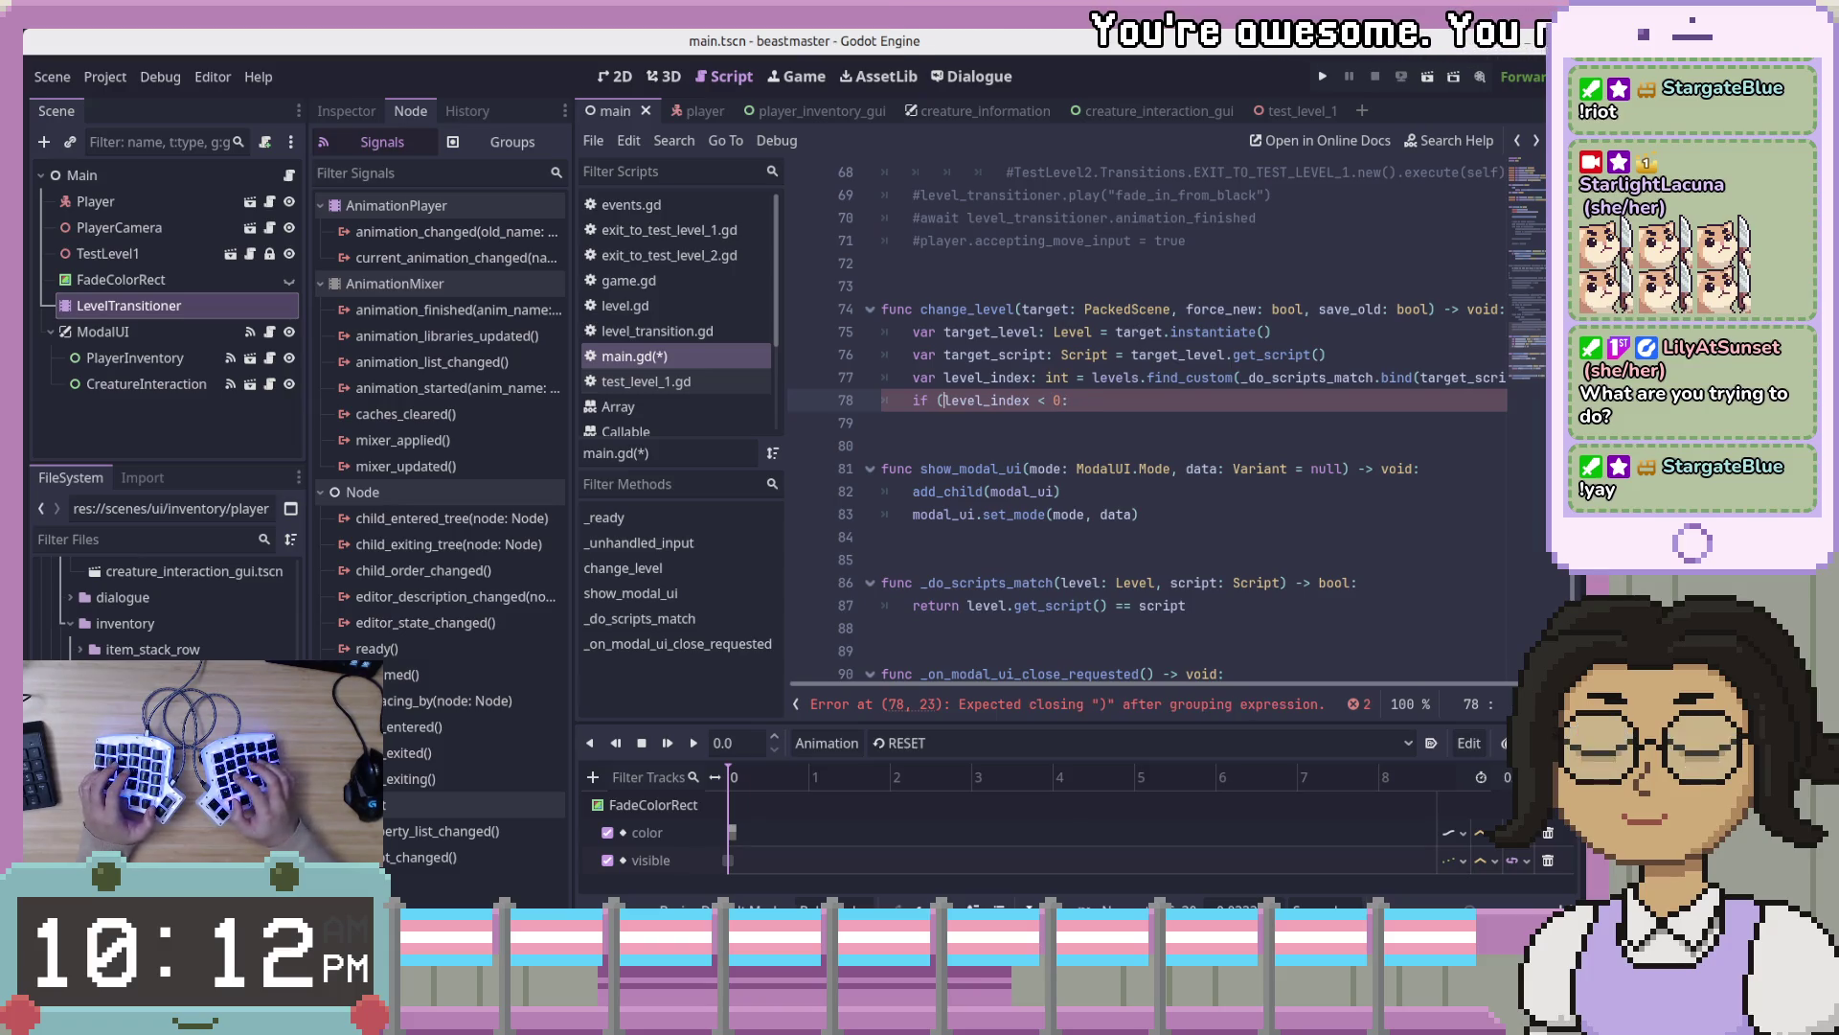
key(BackSpace)
key(End)
key(Return)
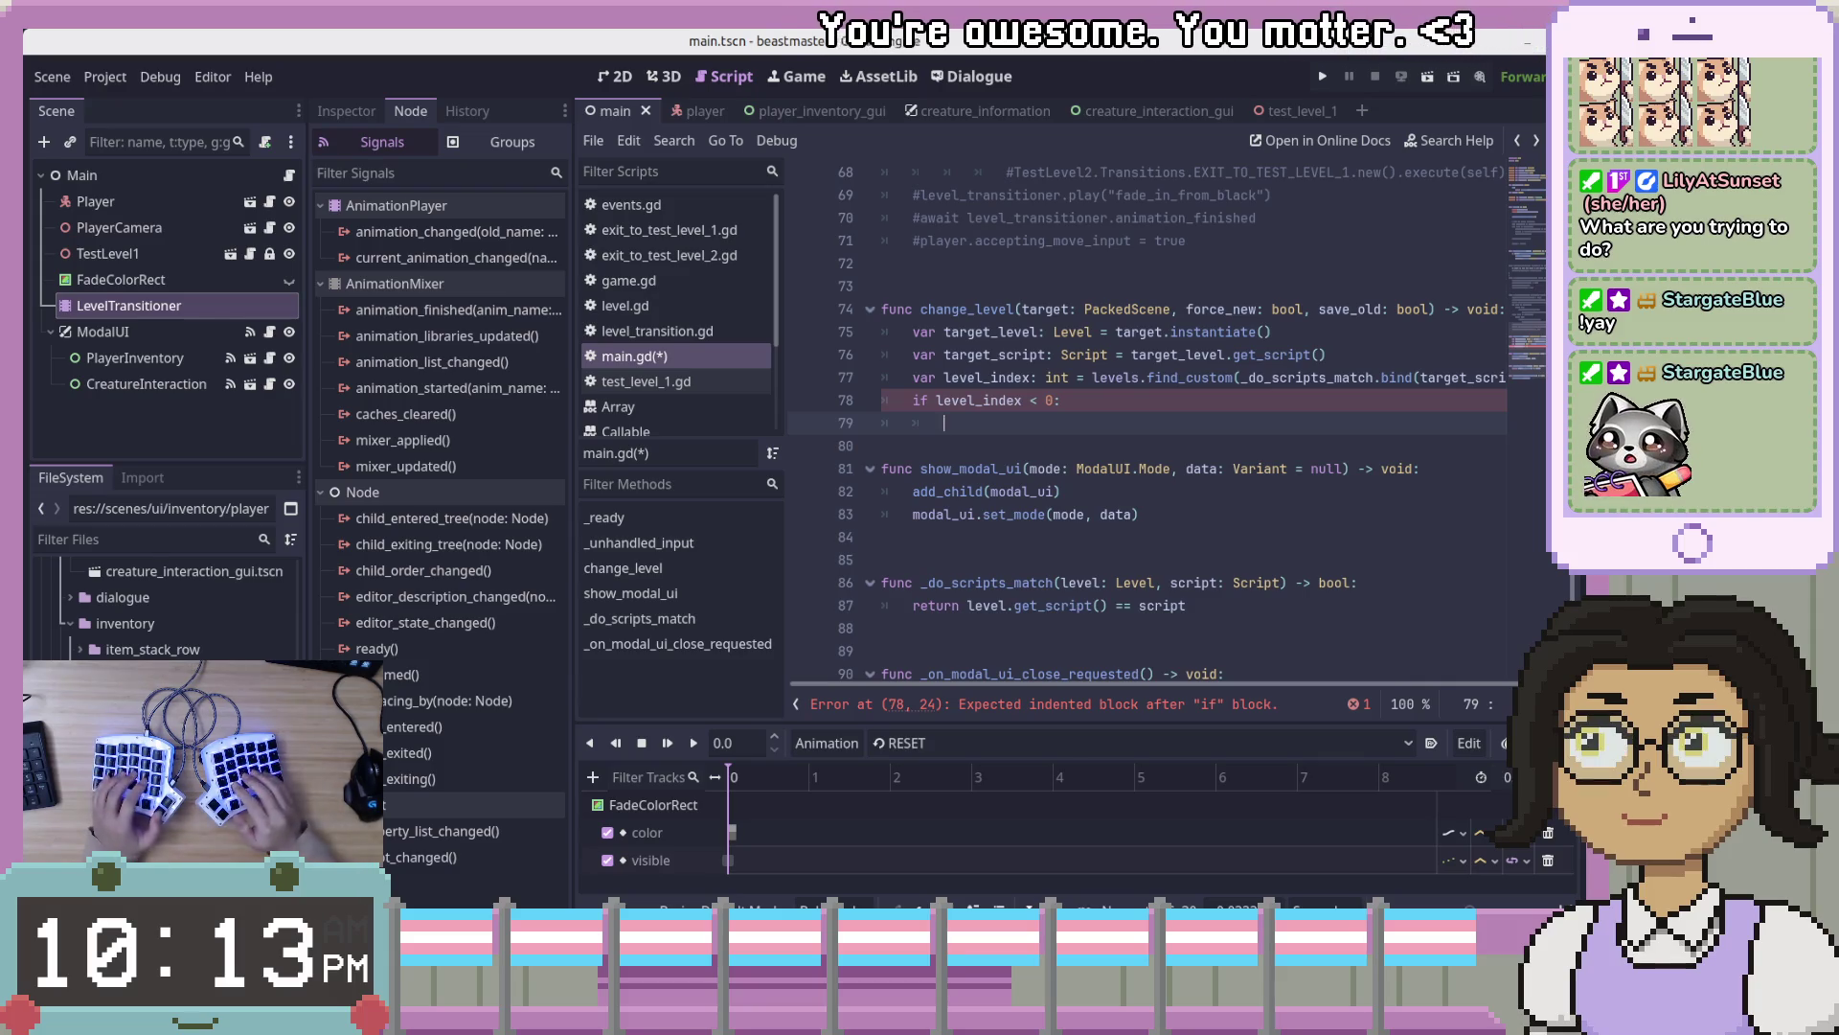
text(pass)
- Insert a '#' comment line above pass and re-check the change_level signature
key(Up)
key(End)
key(Return)
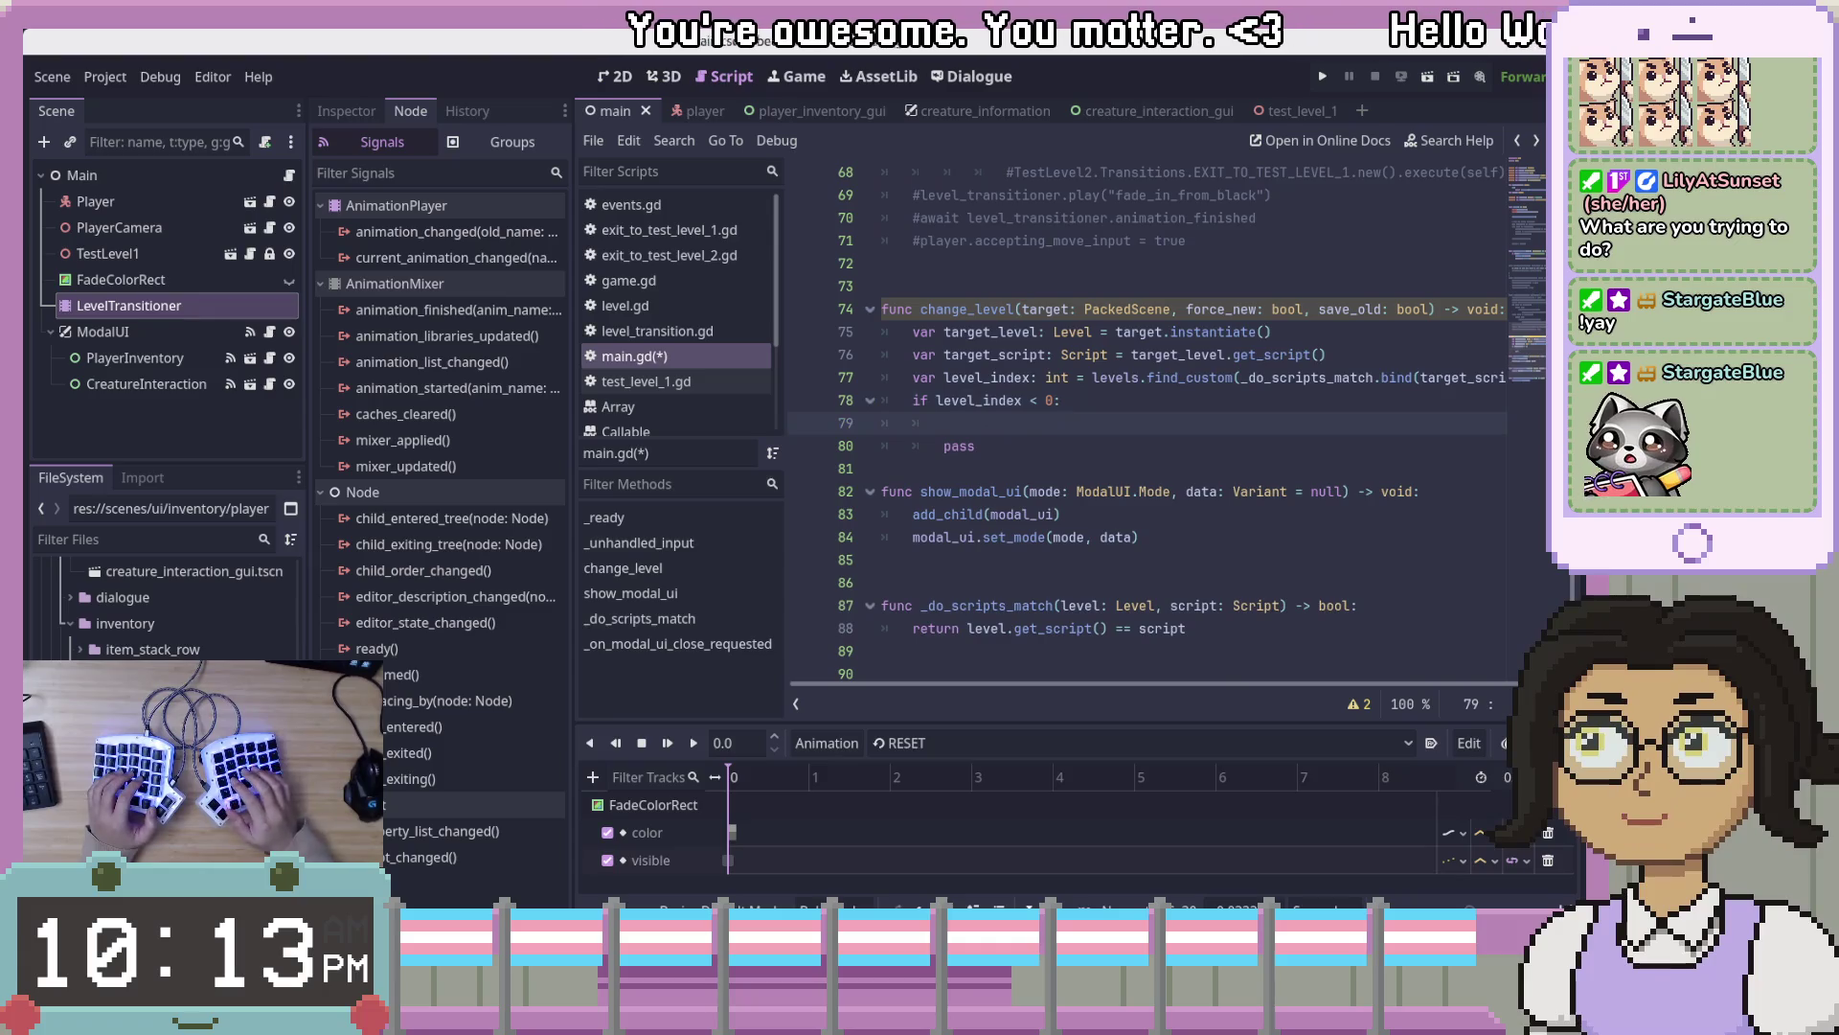
text(# s)
key(BackSpace)
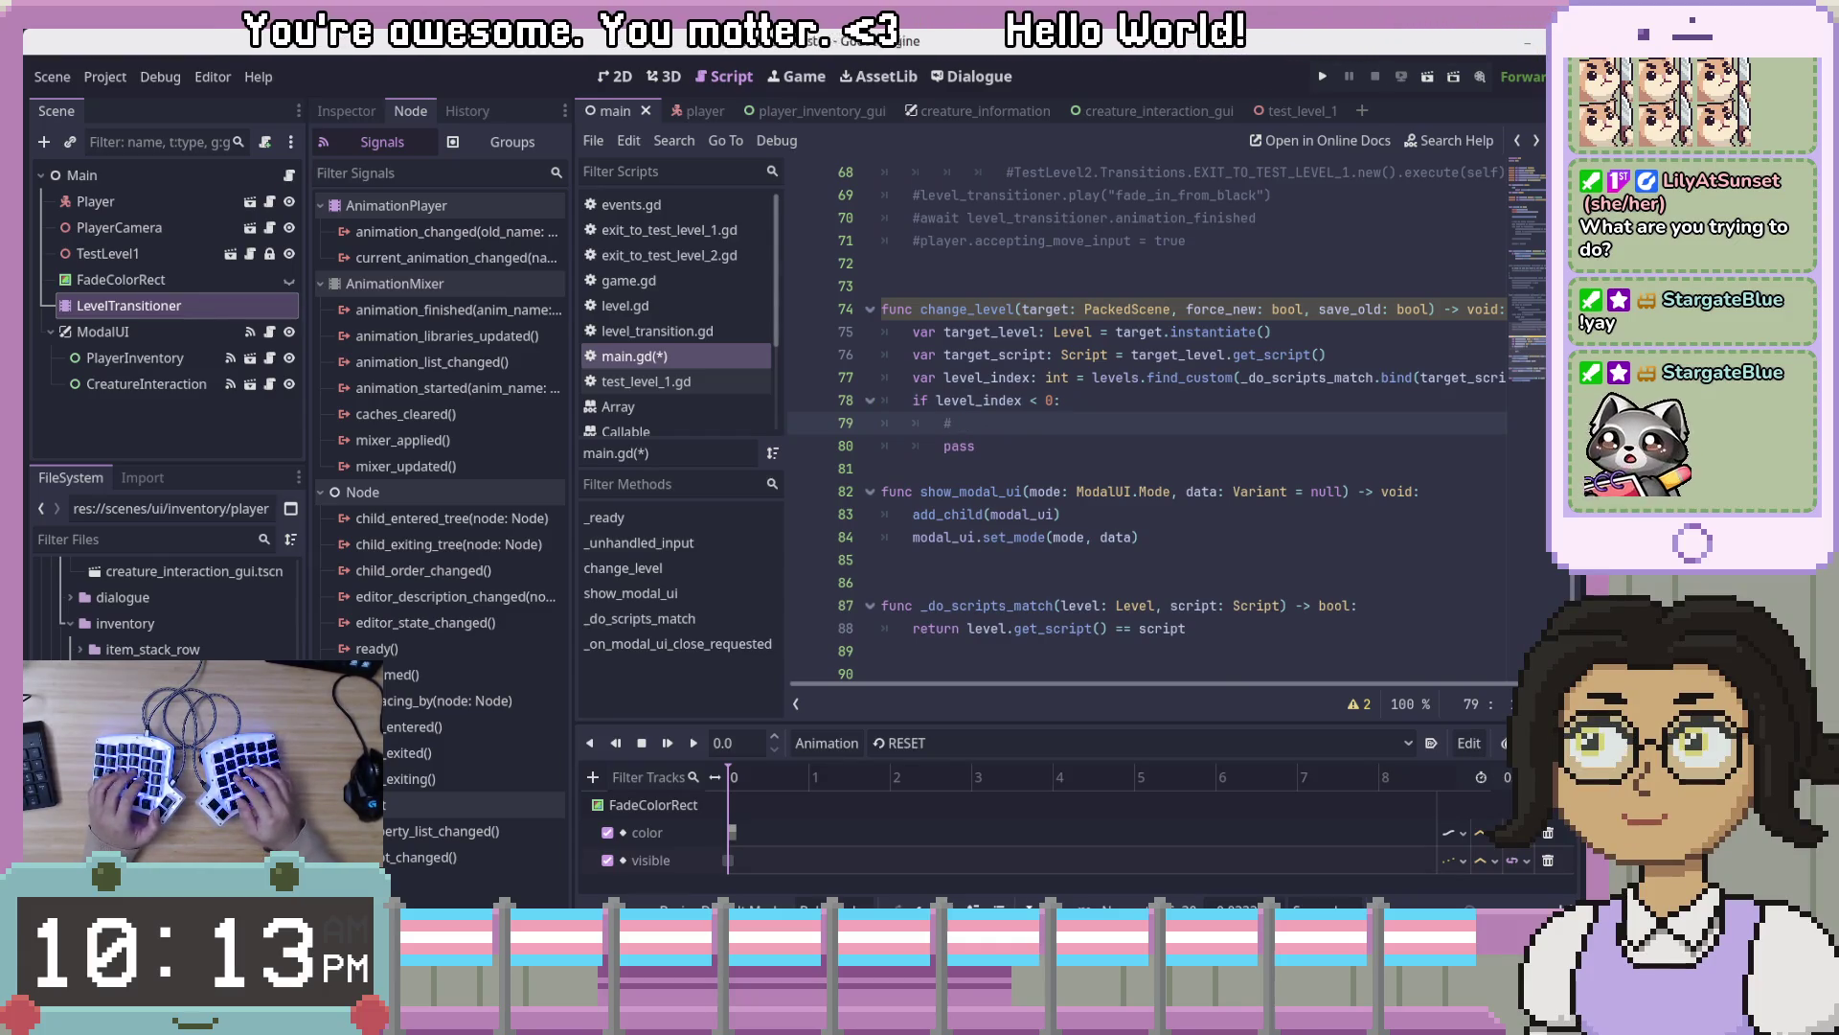
text(create)
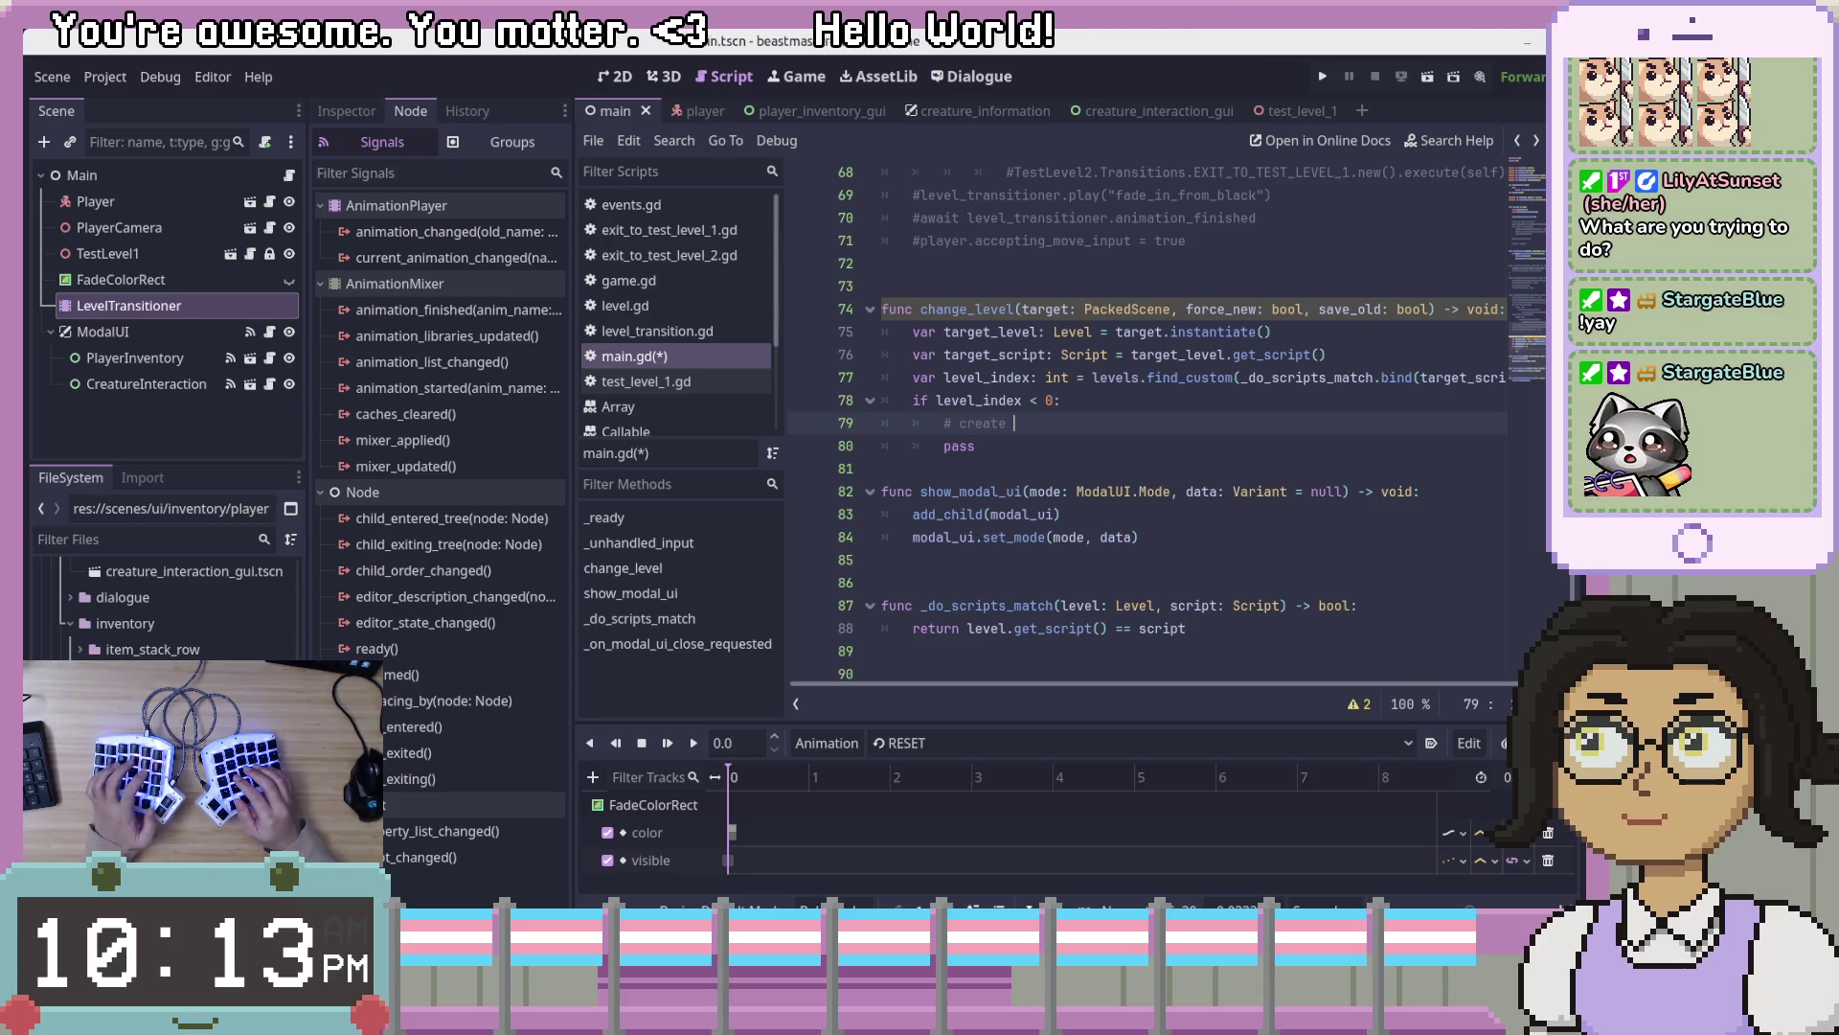
key(BackSpace)
key(BackSpace)
key(BackSpace)
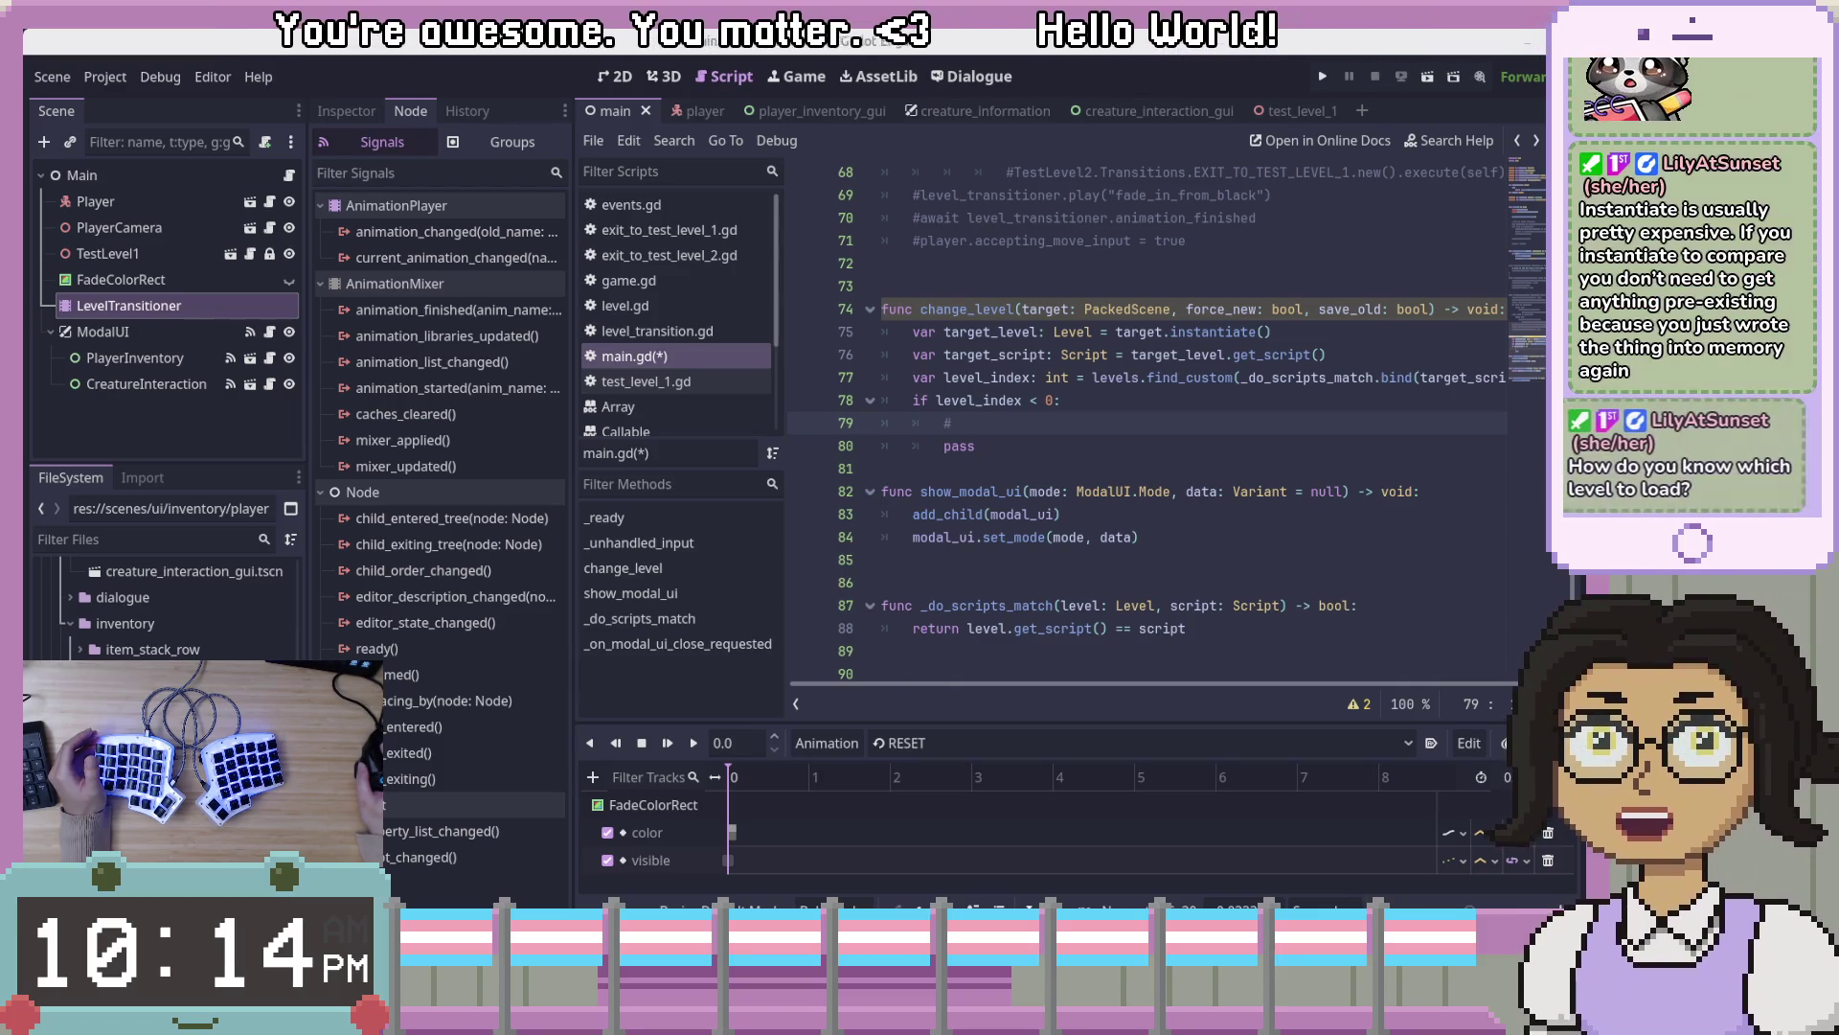
click(1016, 309)
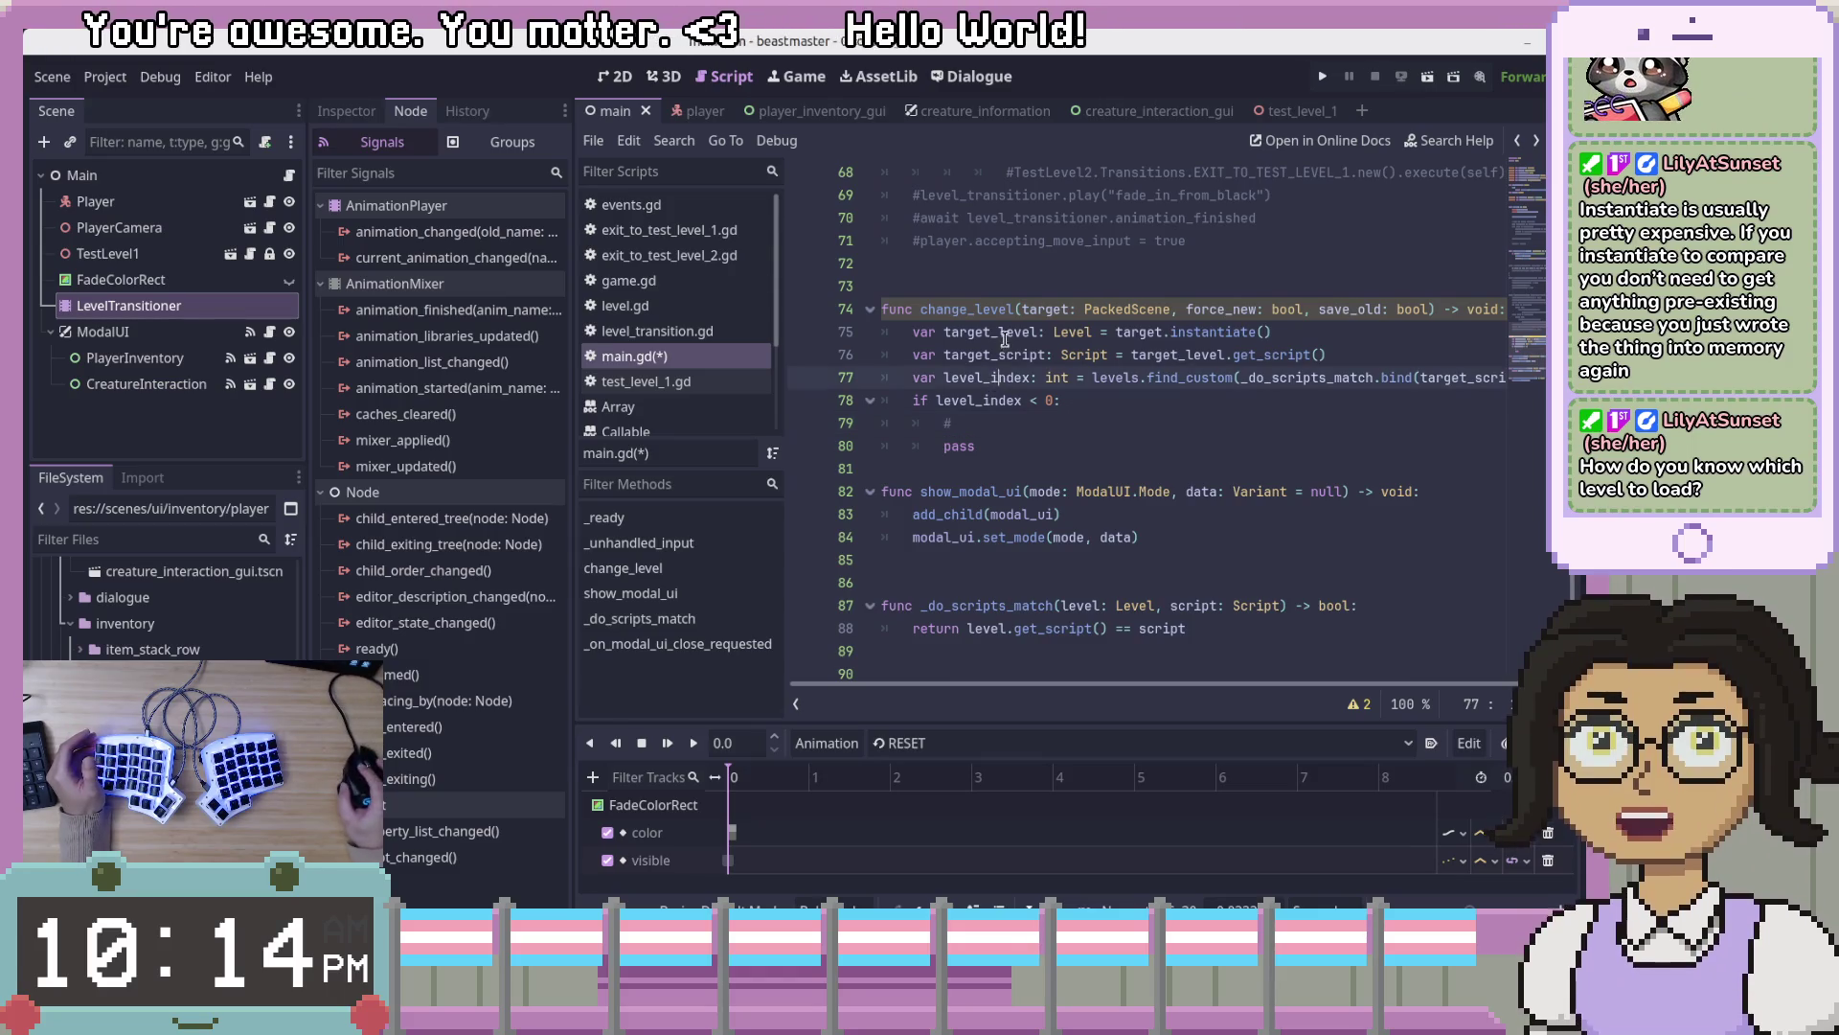
- Open test_level_1.gd via level_transition.gd and review _on_exit_body_entered's Player branch
click(659, 336)
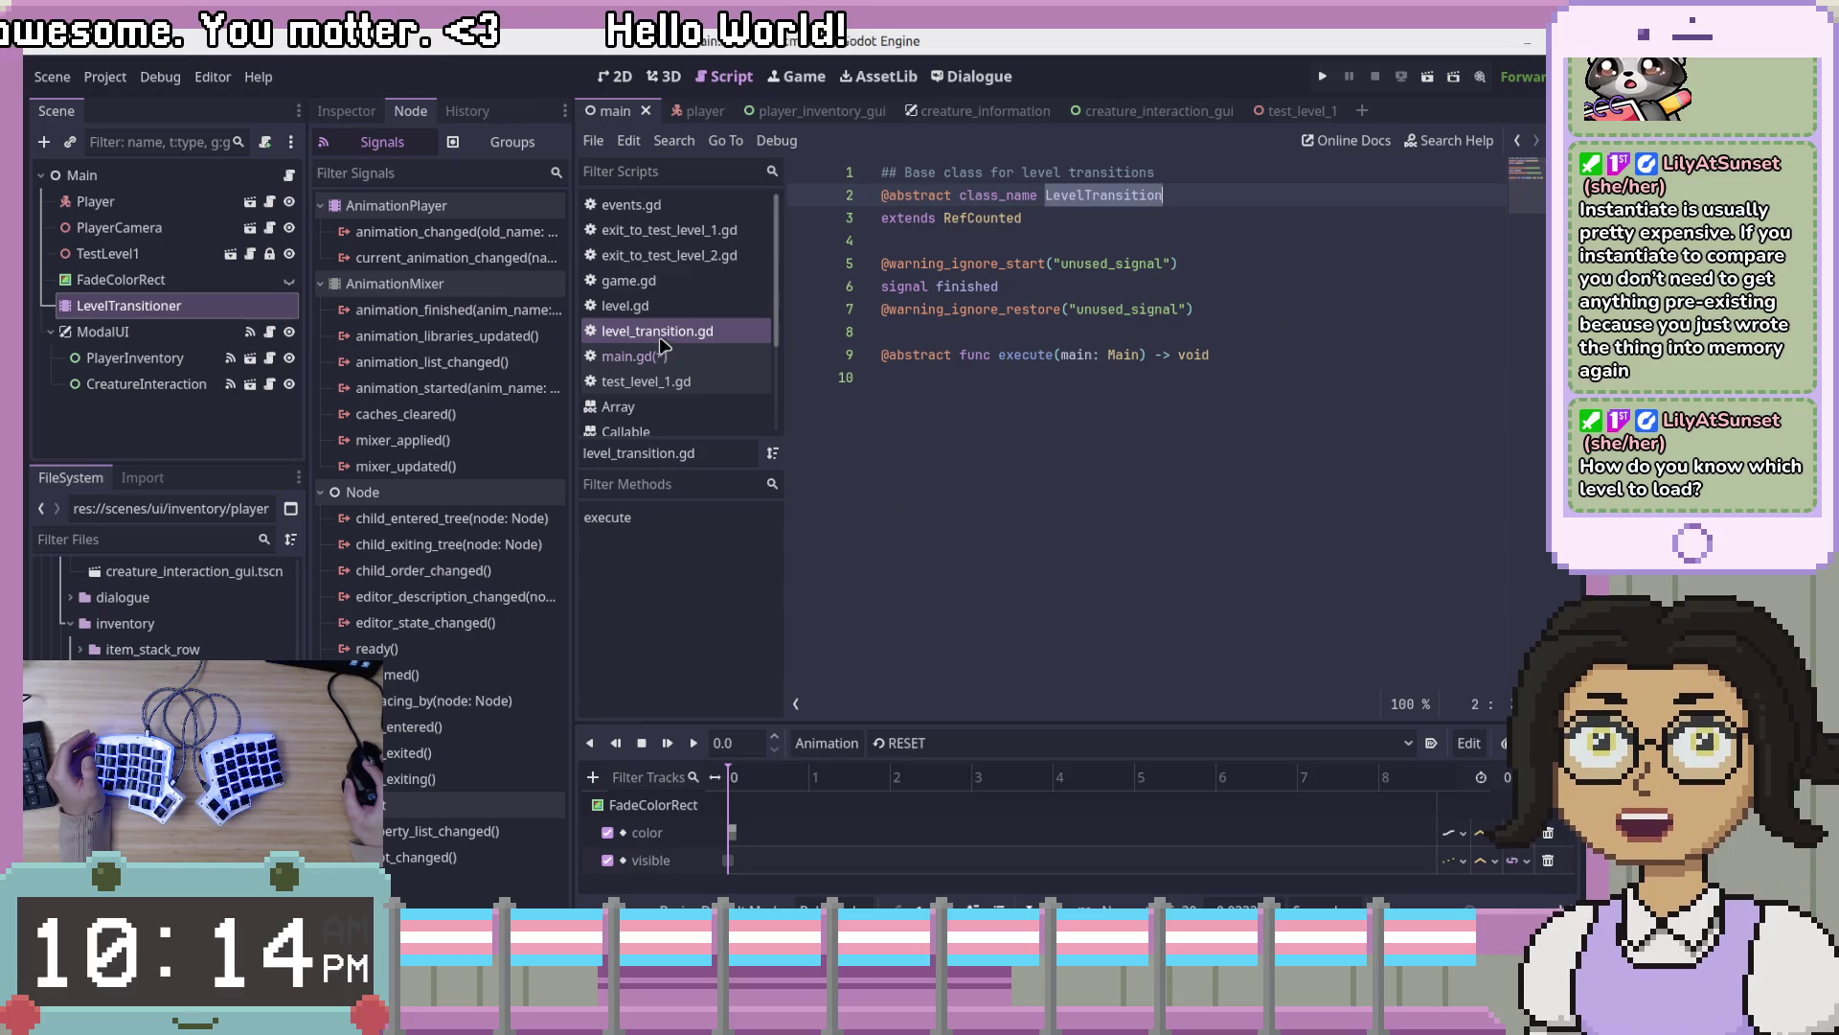
click(1207, 203)
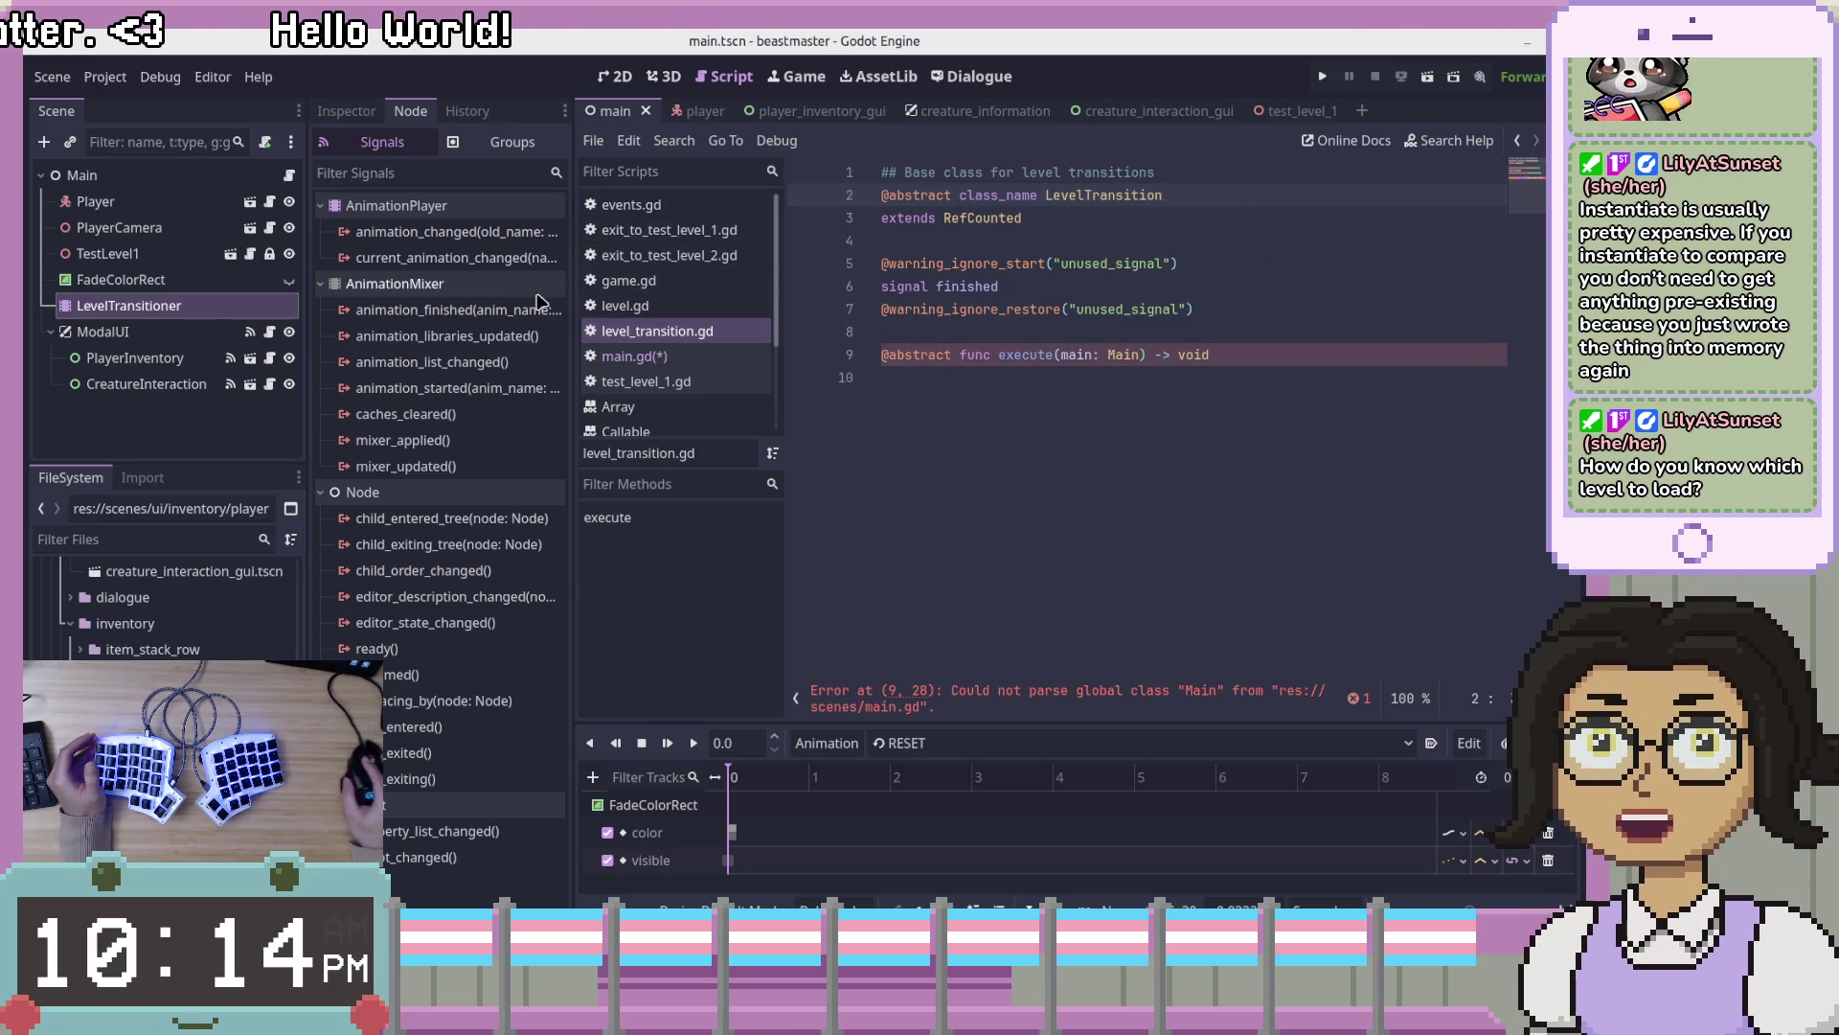
click(690, 407)
click(736, 383)
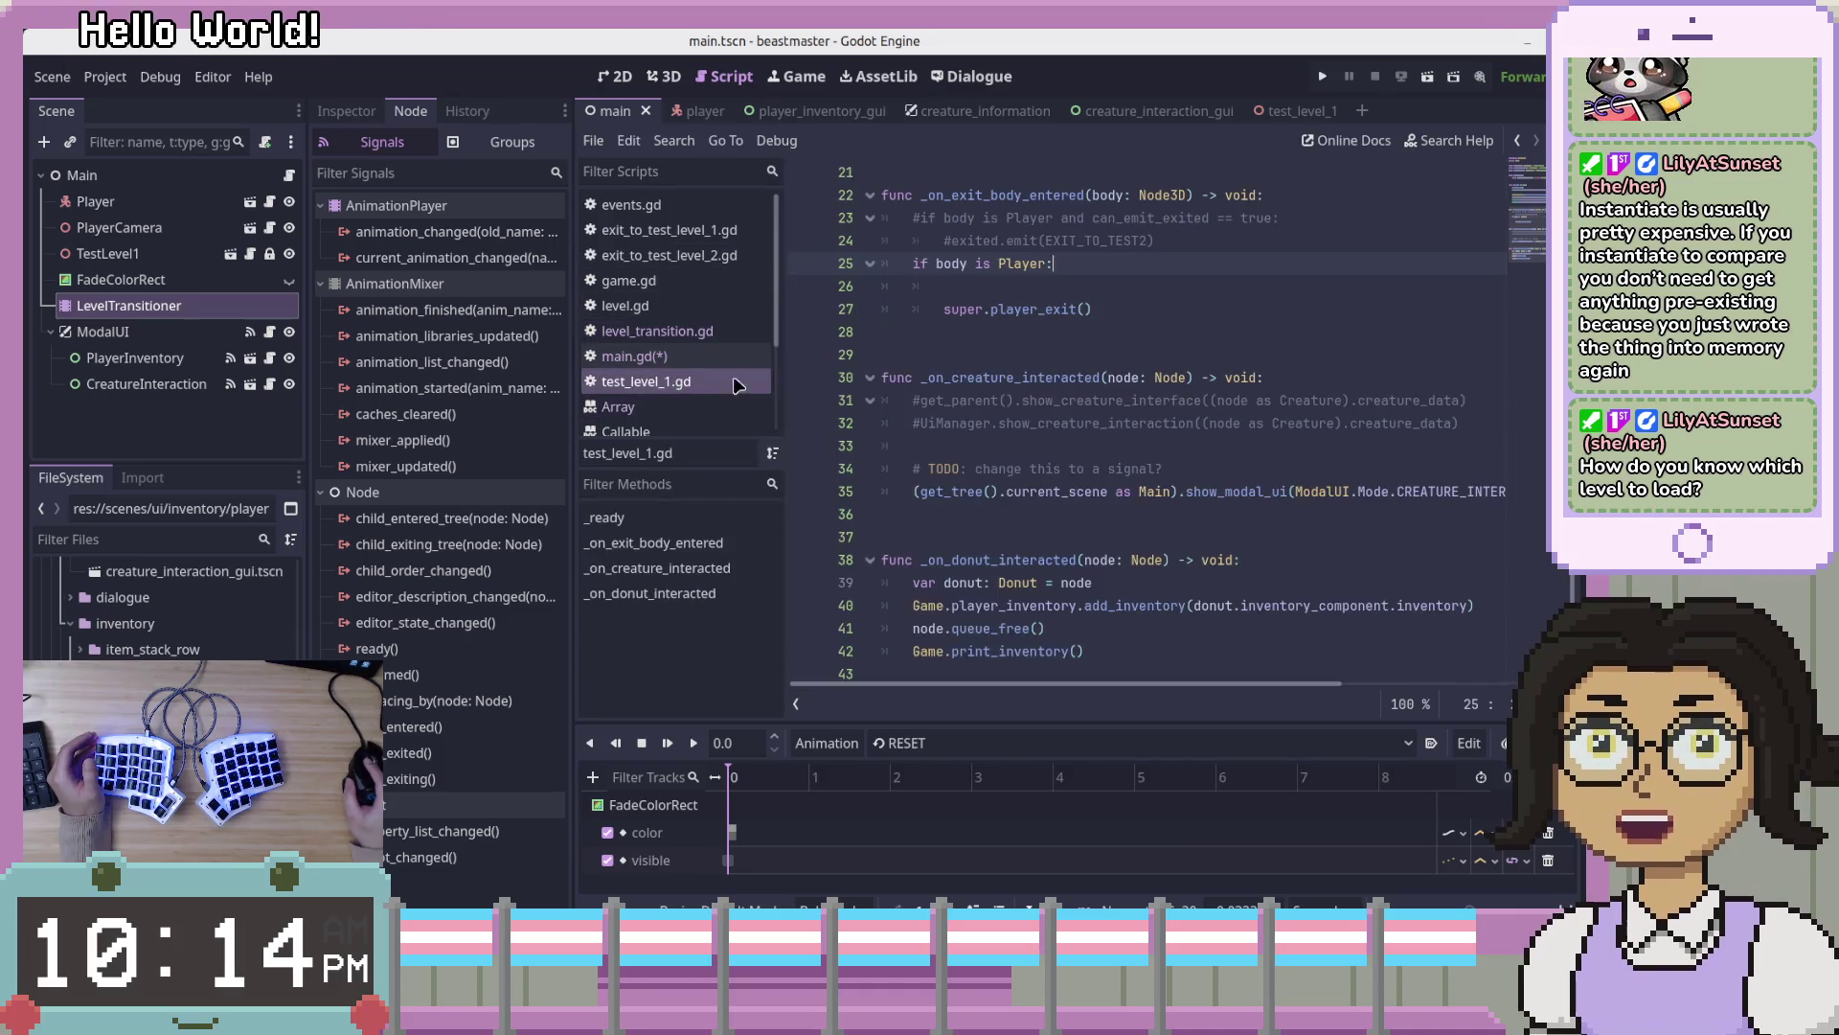
scroll(1148, 342, up, 1)
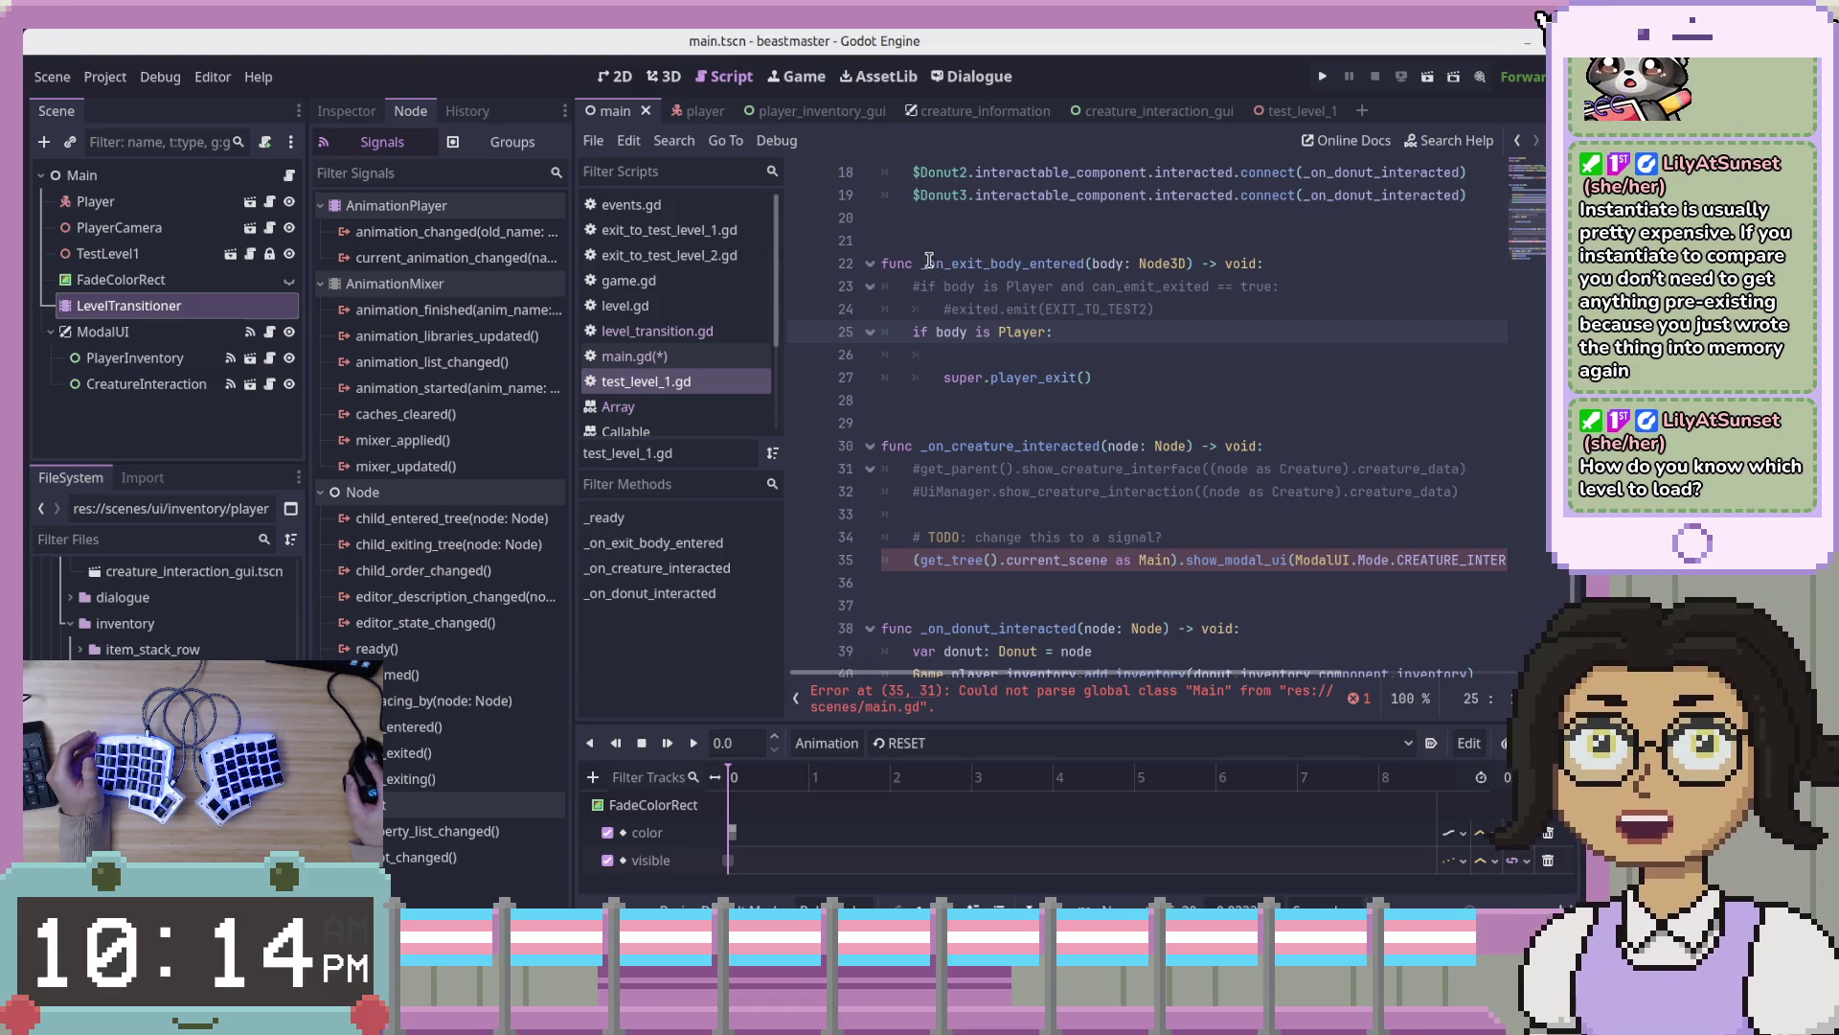
drag(928, 263, 1084, 263)
click(1211, 356)
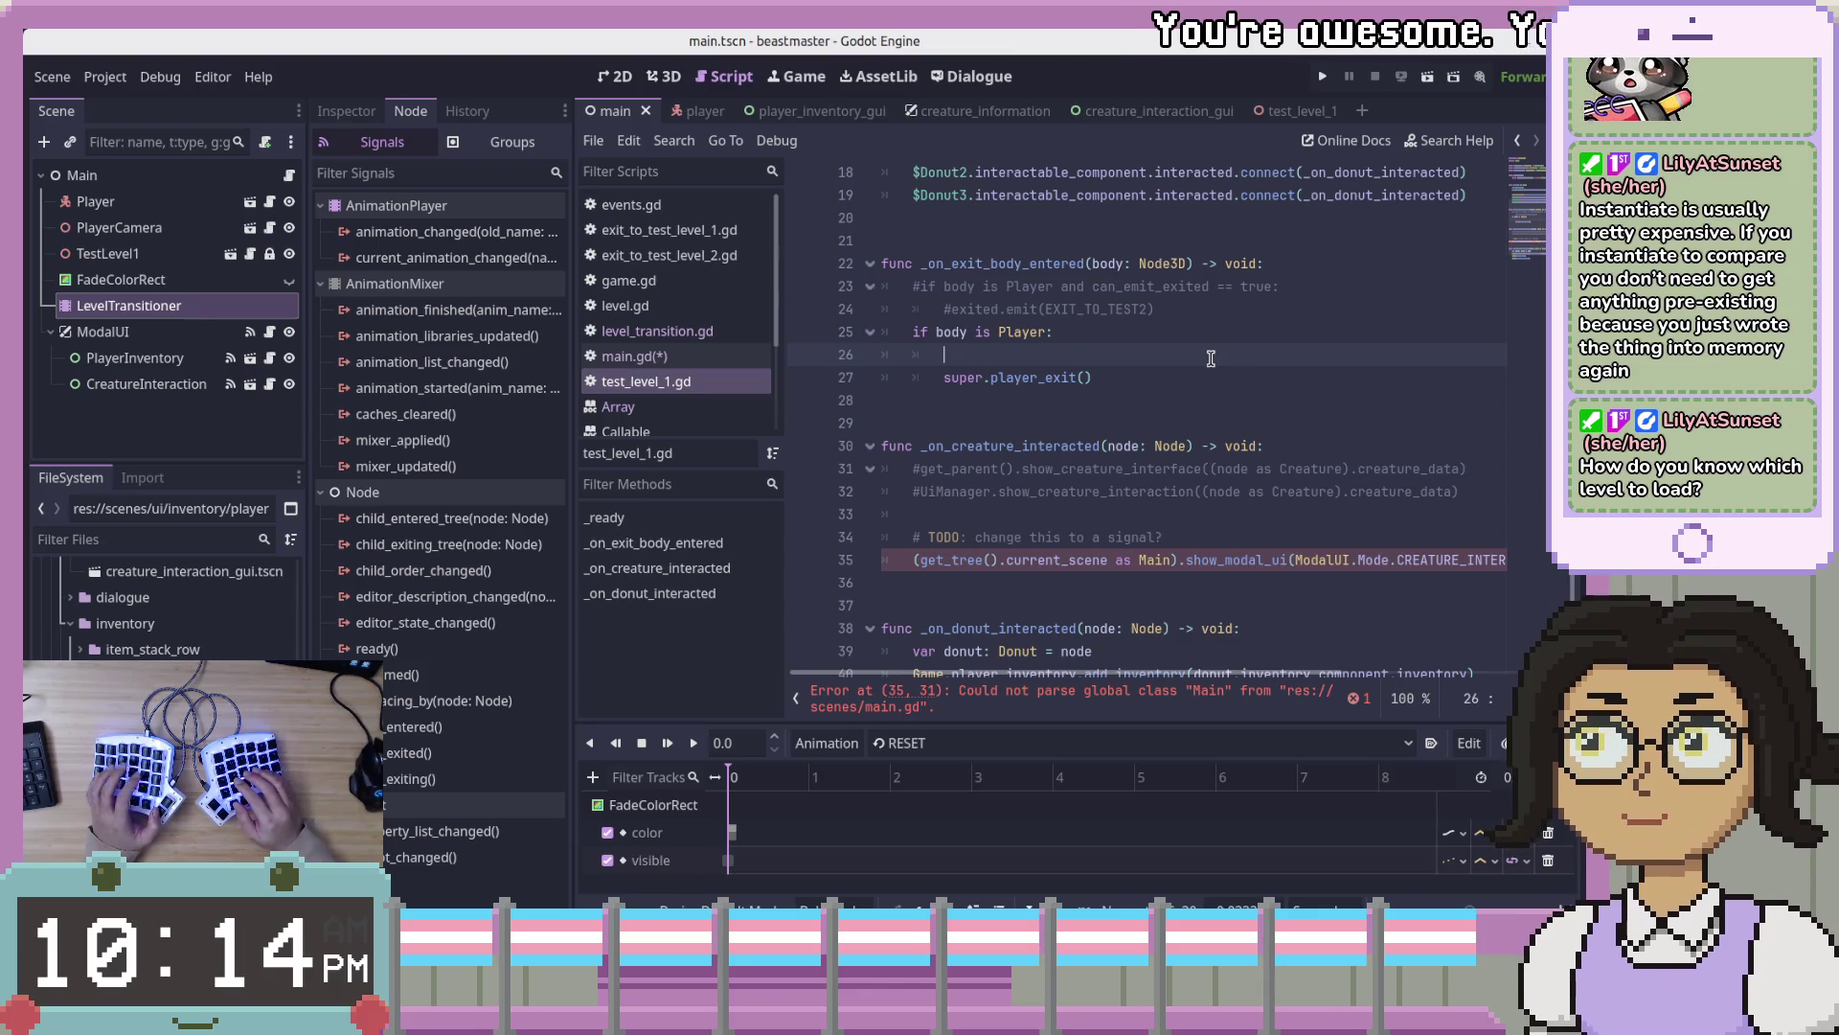
scroll(1213, 349, up, 6)
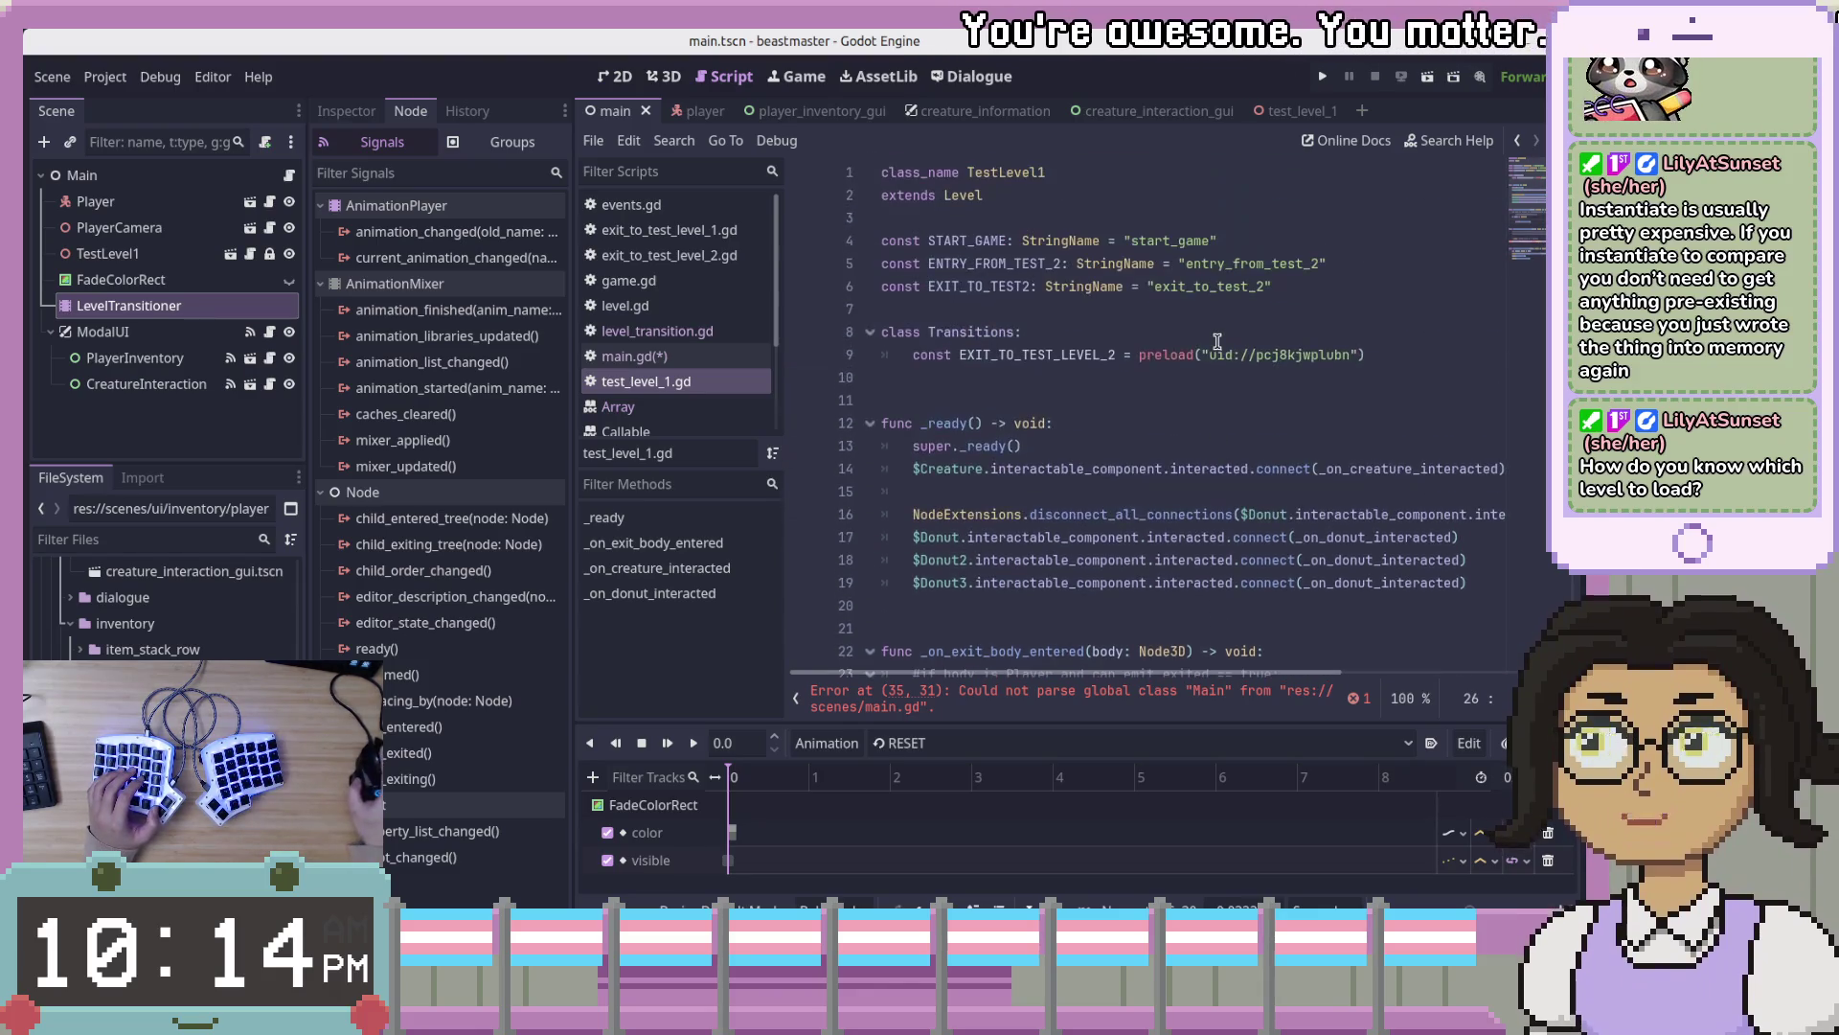
scroll(1115, 239, down, 2)
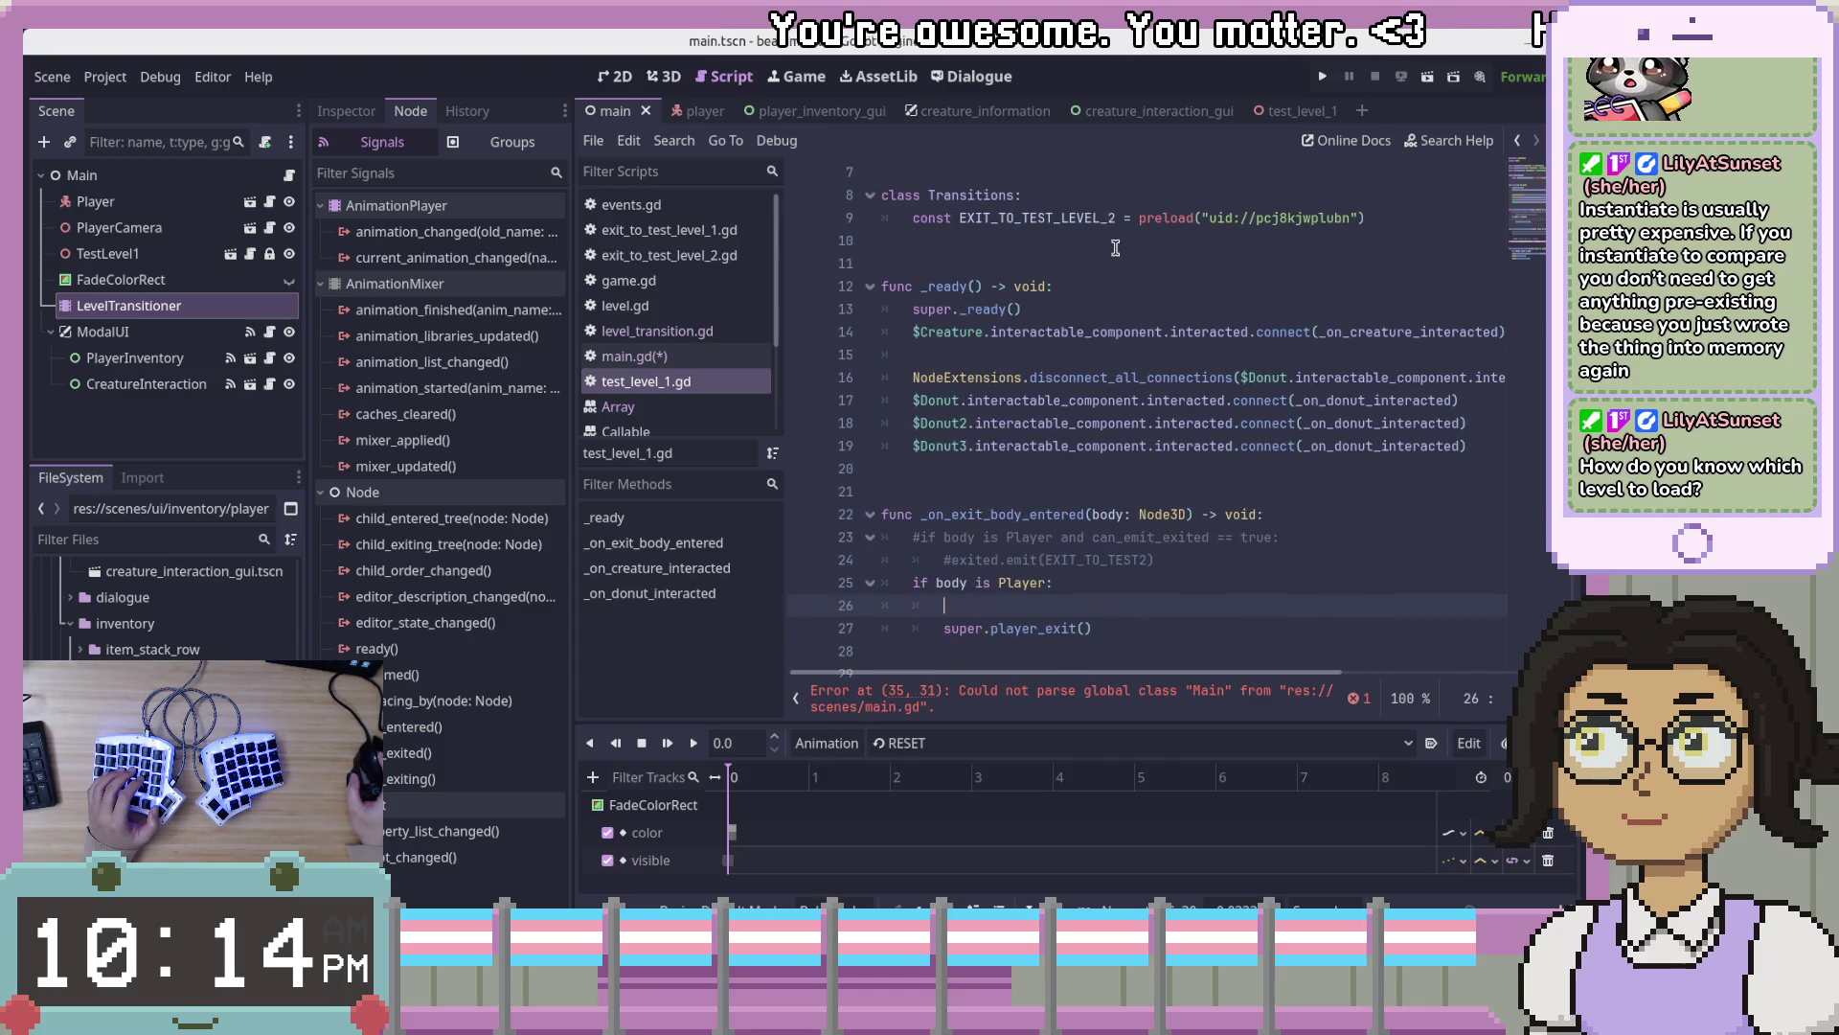
scroll(1391, 446, down, 3)
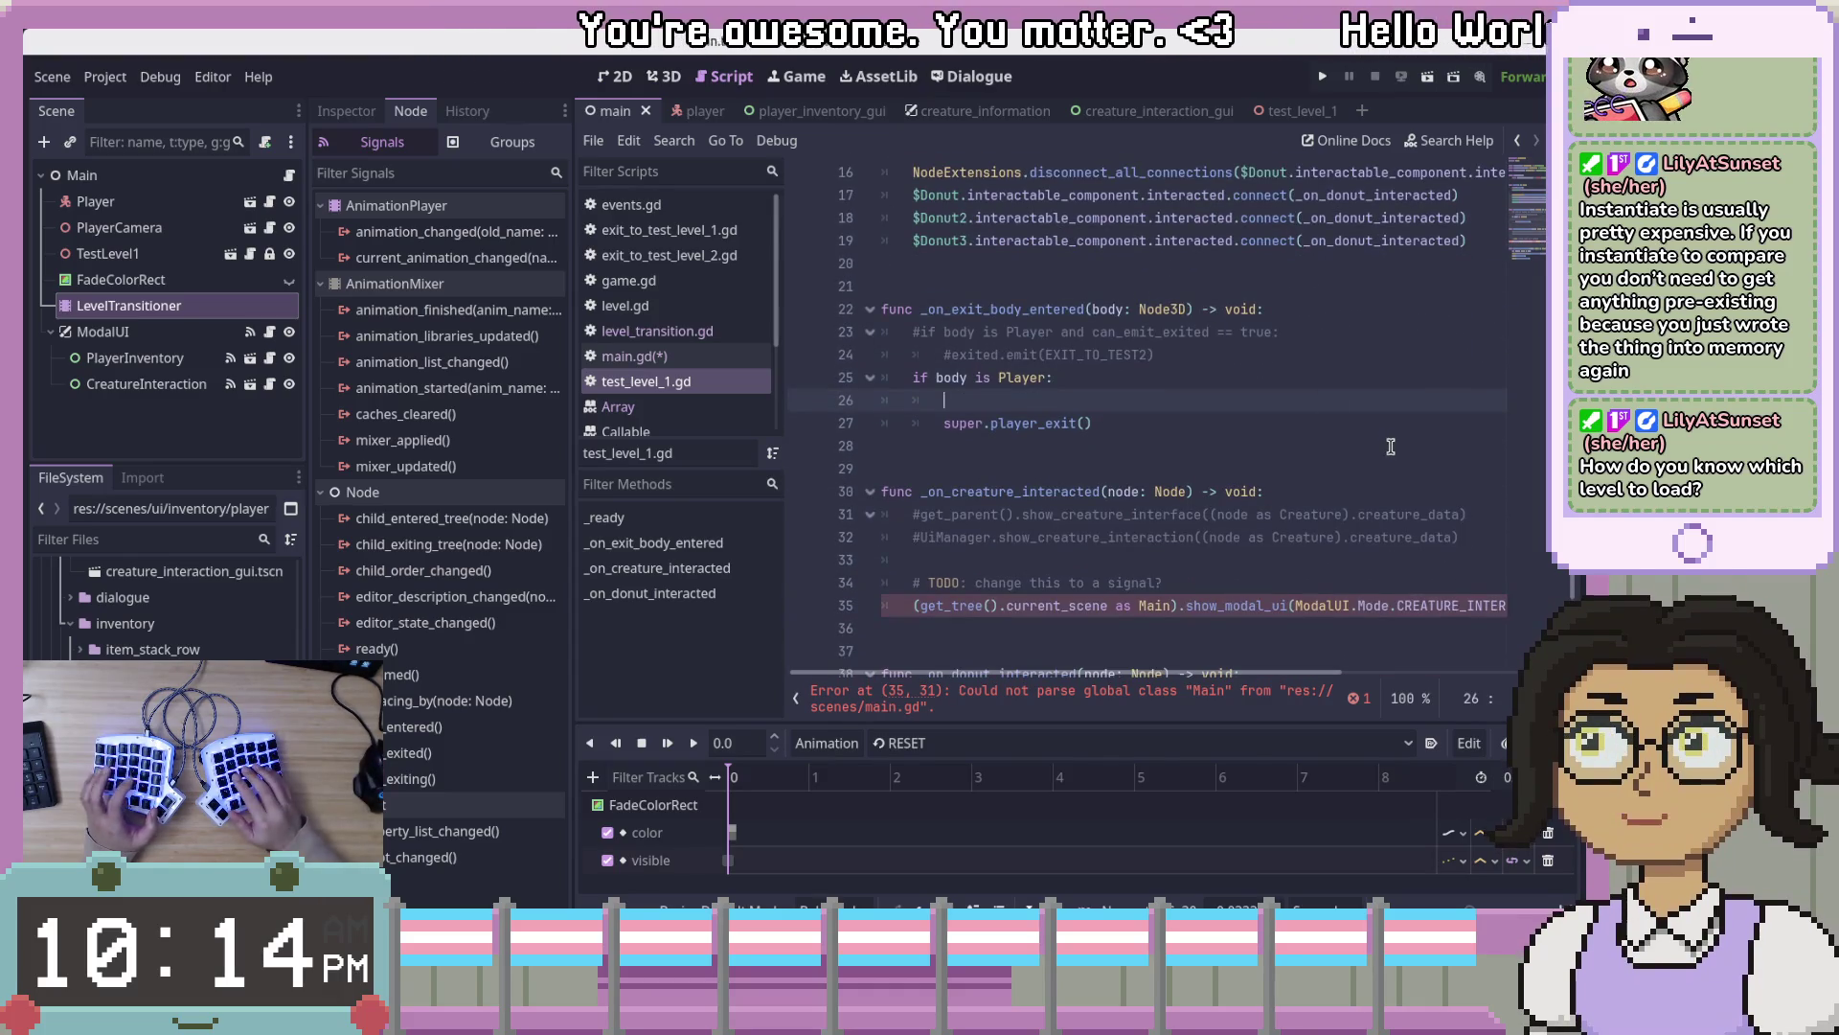
- Type the get_parent().change_level() call on line 26, removing the stray space inside its brackets
text(get _)
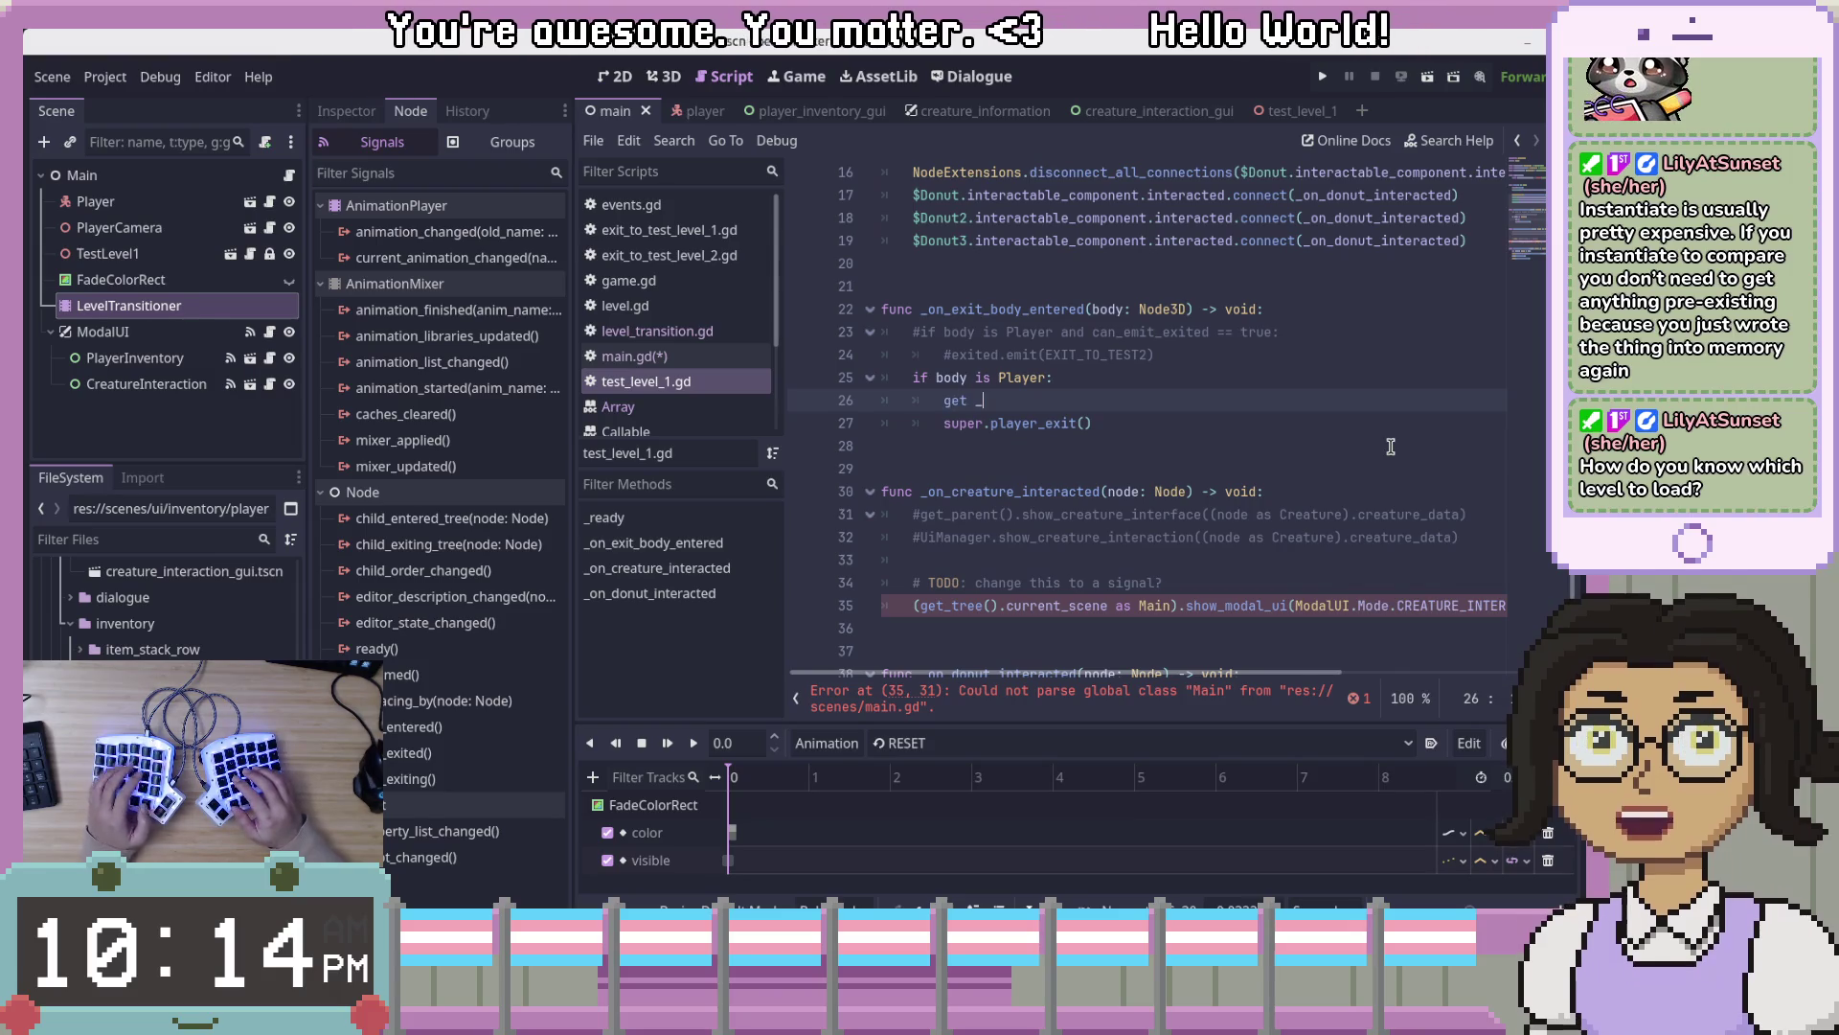
text(parent)
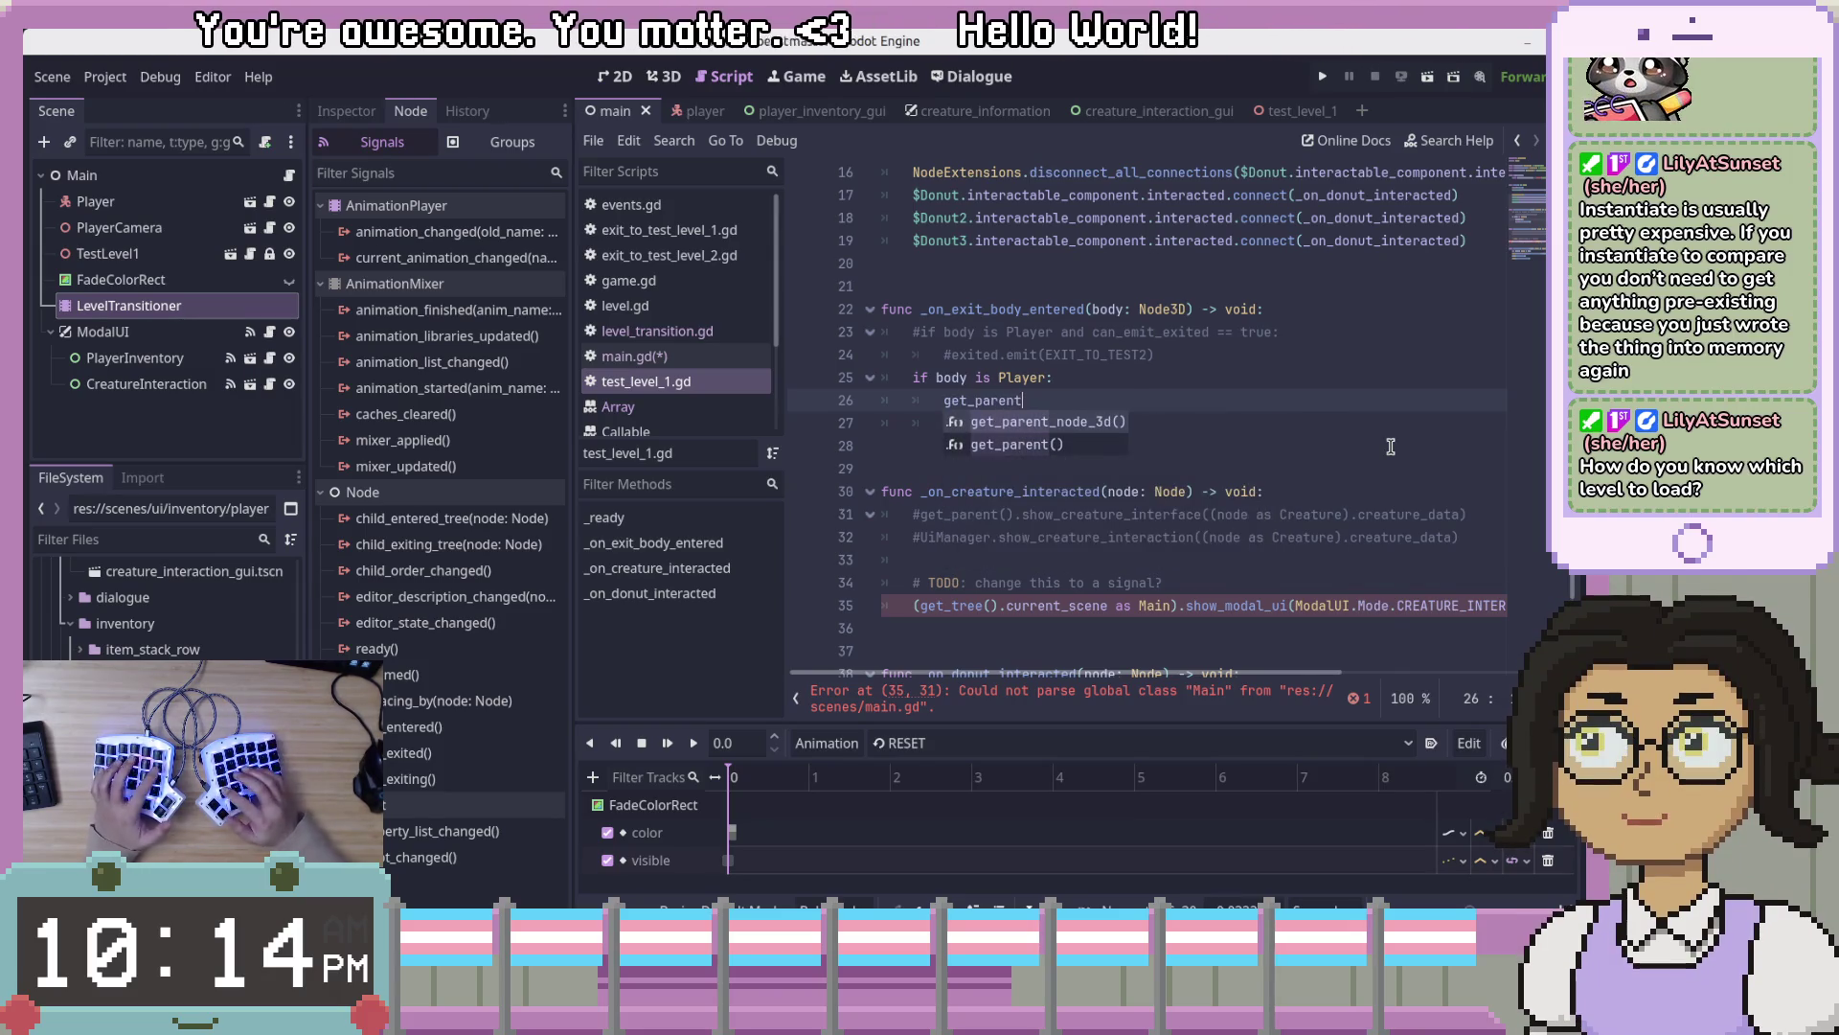
text(()
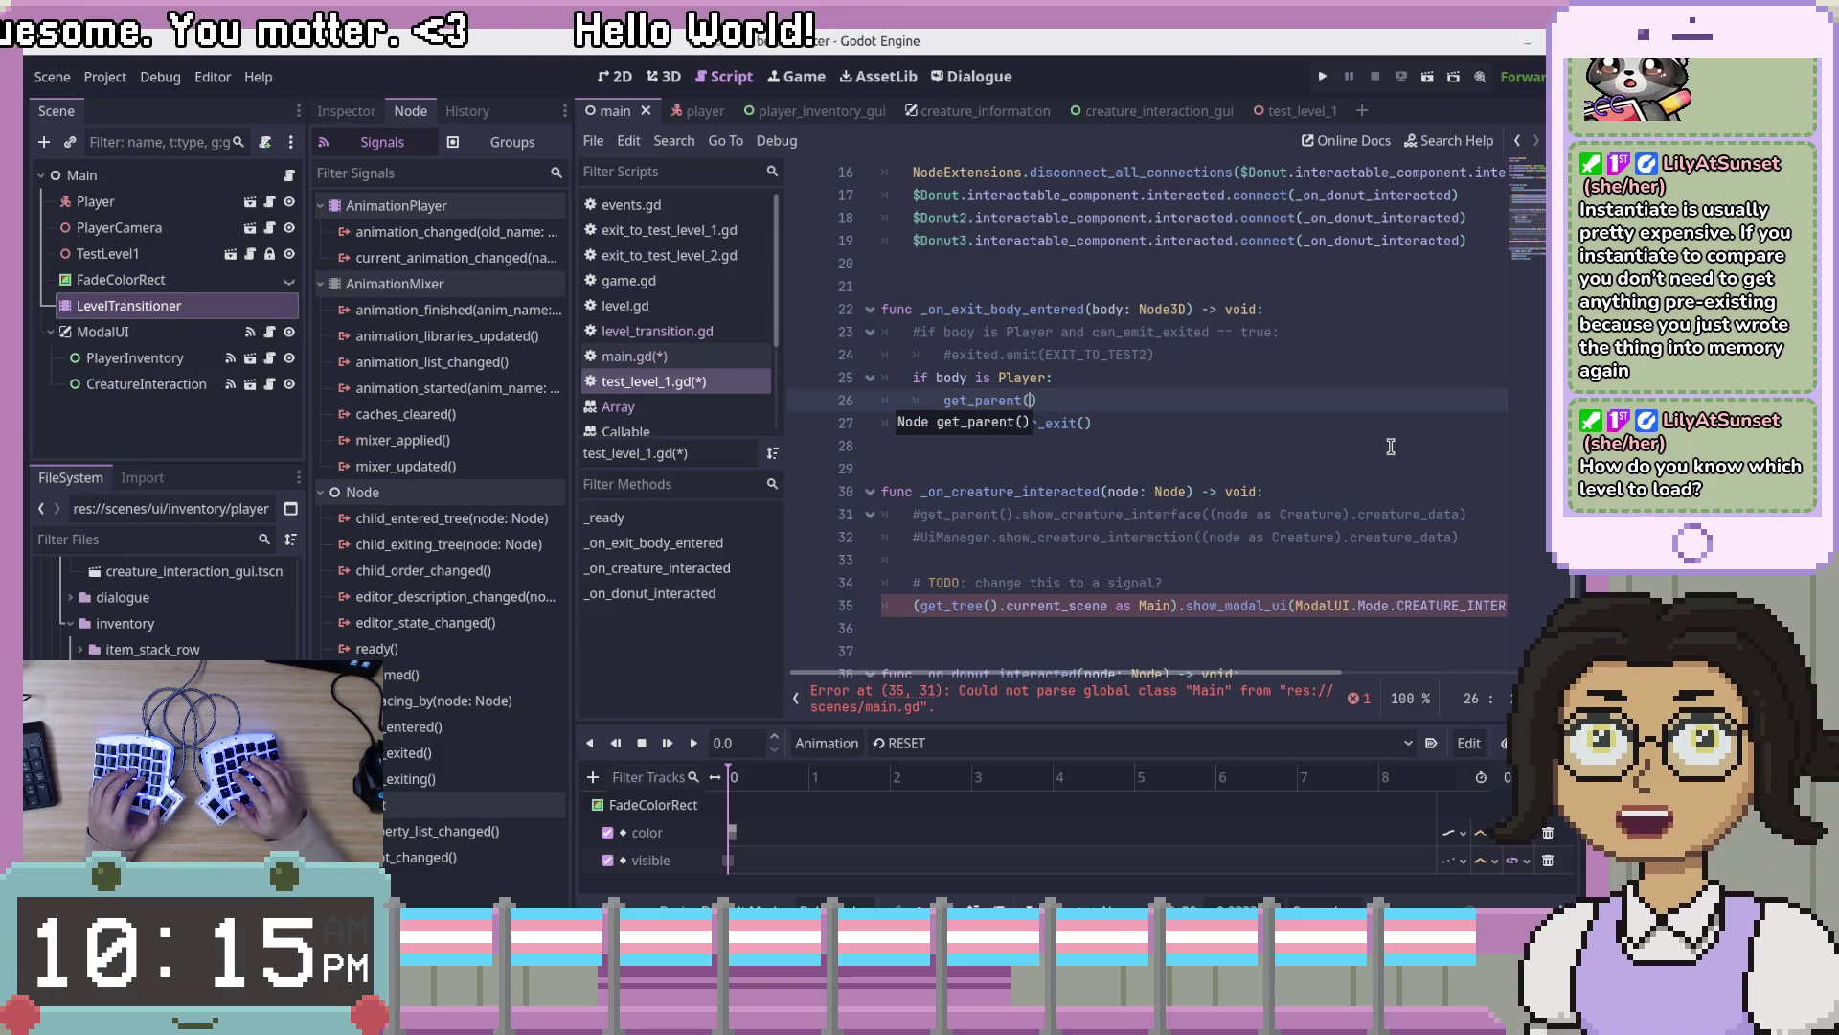
text(g)
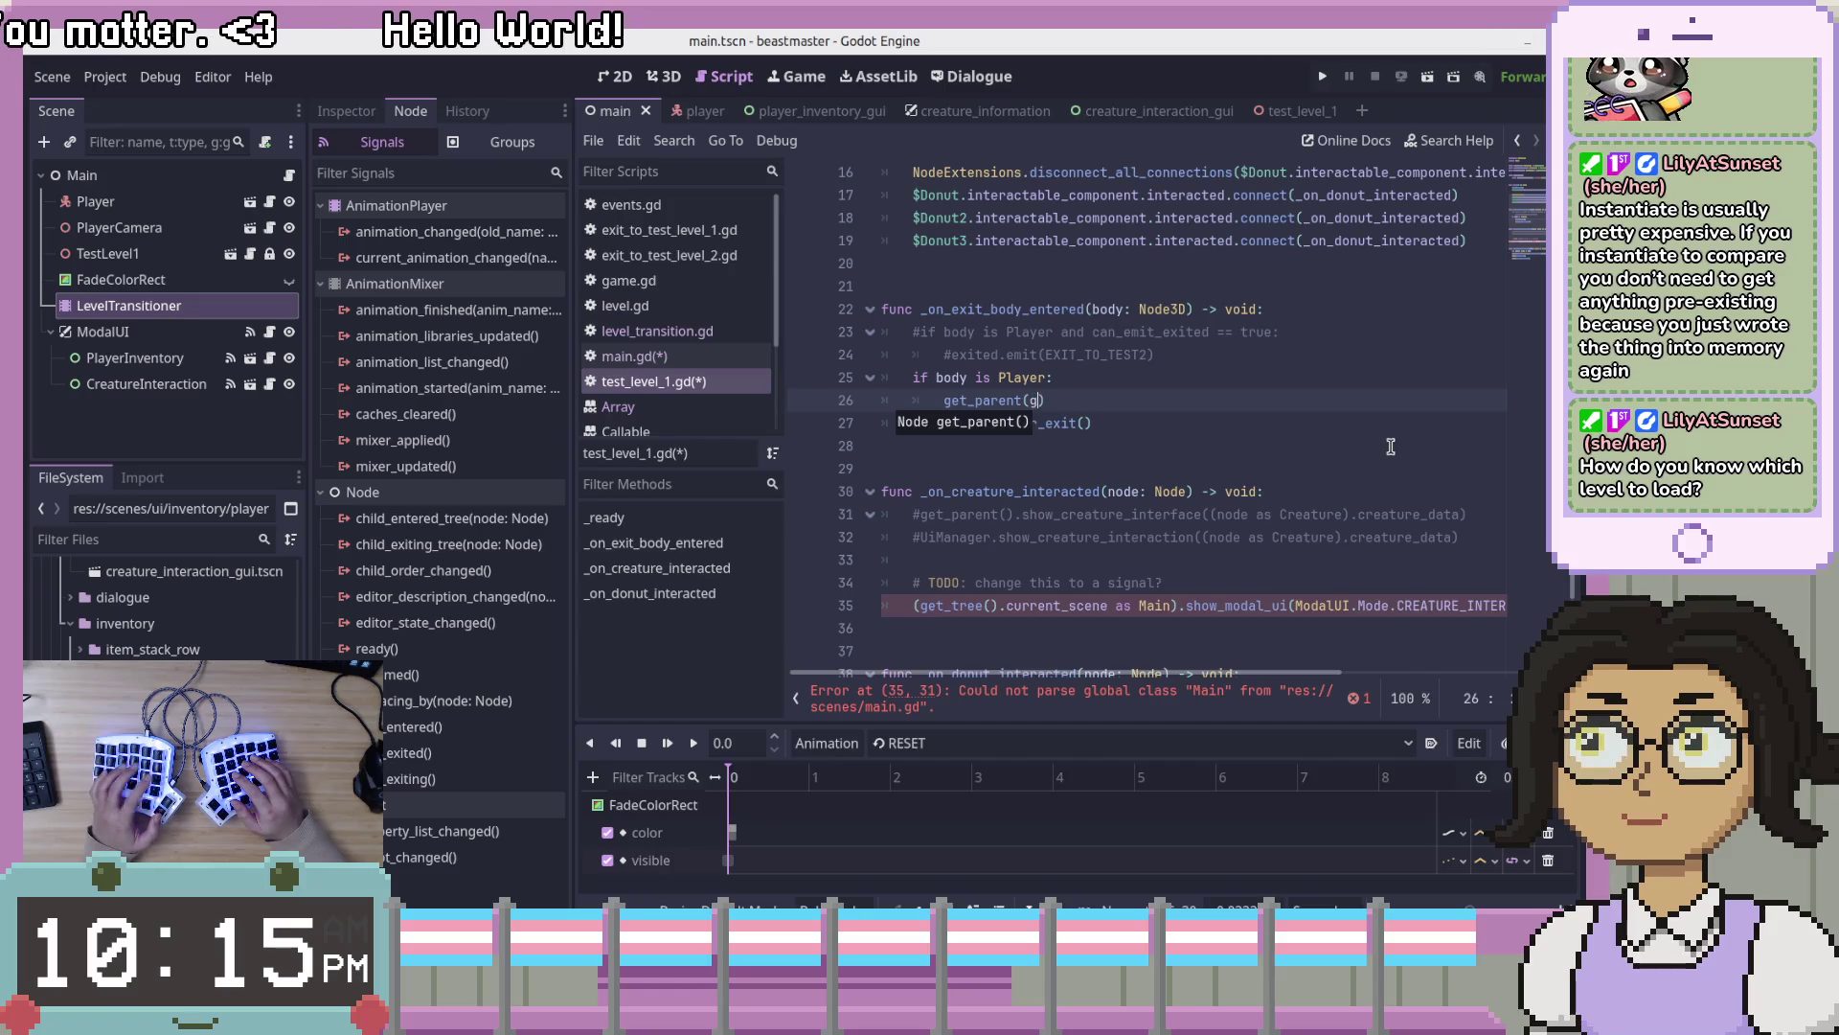
key(BackSpace)
key(Right)
text(.)
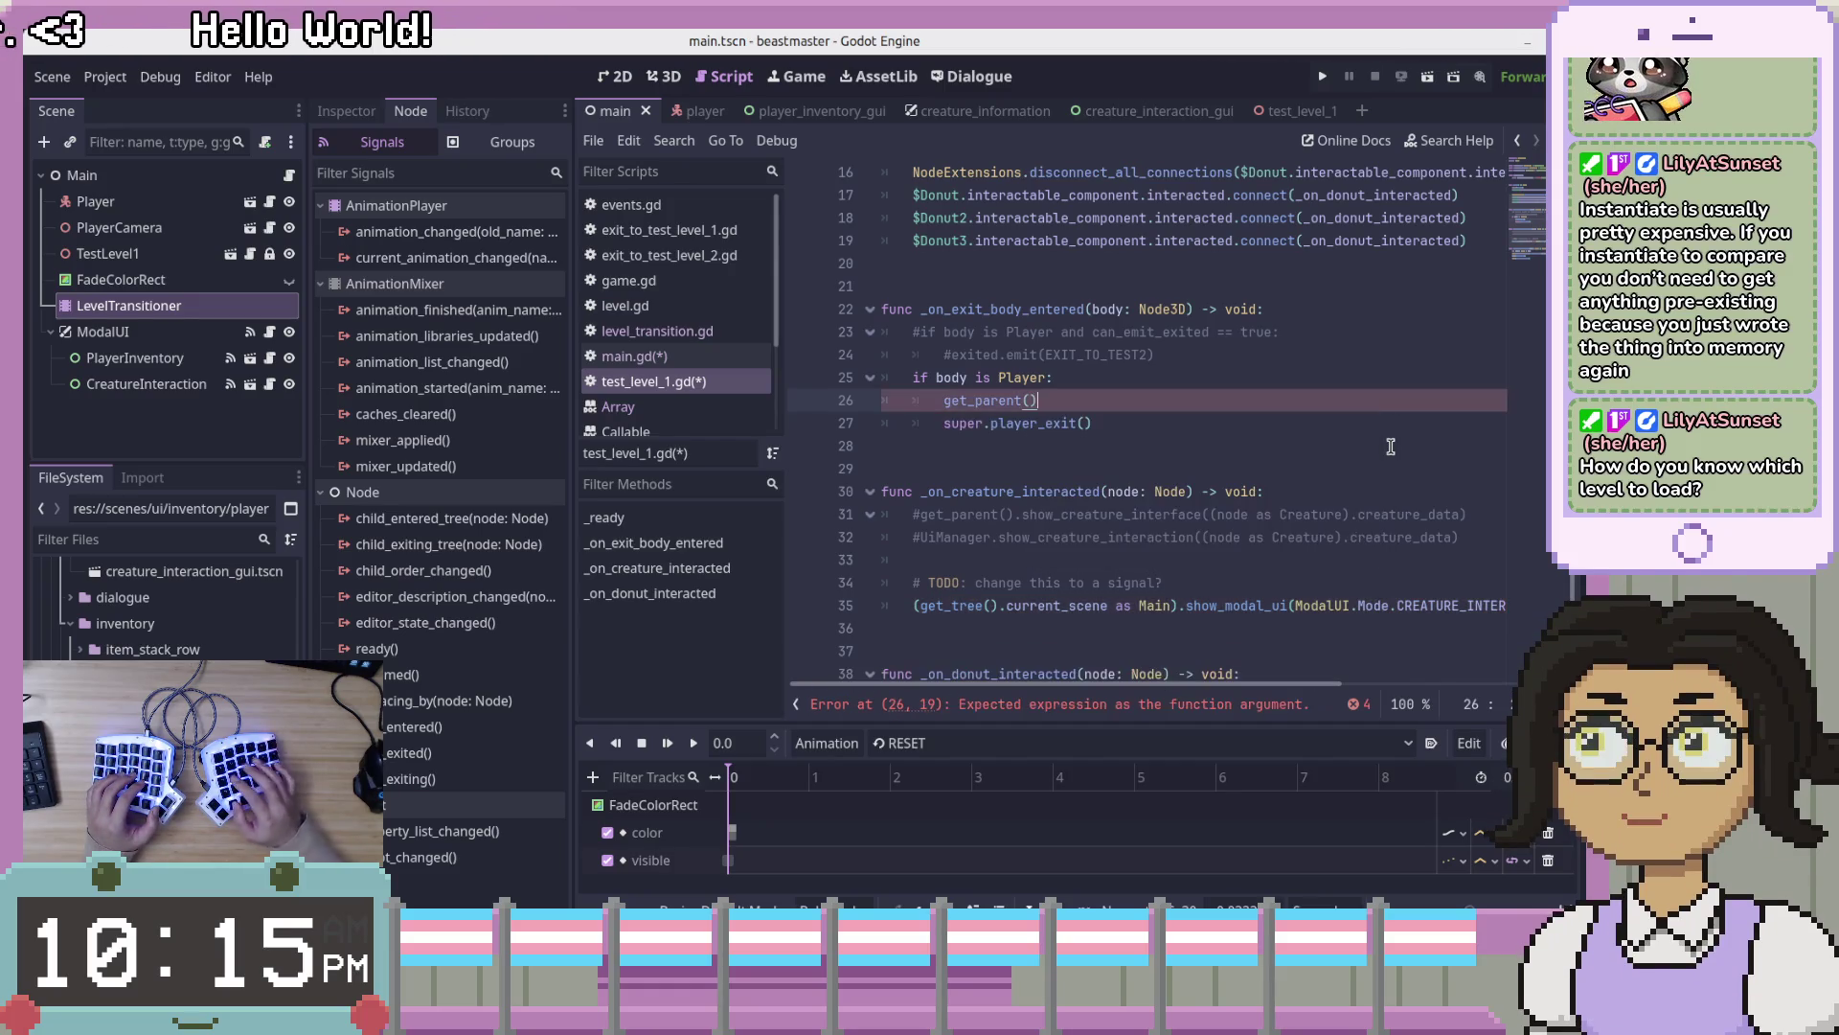
key(BackSpace)
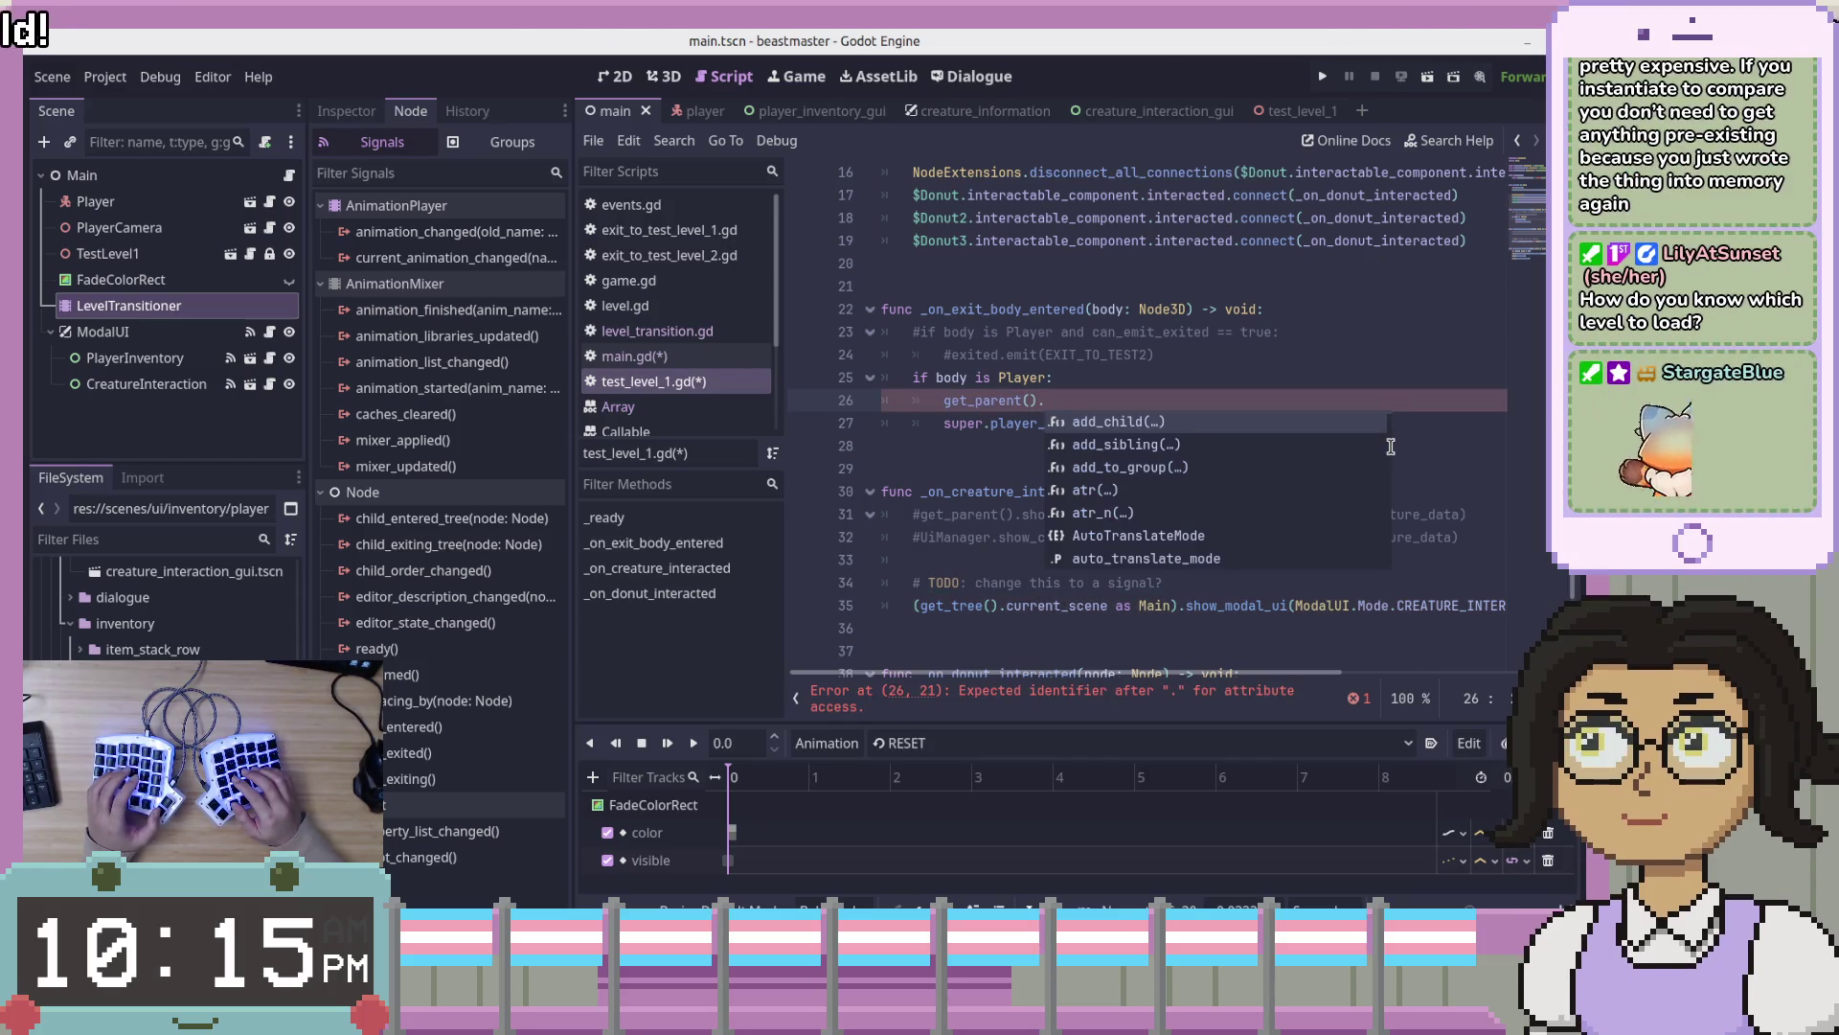
text(change)
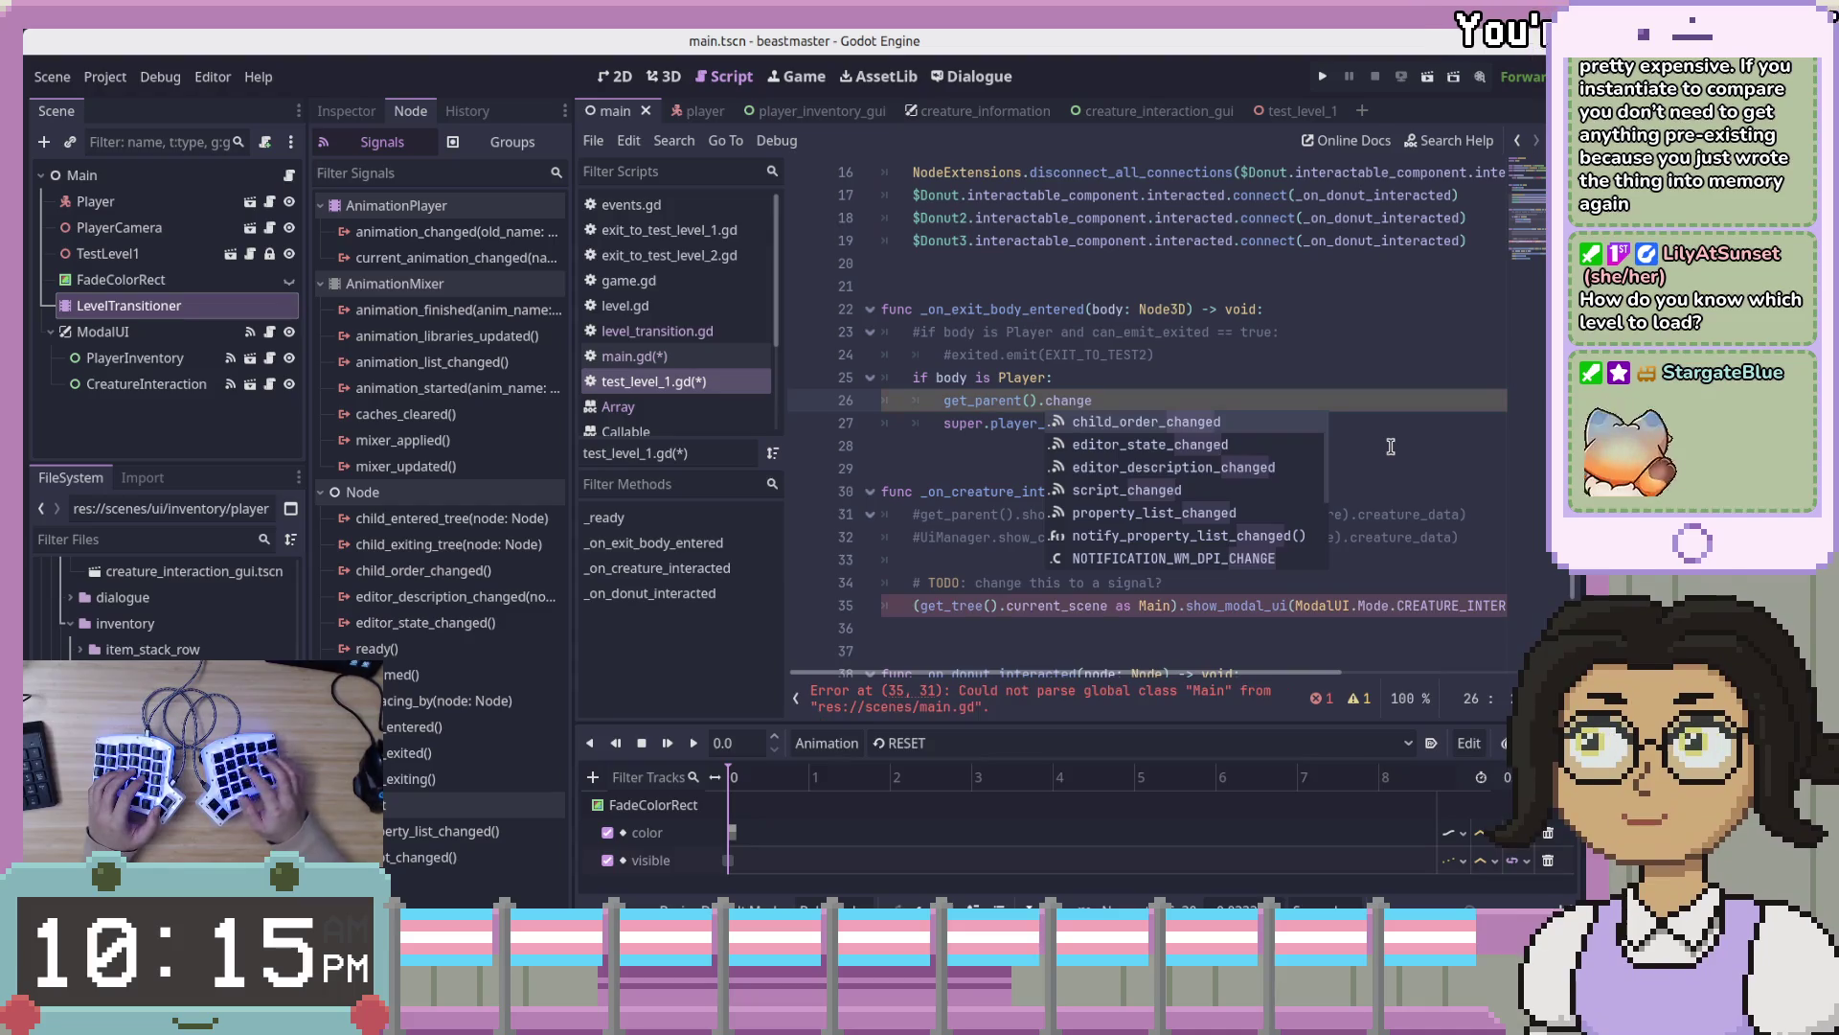
text(_level()
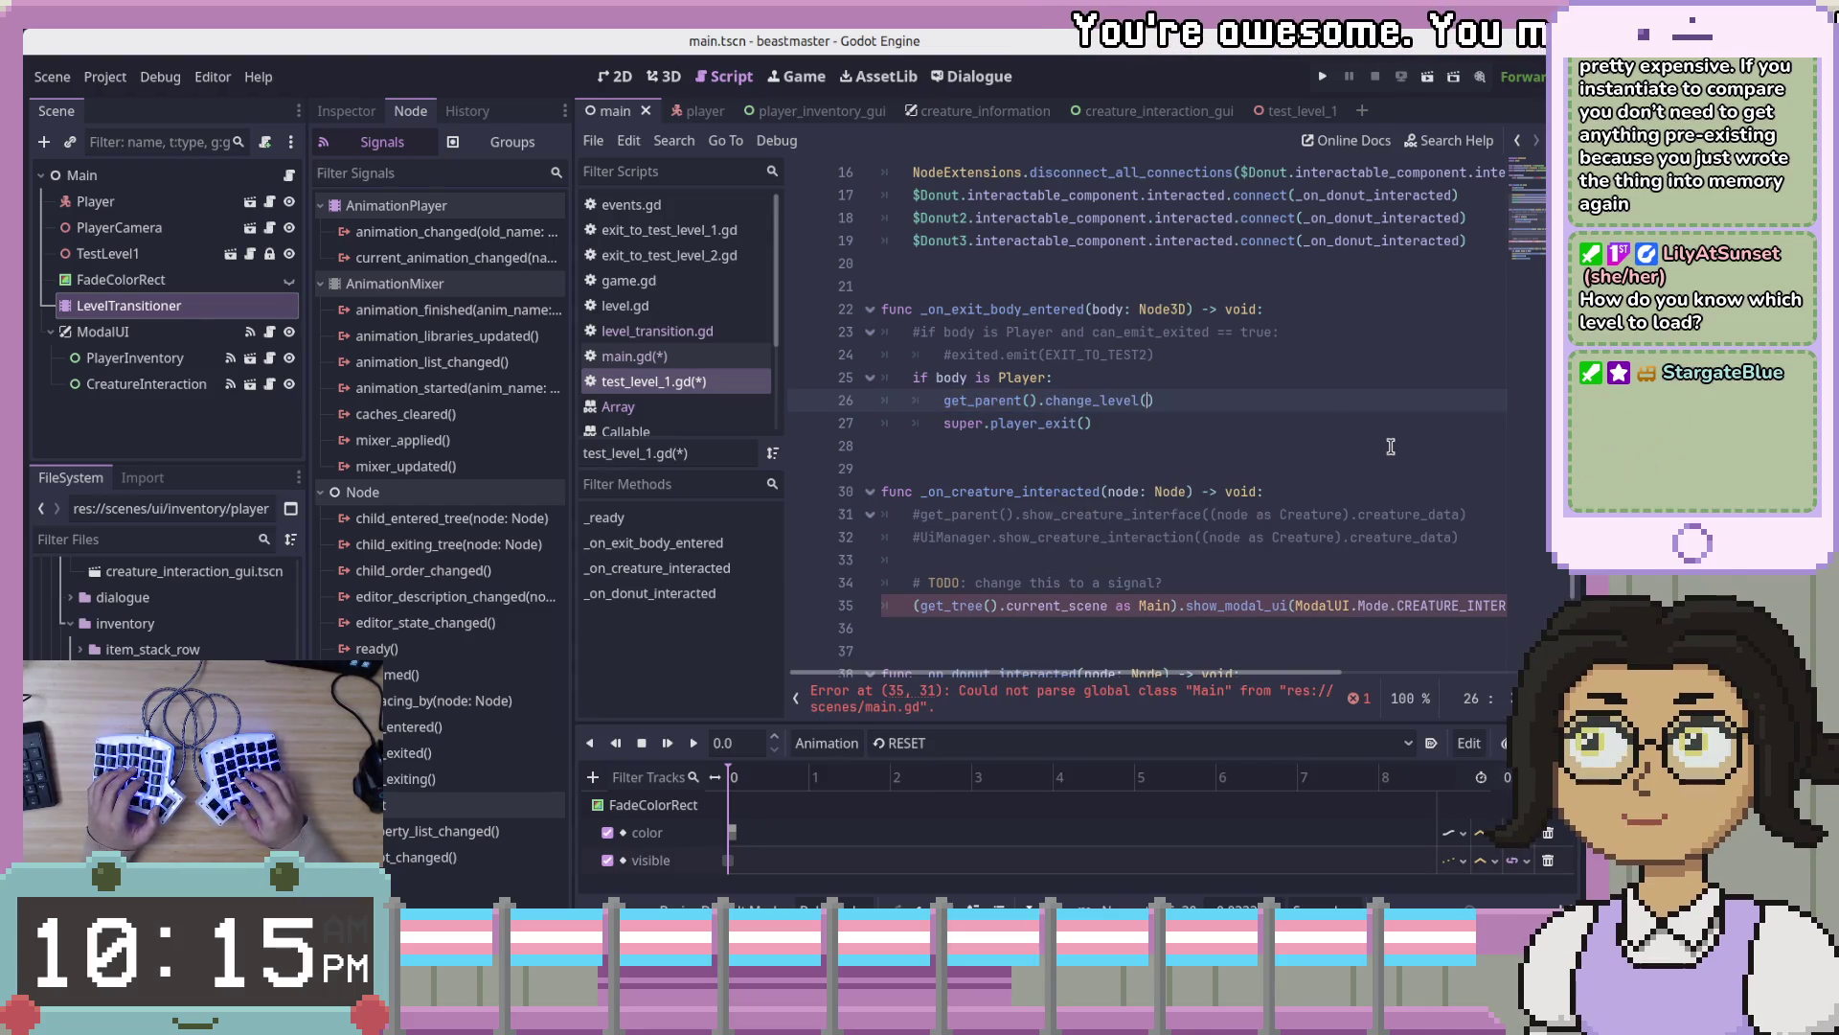
key(BackSpace)
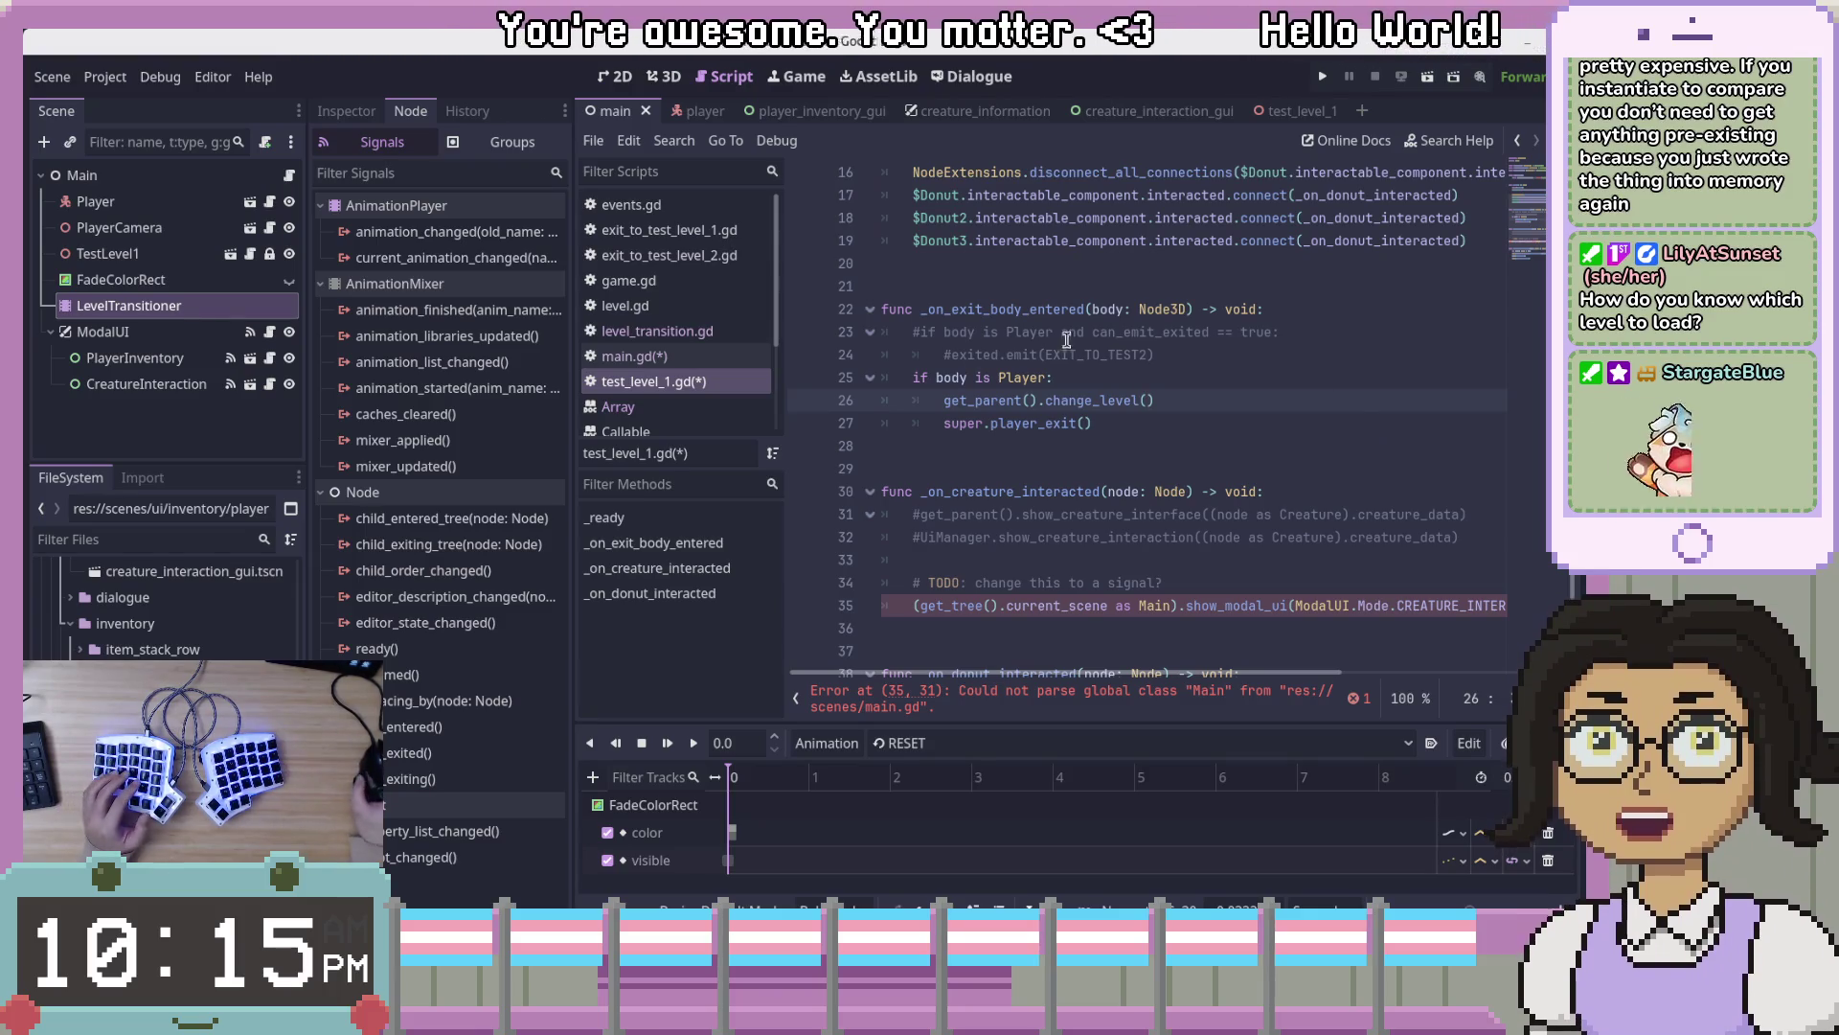
- Check the preload near line 22, then start a load( argument inside change_level
click(990, 308)
click(1083, 354)
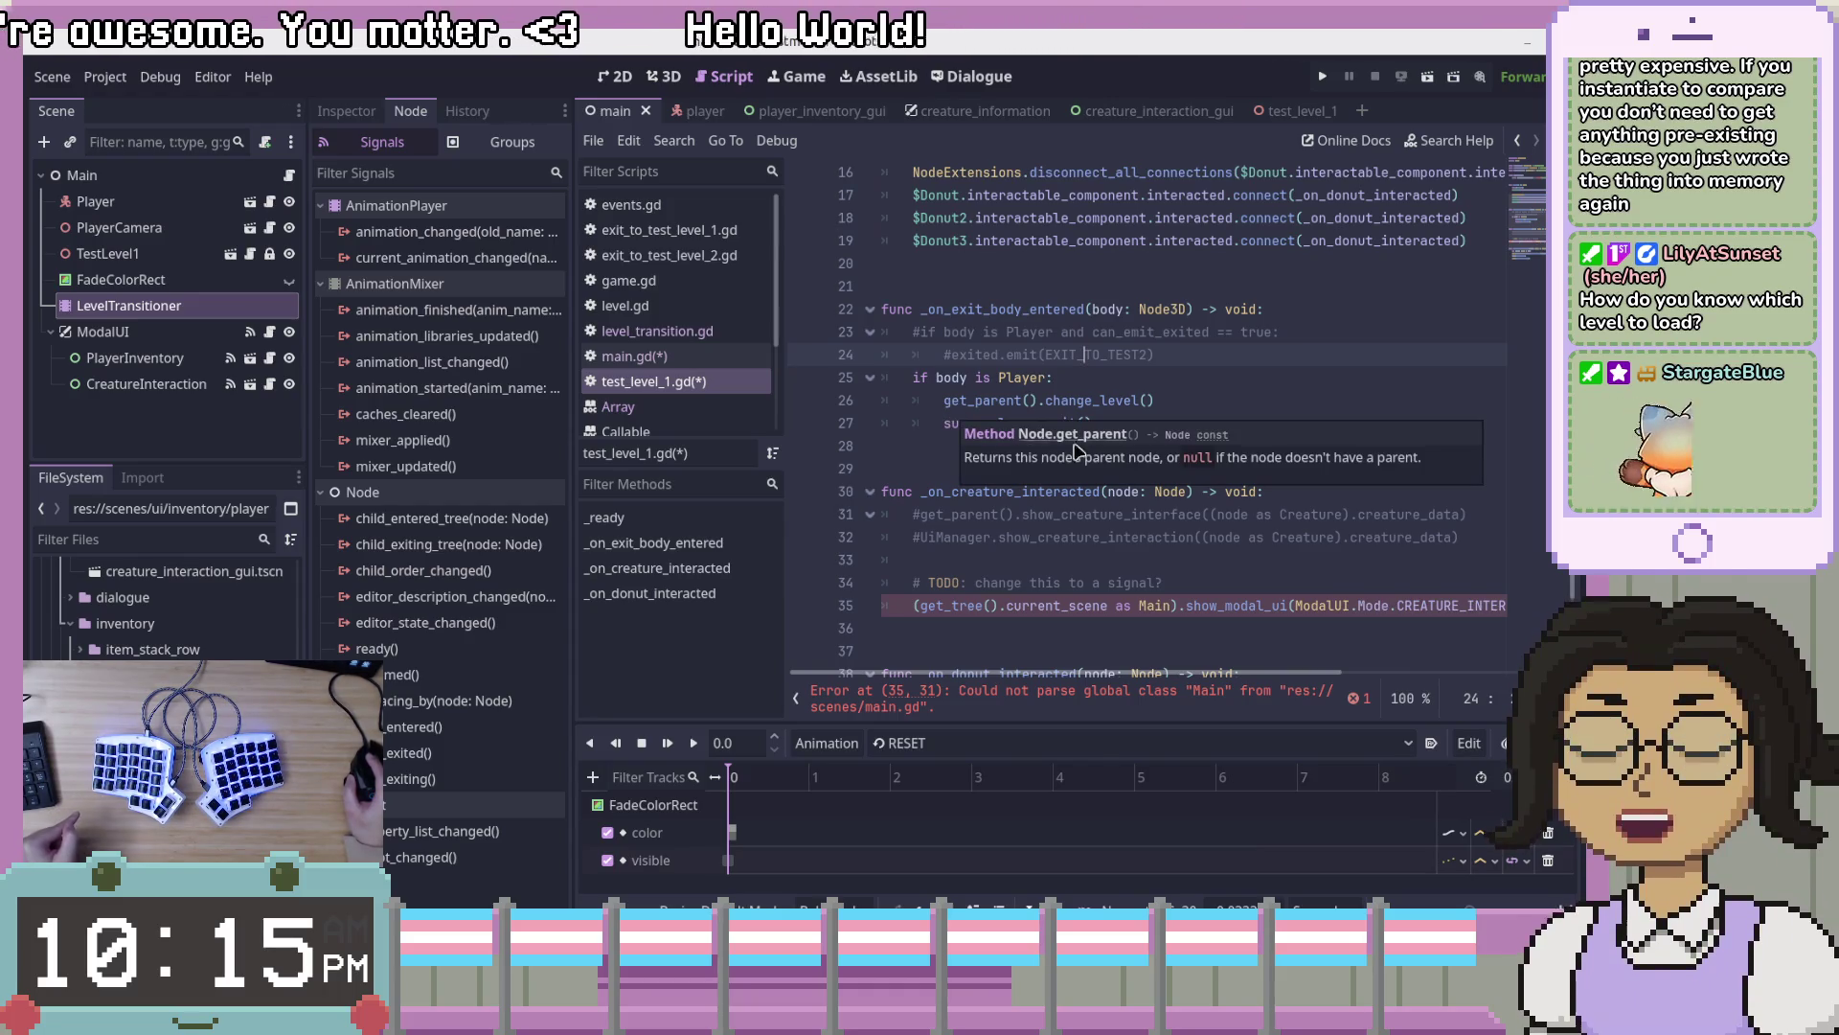
click(1148, 400)
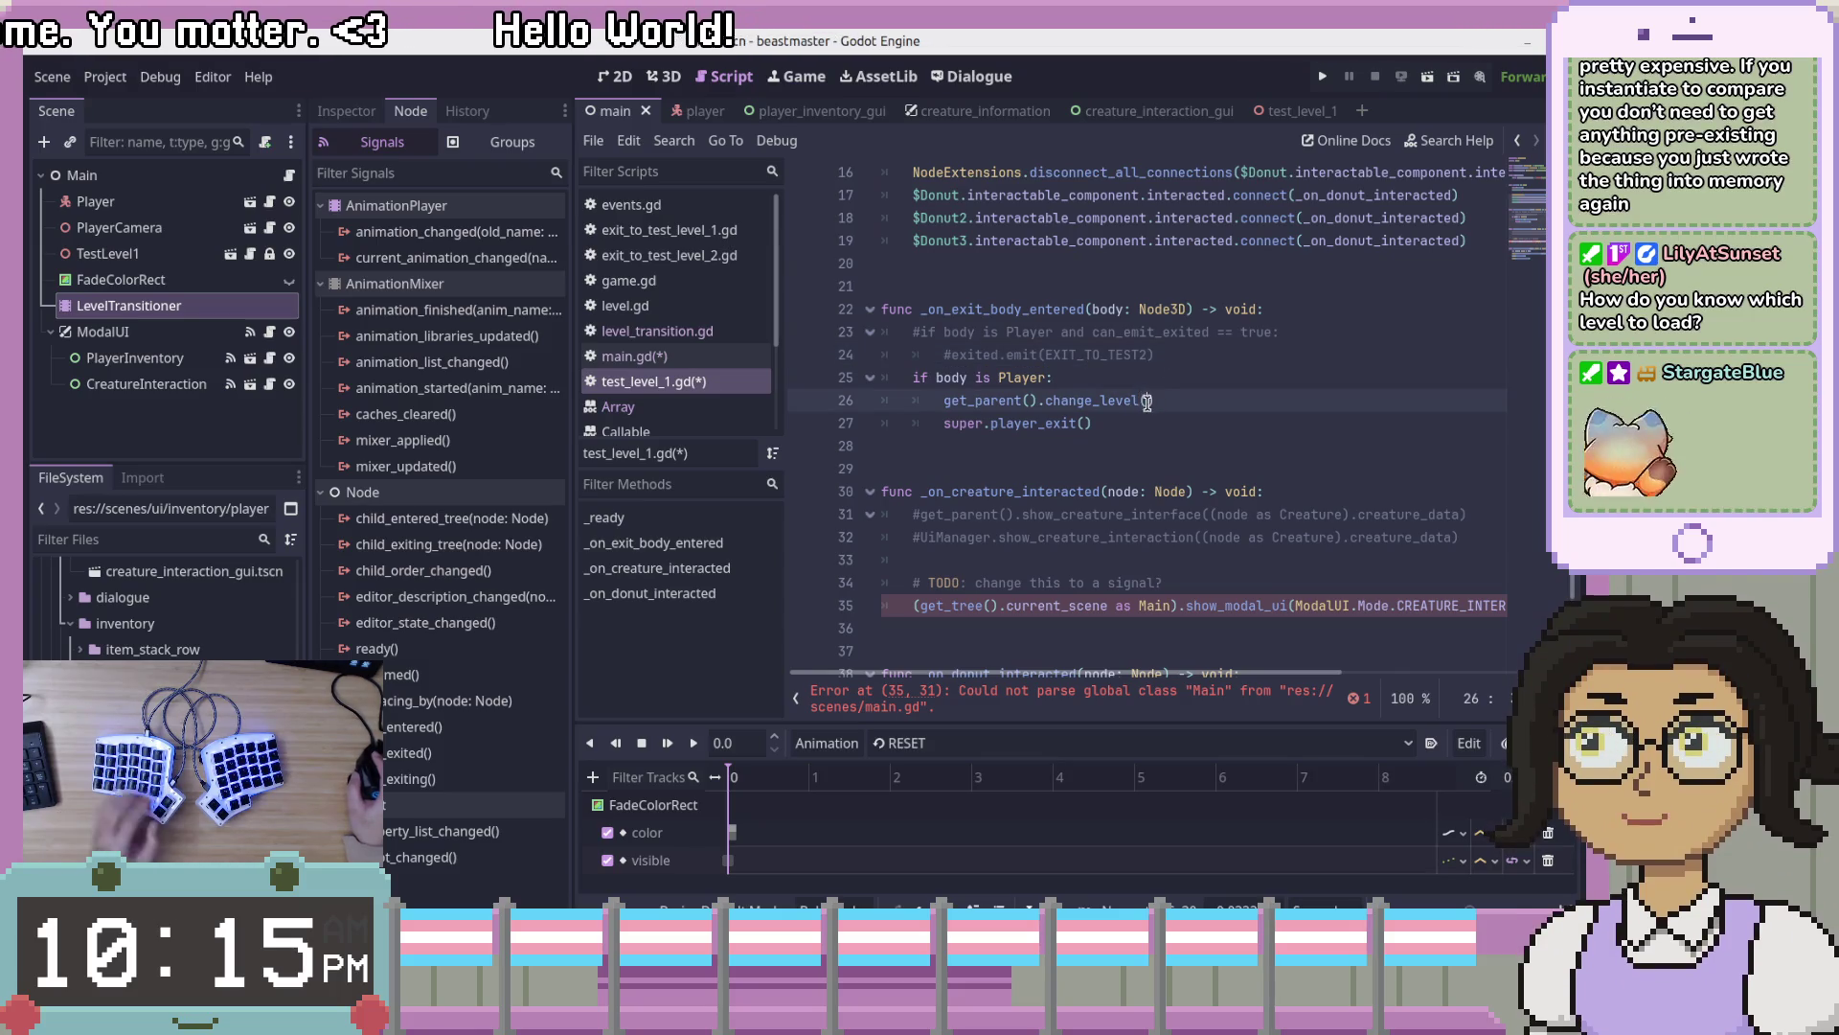
text(pre)
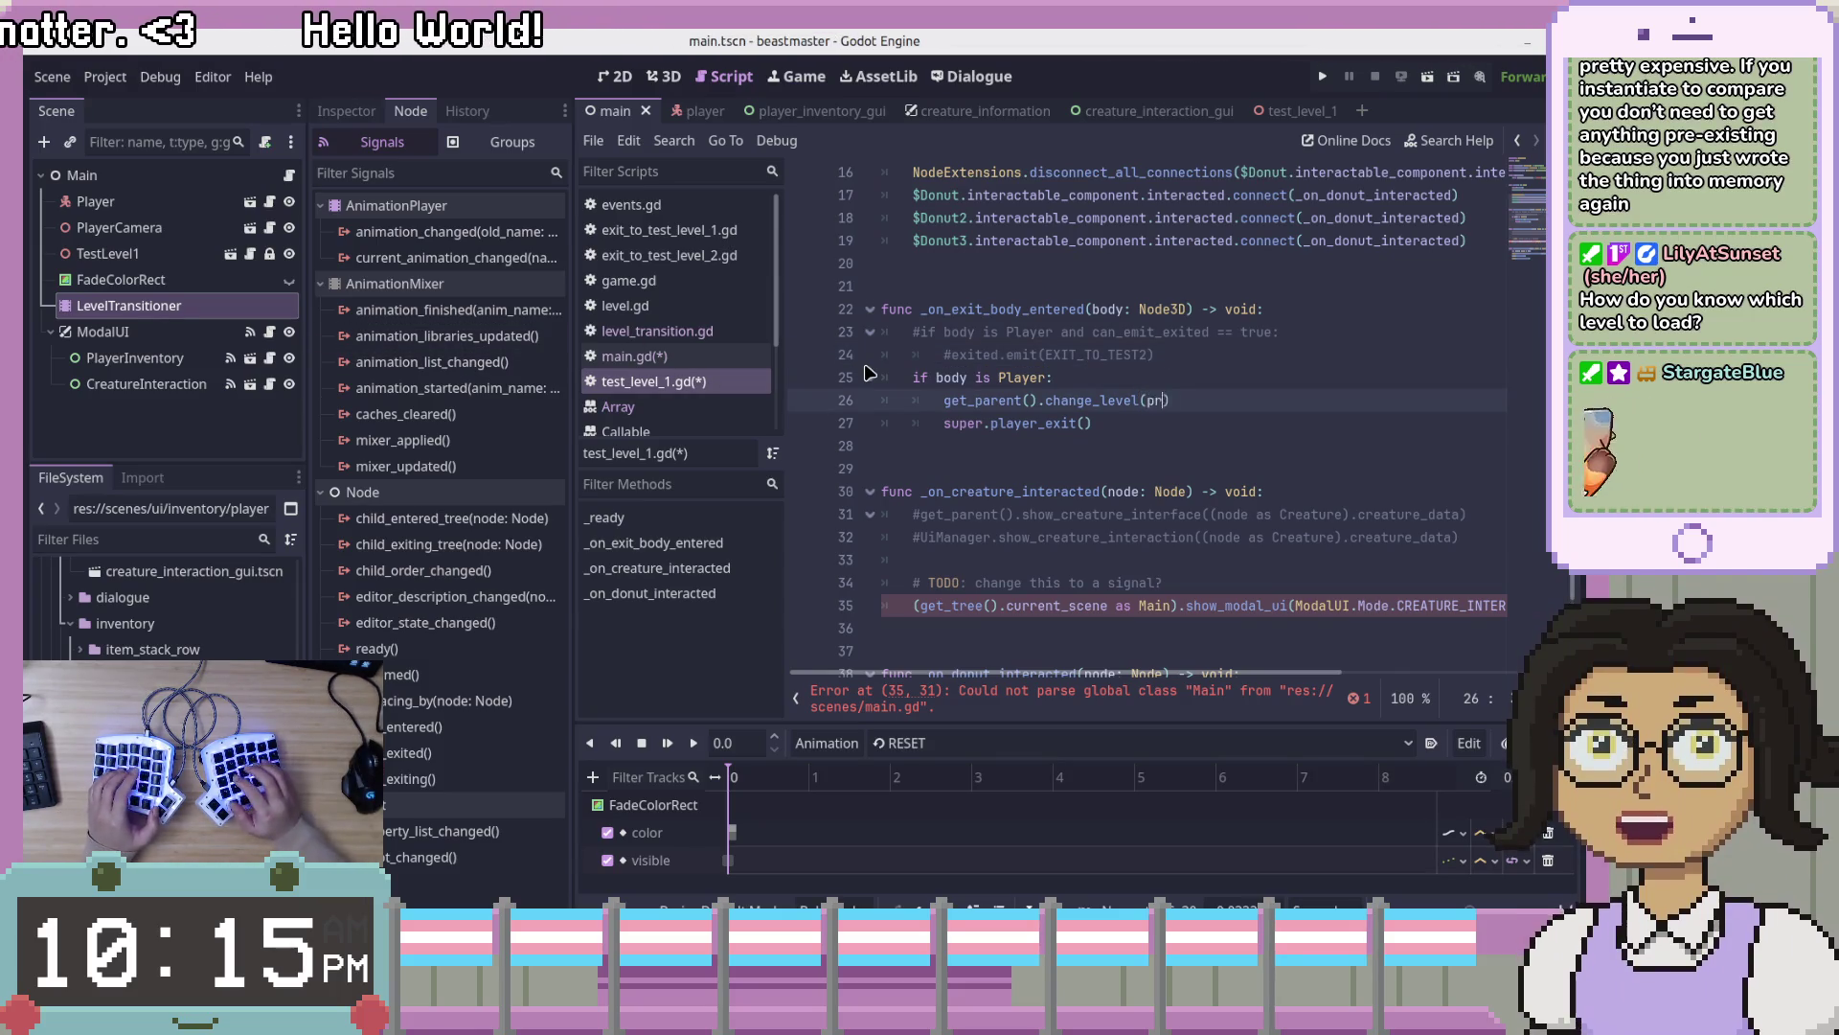
key(BackSpace)
key(BackSpace)
key(BackSpace)
scroll(1187, 383, up, 5)
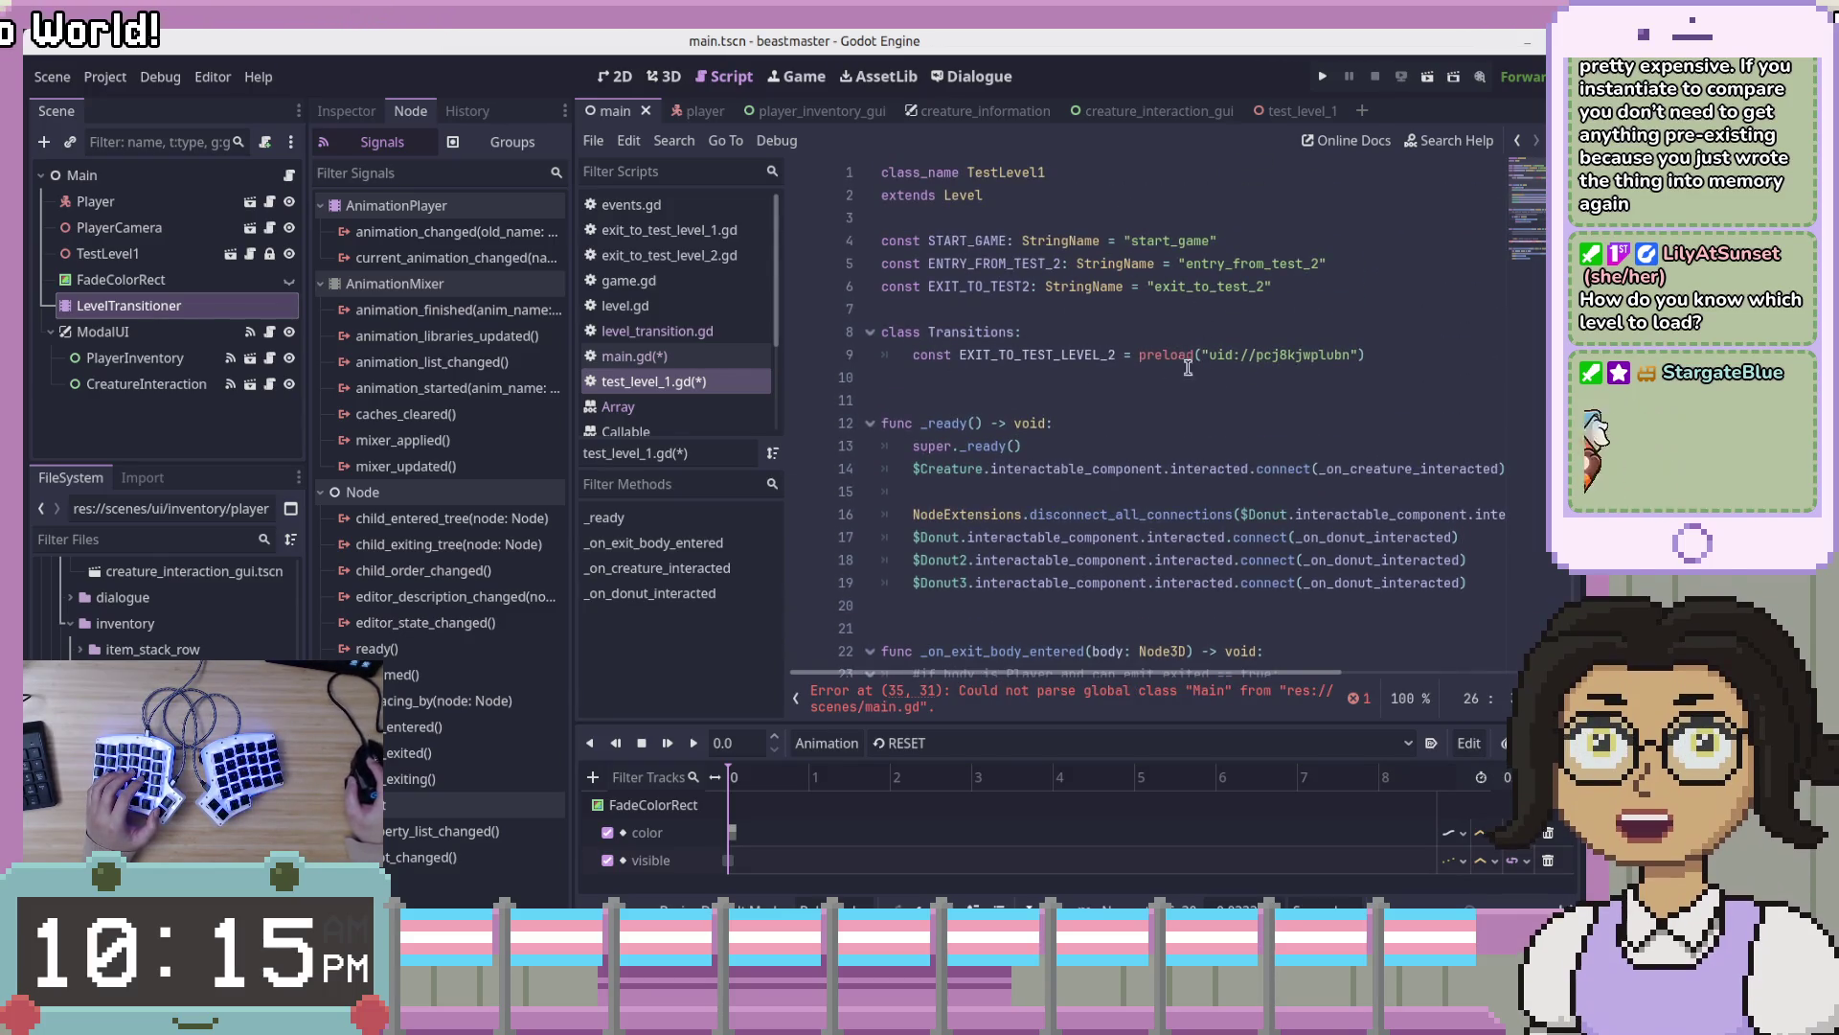
scroll(1292, 320, down, 3)
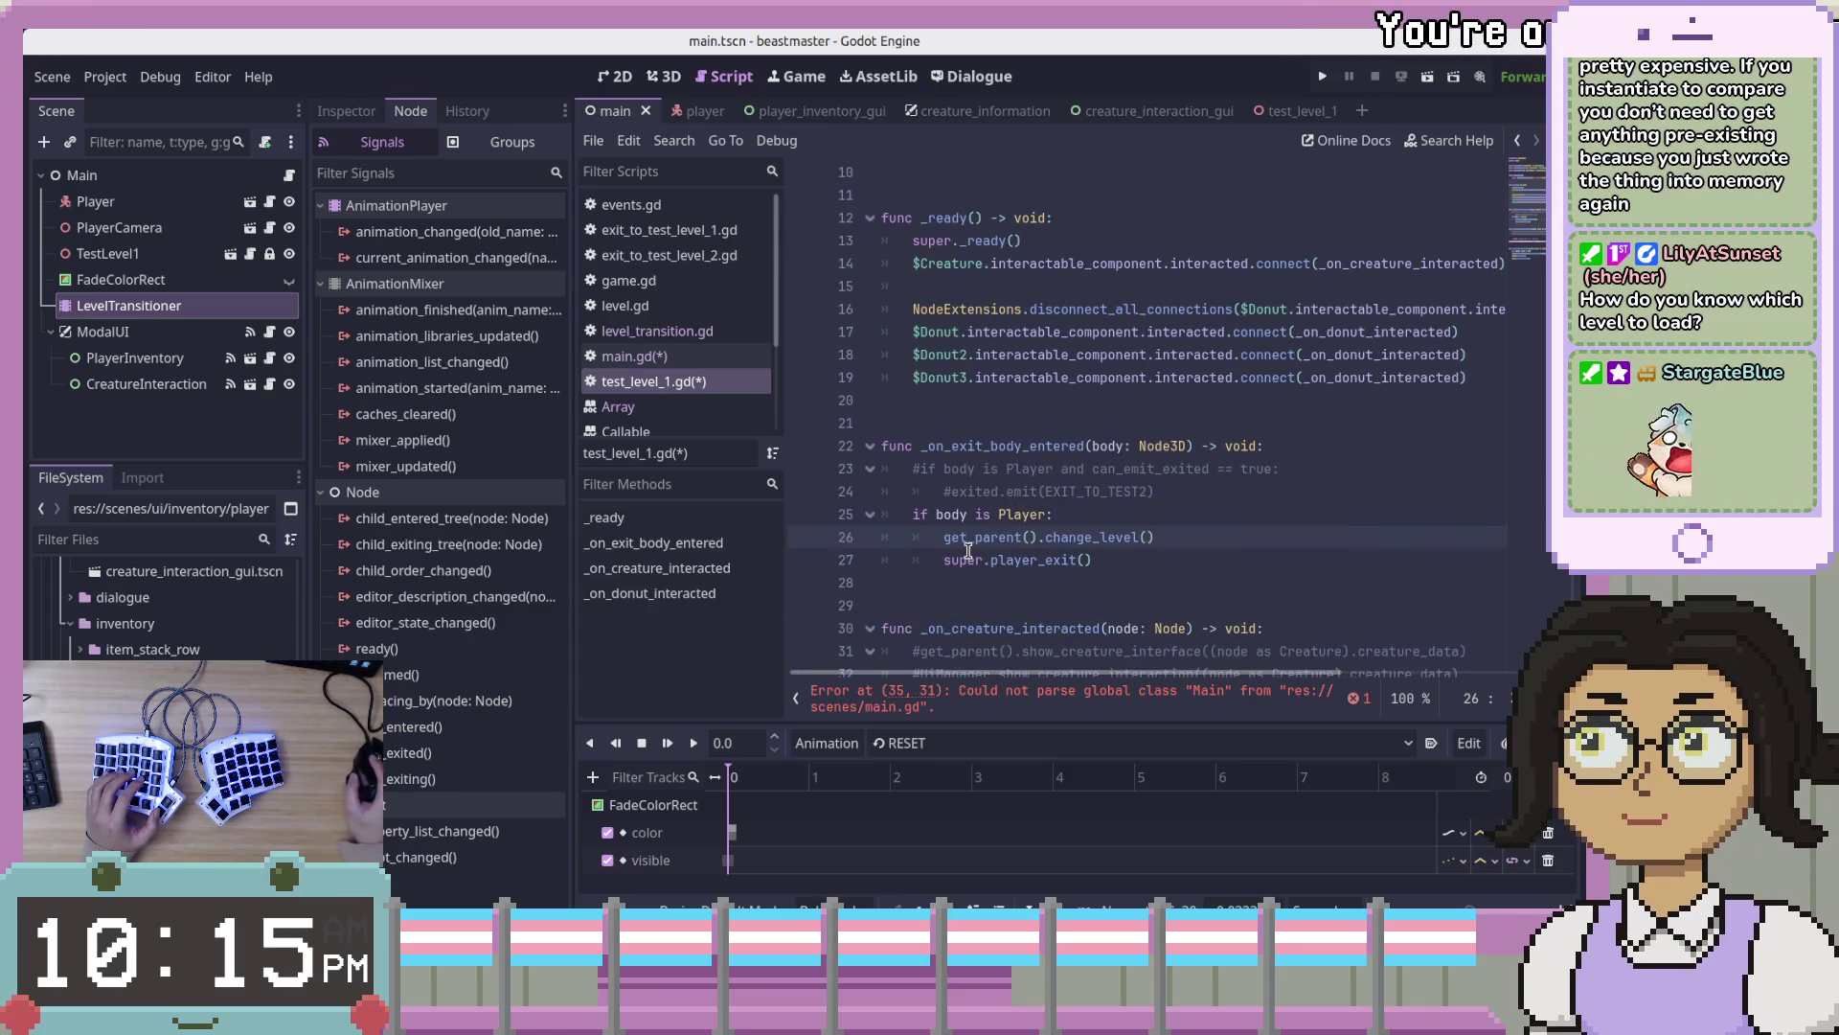
text(()
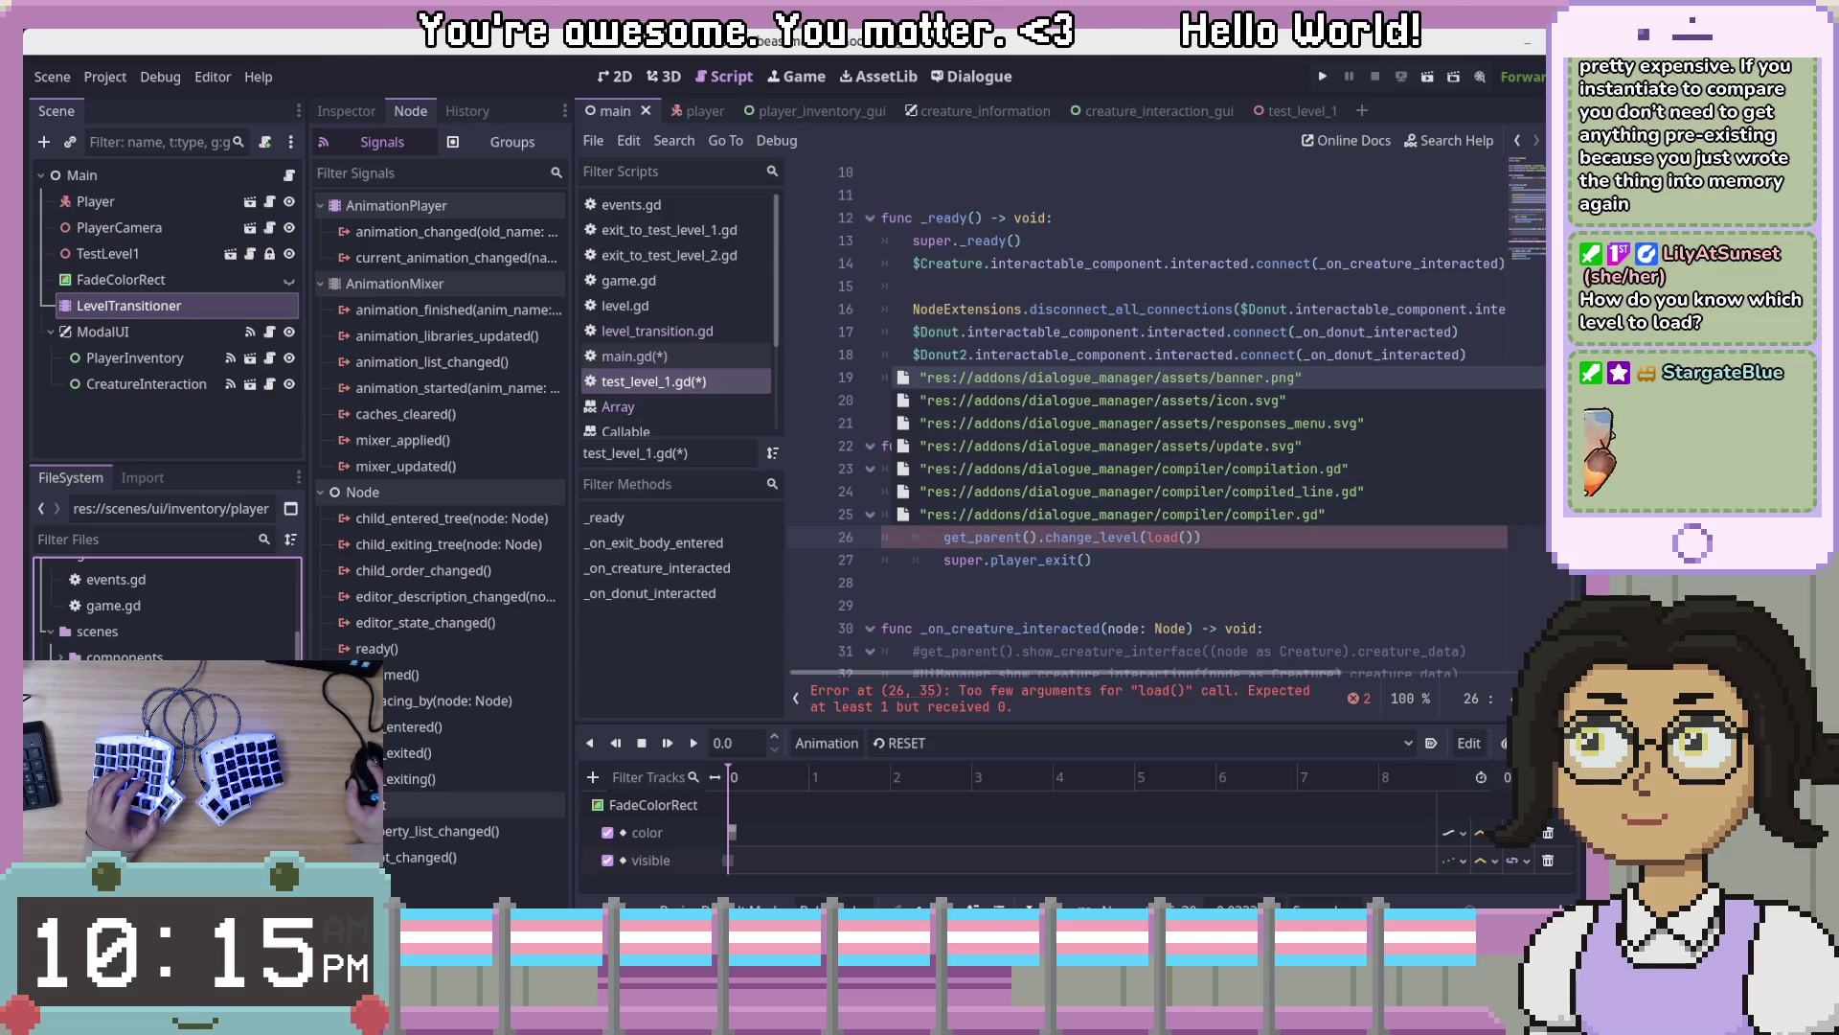
- Pass load("uid://cd1256bjb6kwi"), false, false to change_level using the level scene's copied UID
key(Escape)
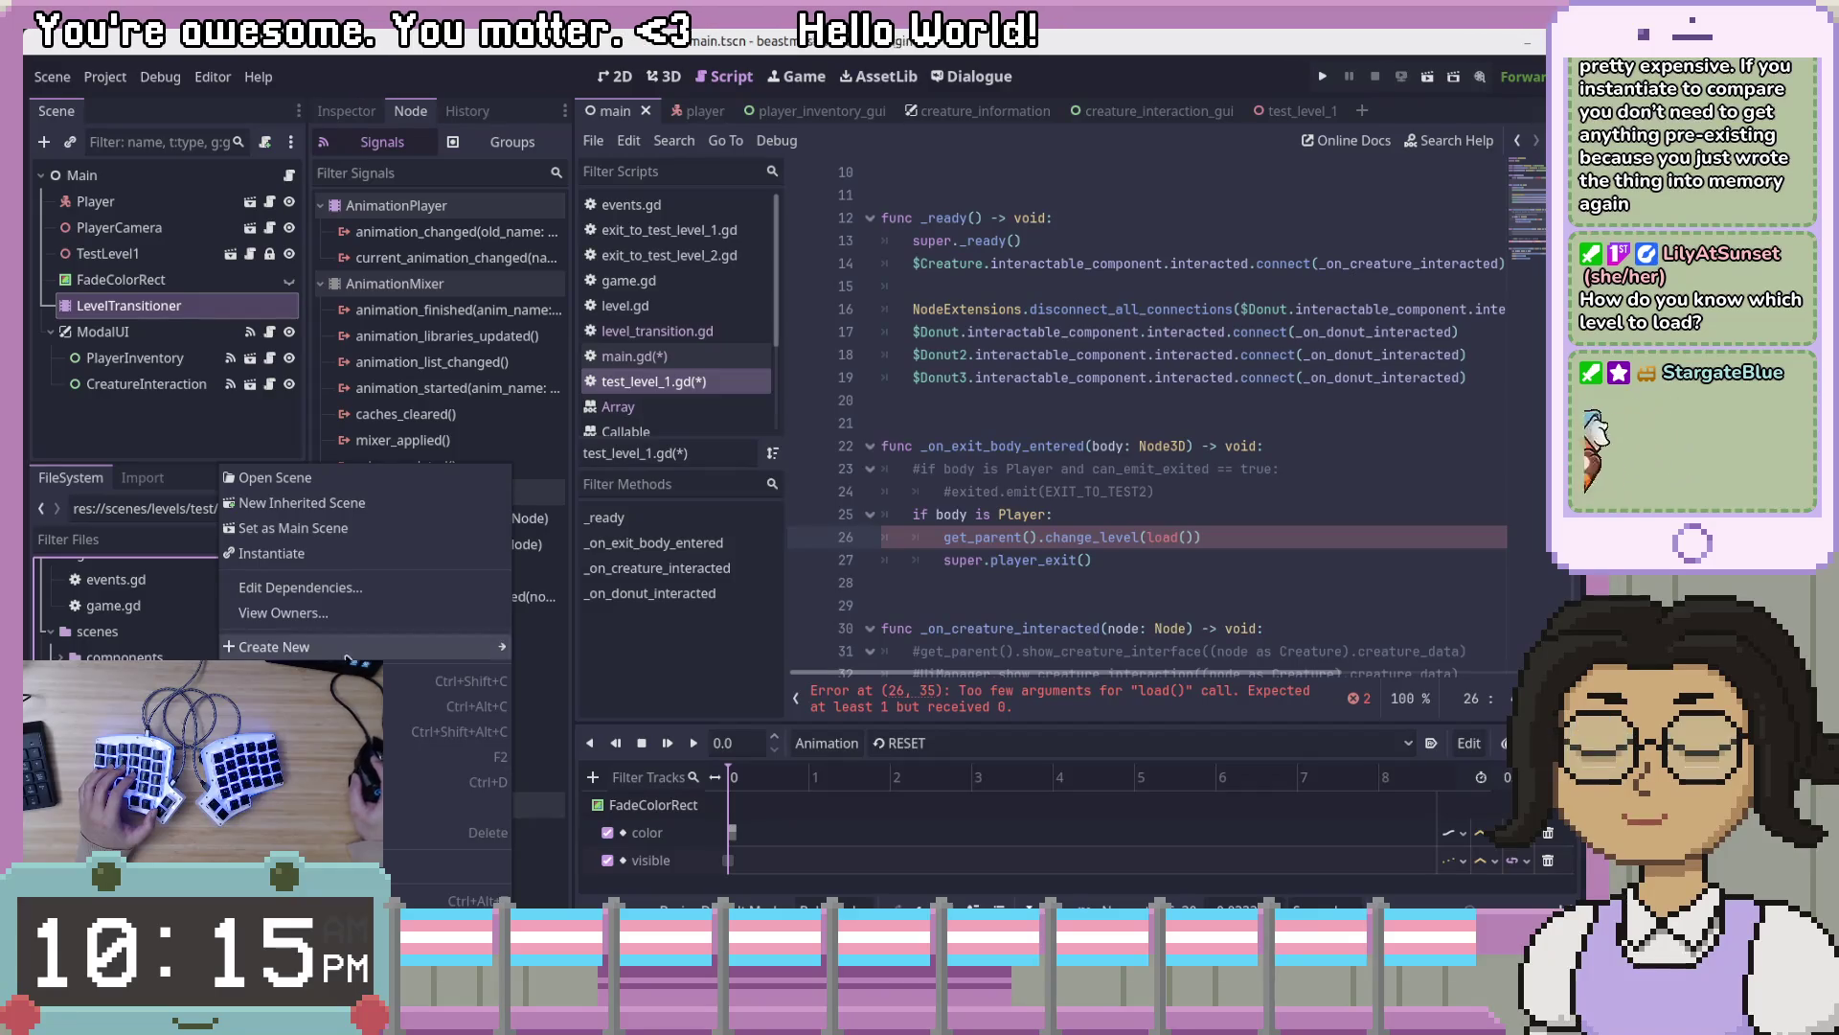
key(Escape)
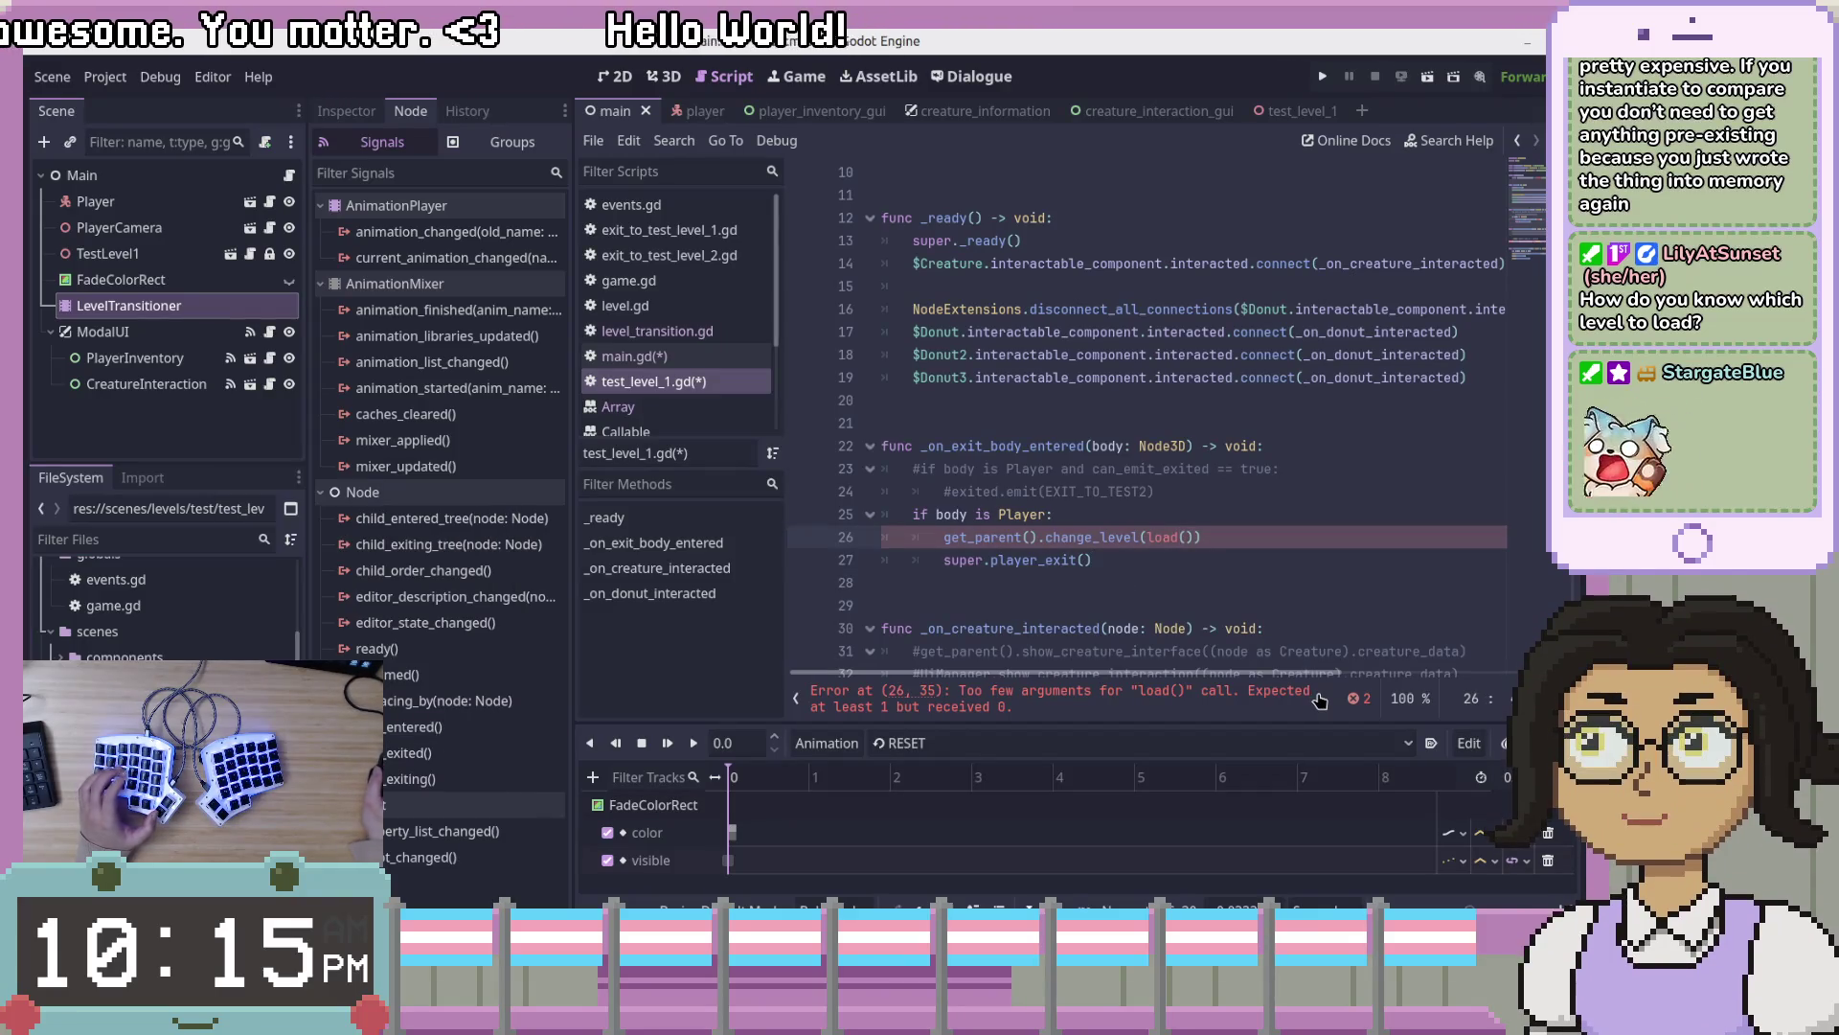
text(:)
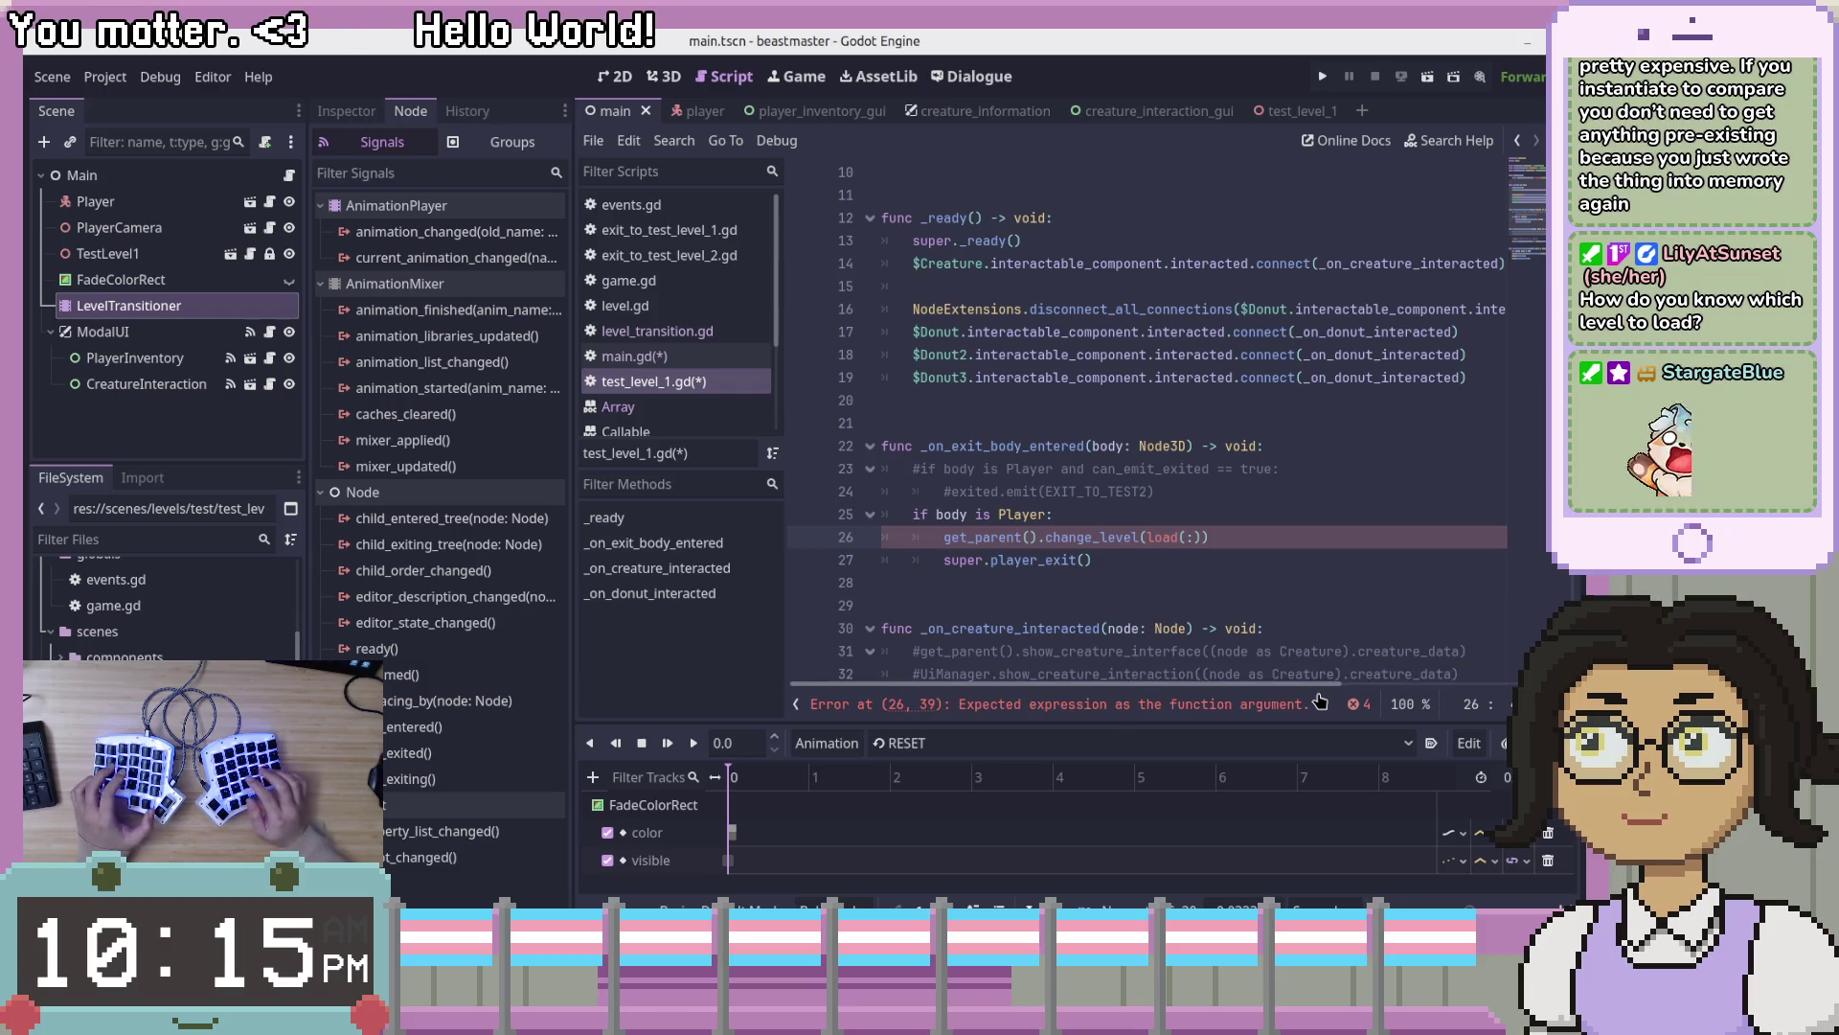
text(")
text(uid://cd1256bjb6kwi)
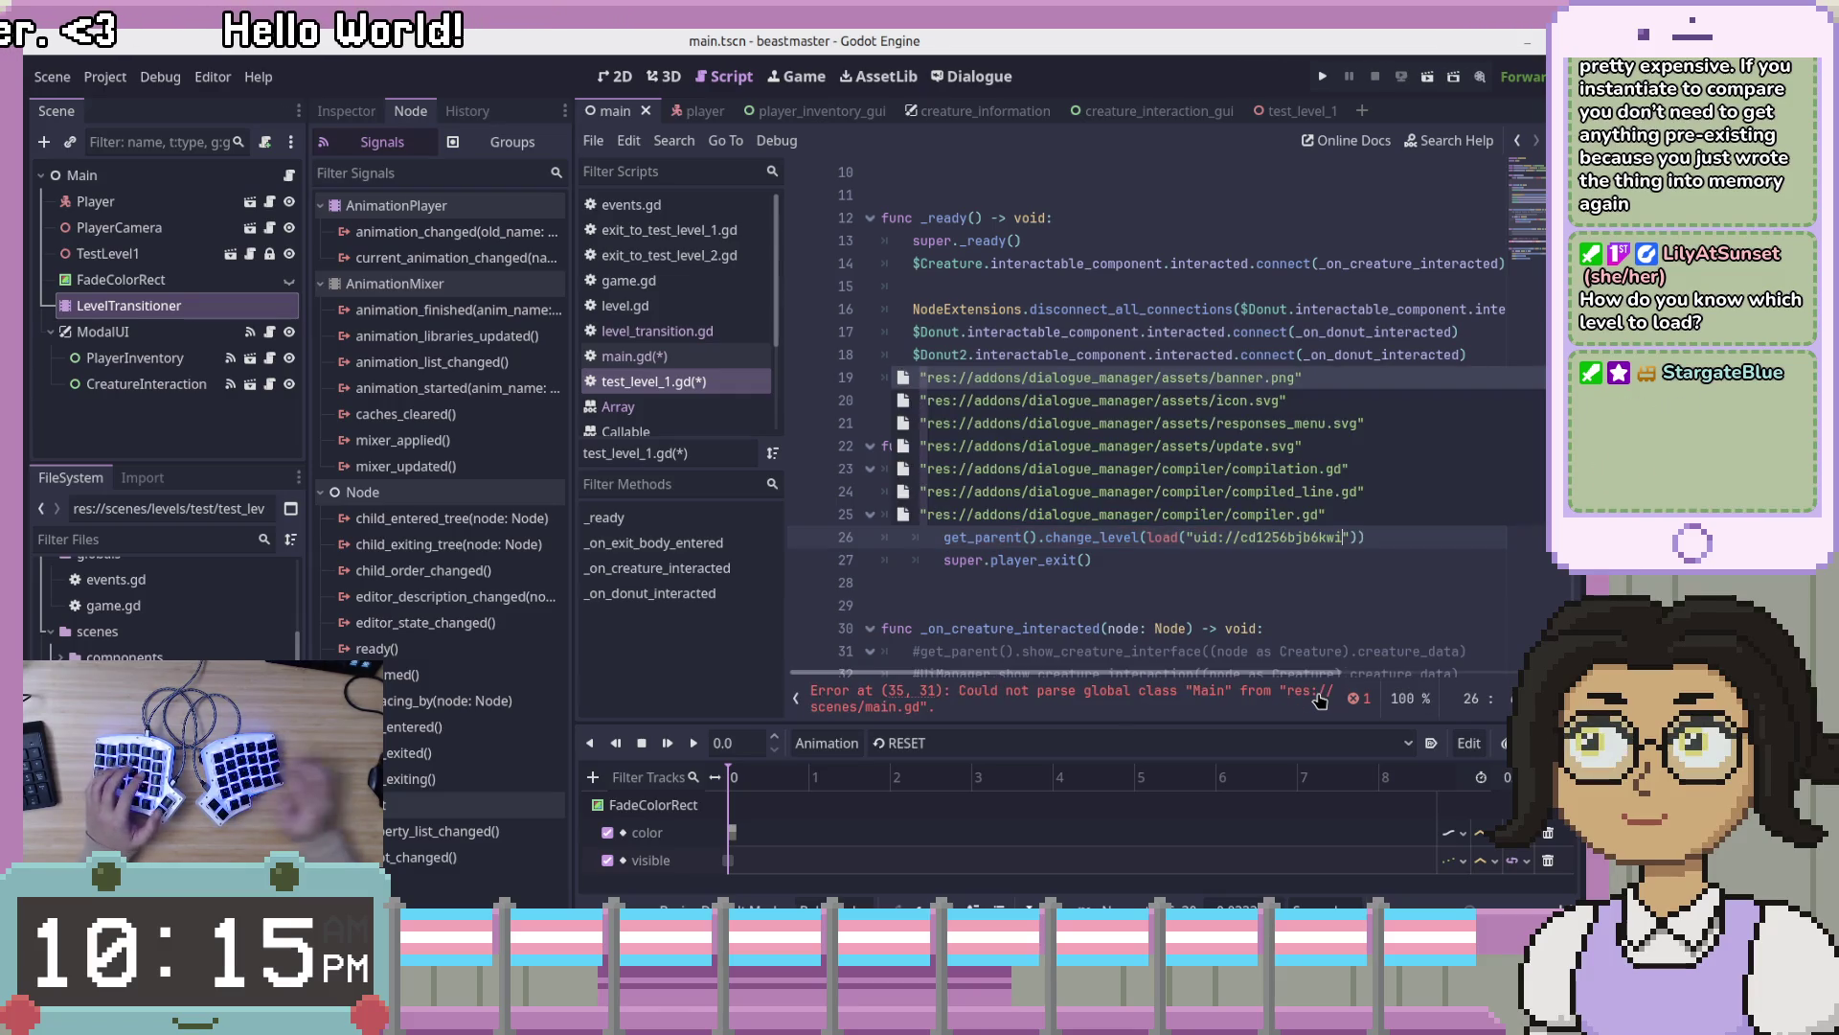
click(1420, 542)
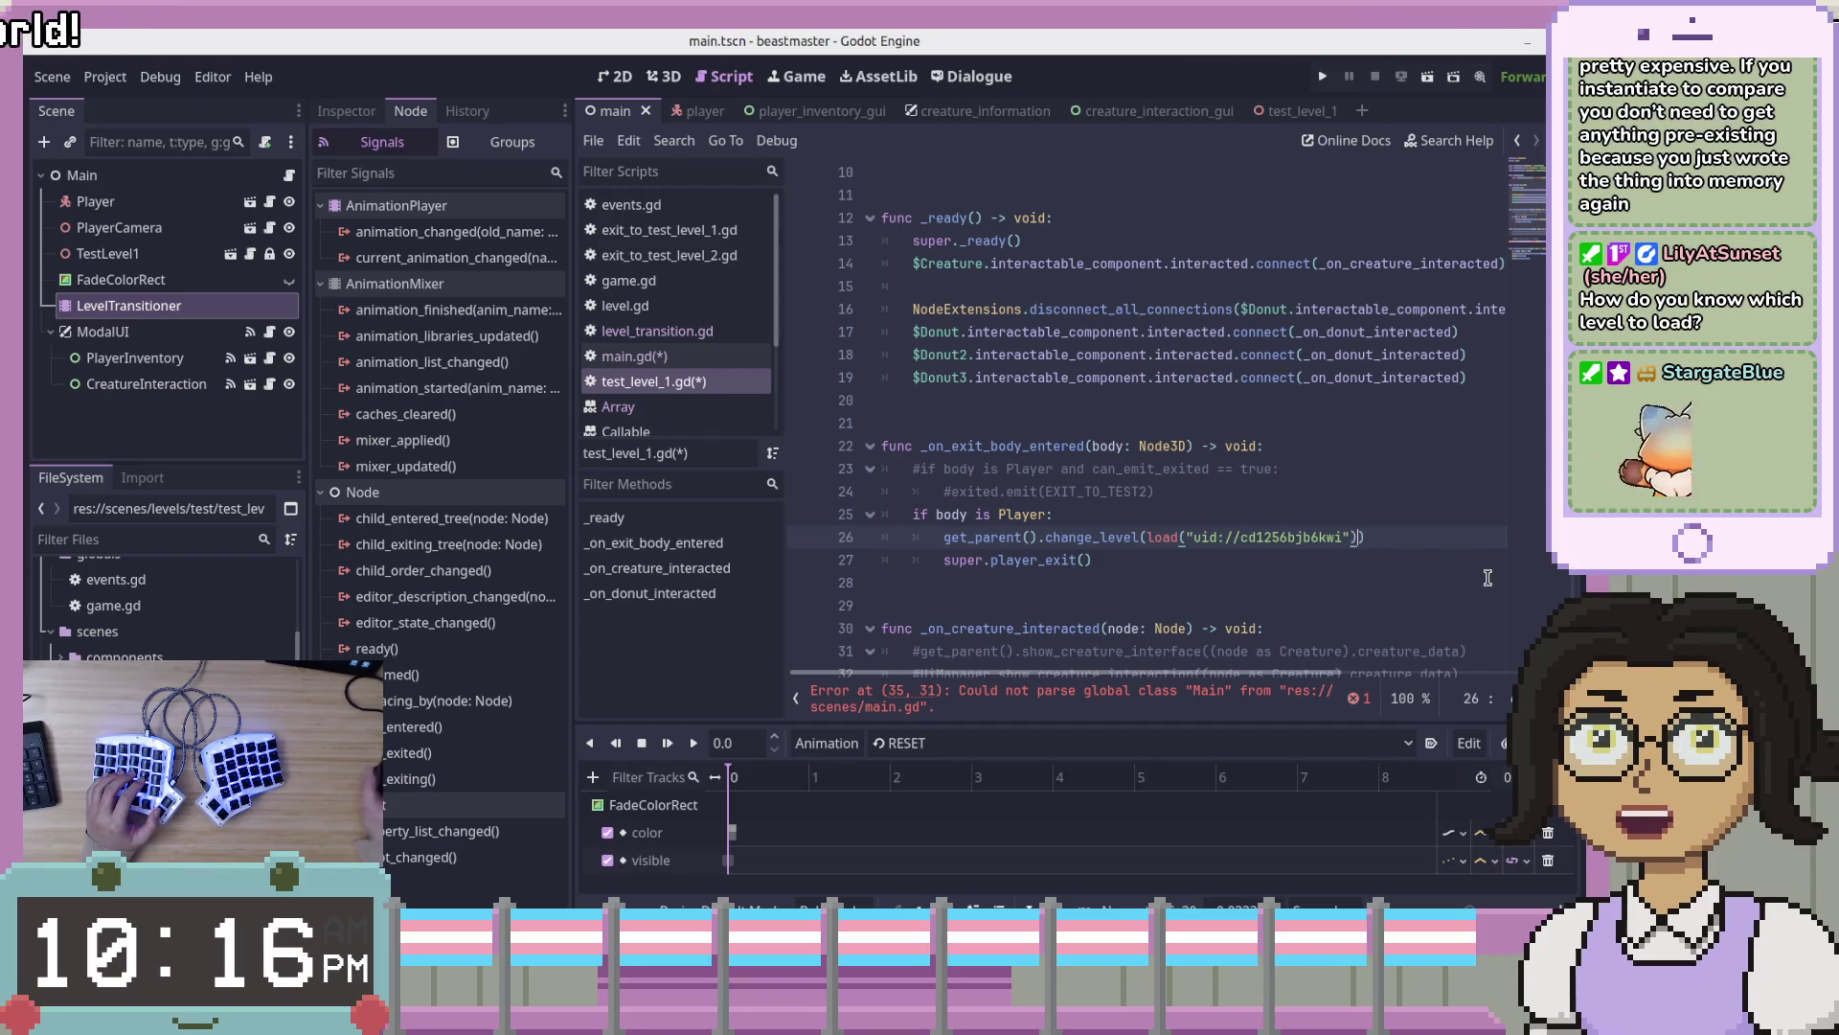
text(, false, f)
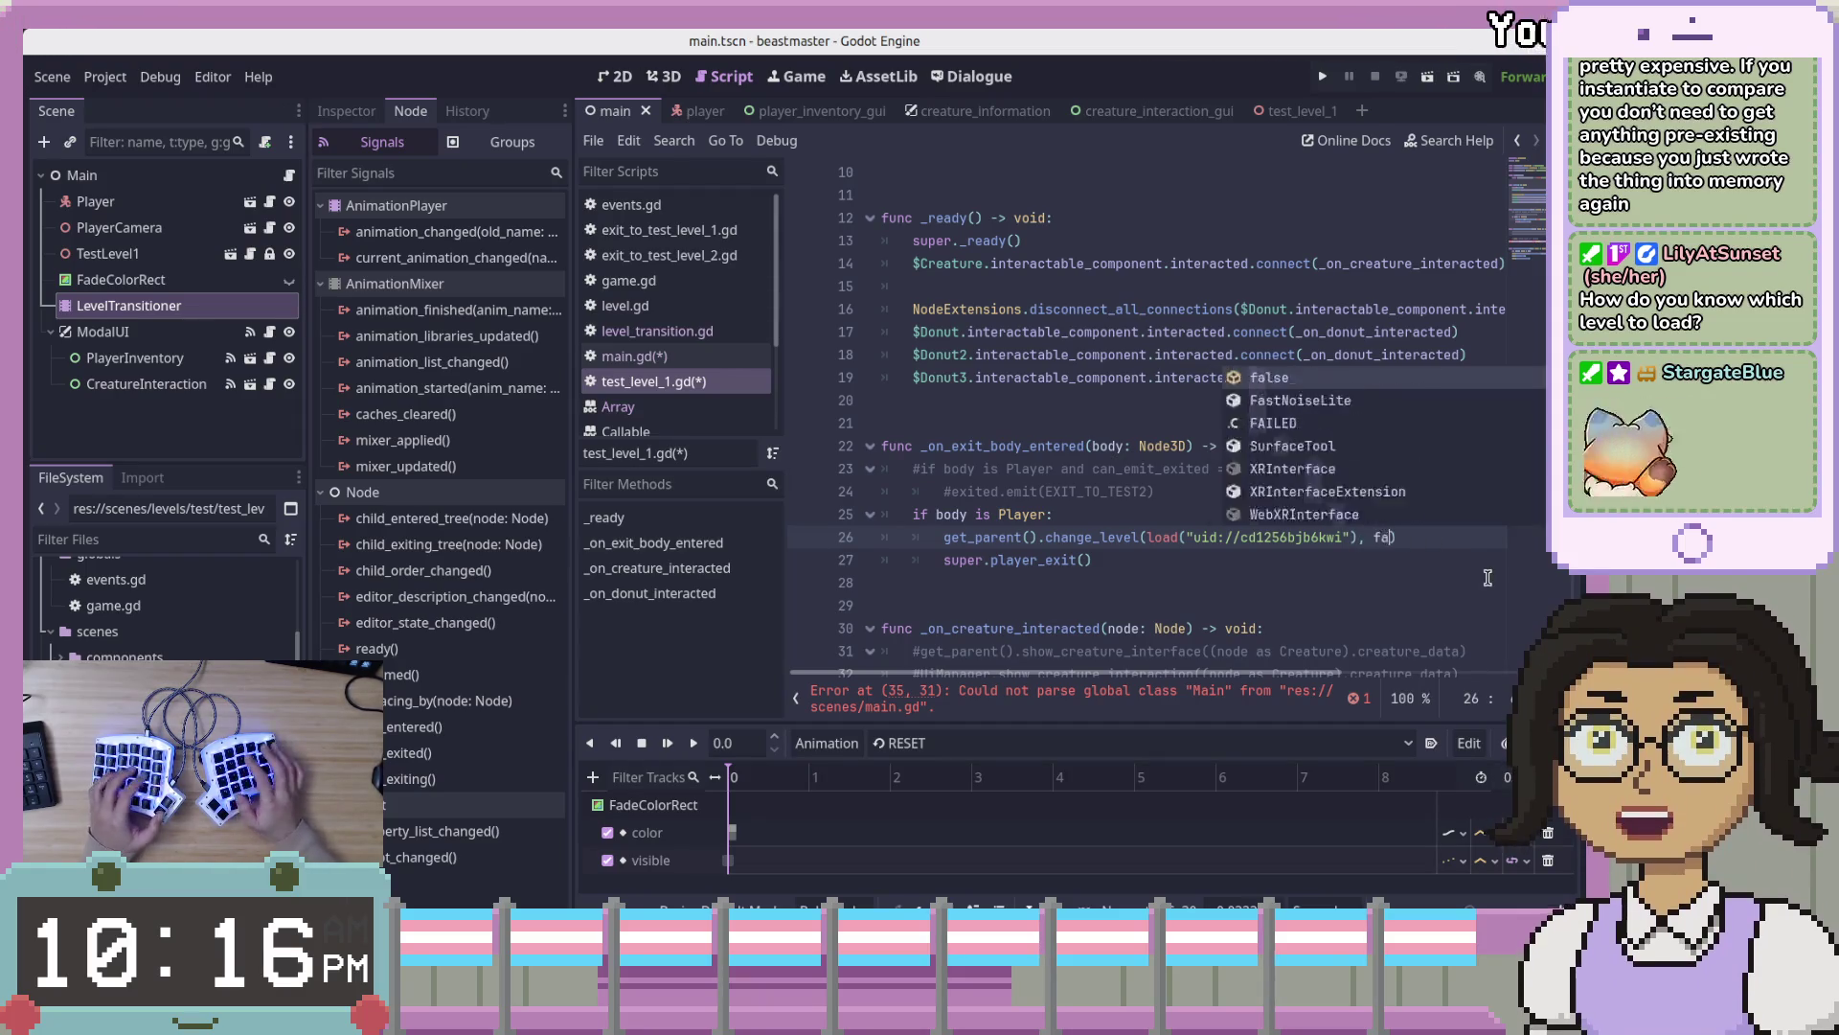
text(alse)
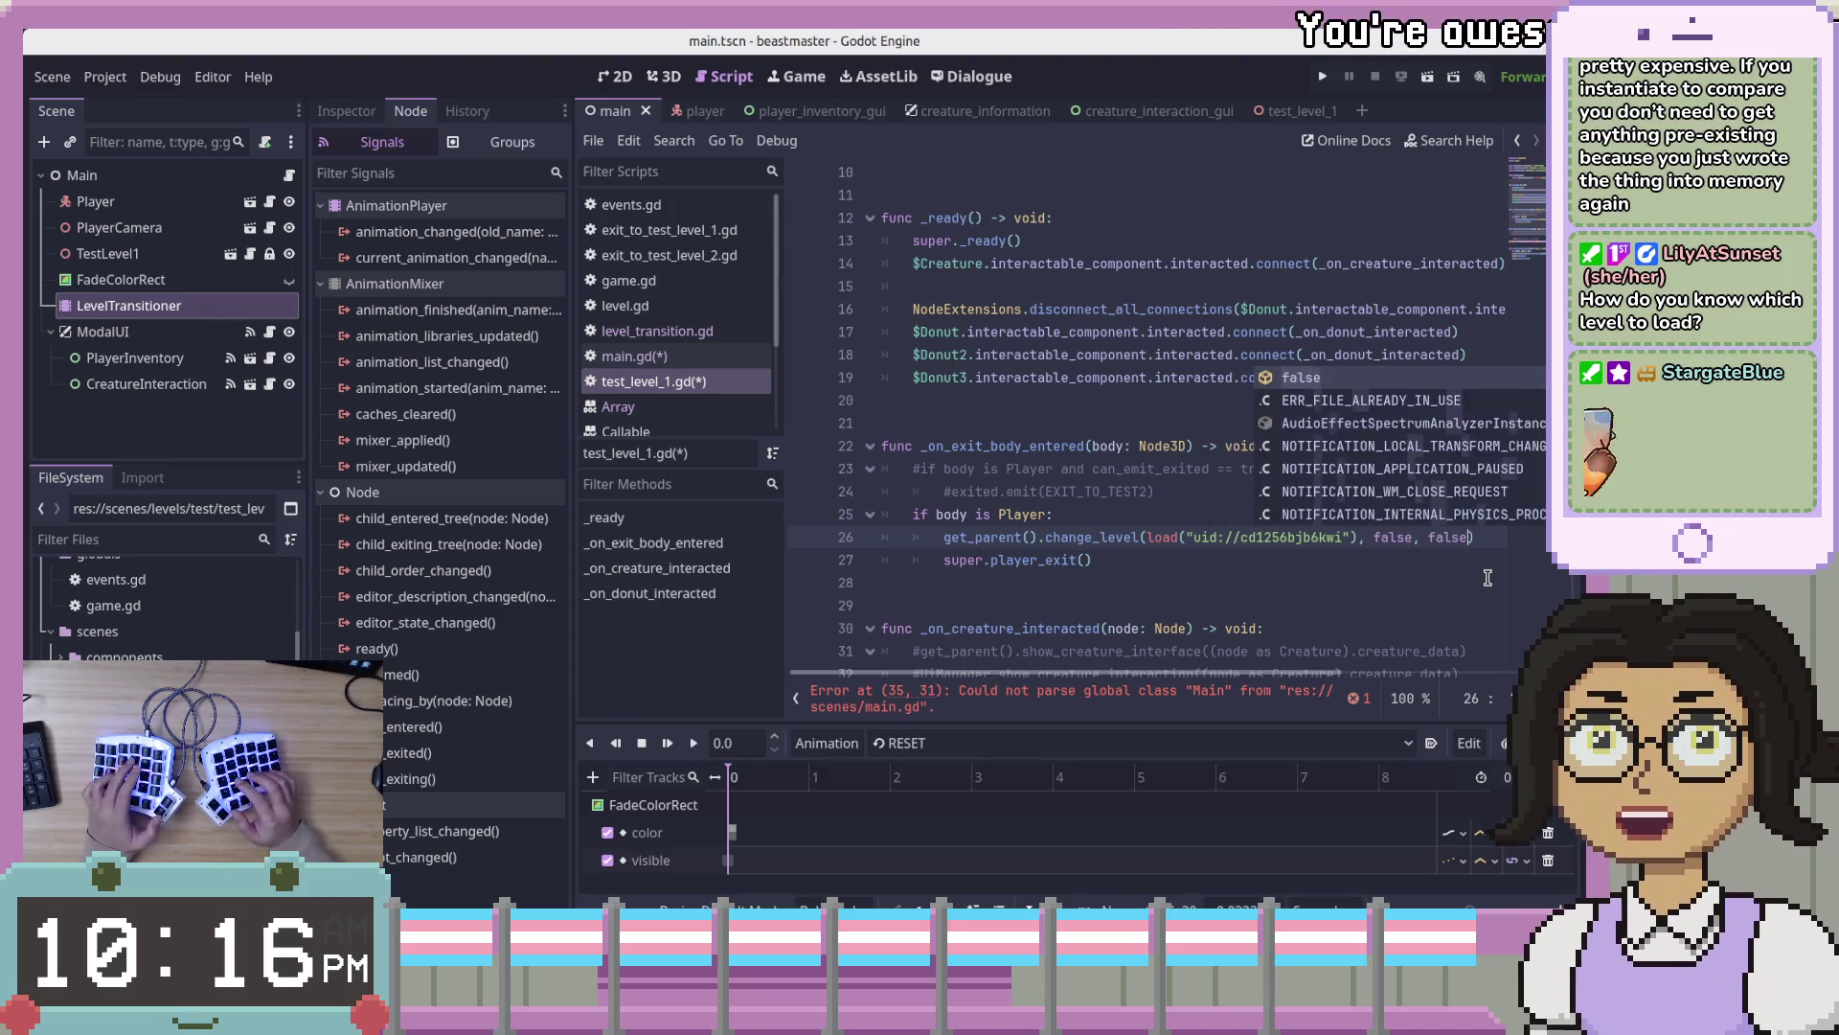
click(1487, 538)
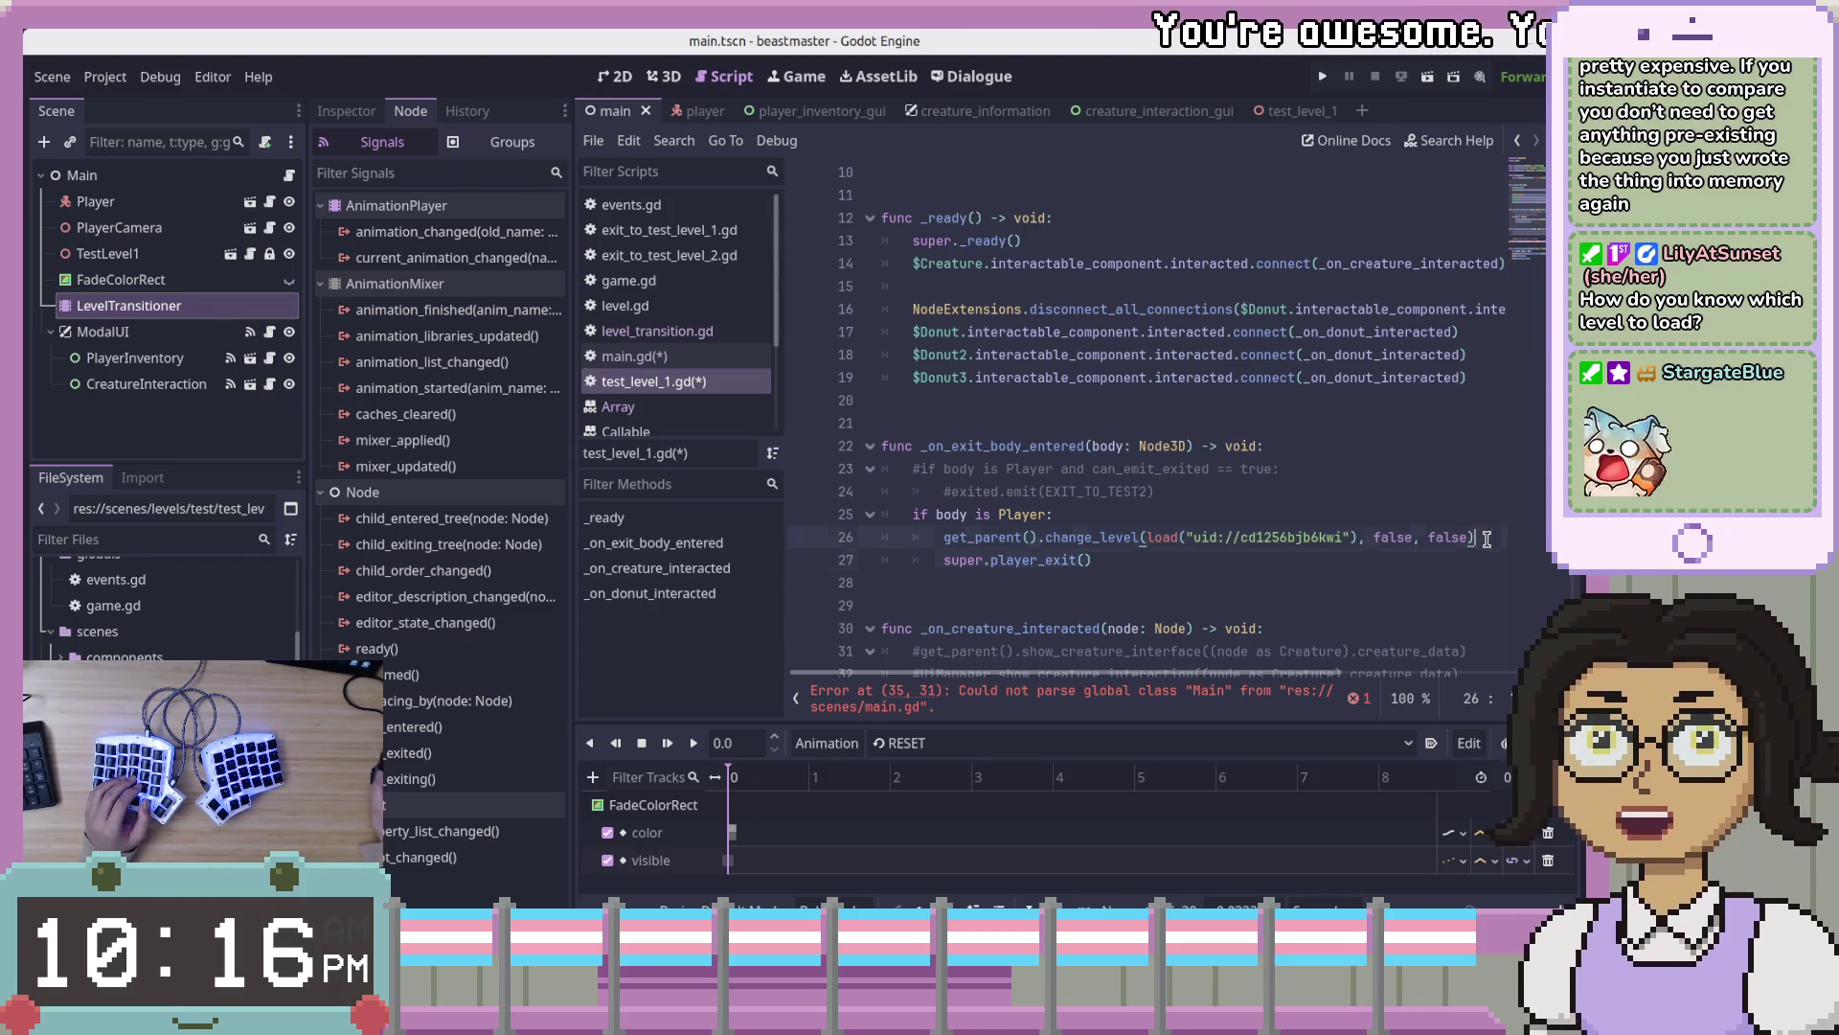
click(1178, 563)
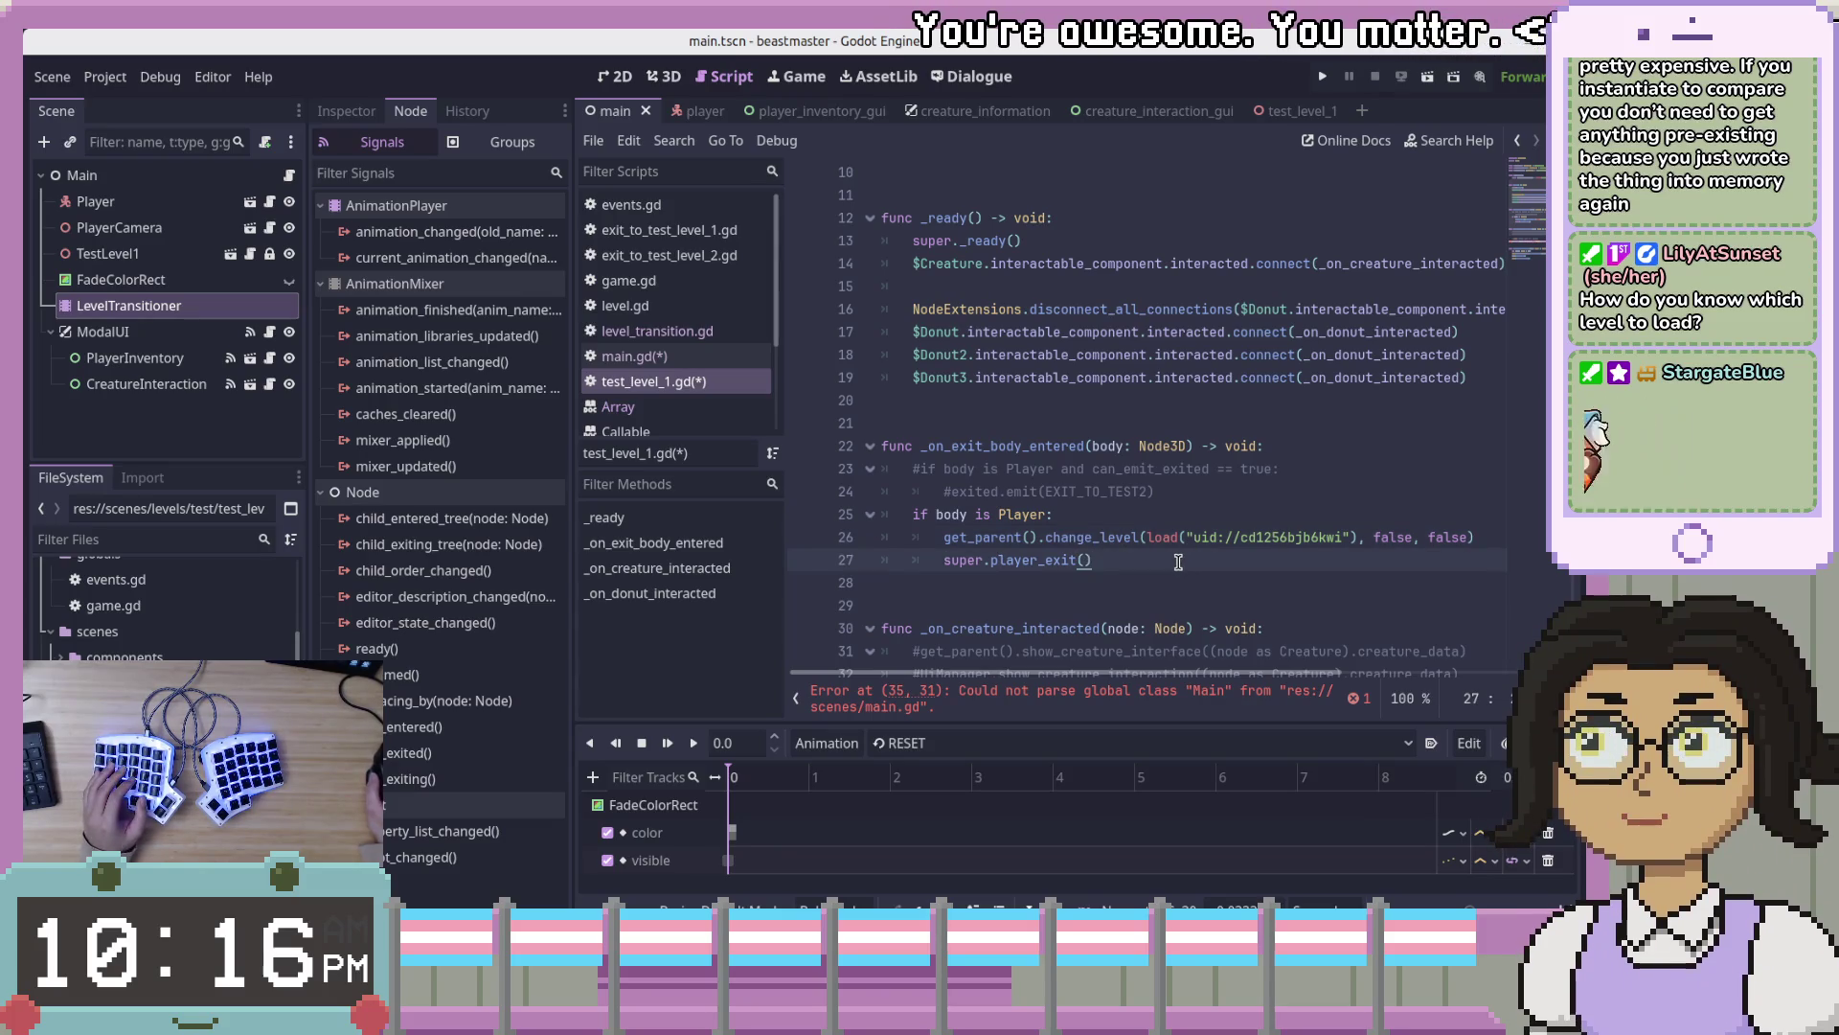
scroll(1337, 631, up, 3)
scroll(1338, 631, down, 6)
scroll(1338, 631, up, 4)
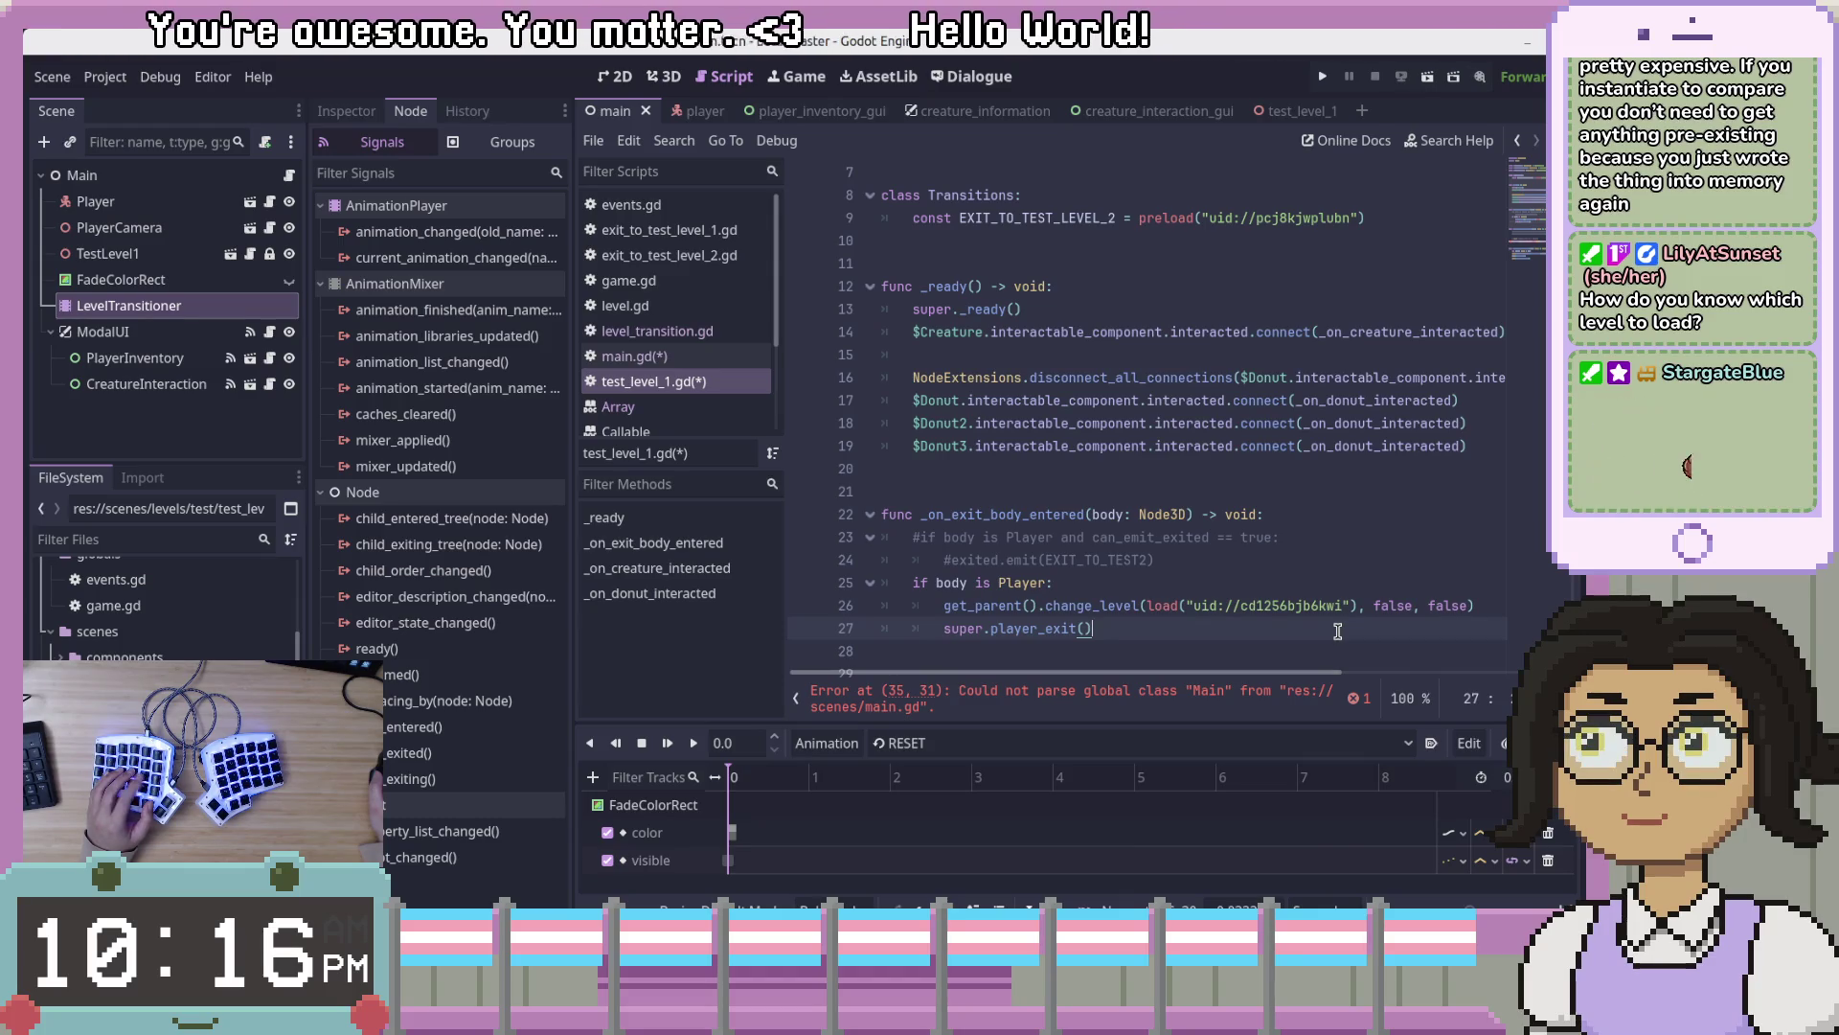
- Prefix get_parent() on line 26 with 'Transitions.'
click(1068, 378)
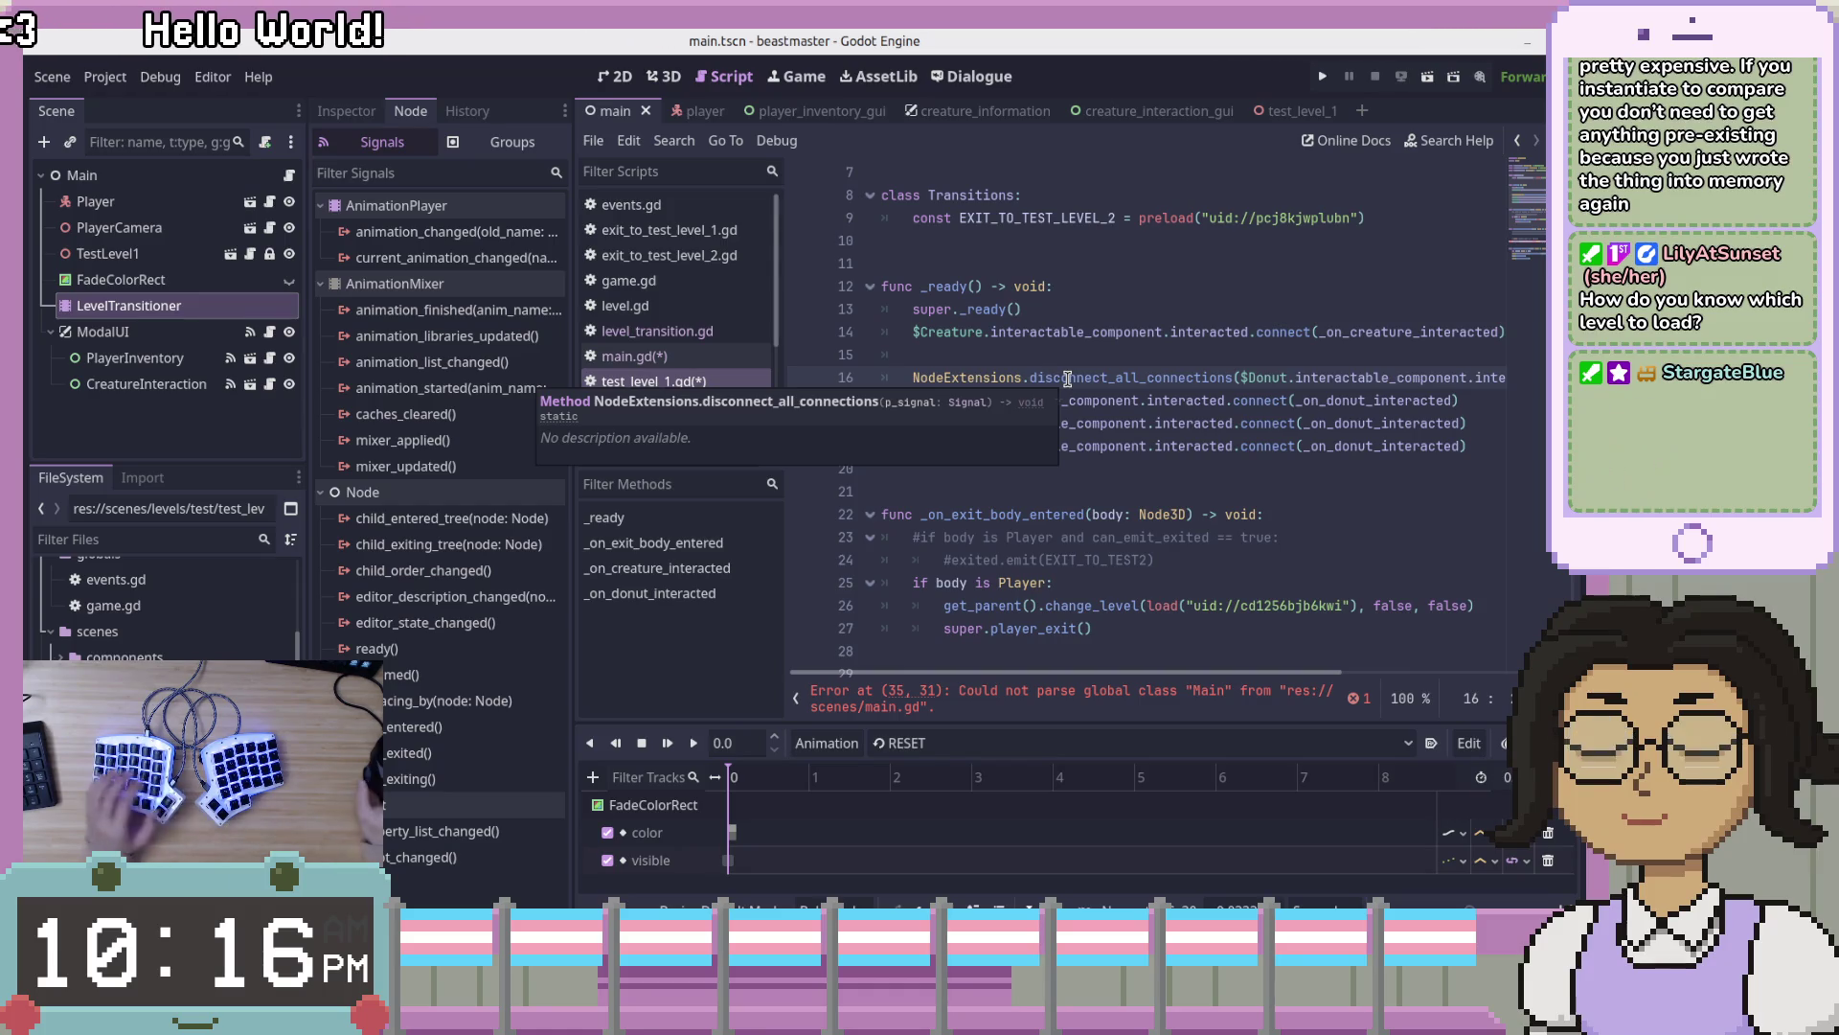
click(1088, 628)
click(960, 607)
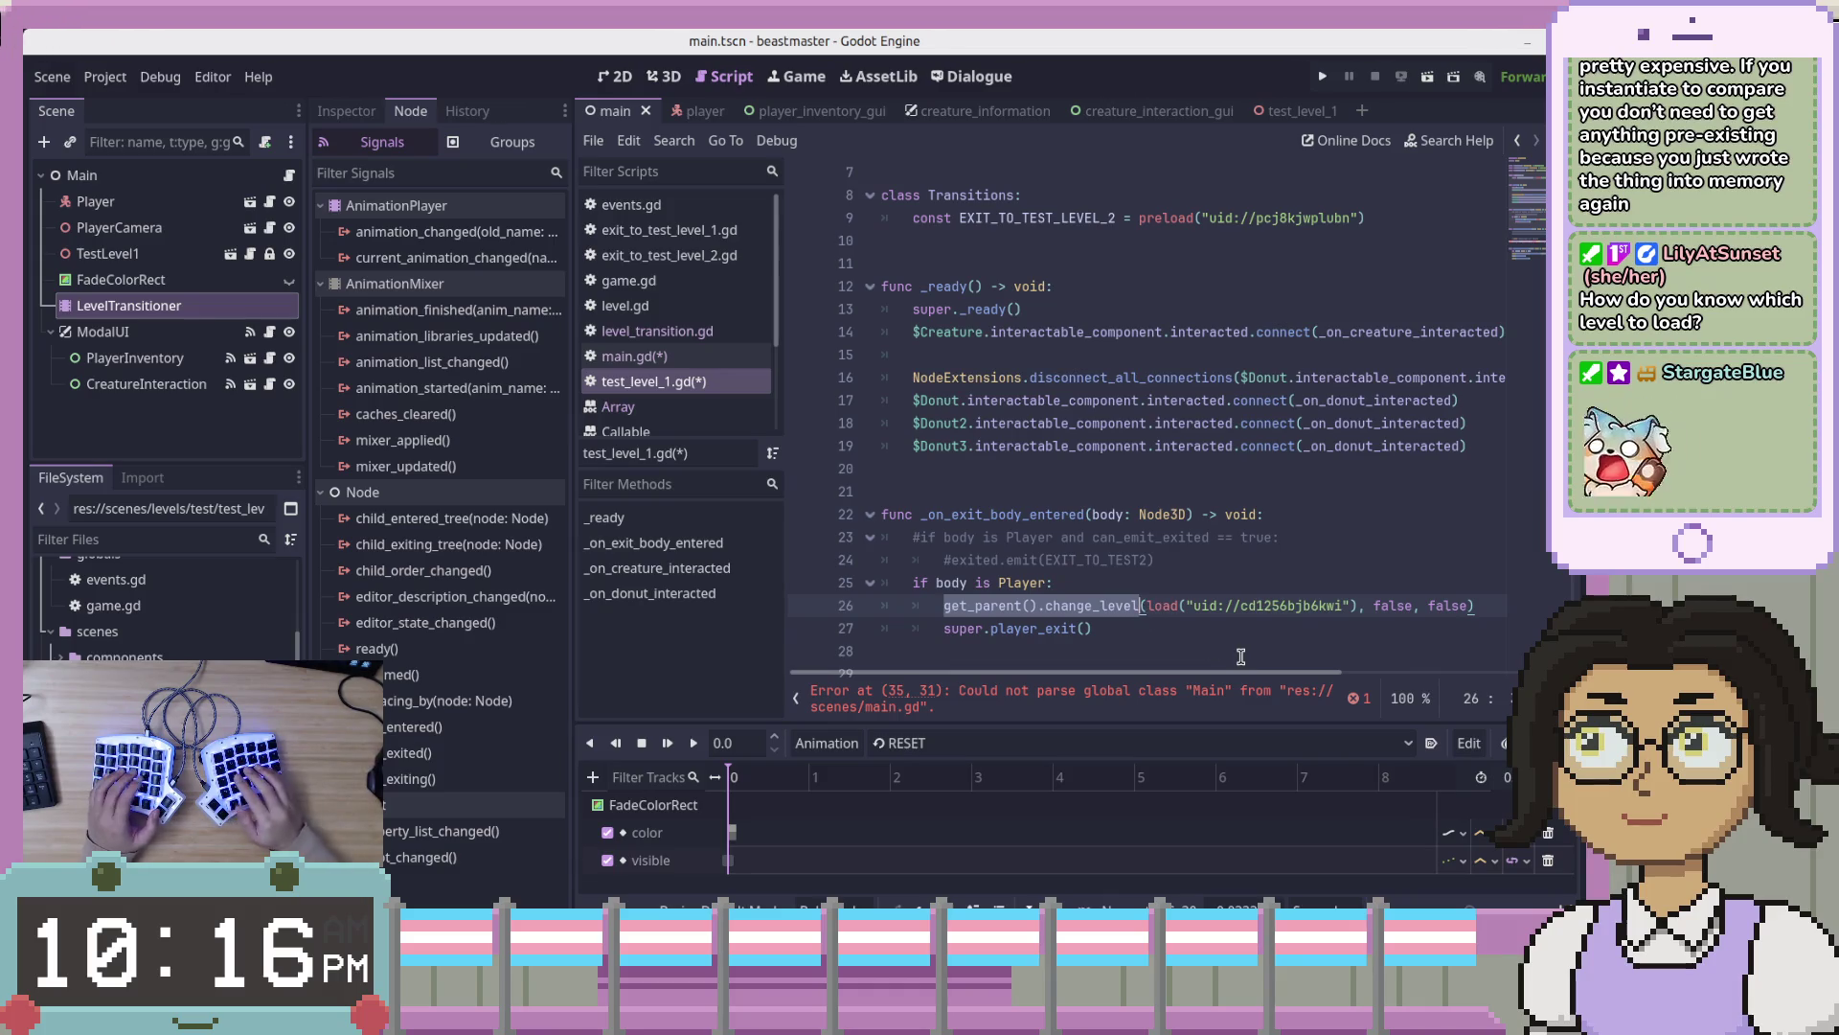
text(Tran)
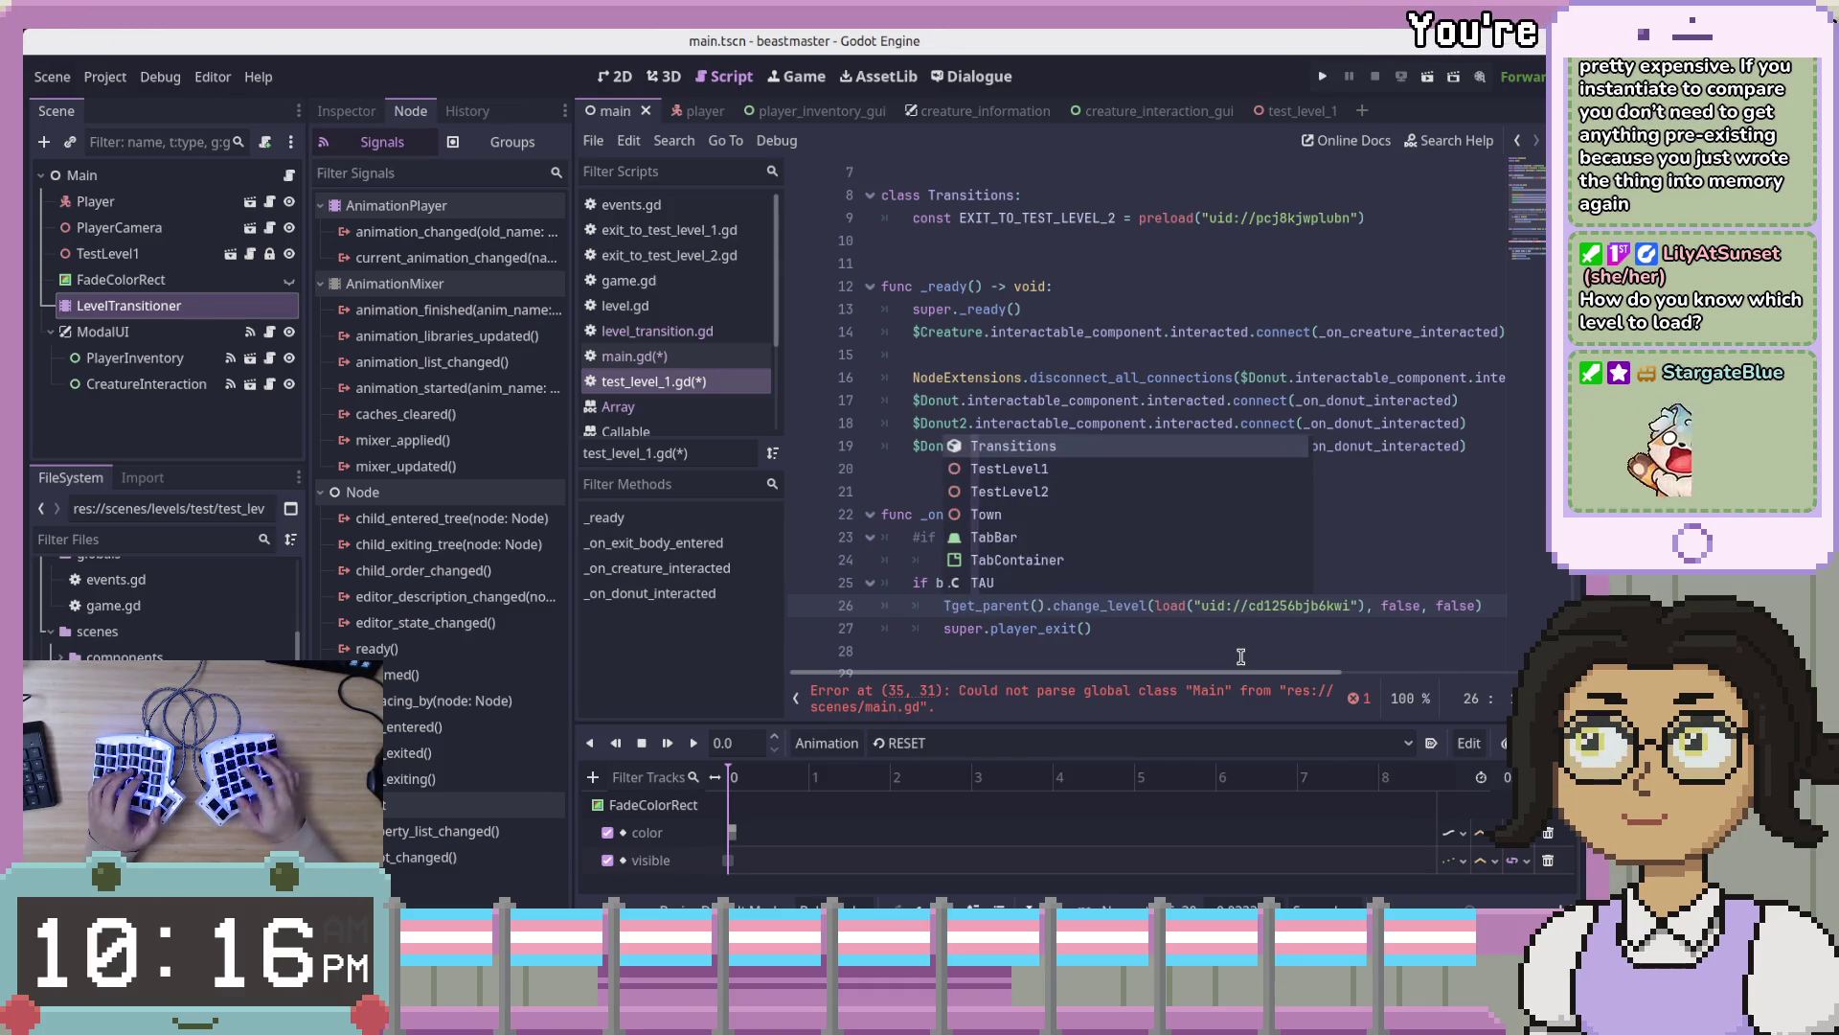
text(sitions.)
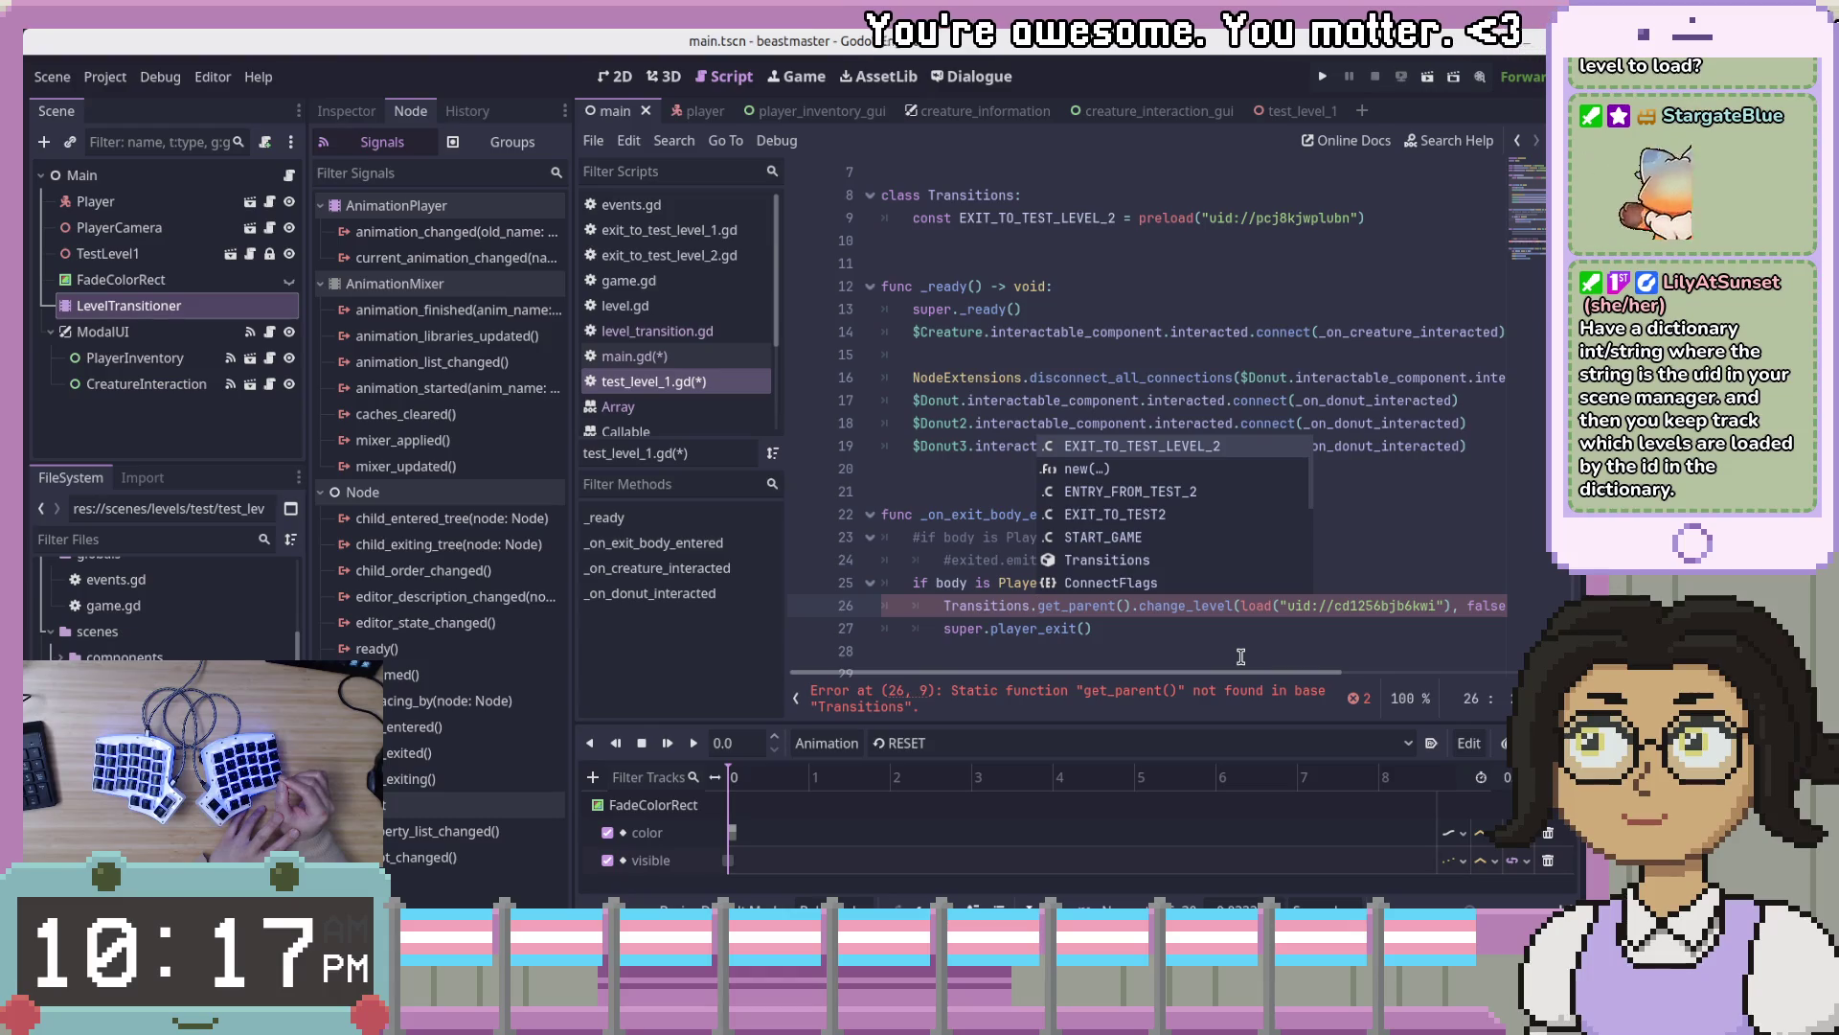
click(1406, 439)
click(1263, 537)
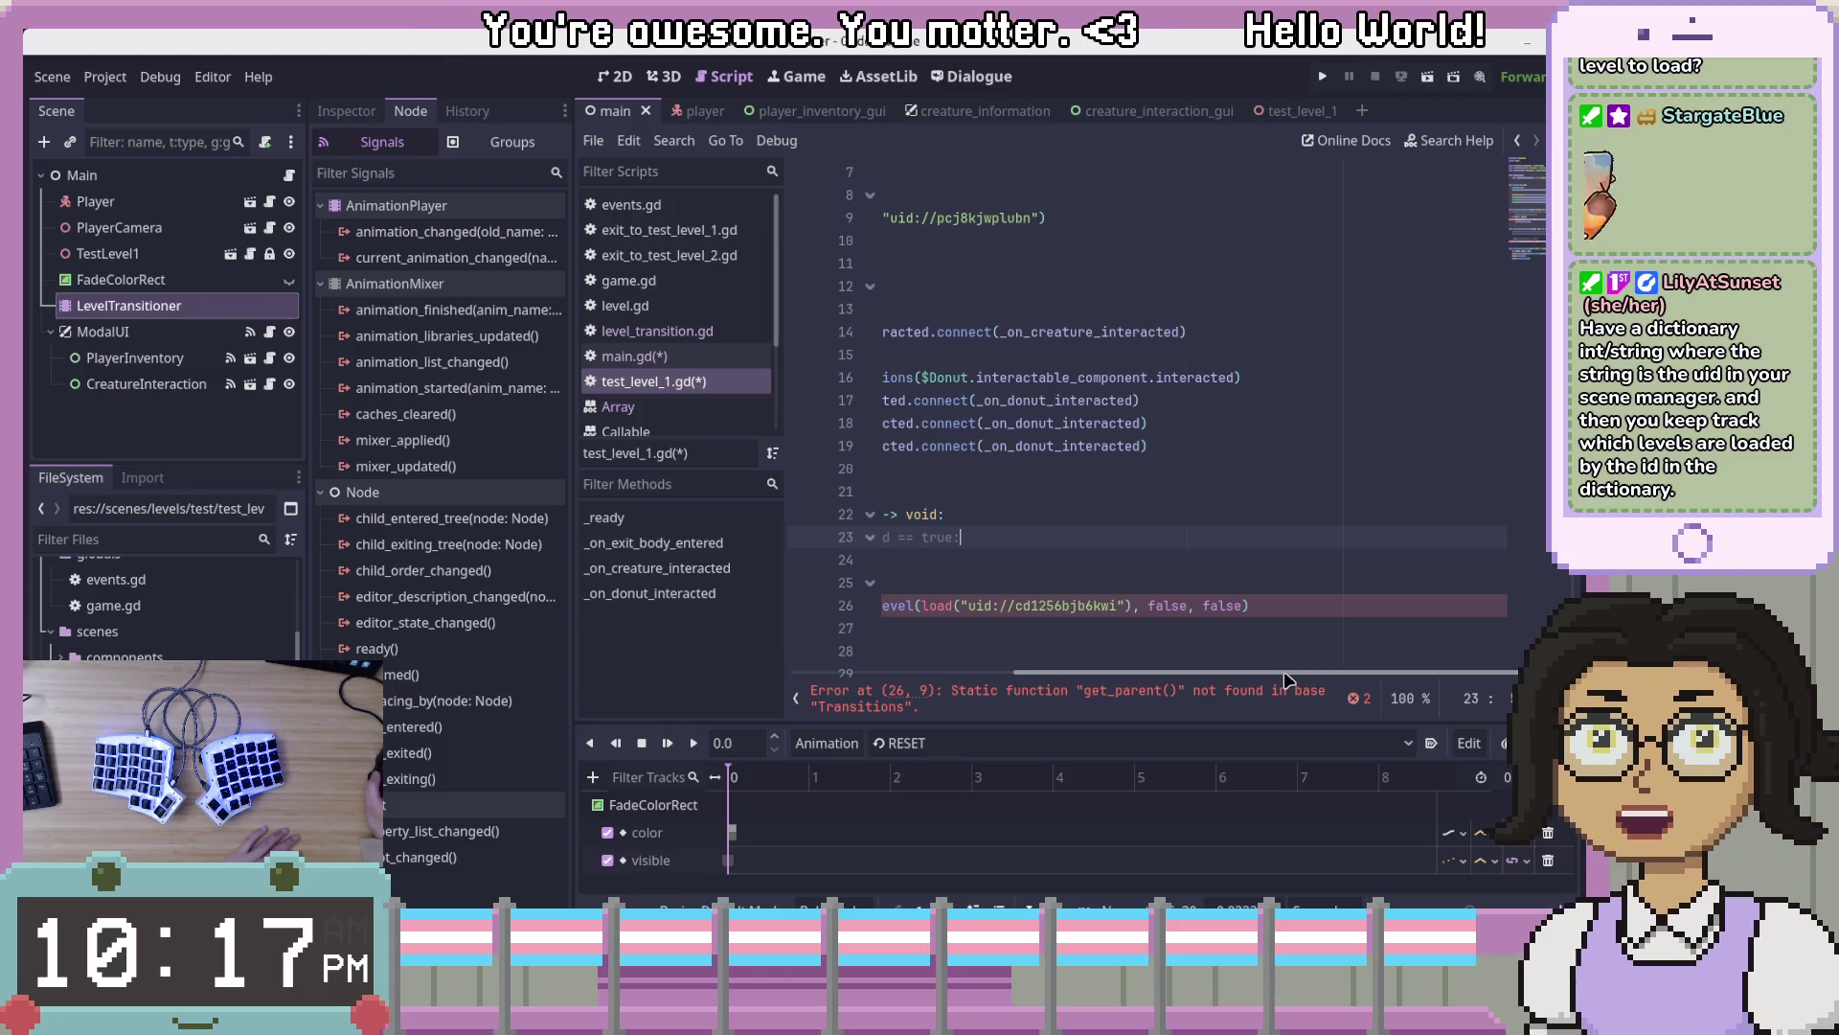
click(1132, 632)
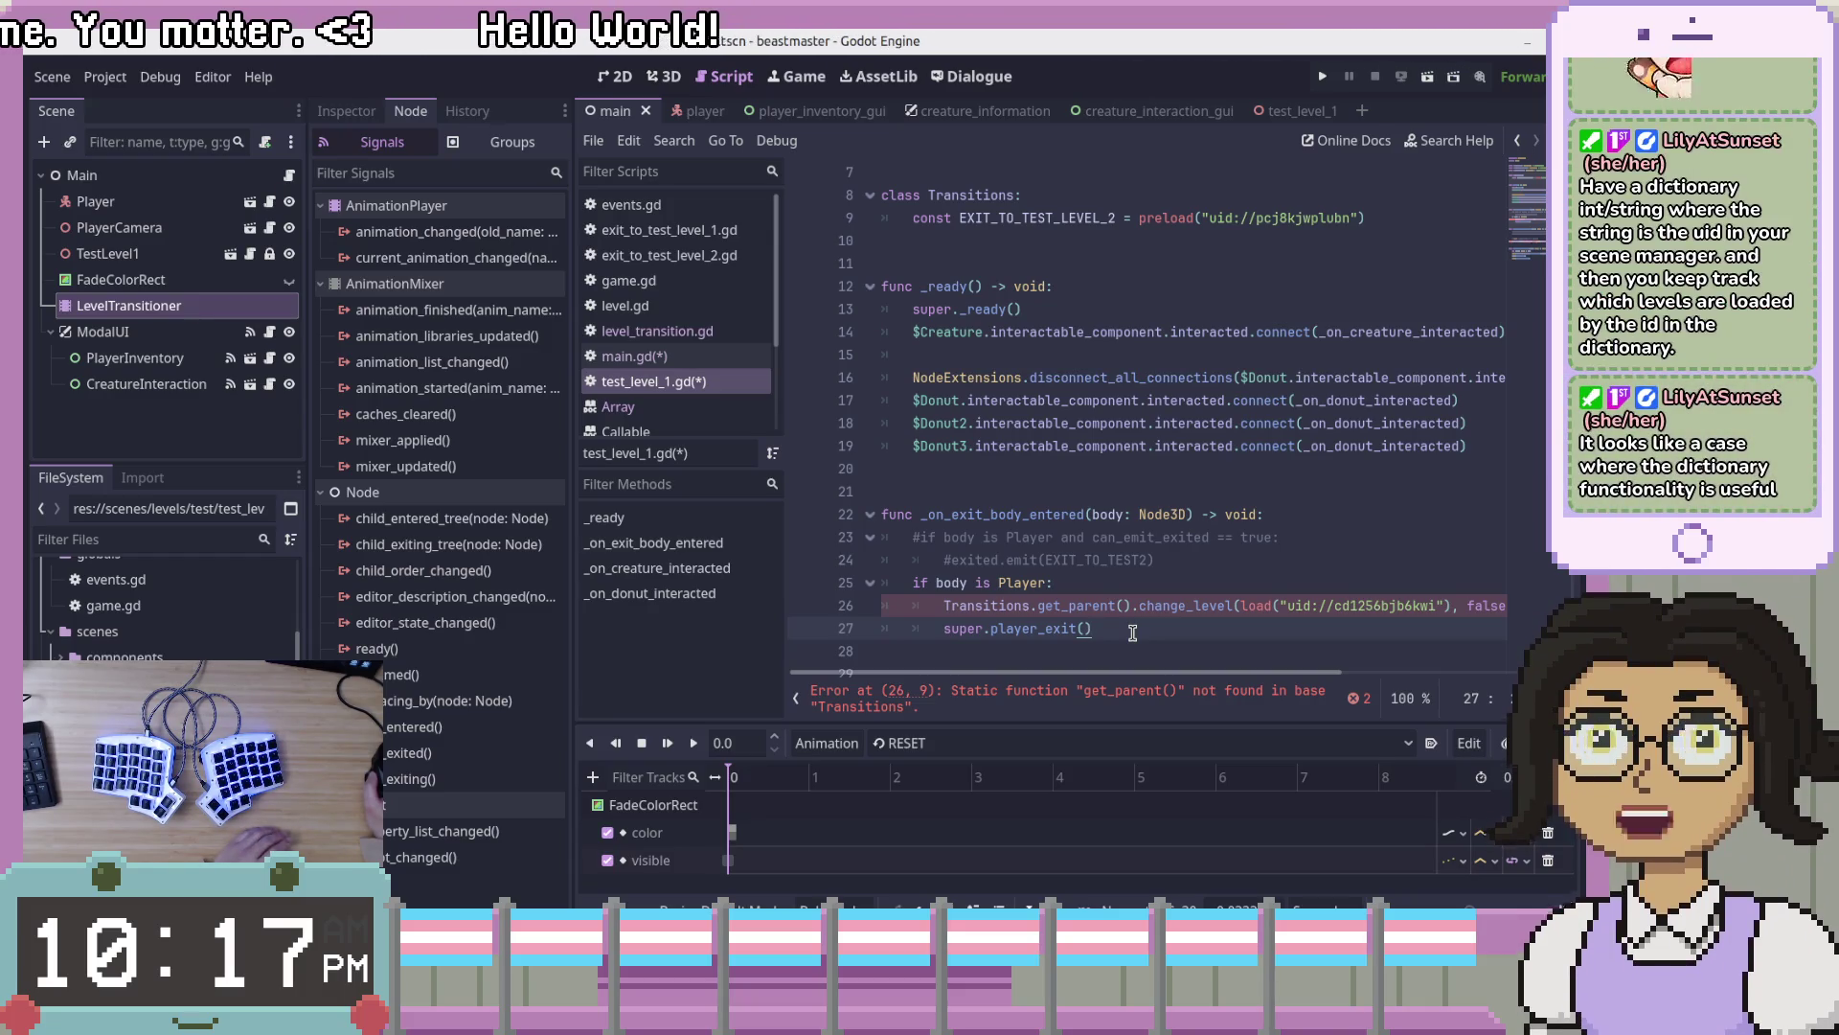
drag(1132, 632, 946, 613)
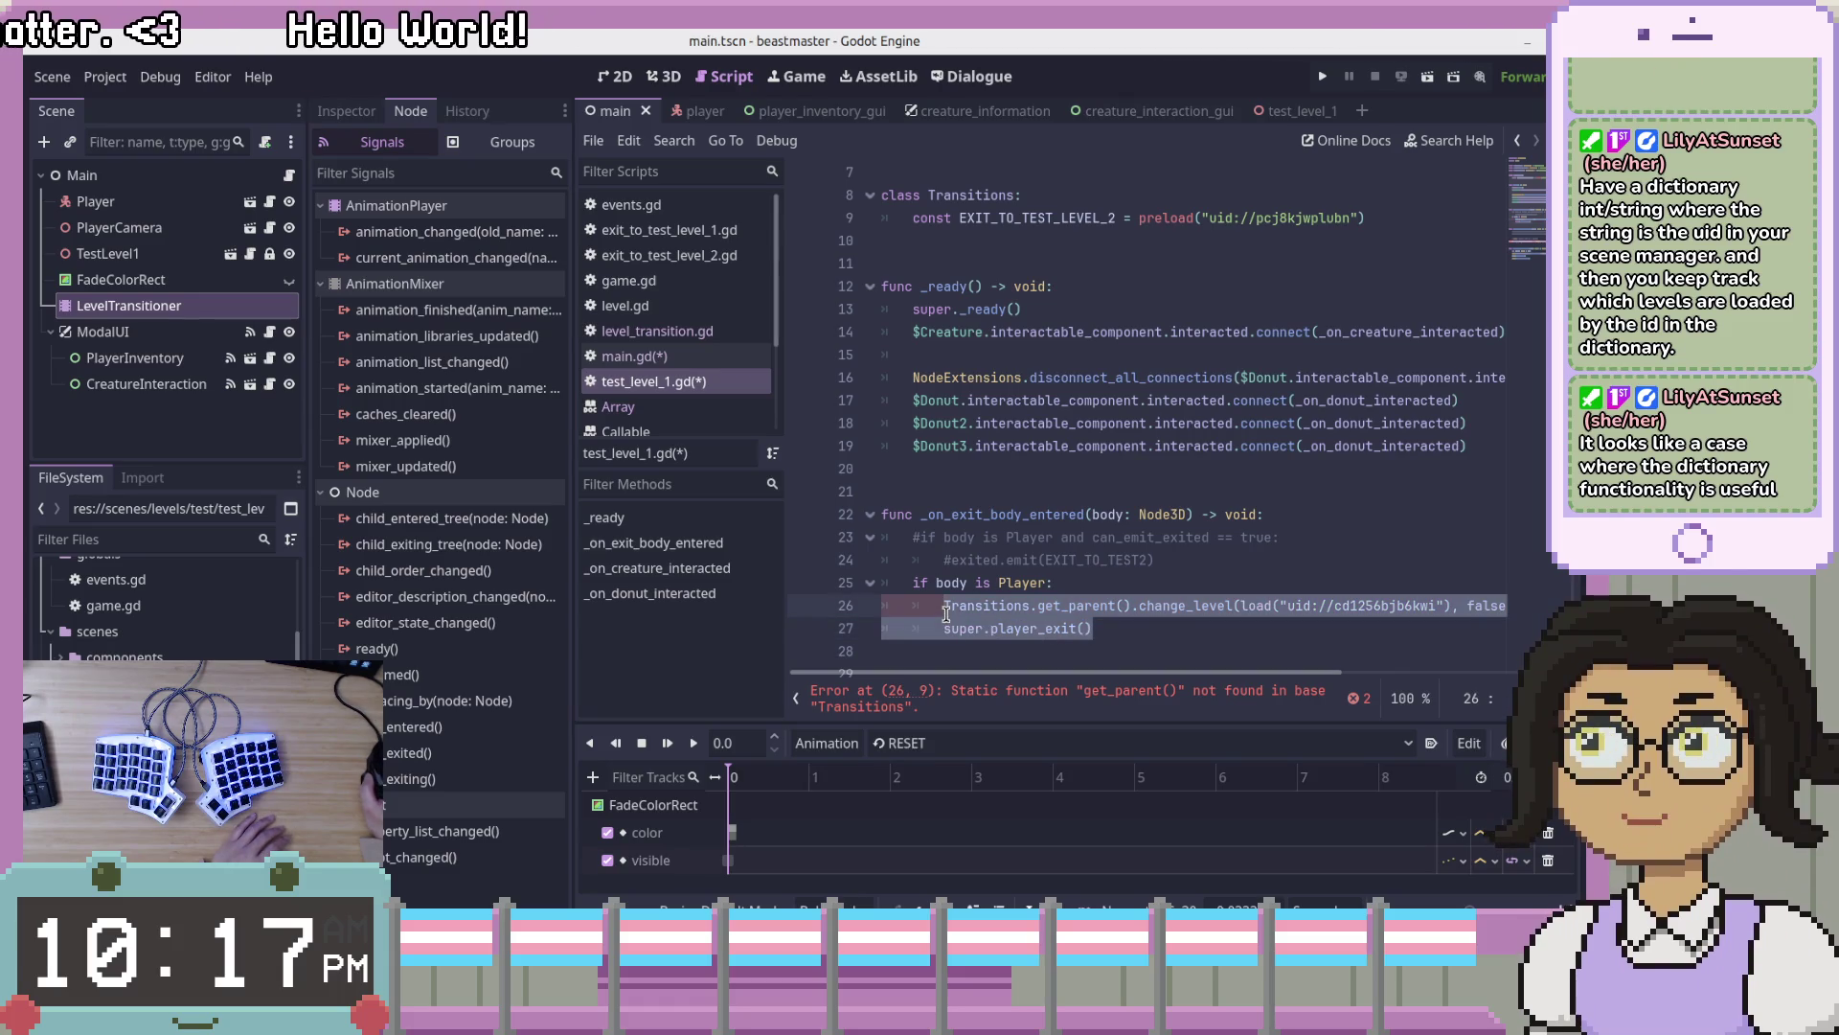
click(1212, 639)
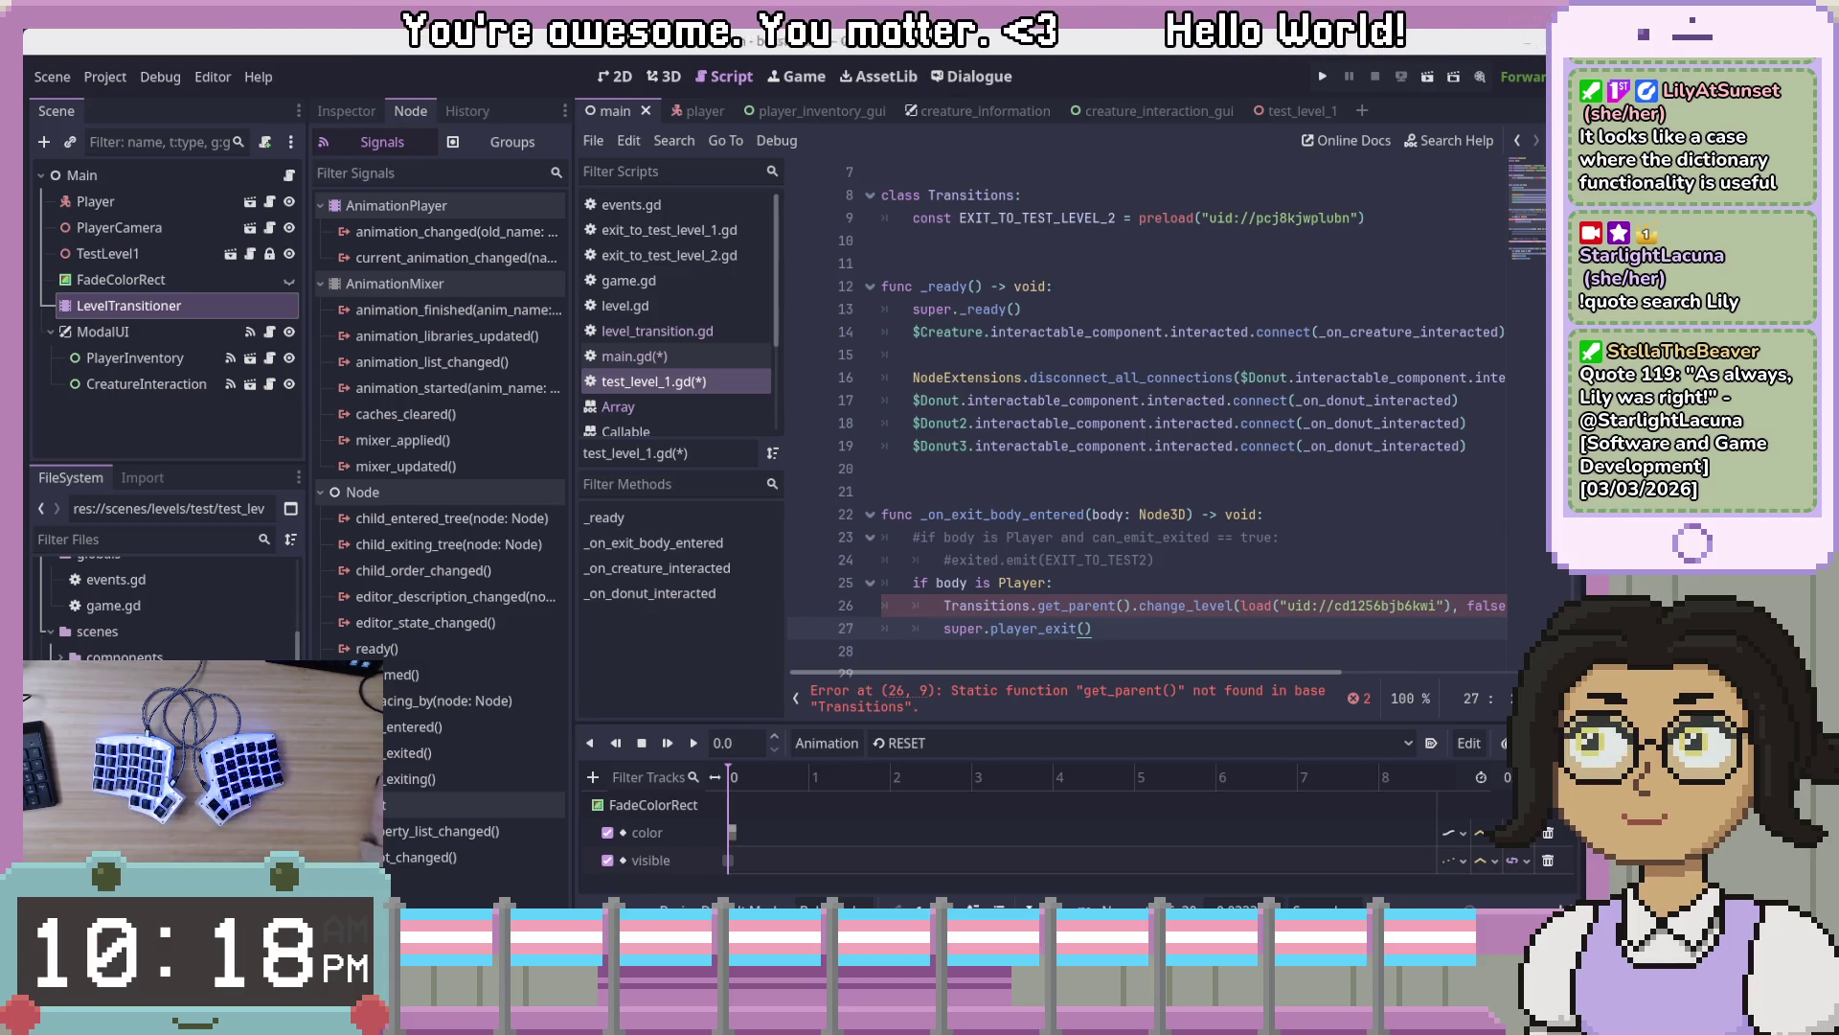
click(1235, 567)
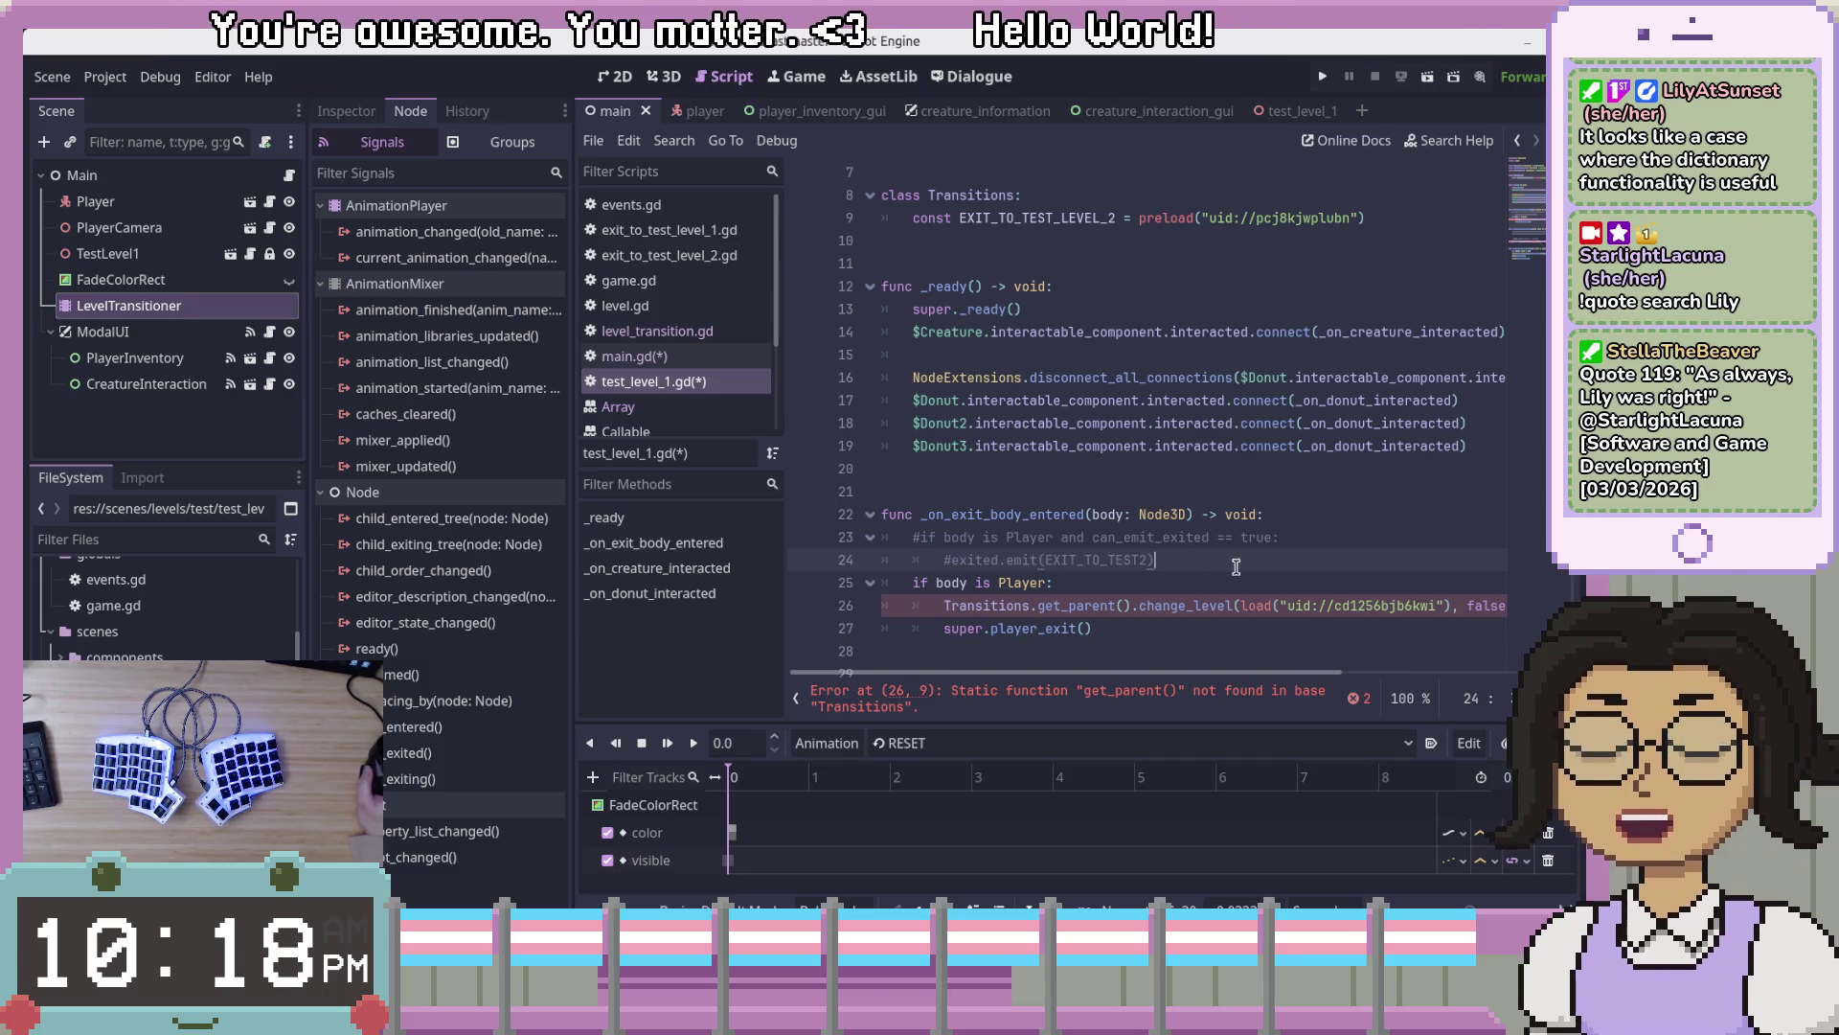
click(1236, 584)
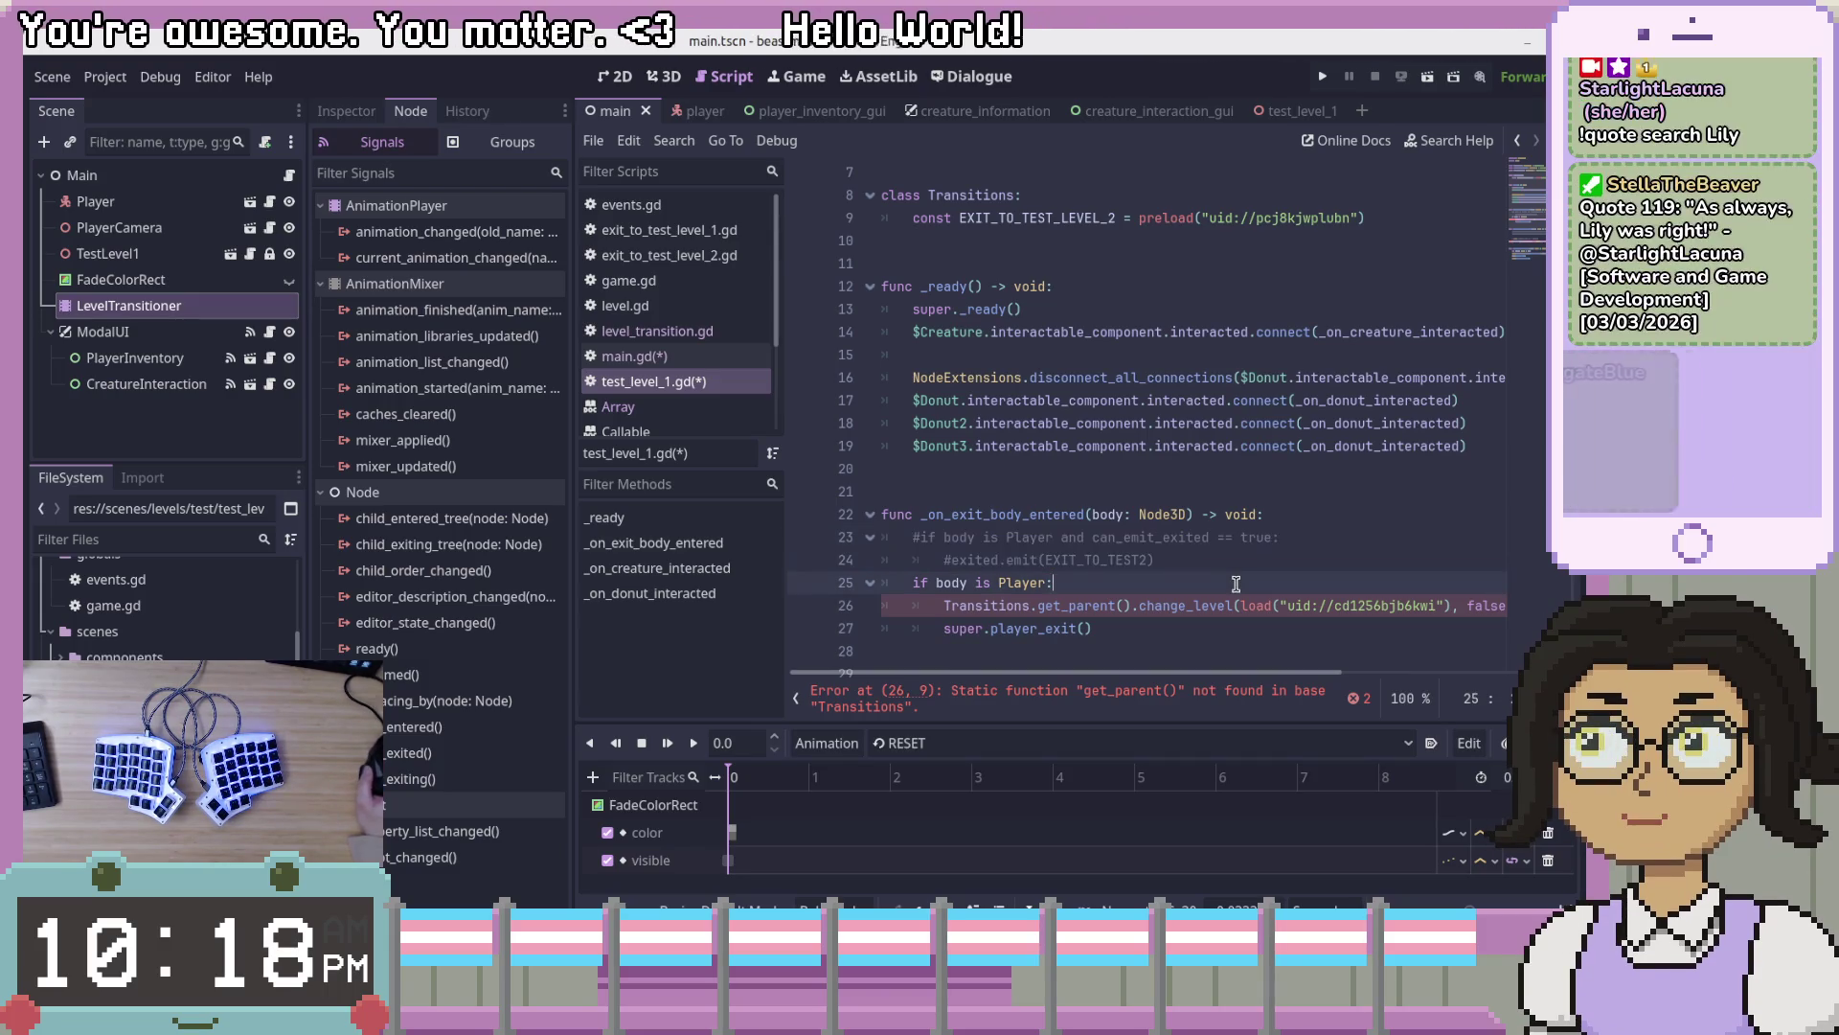
click(1229, 629)
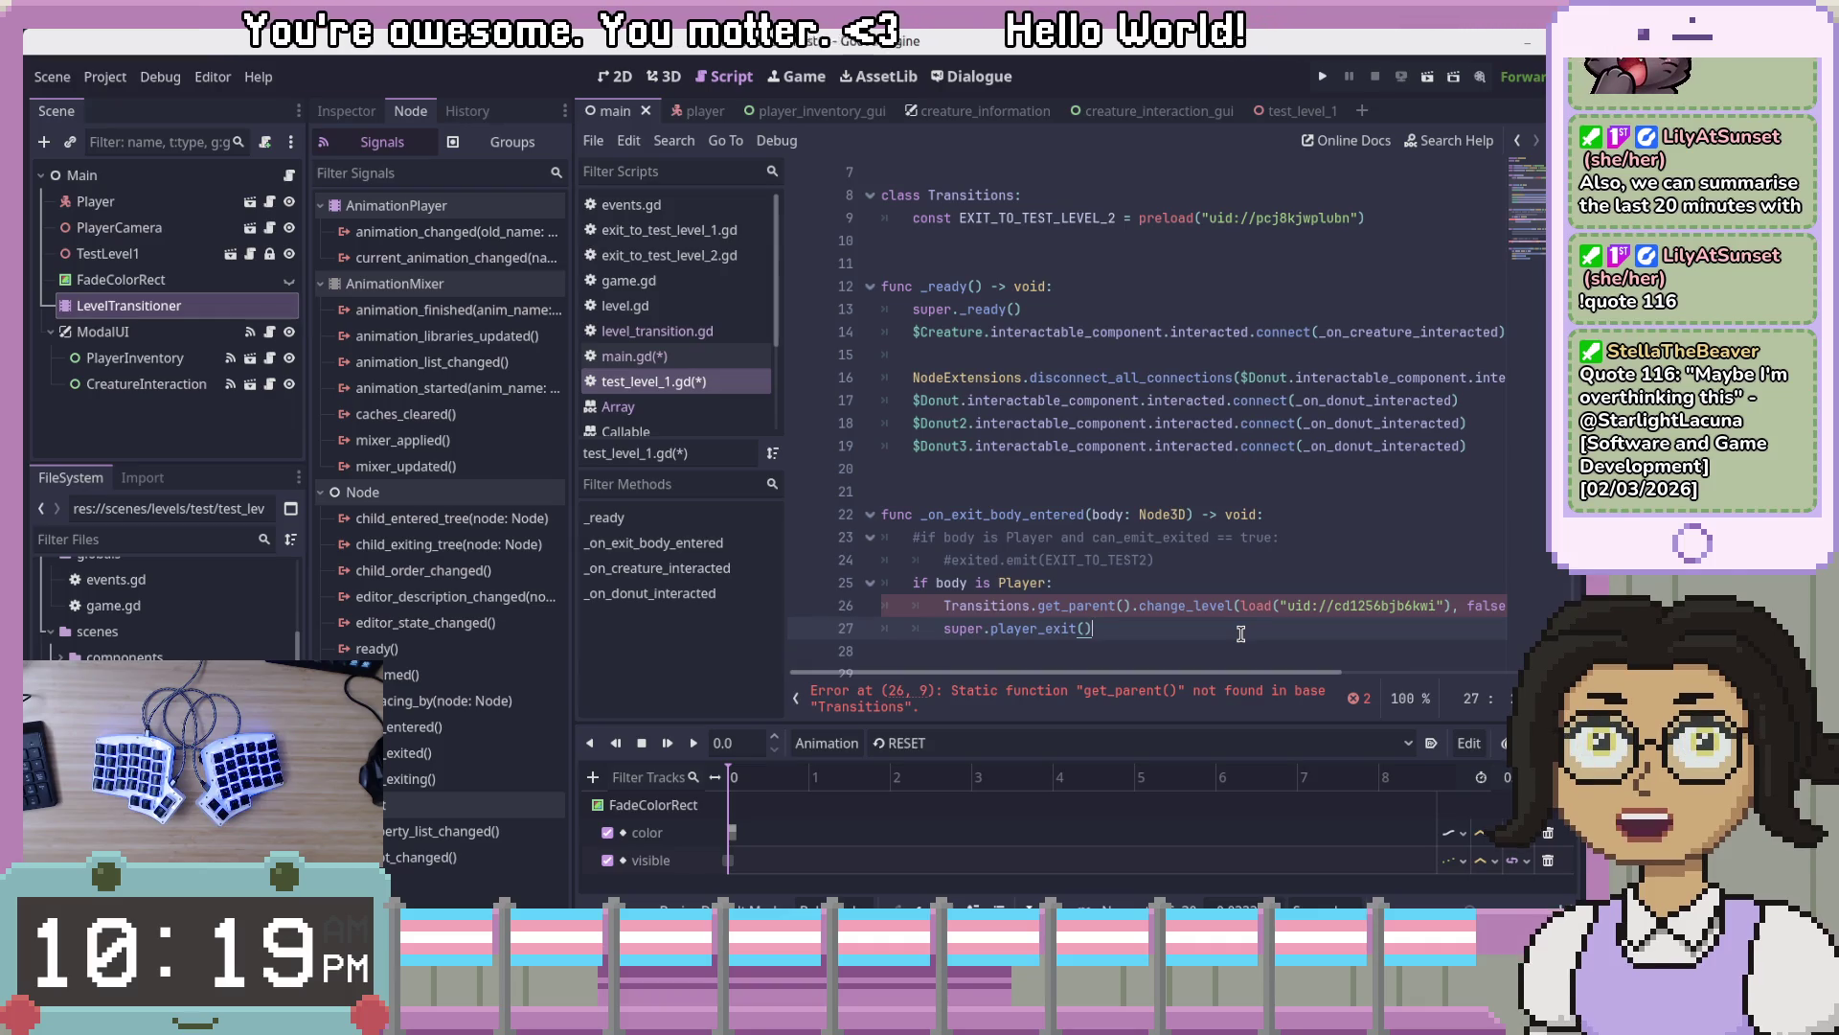
click(636, 364)
scroll(1072, 509, up, 15)
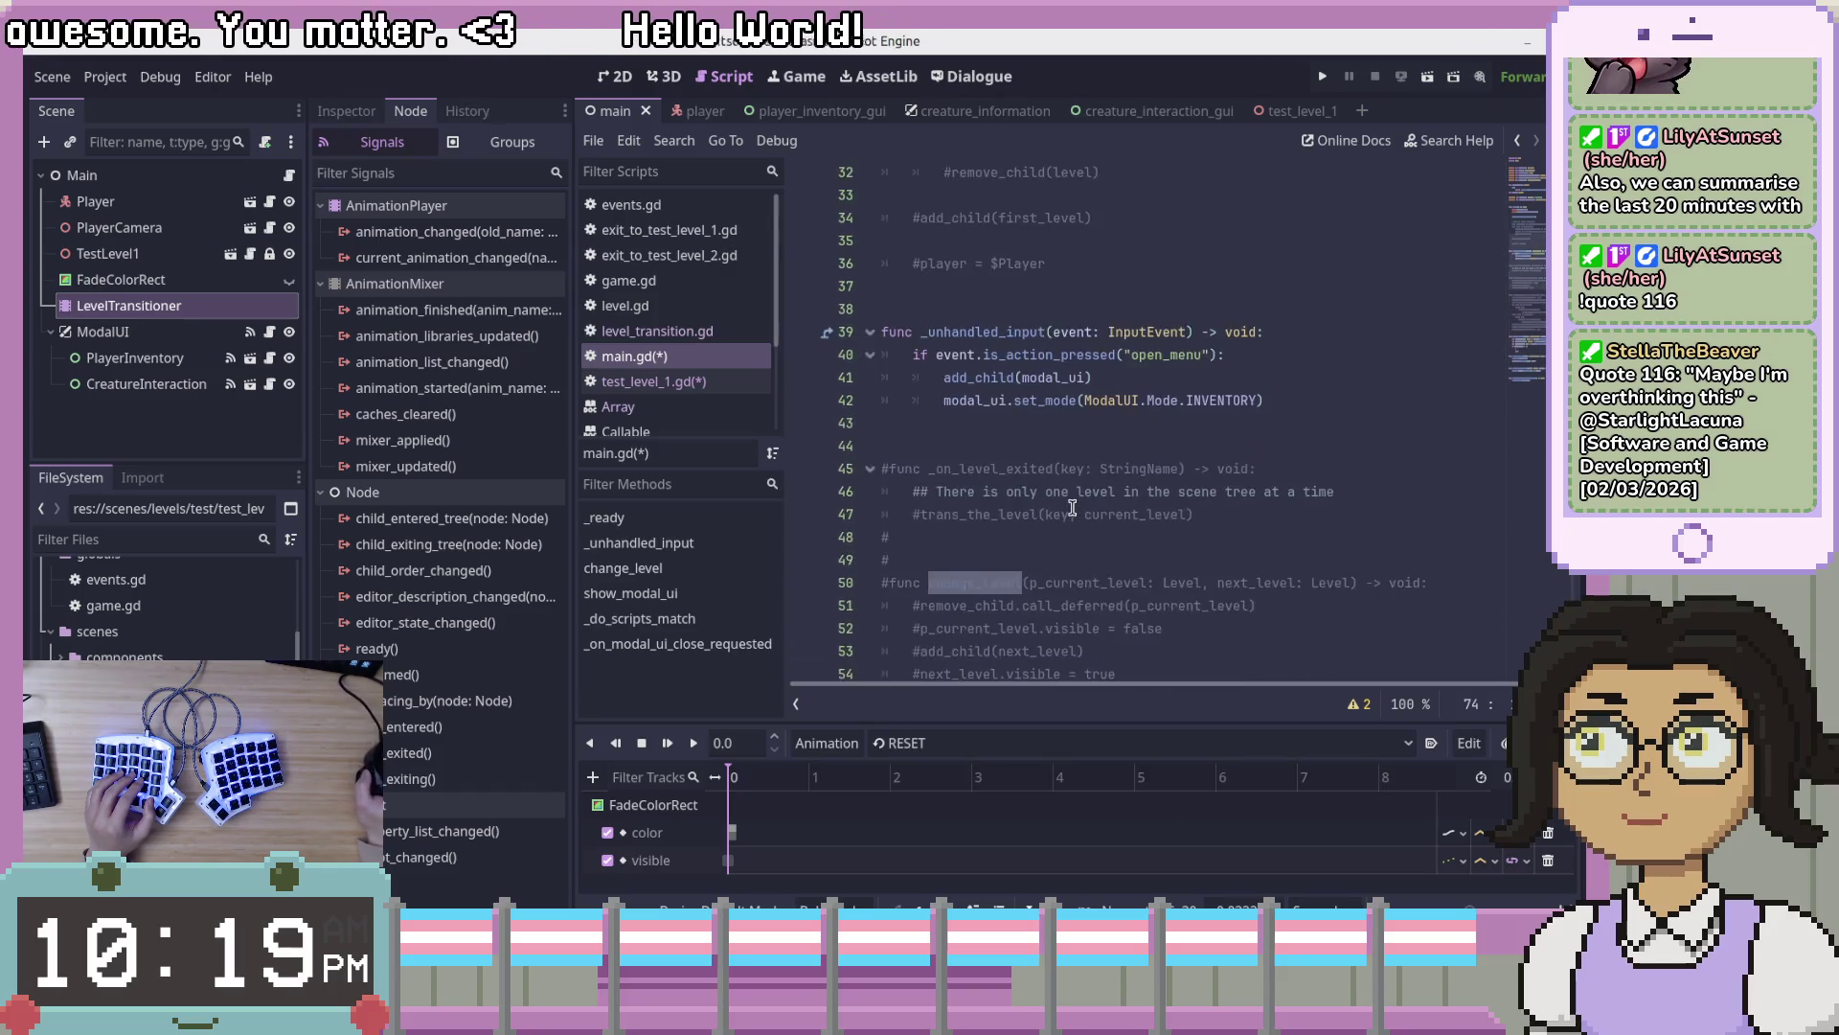
scroll(1071, 509, up, 5)
drag(1254, 333, 1254, 320)
click(1236, 288)
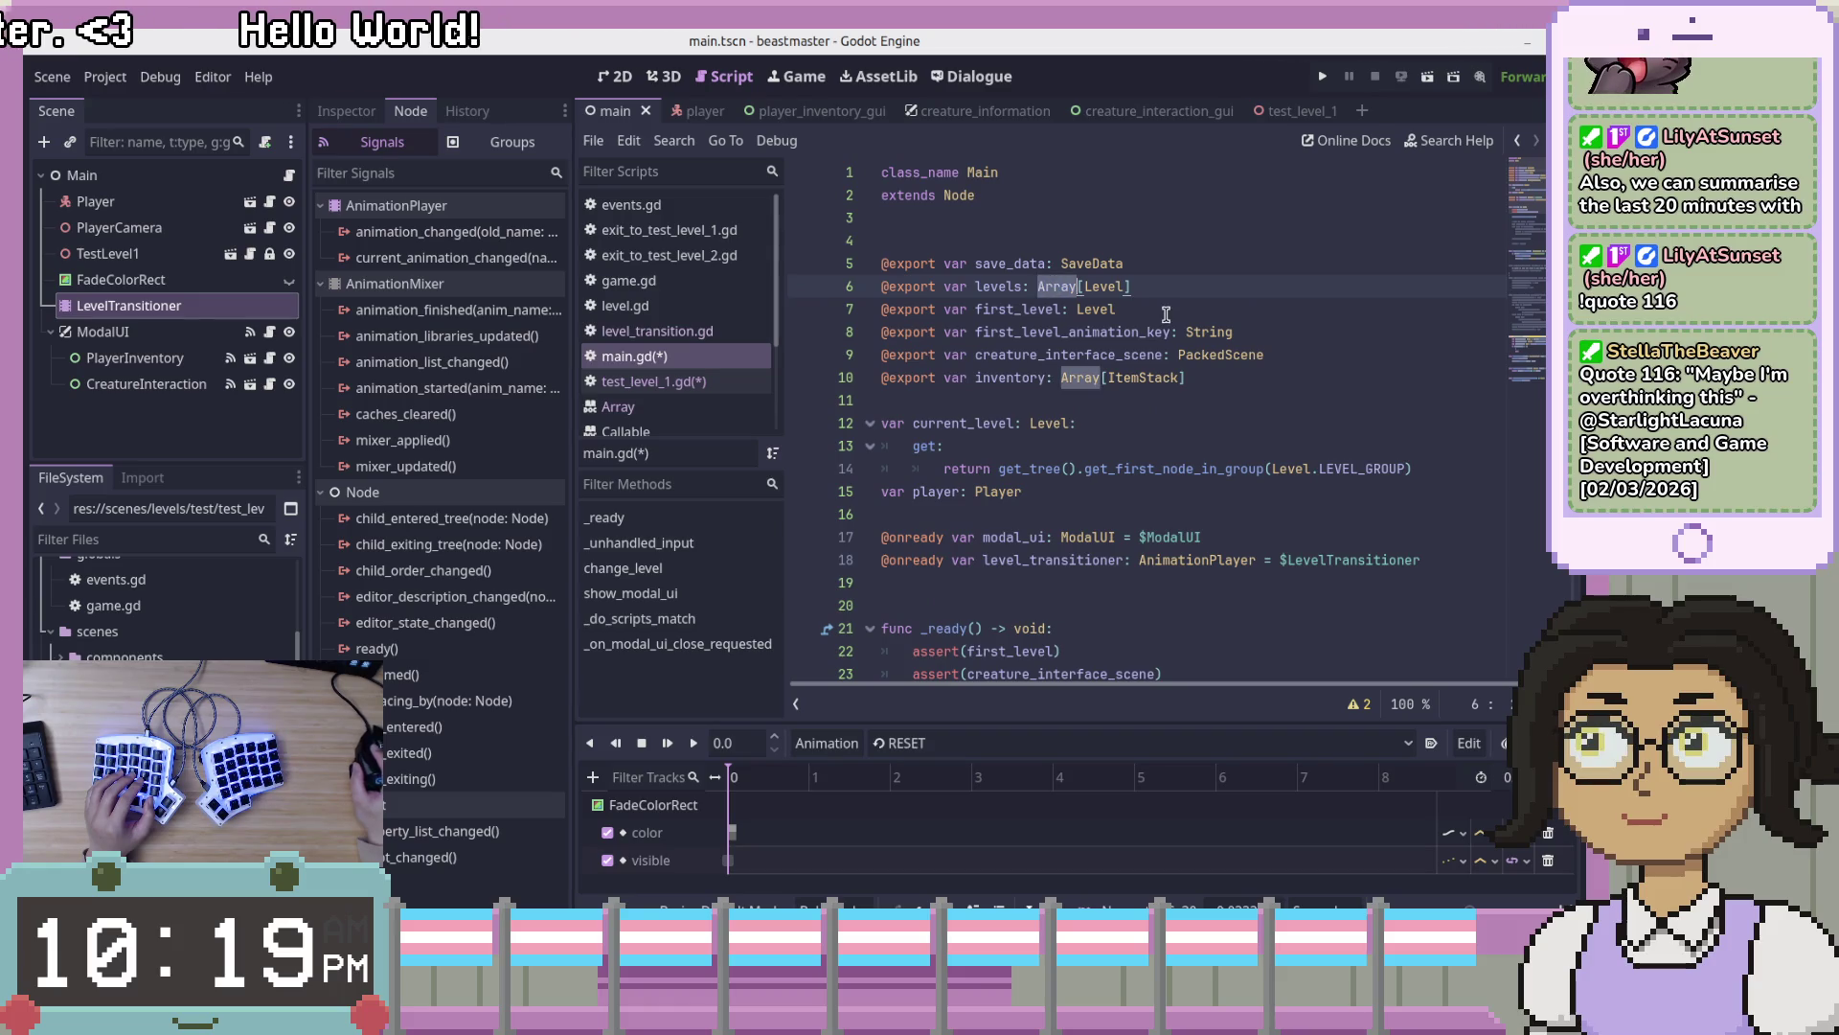
text(cti9on)
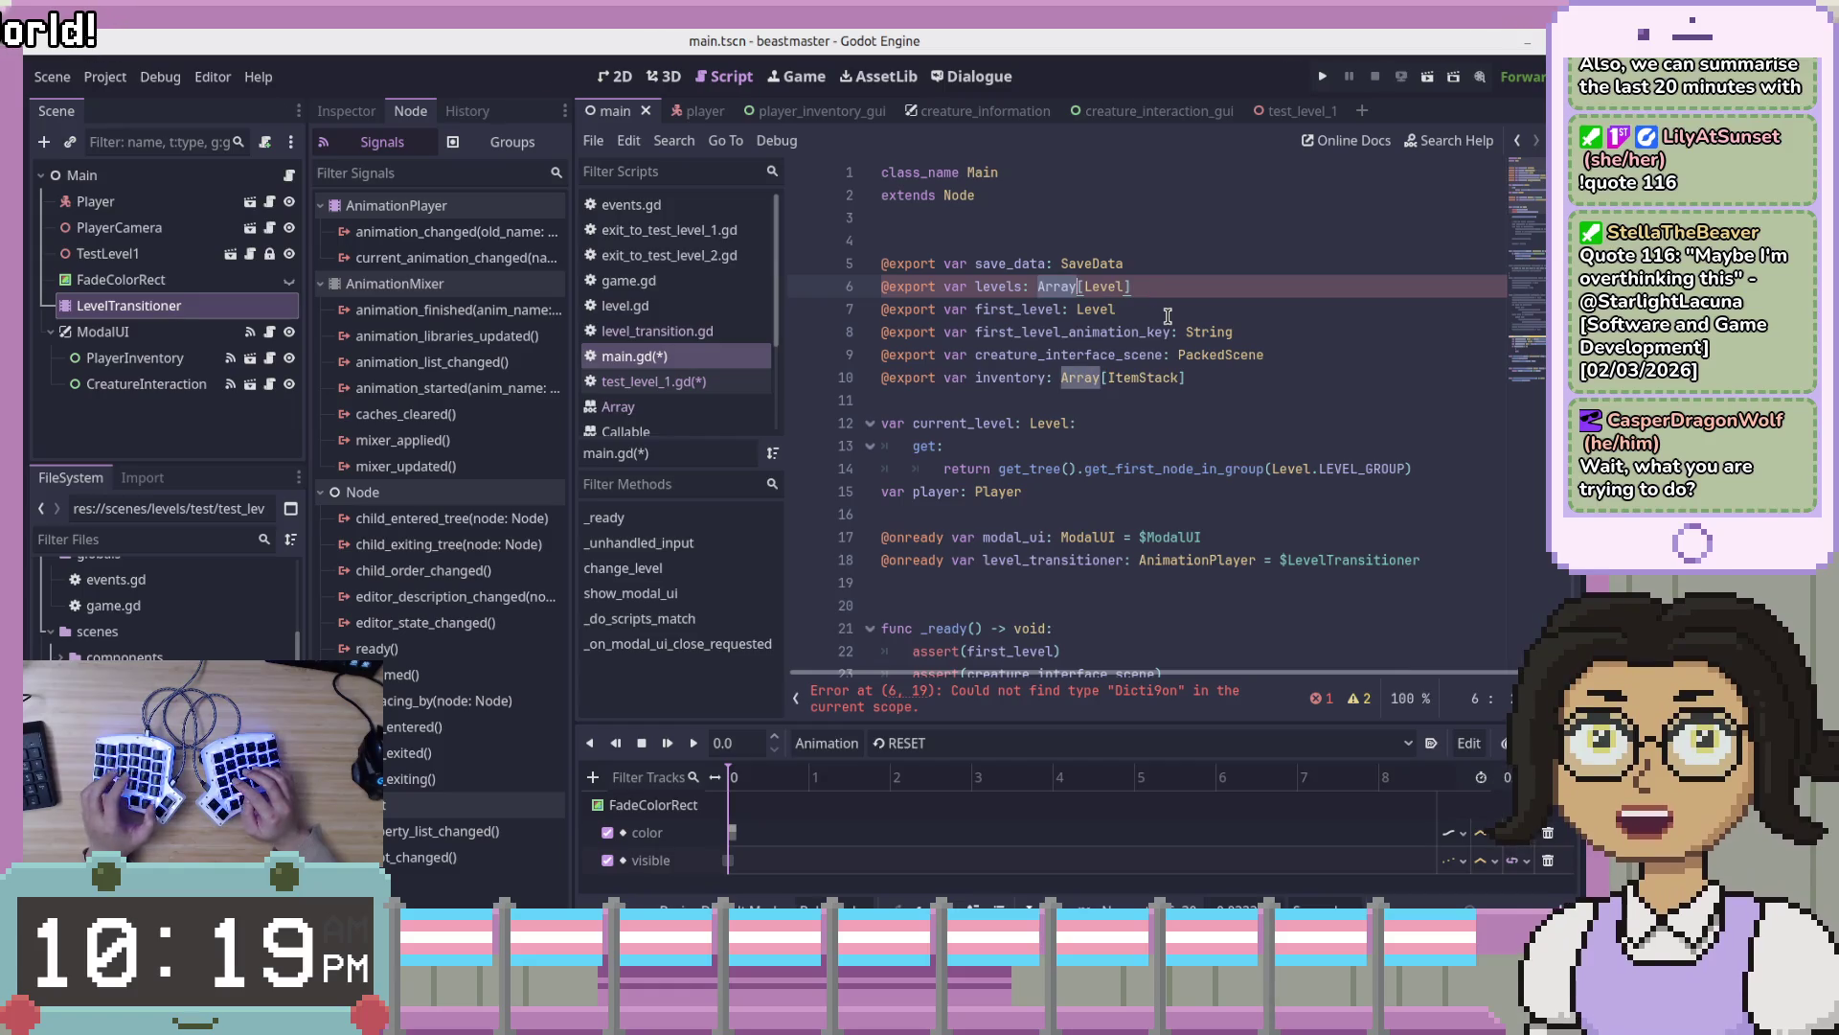
click(1168, 316)
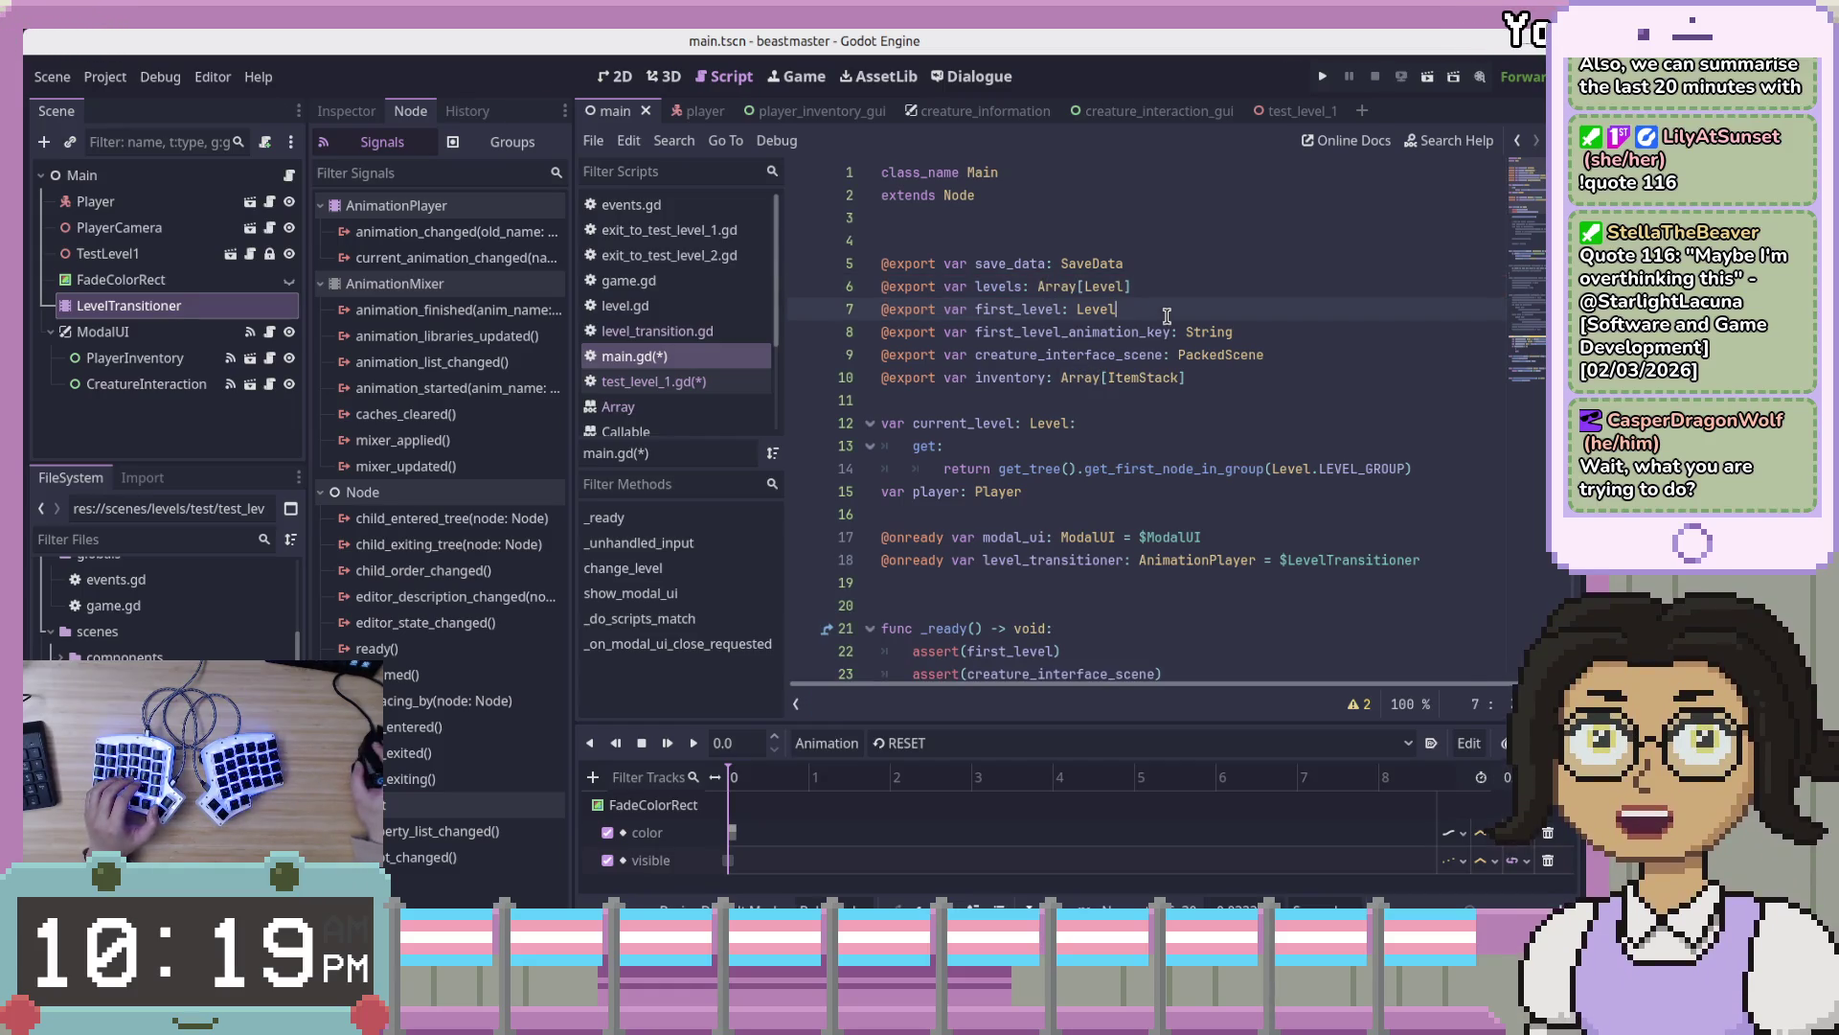
drag(1173, 291, 943, 292)
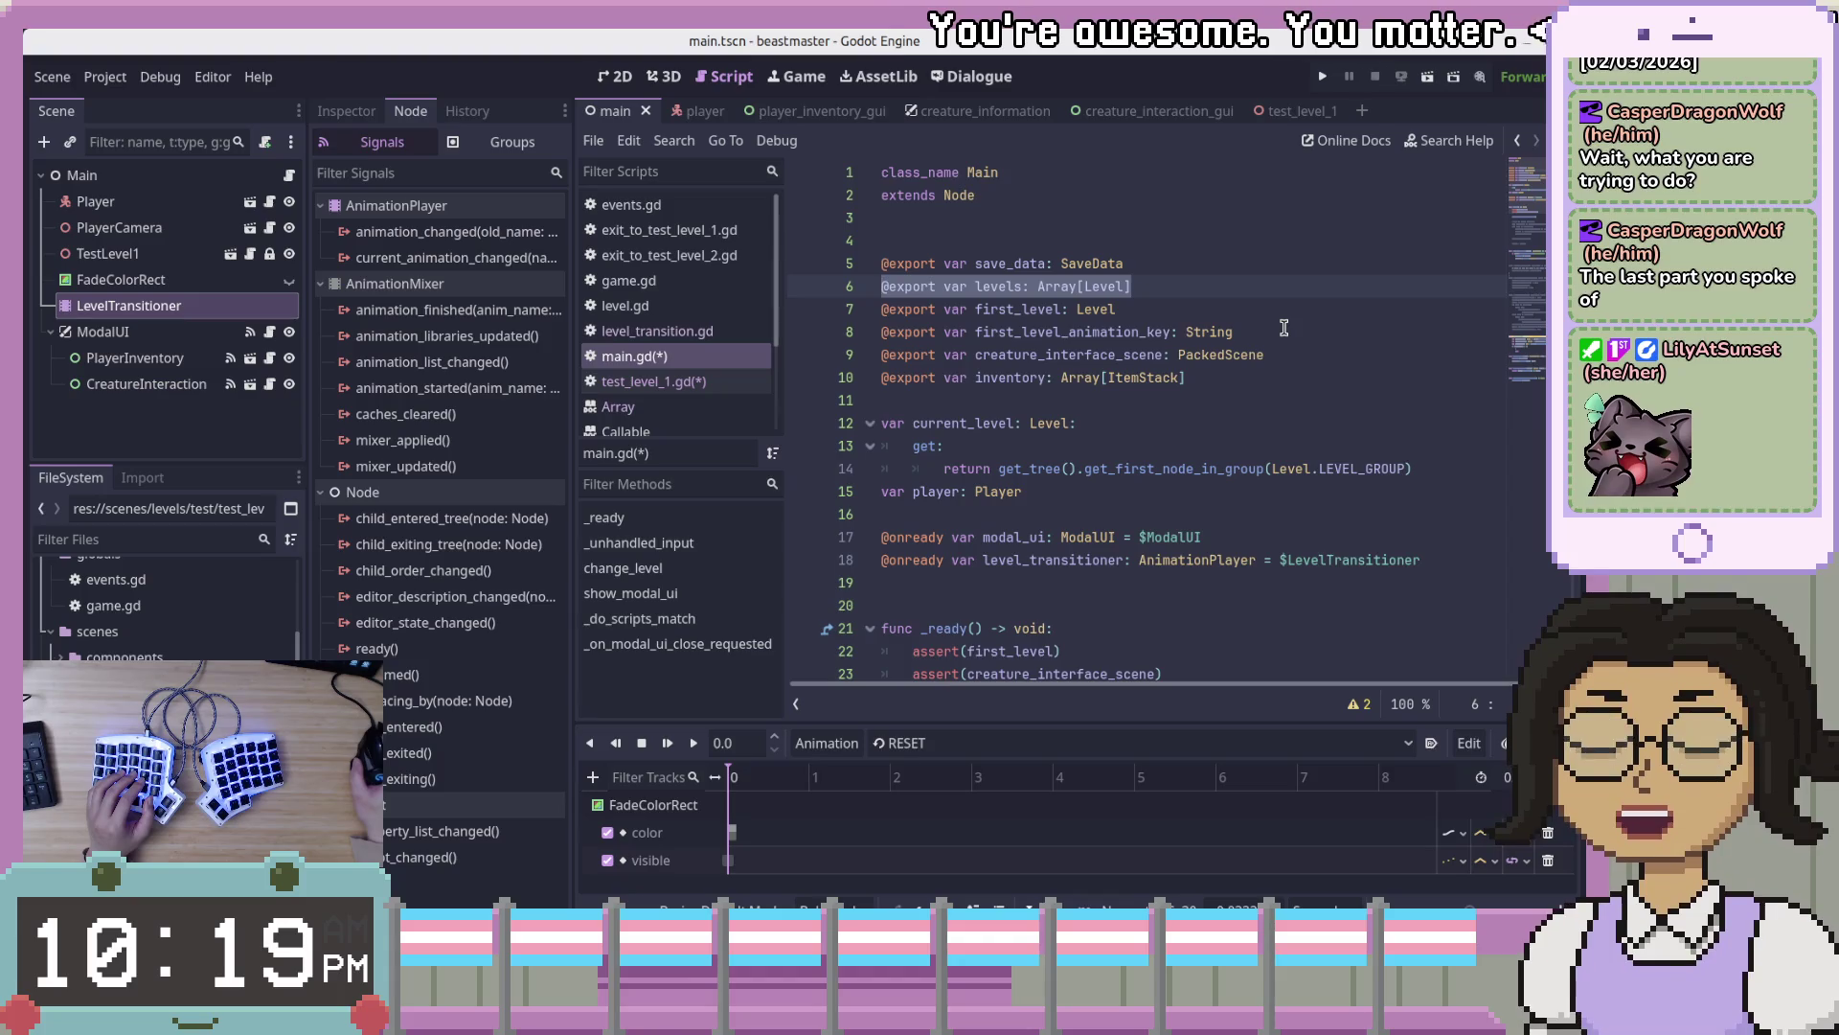
scroll(1292, 346, down, 1)
- Scroll main.gd down to change_level and inspect the target_script get_script() line
scroll(1292, 346, down, 15)
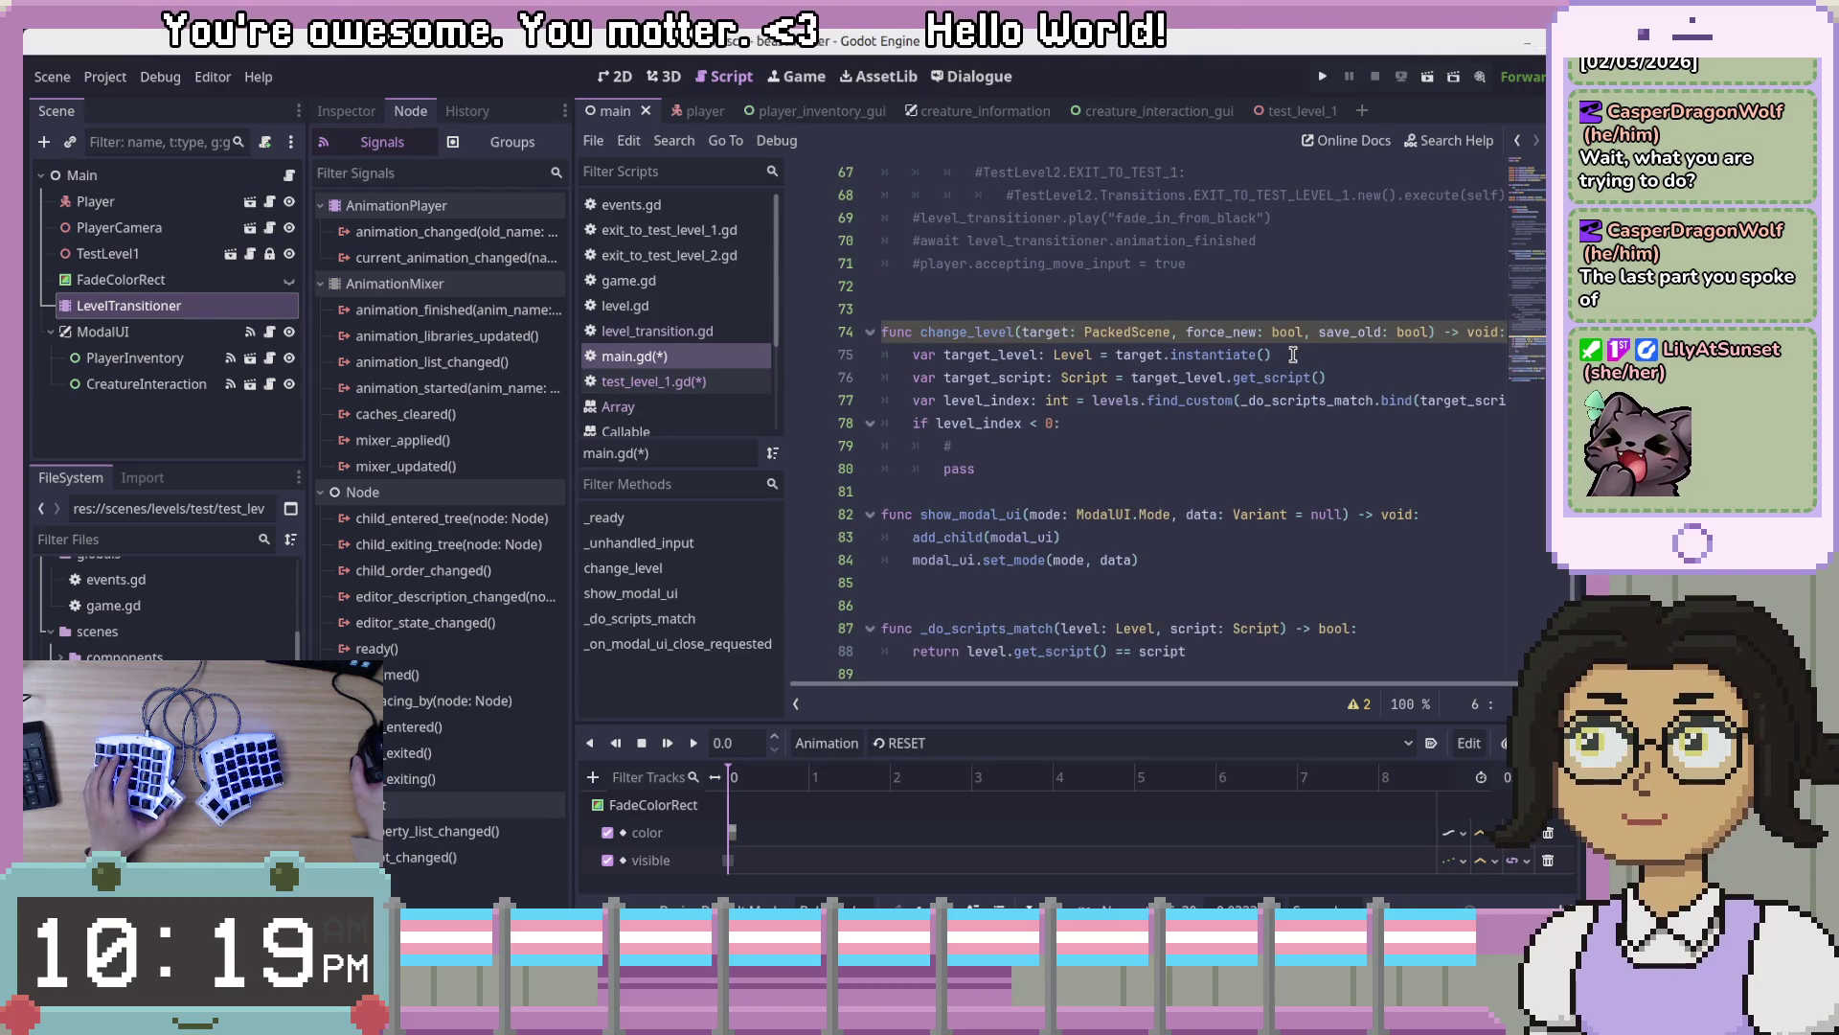
click(1210, 378)
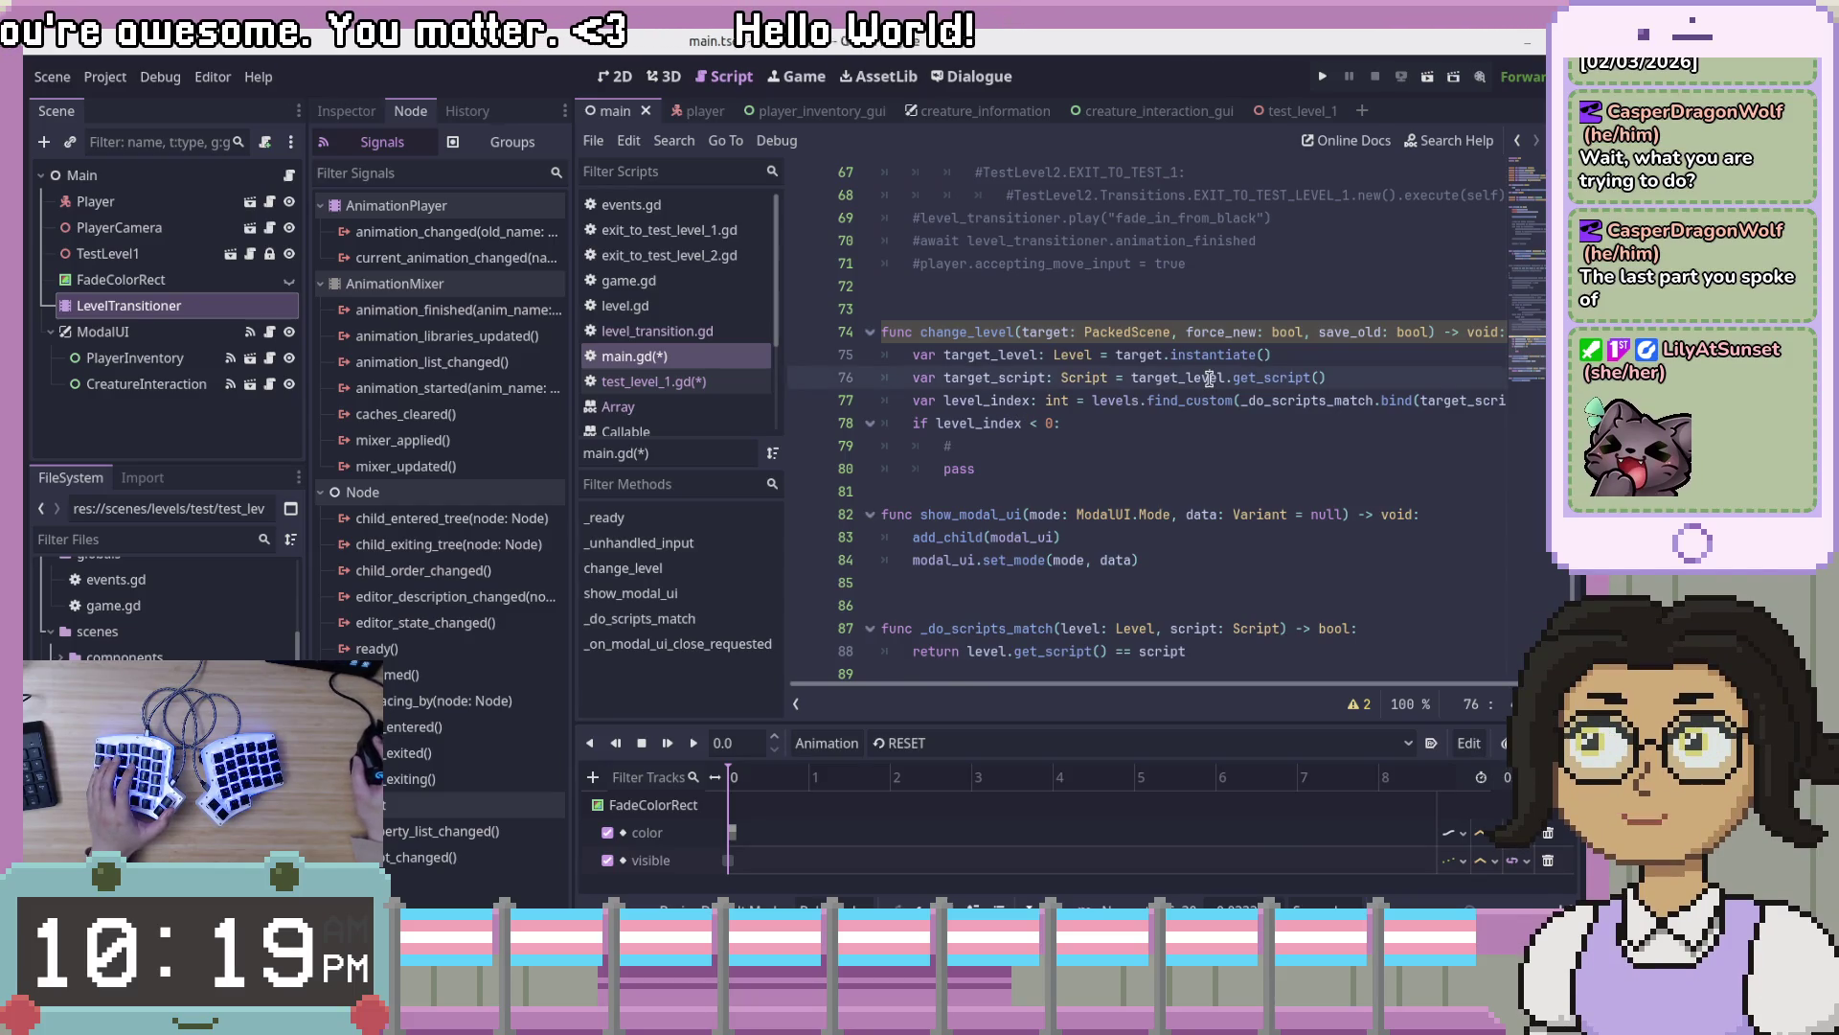
click(1440, 381)
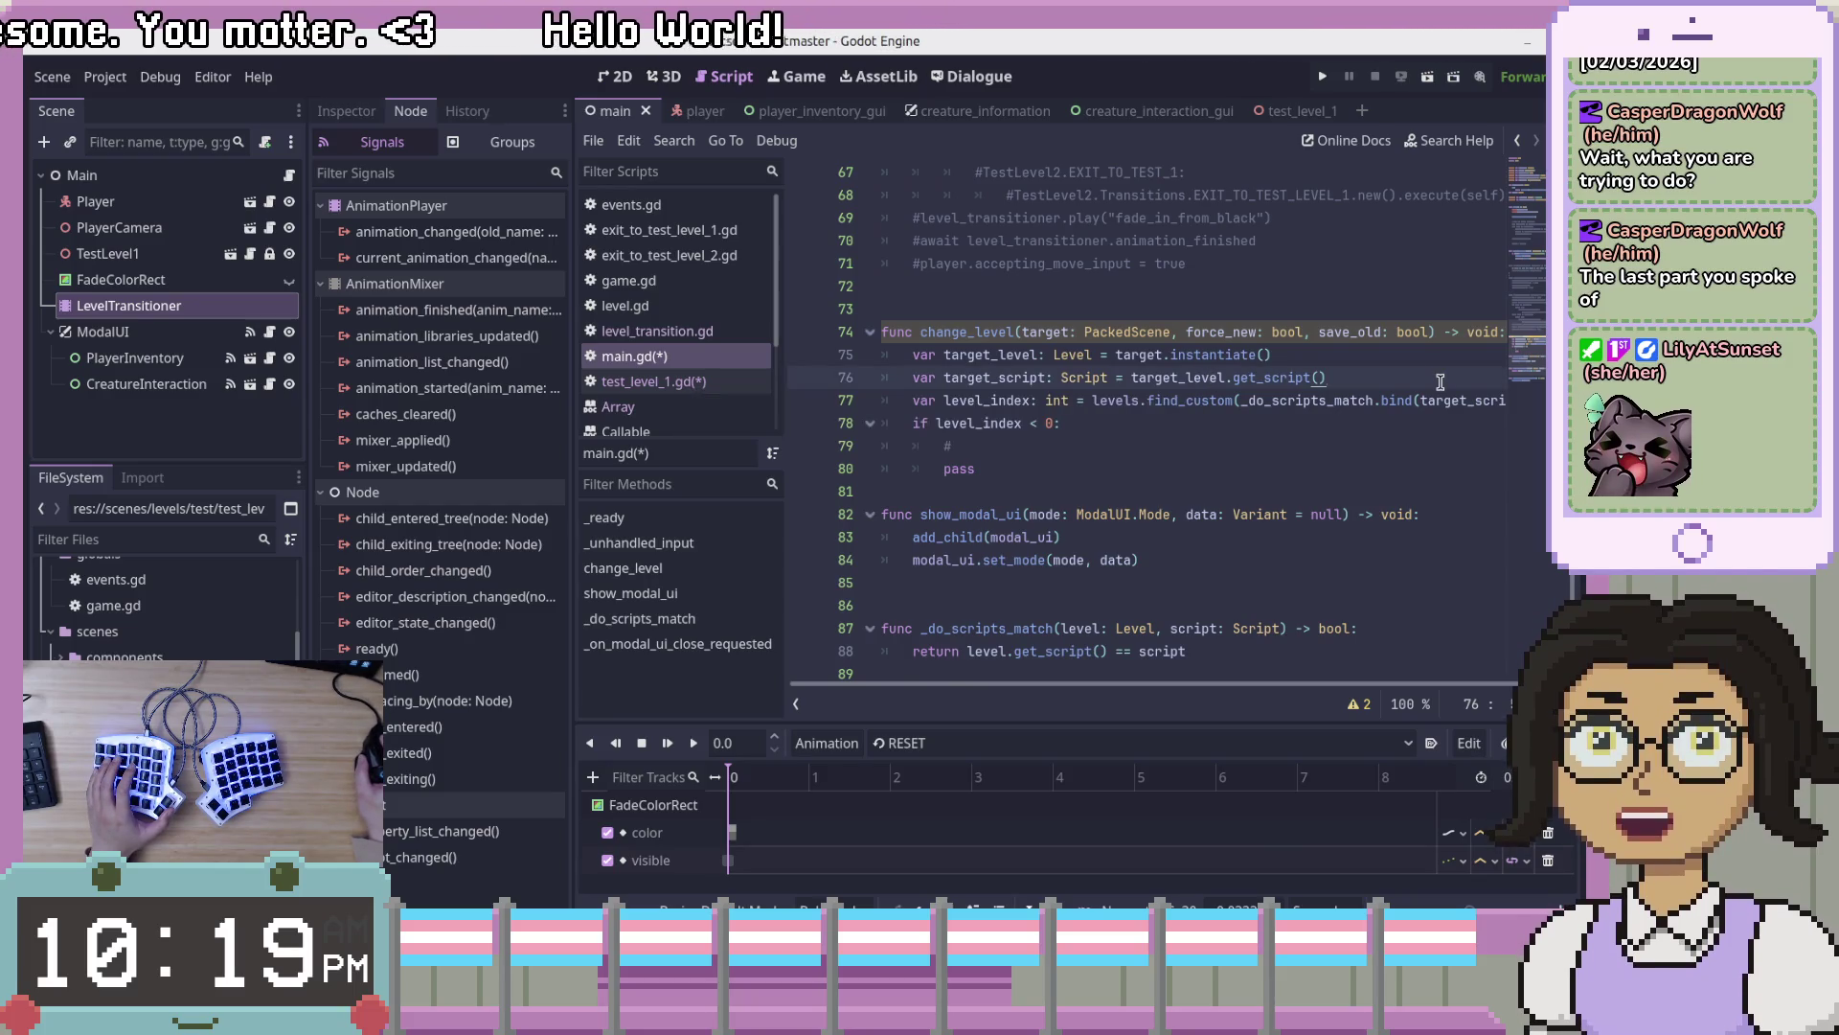
scroll(1132, 404, down, 2)
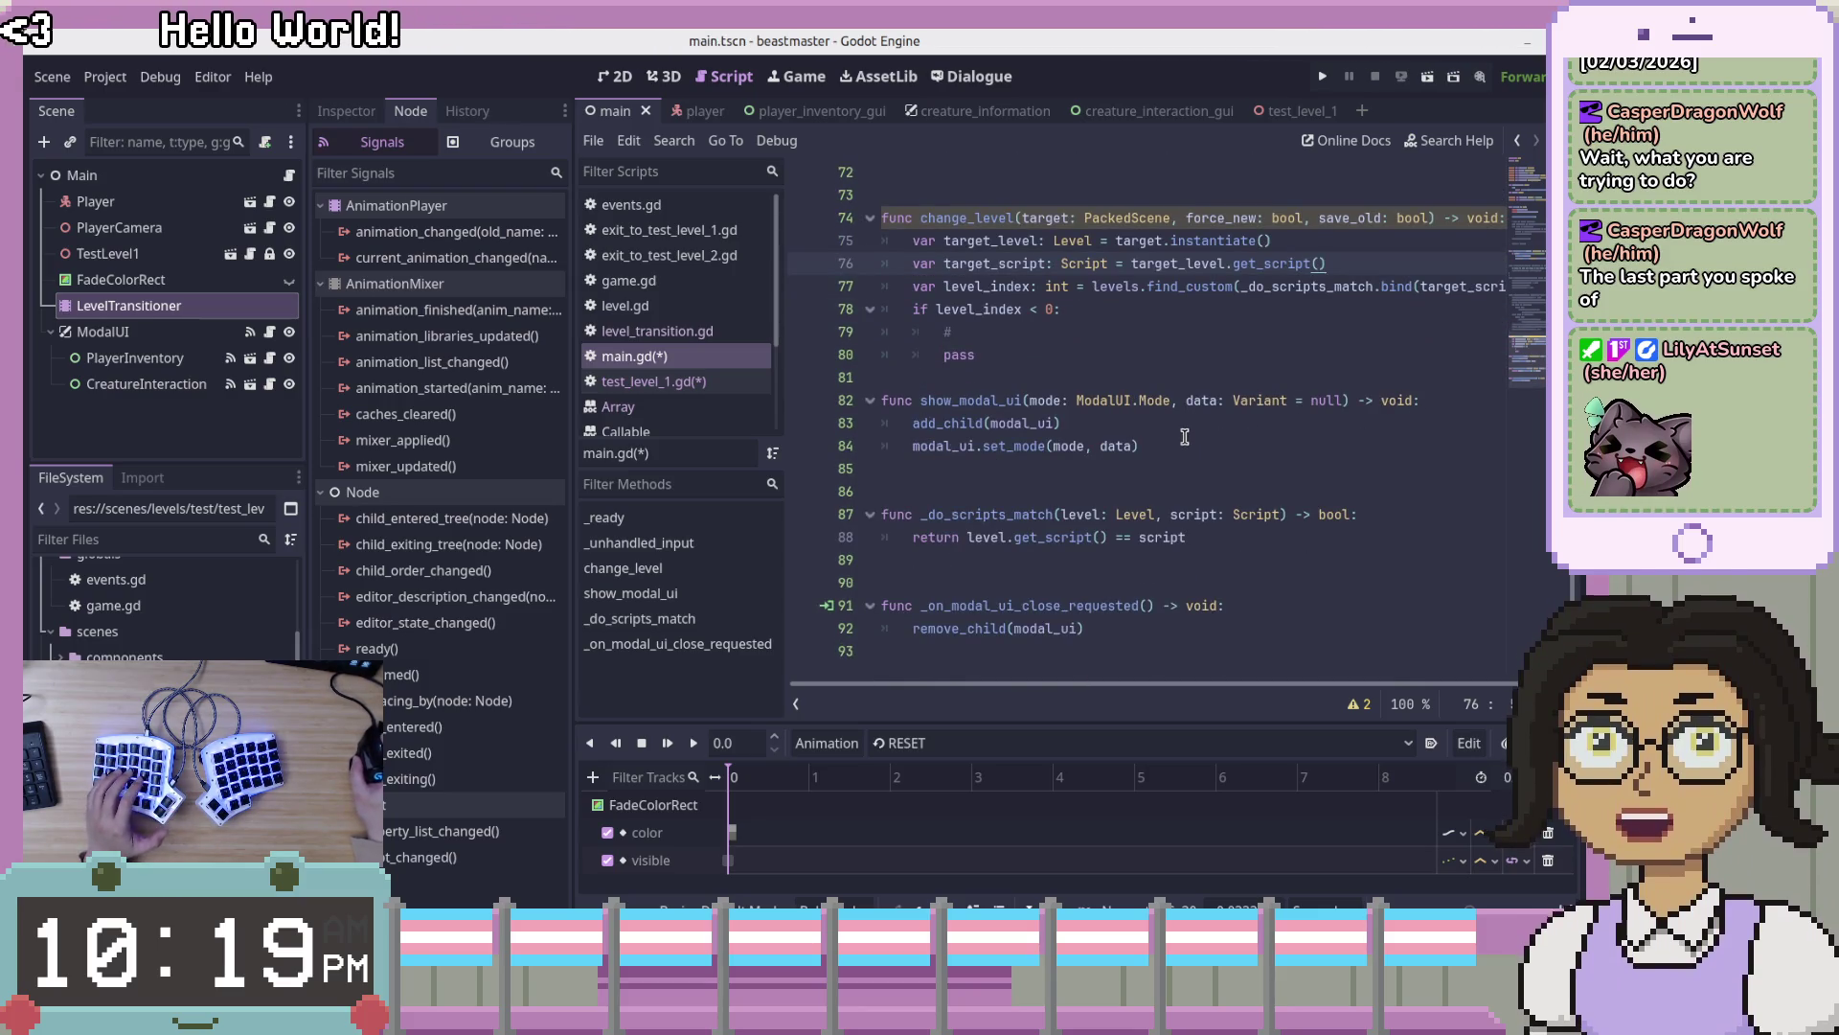
mouse_move(1024, 425)
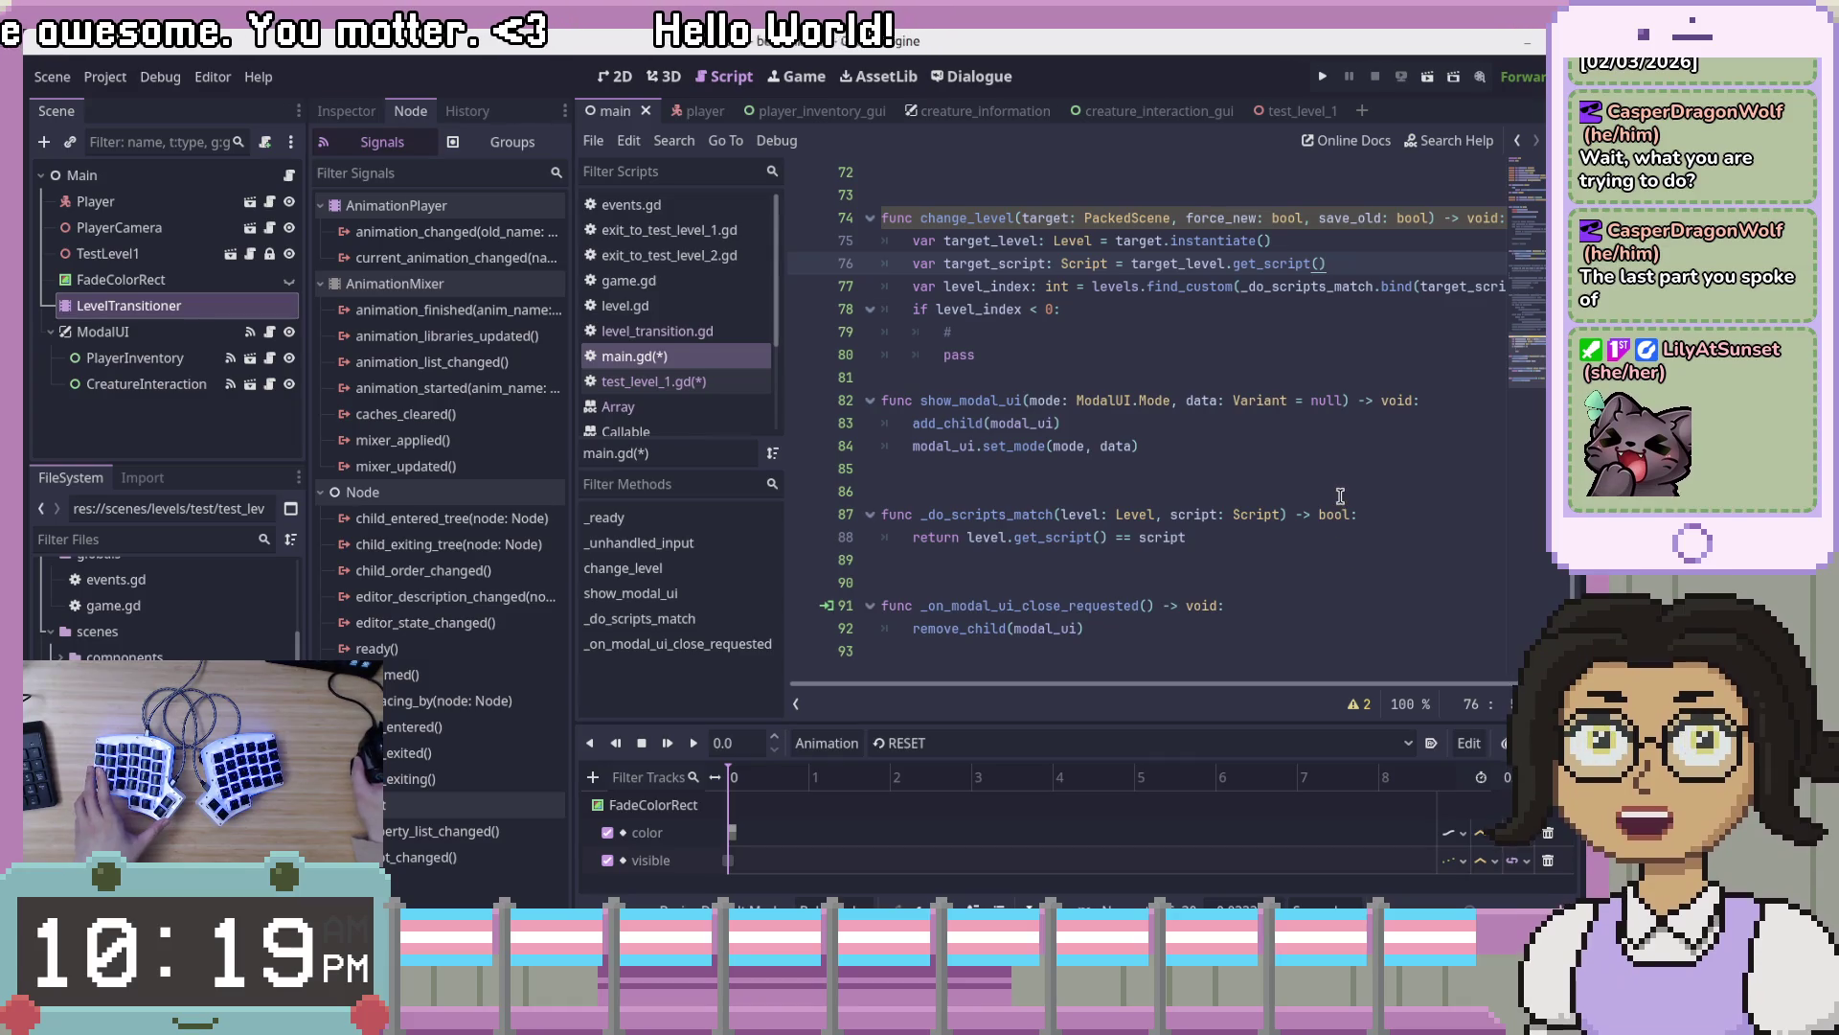
- Read the PackedScene documentation and select 'target: PackedScene' in the line 74 signature
scroll(1340, 495, up, 1)
scroll(1340, 495, up, 1)
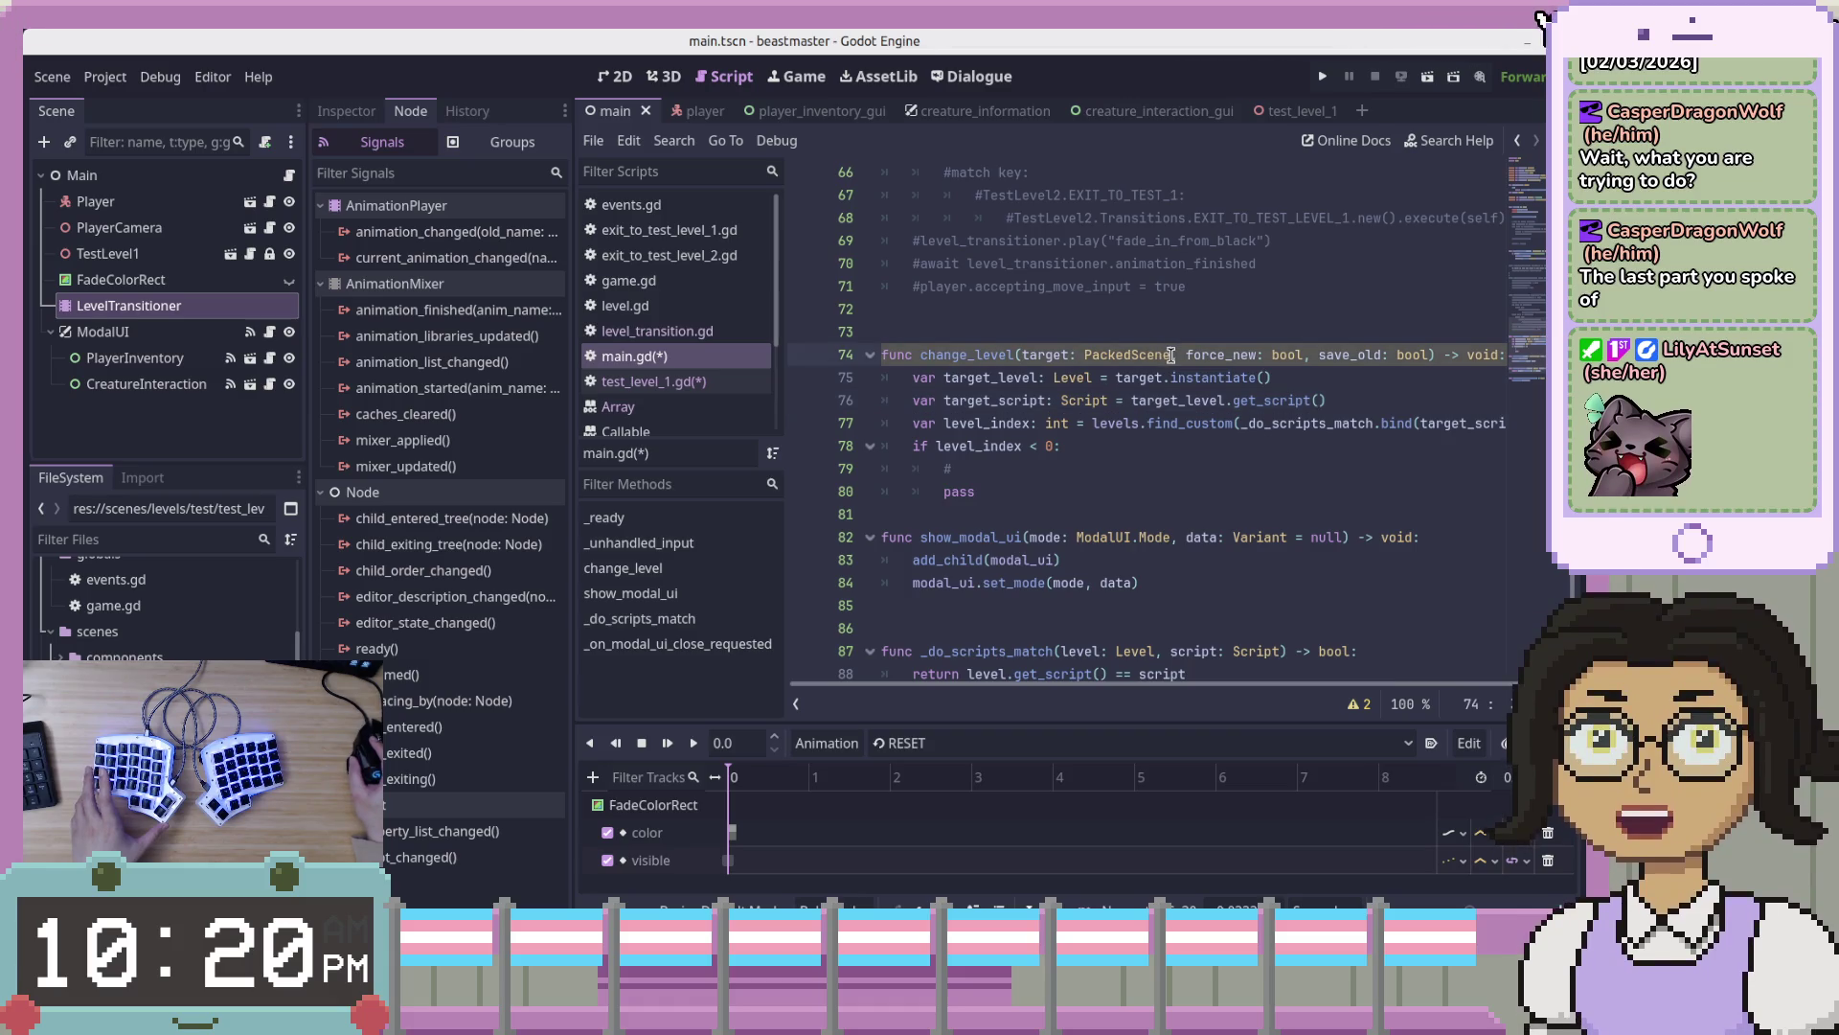
mouse_move(1172, 351)
click(1358, 486)
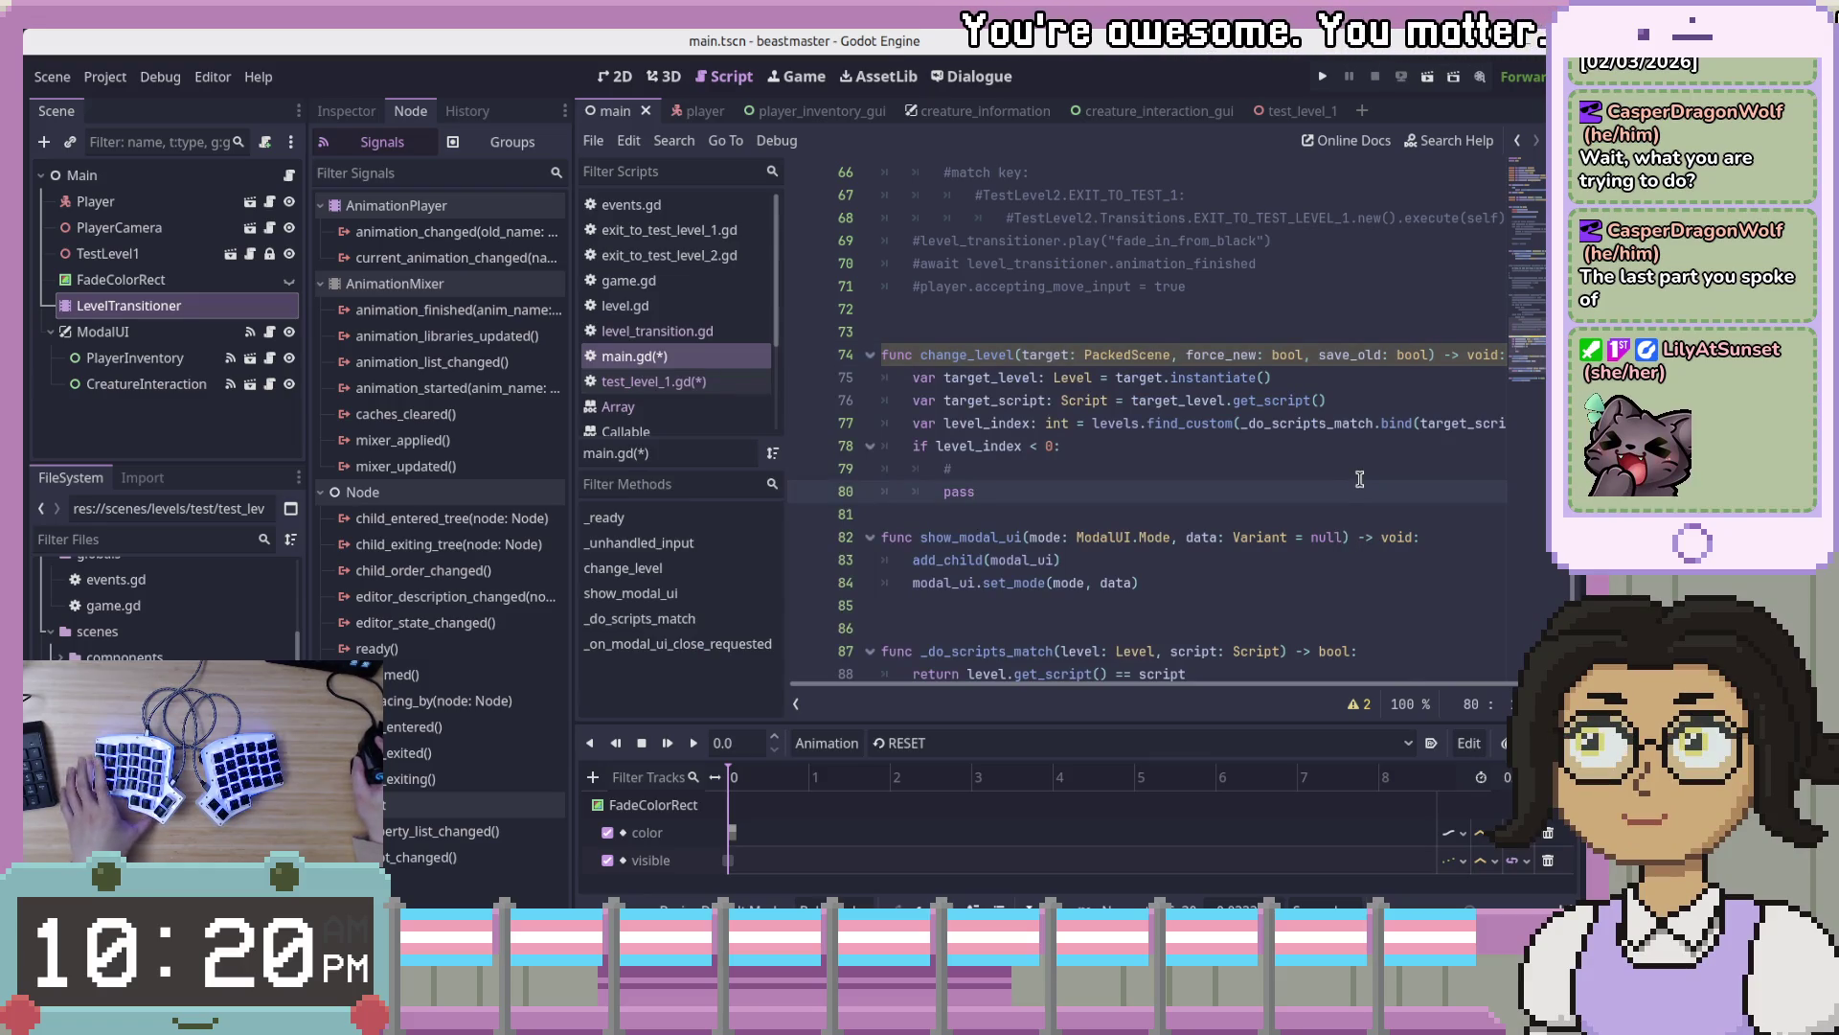
click(1113, 351)
drag(1113, 352, 1021, 355)
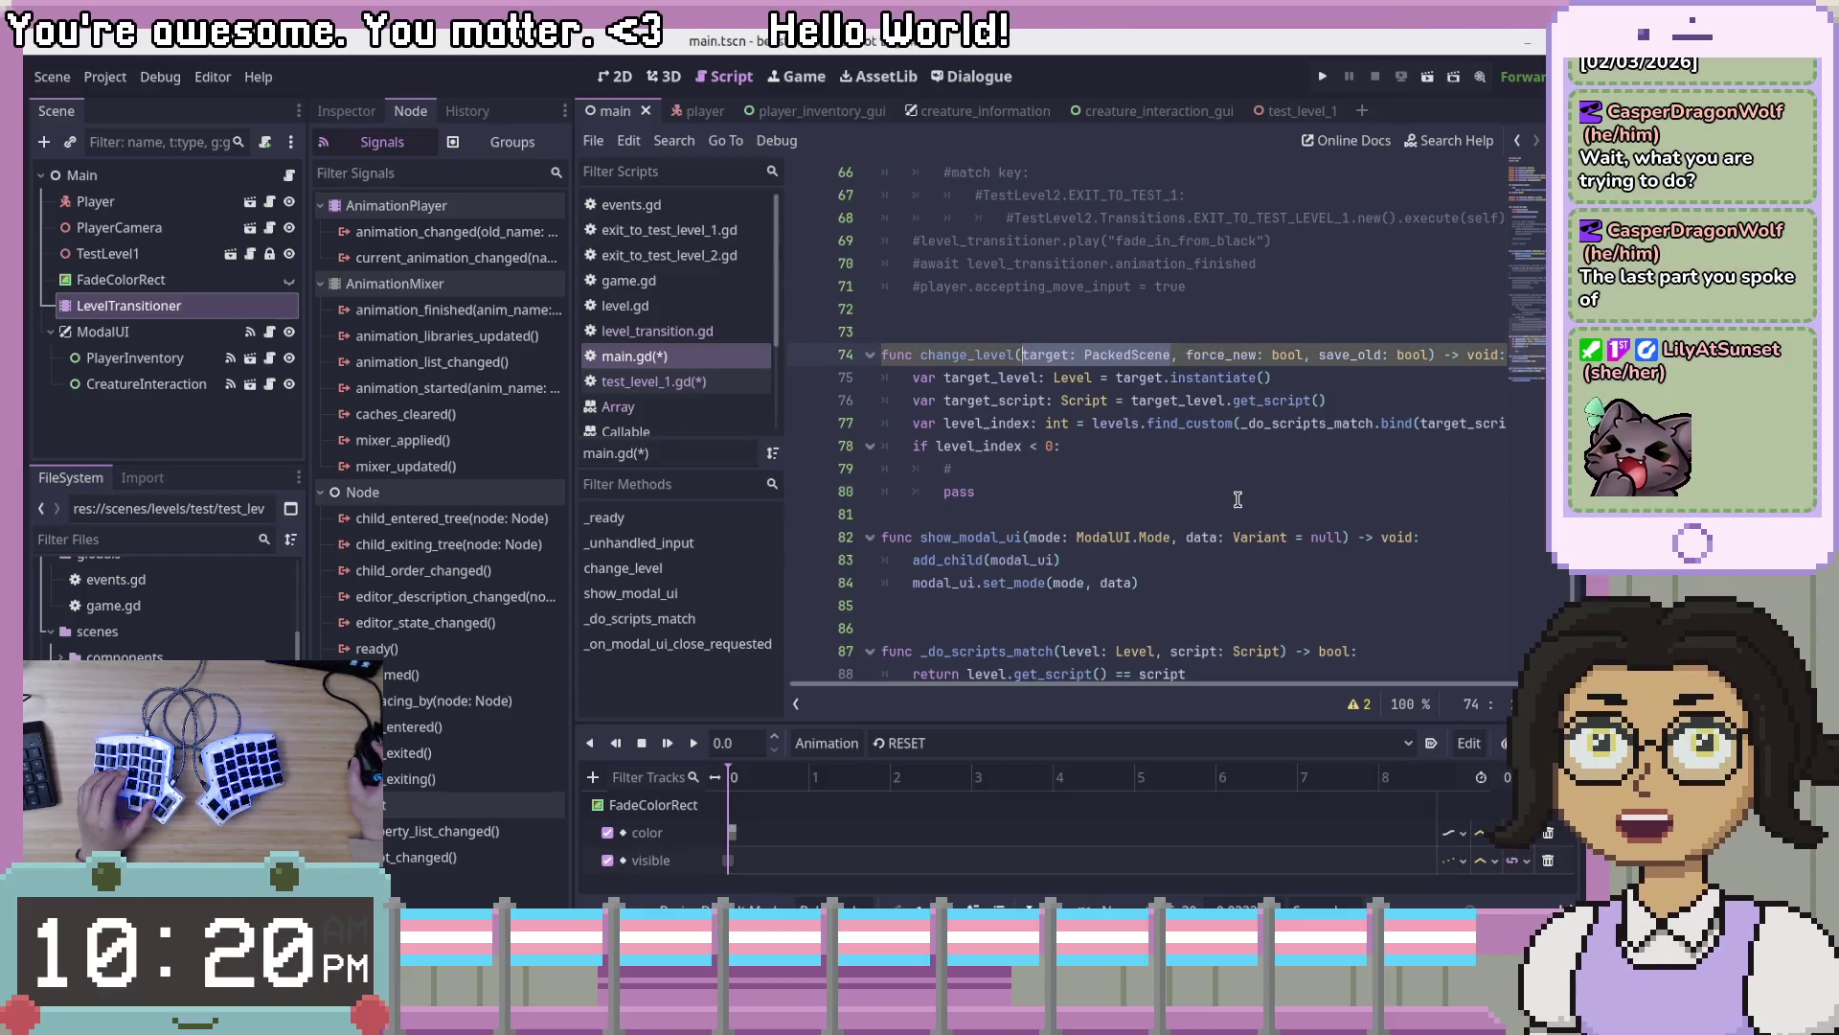
click(1236, 499)
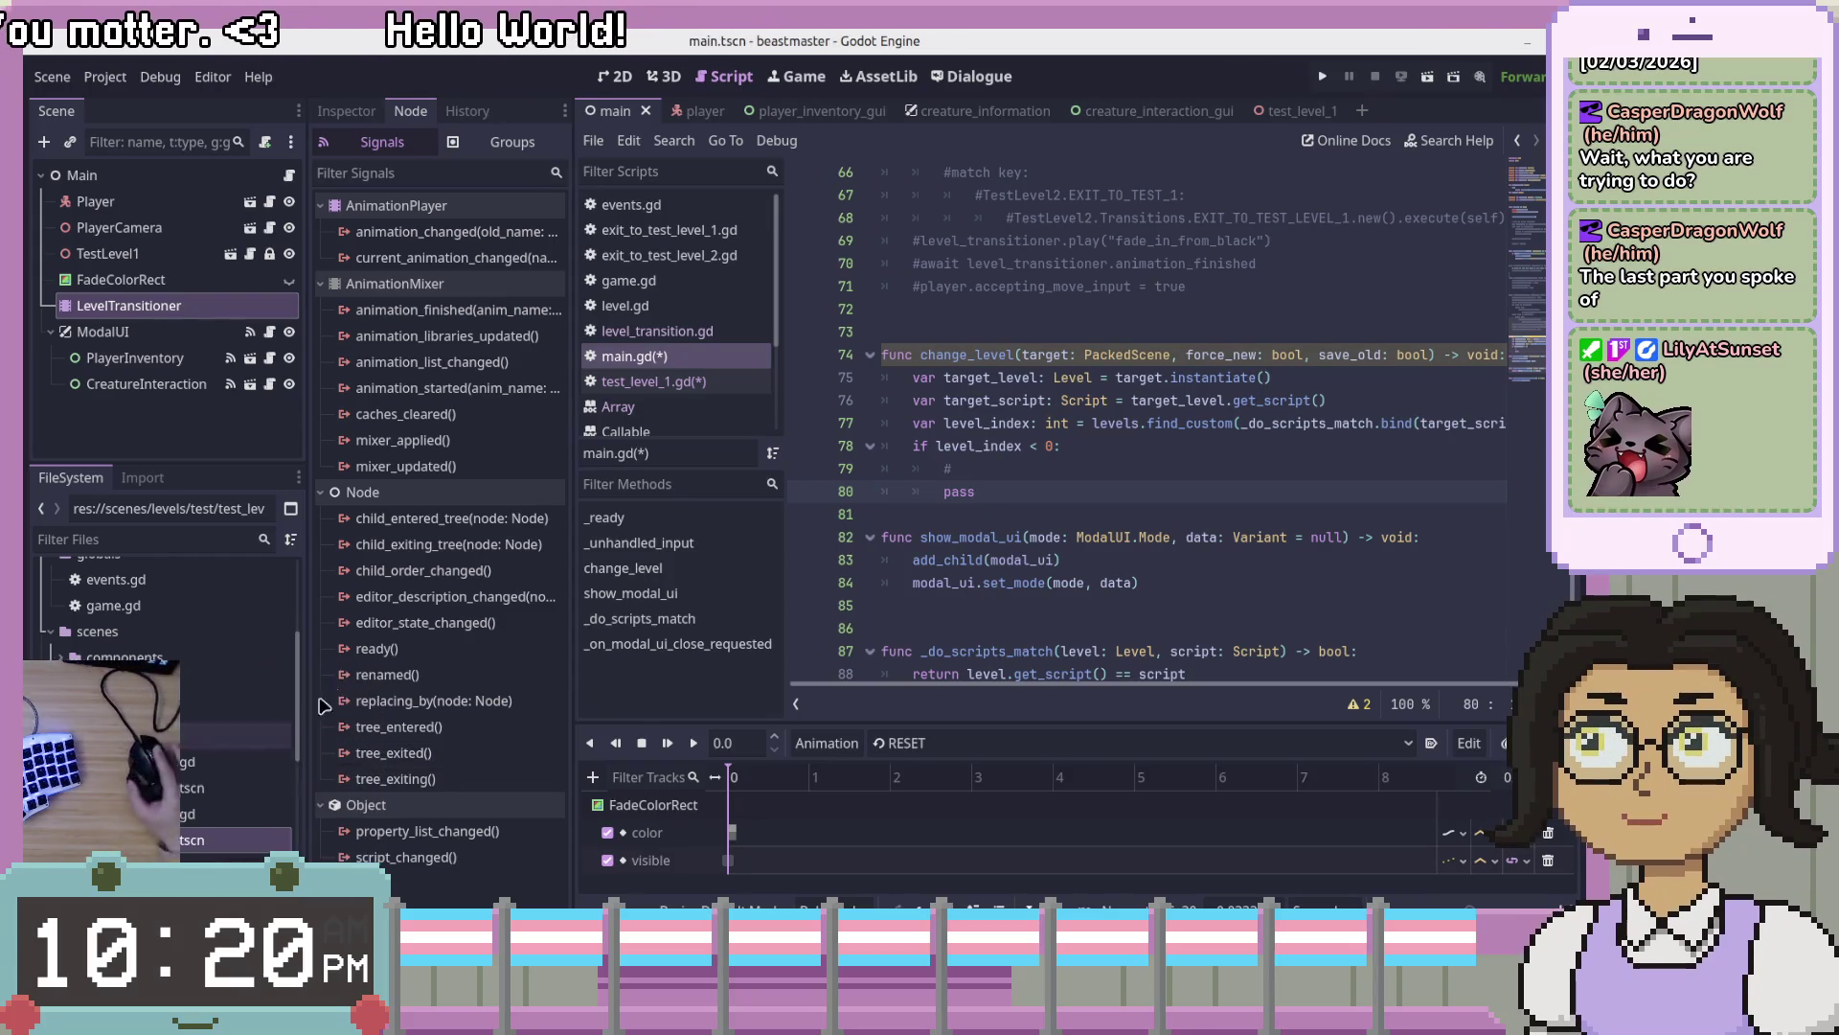
- Fold the show_modal_ui function at line 82 down to its signature line
scroll(131, 702, down, 3)
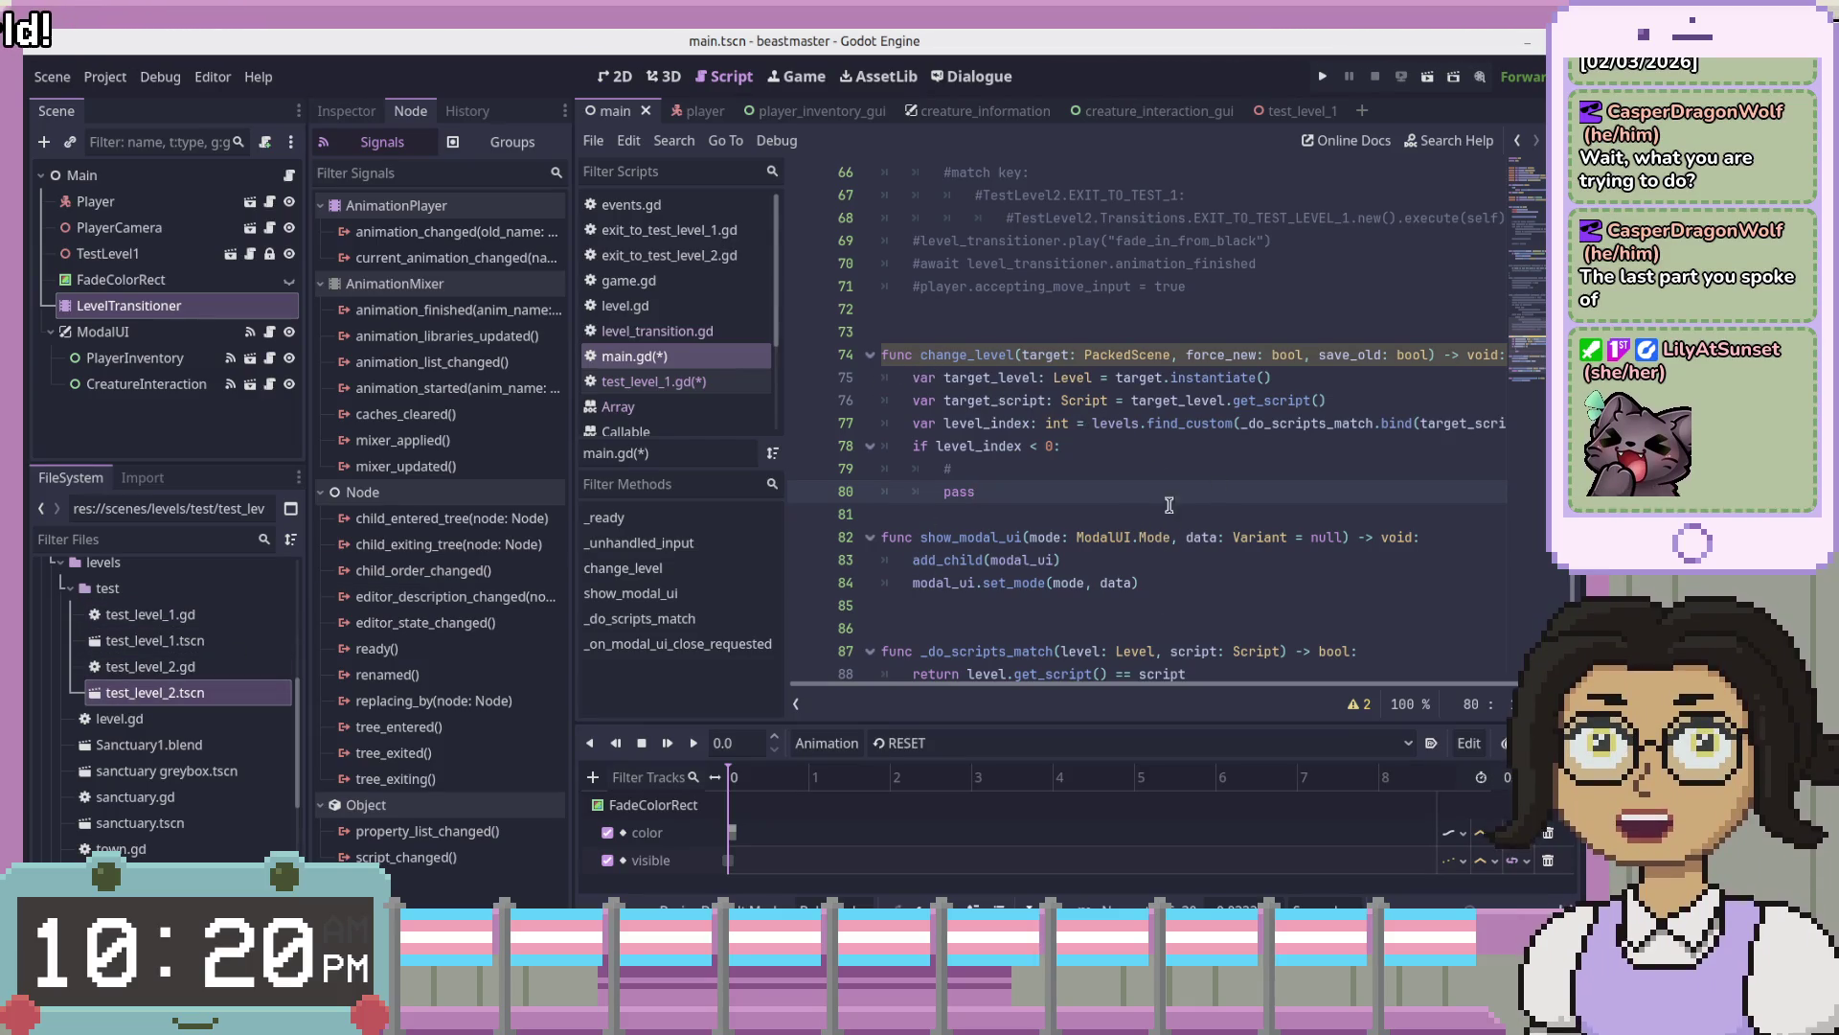
click(1023, 354)
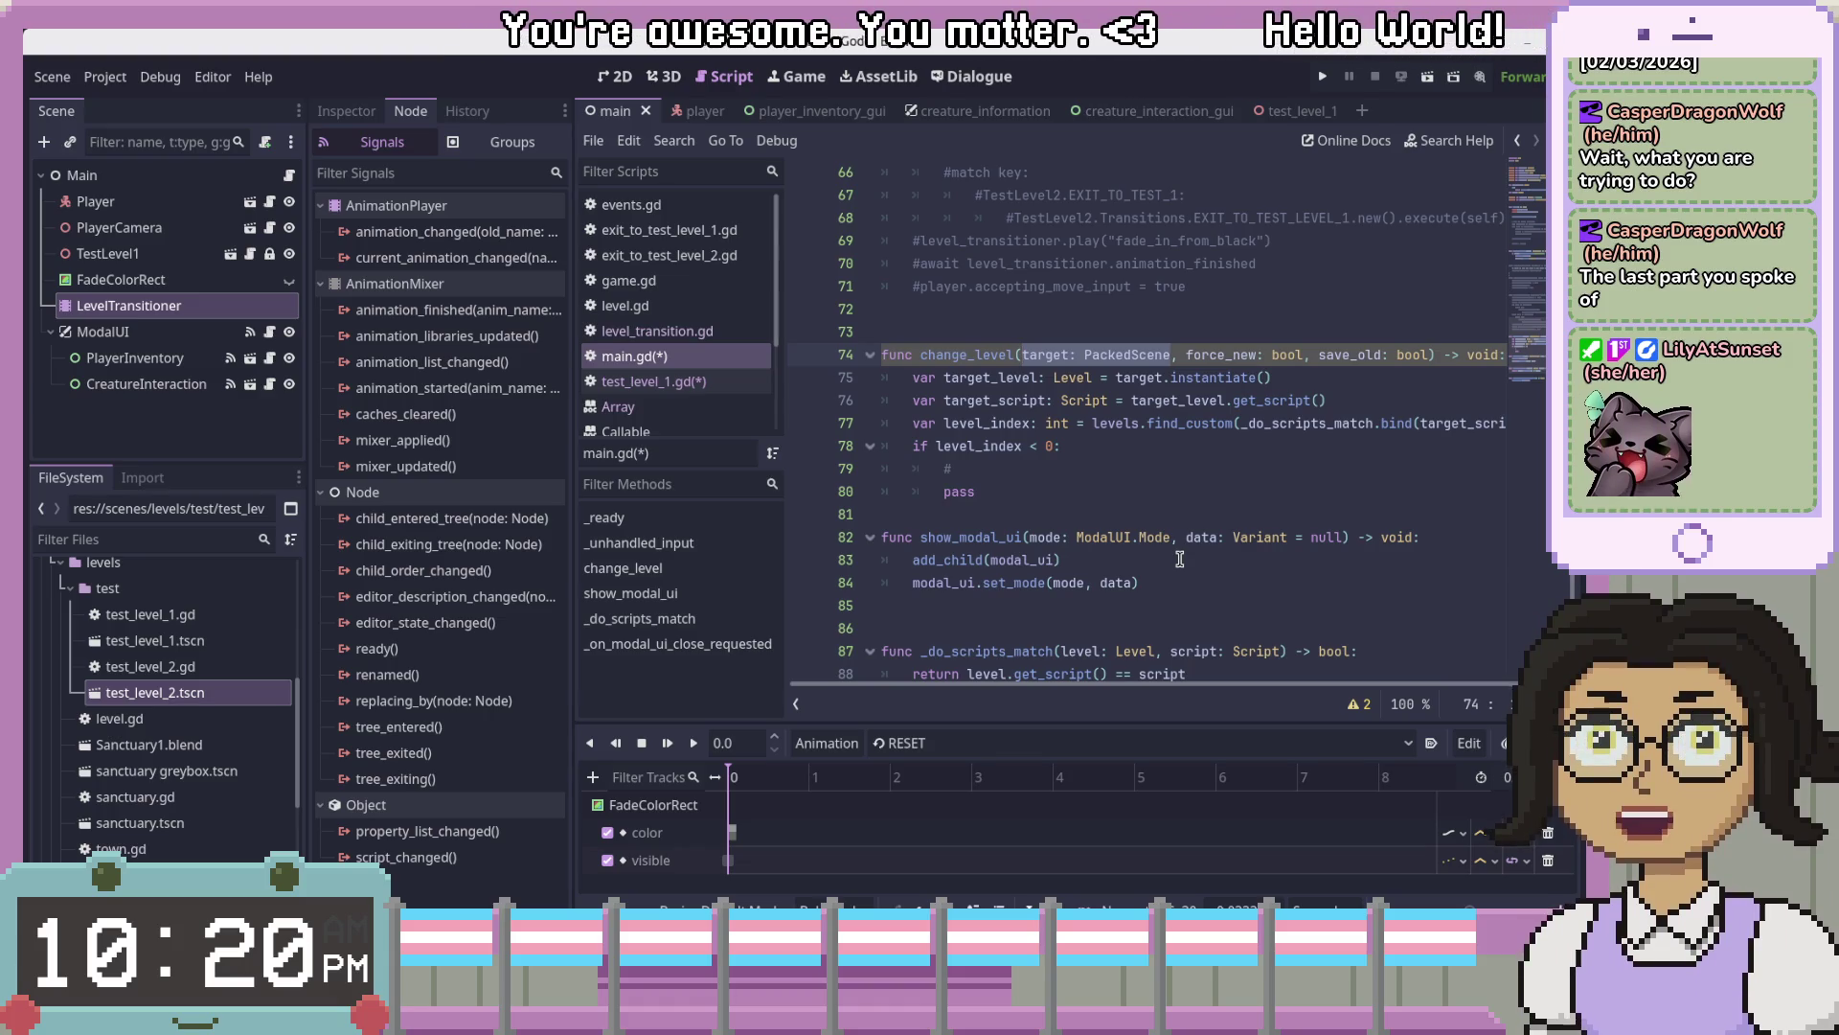
click(1241, 483)
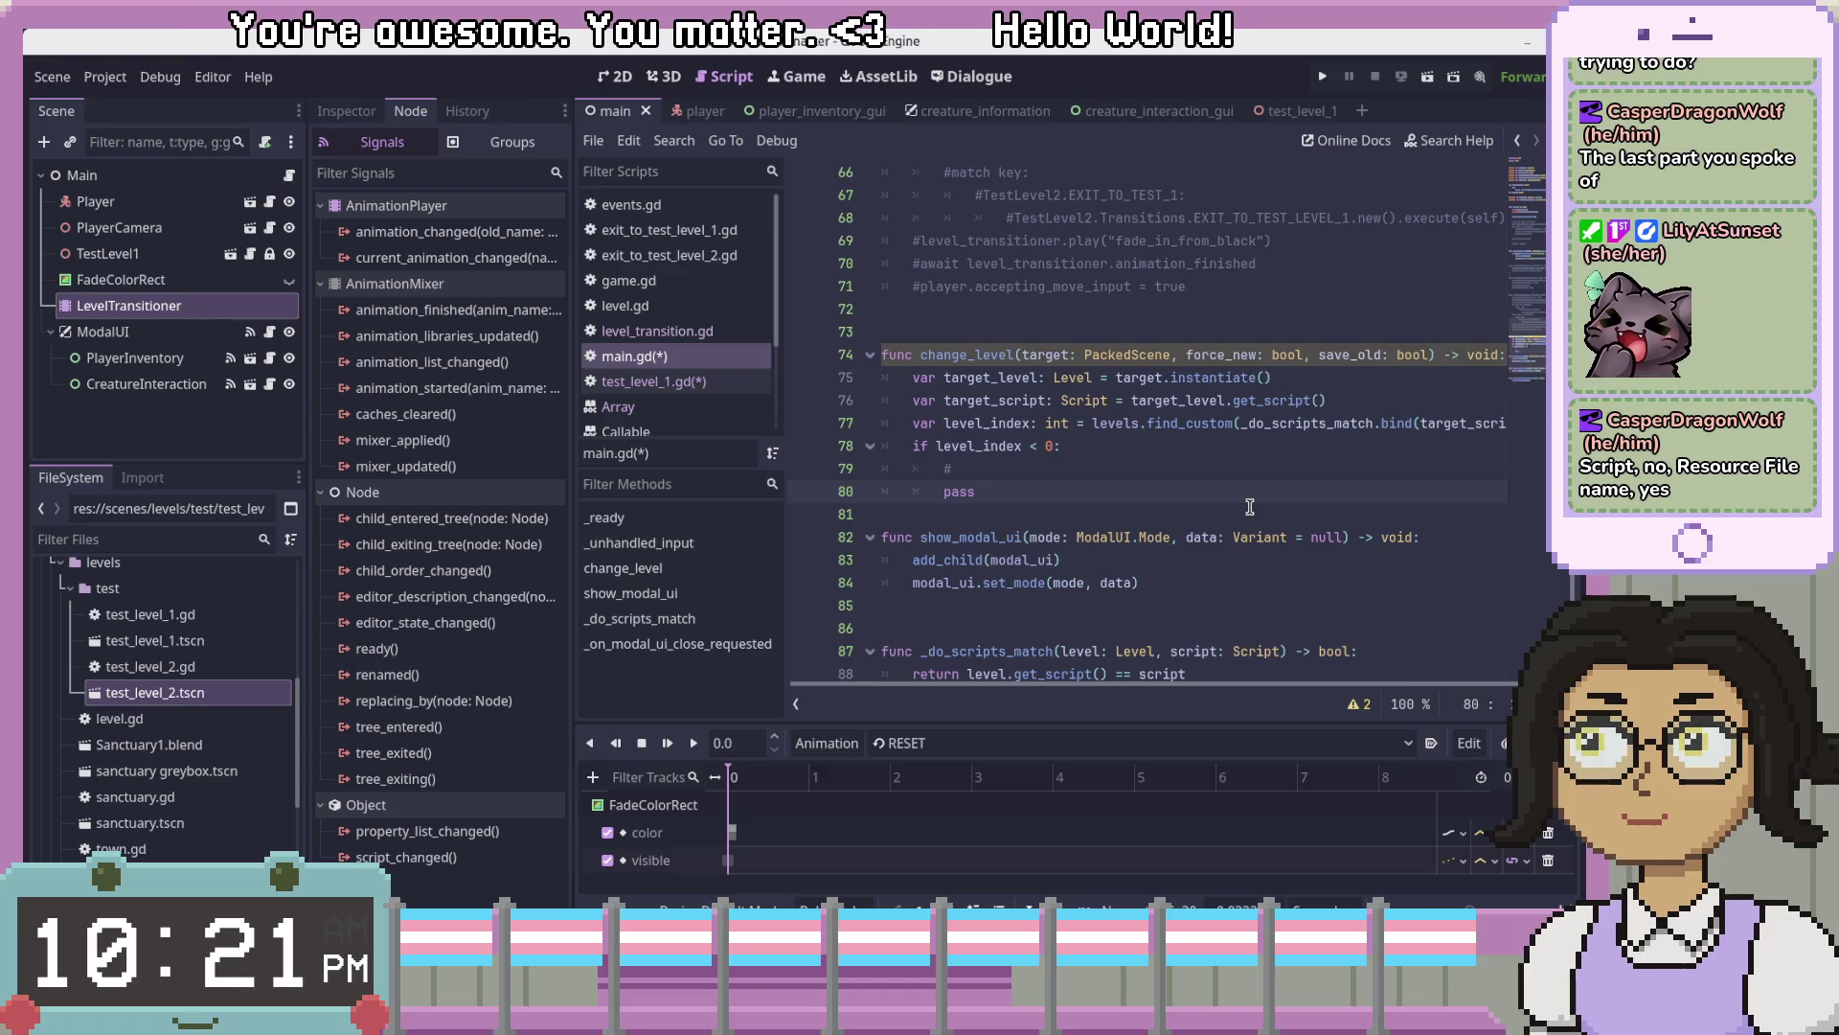
click(871, 537)
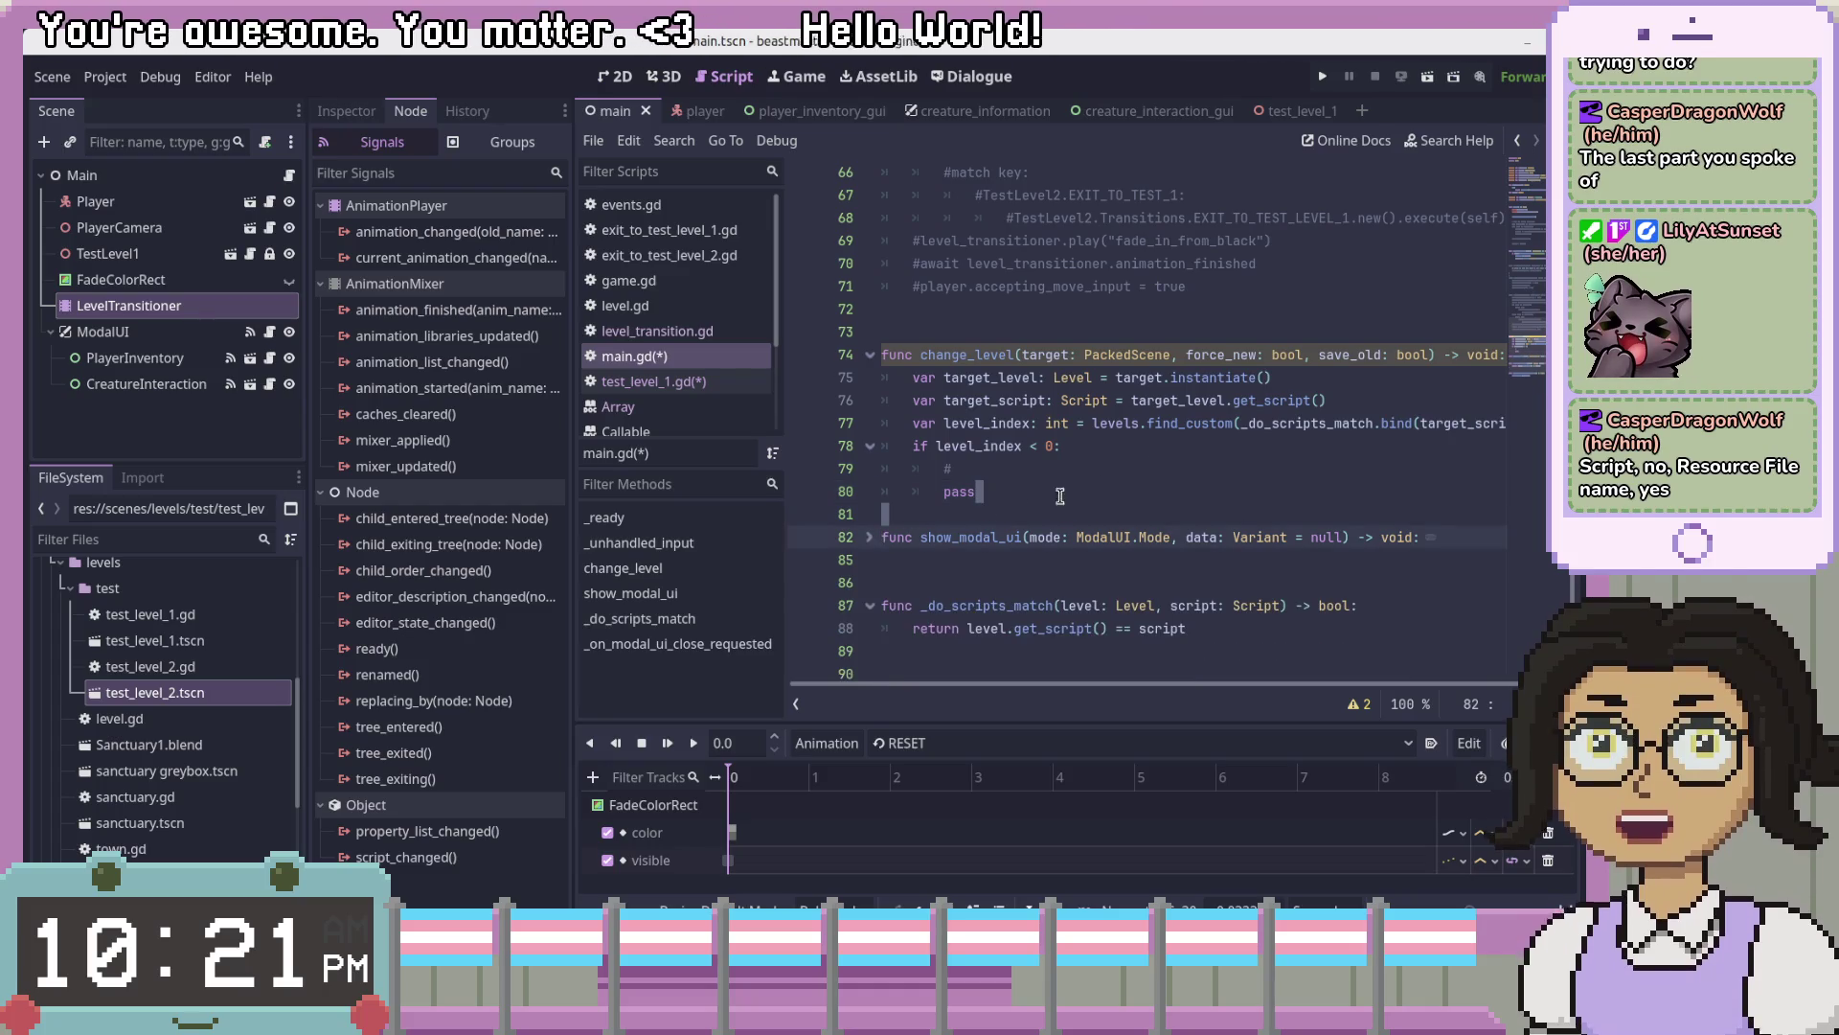
click(1171, 463)
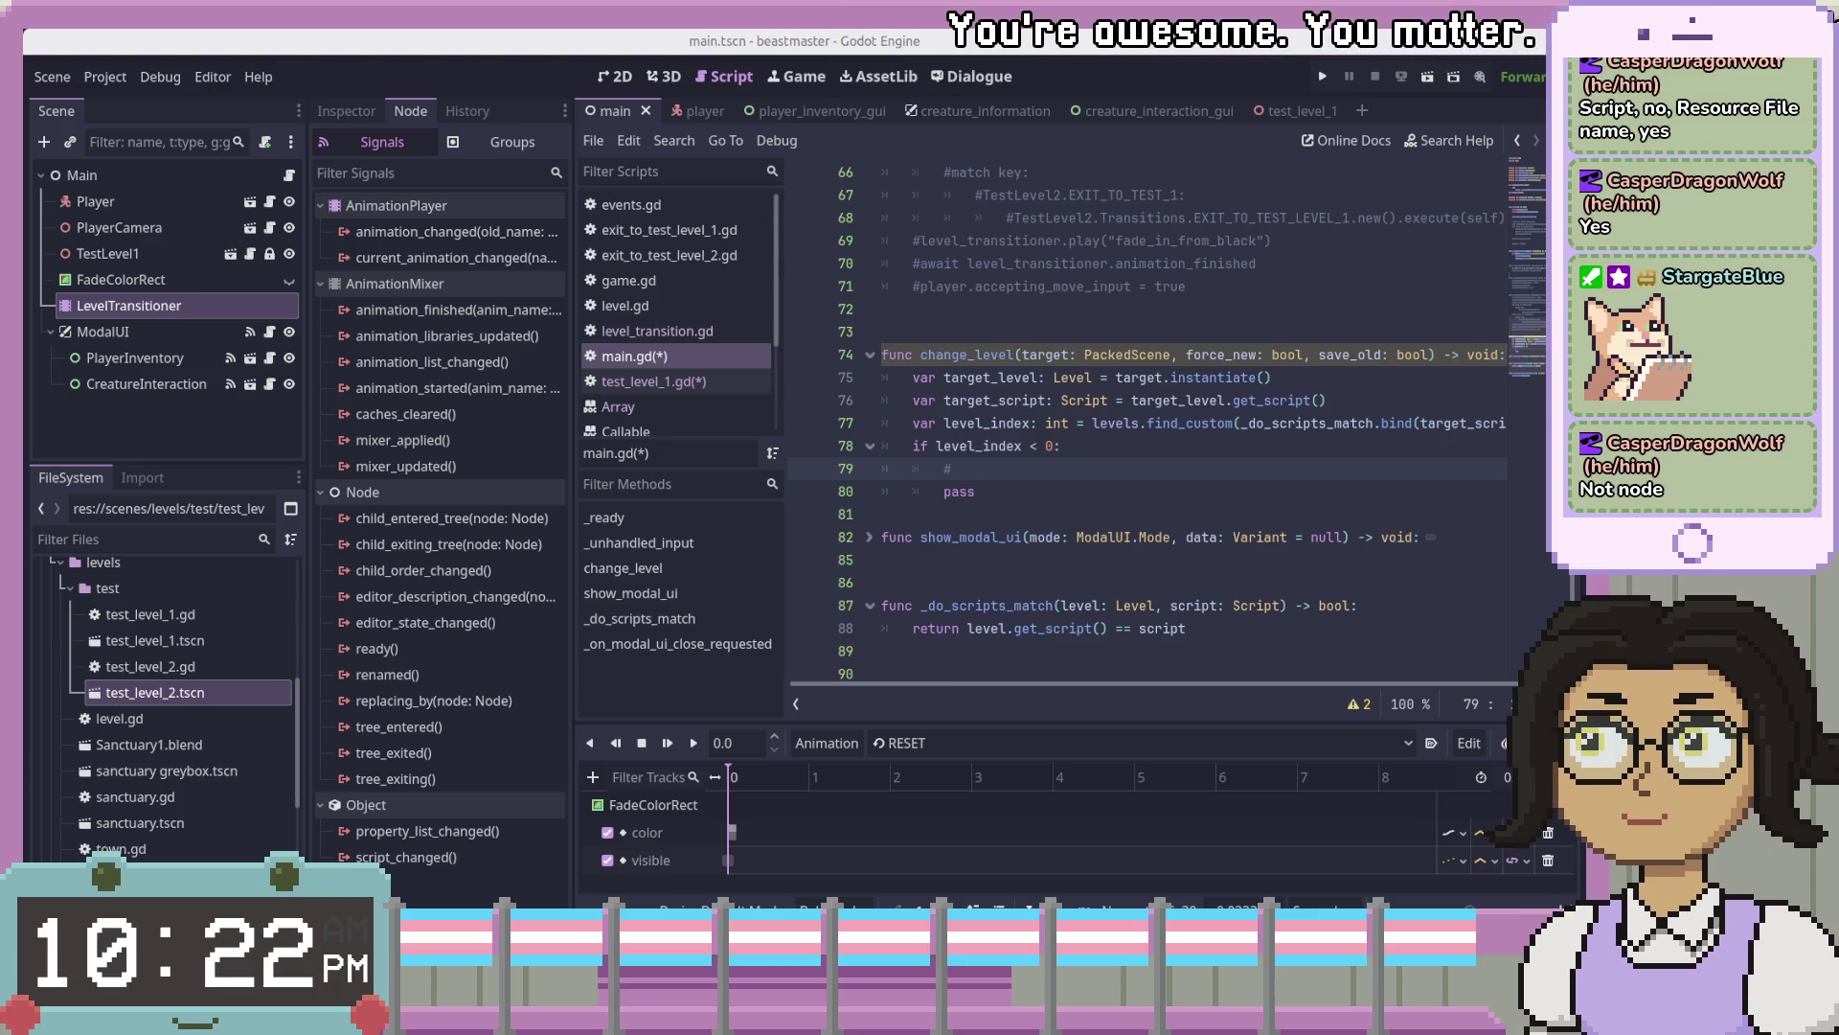
click(1187, 489)
- Search Help for 'node' and read the Node class's scene_file_path property description
click(1434, 145)
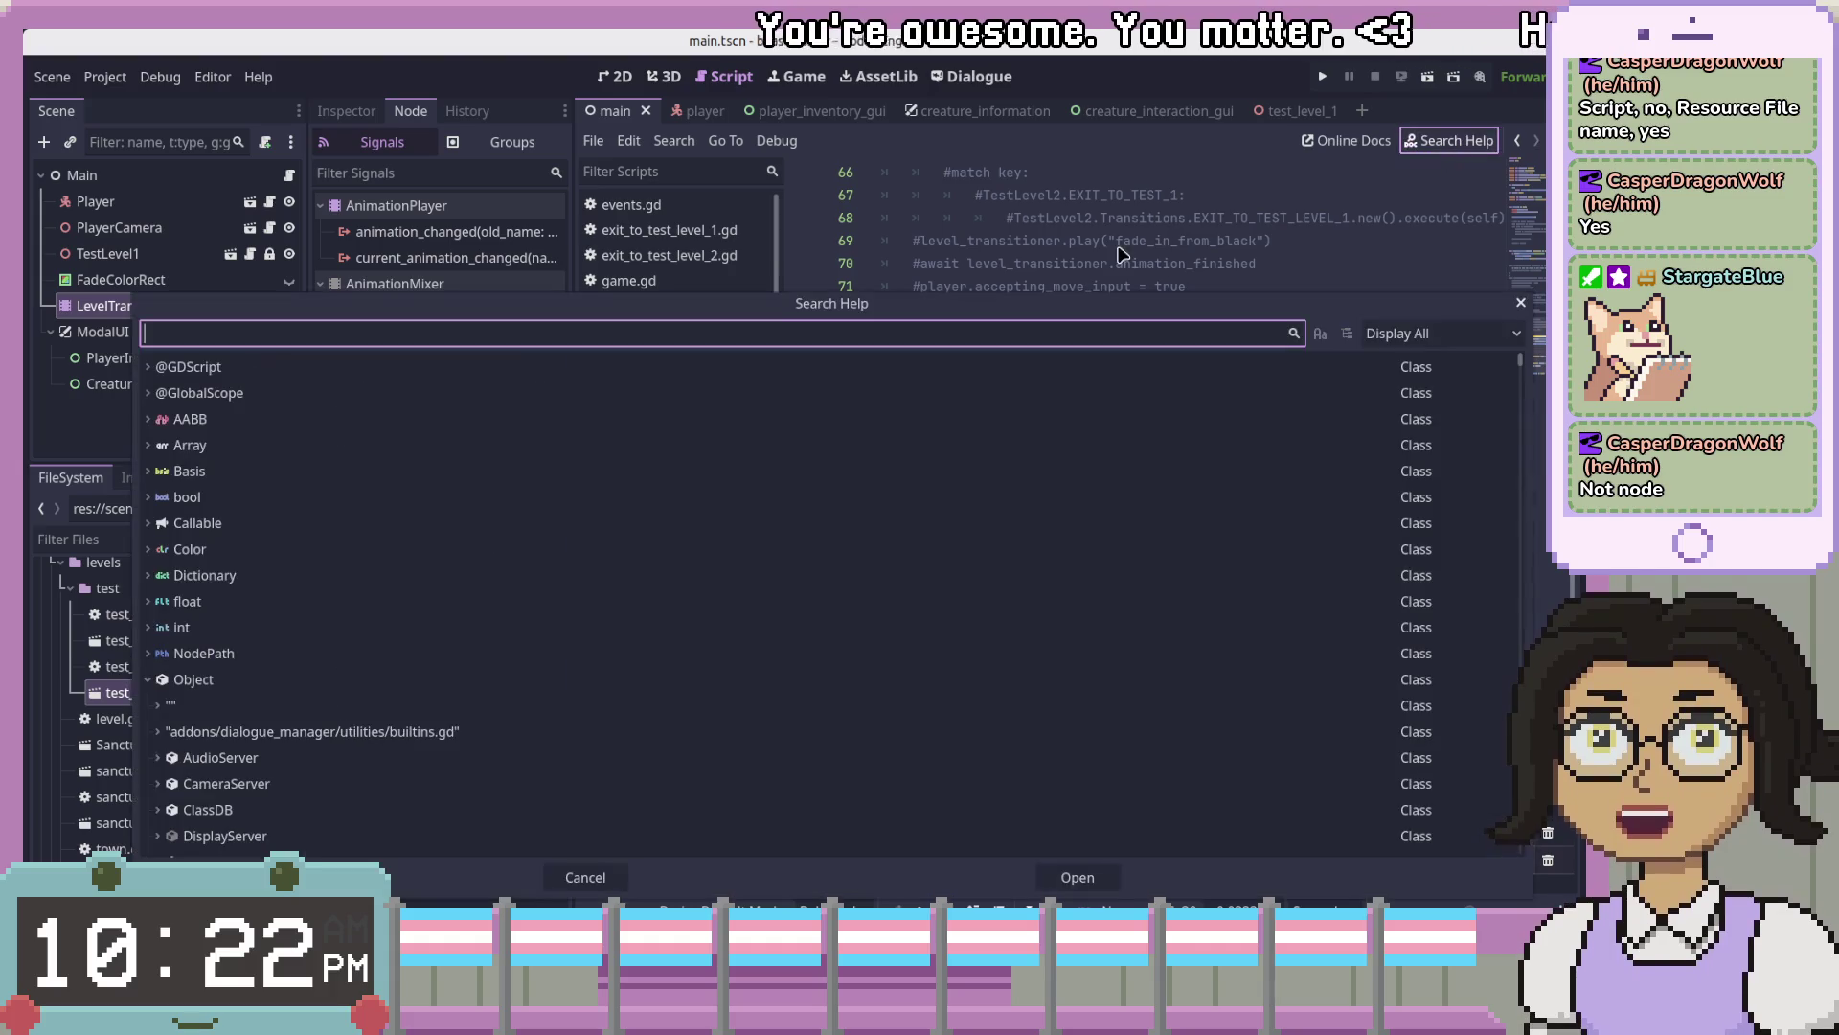
text(node)
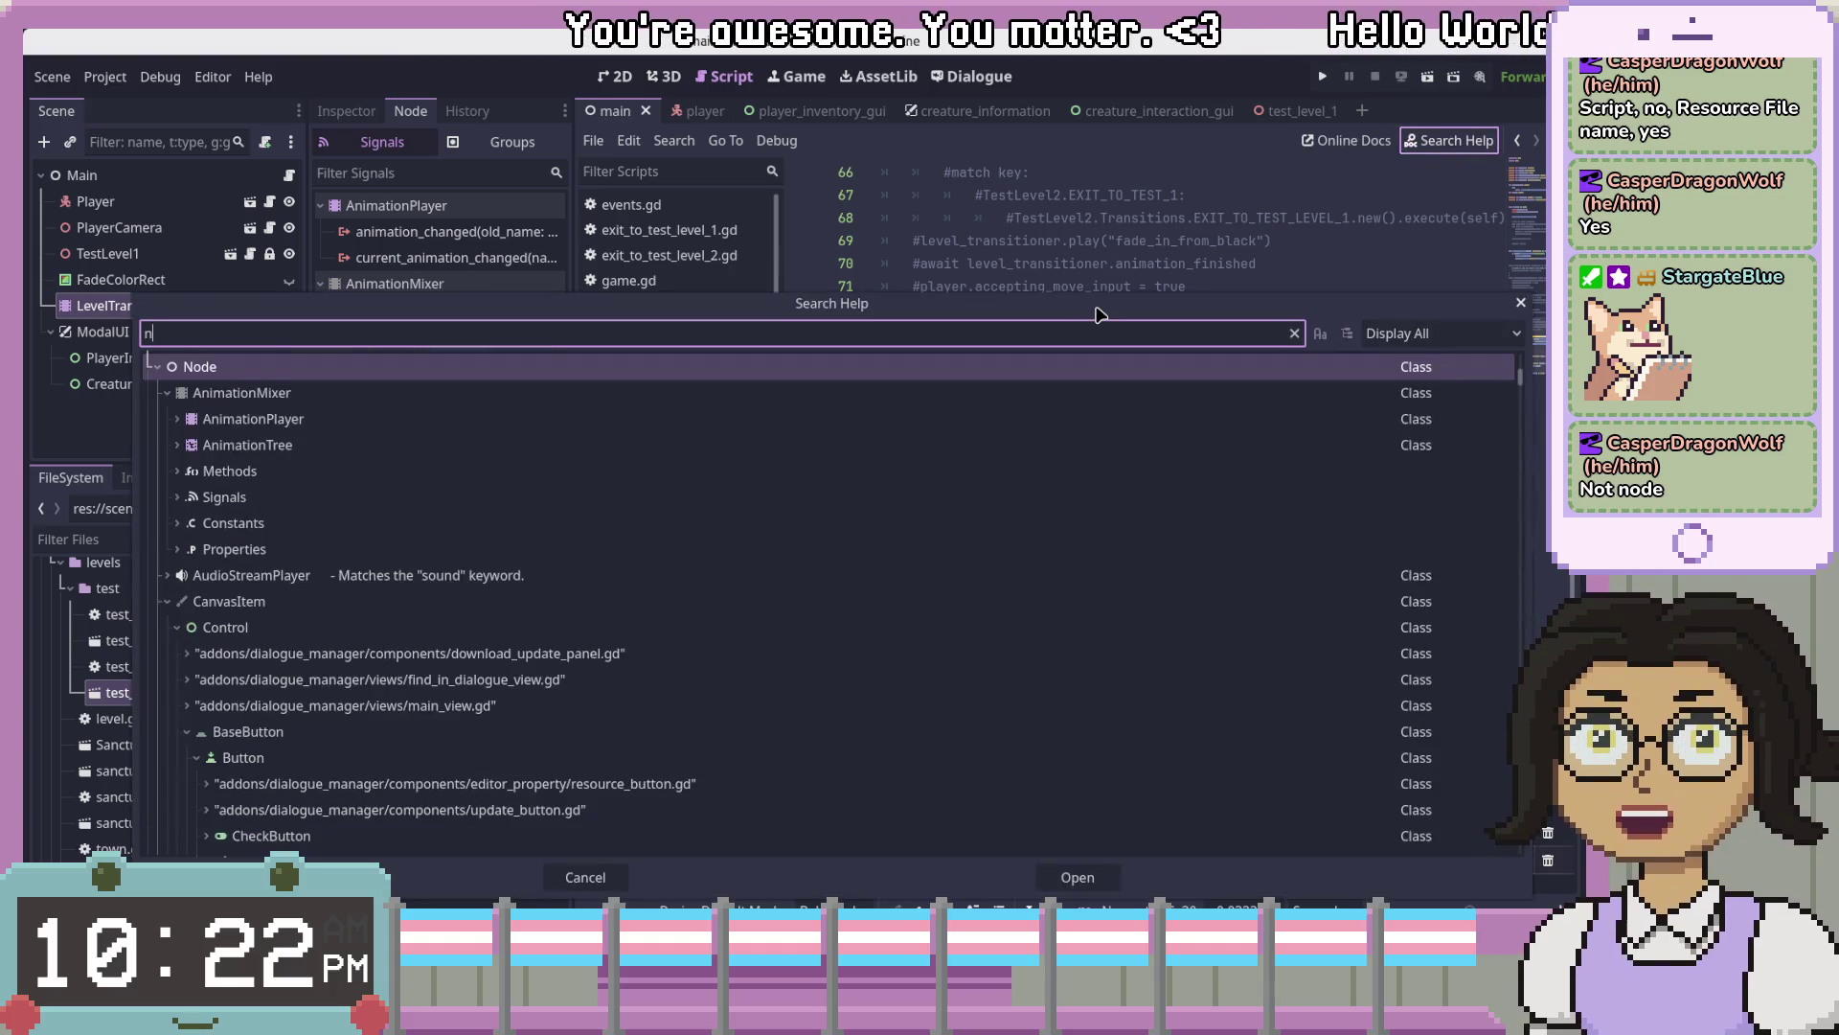
key(Return)
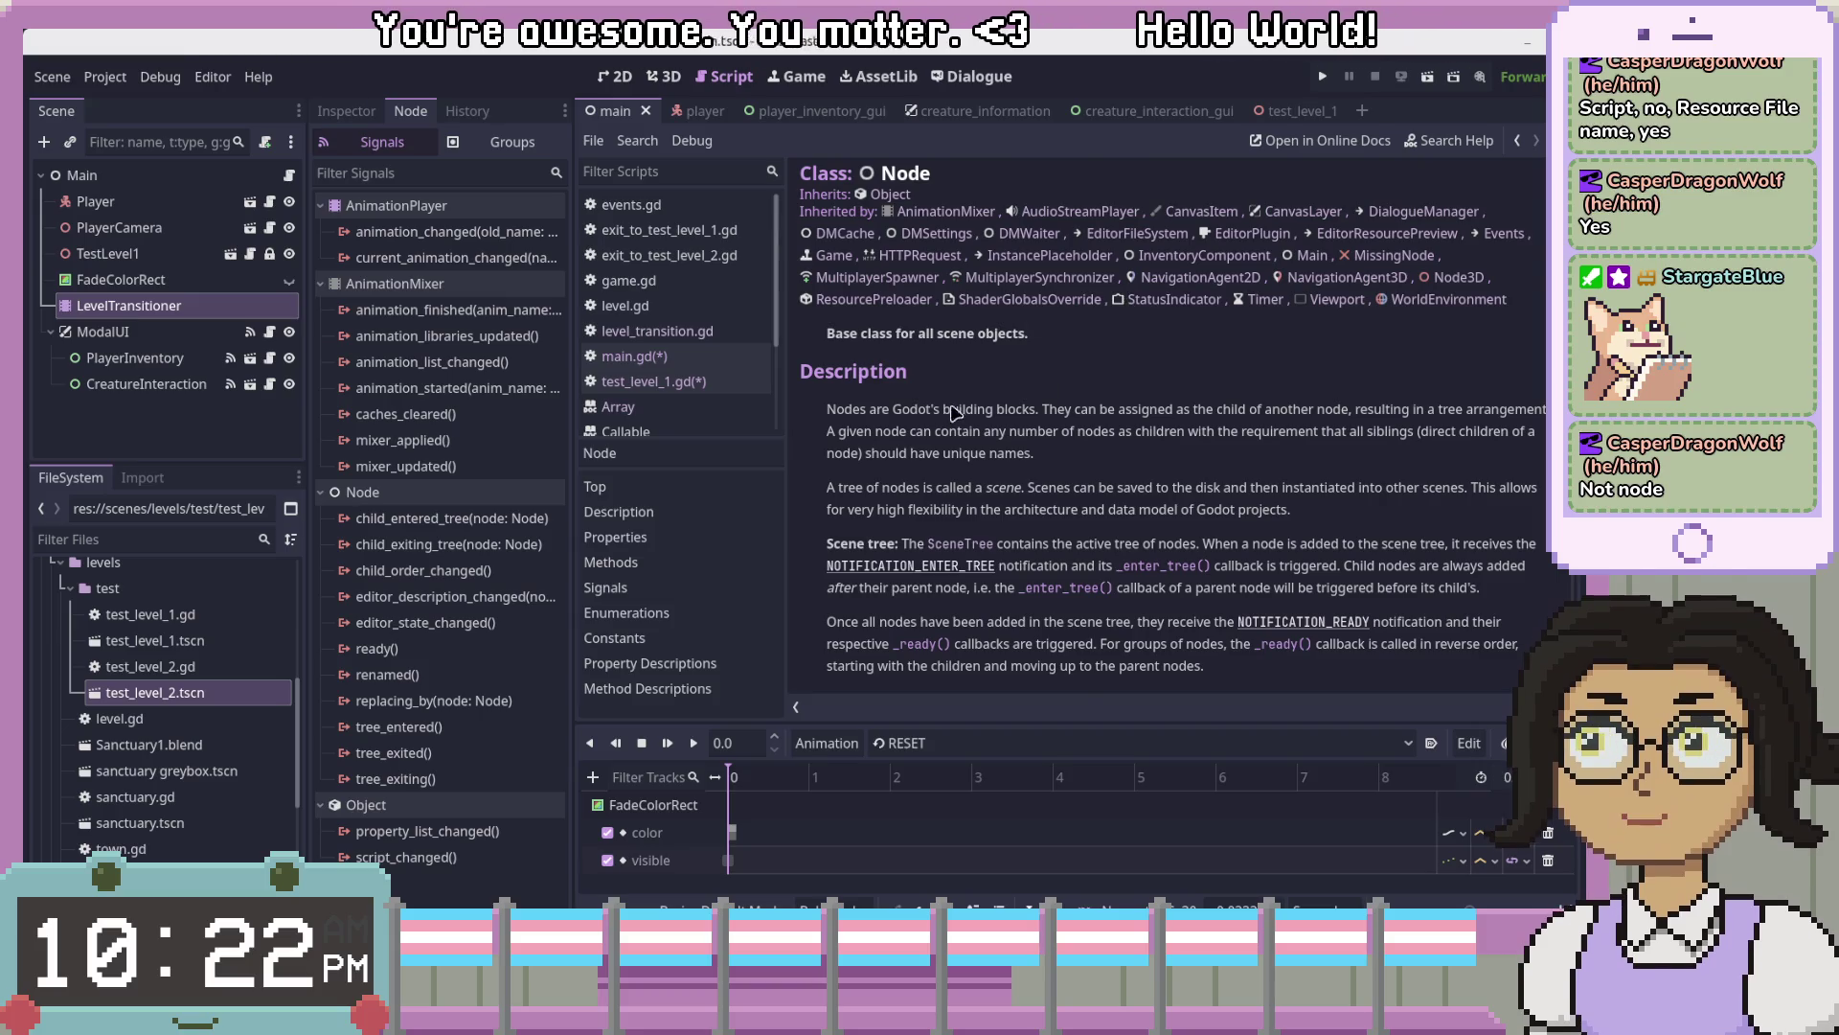
scroll(955, 412, down, 10)
scroll(1006, 469, down, 15)
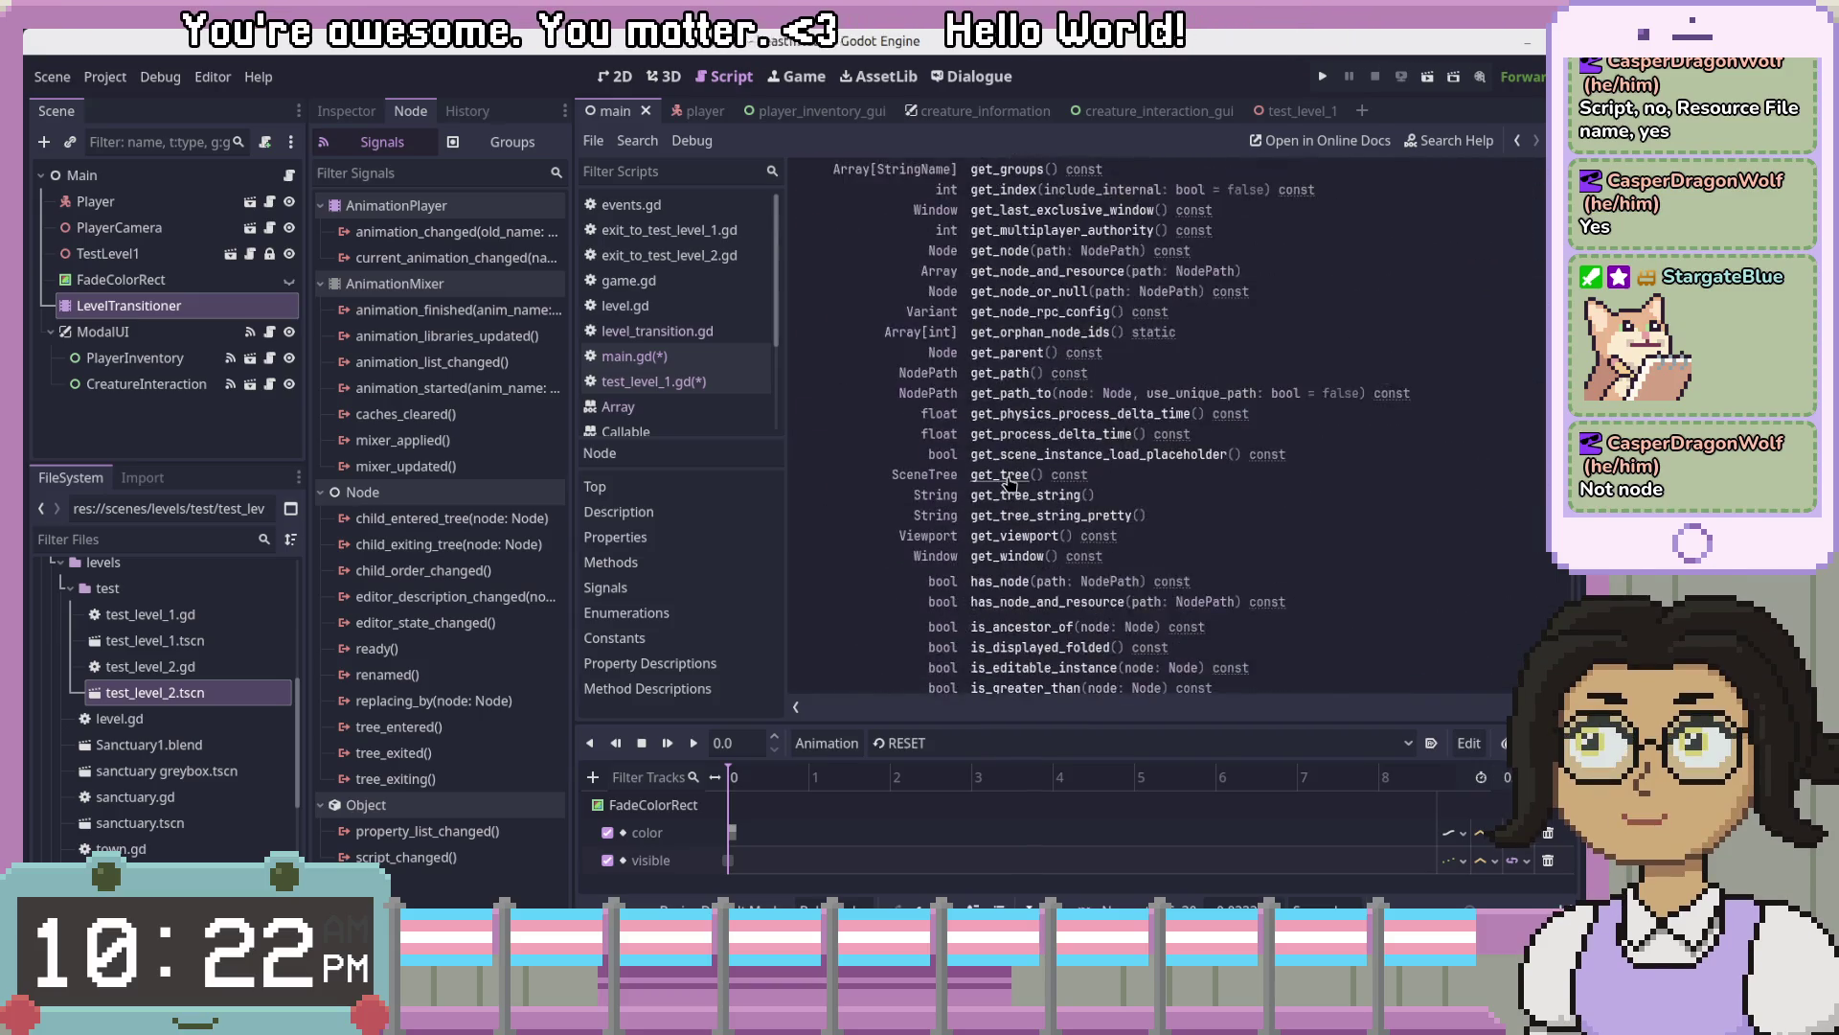
scroll(1016, 484, up, 15)
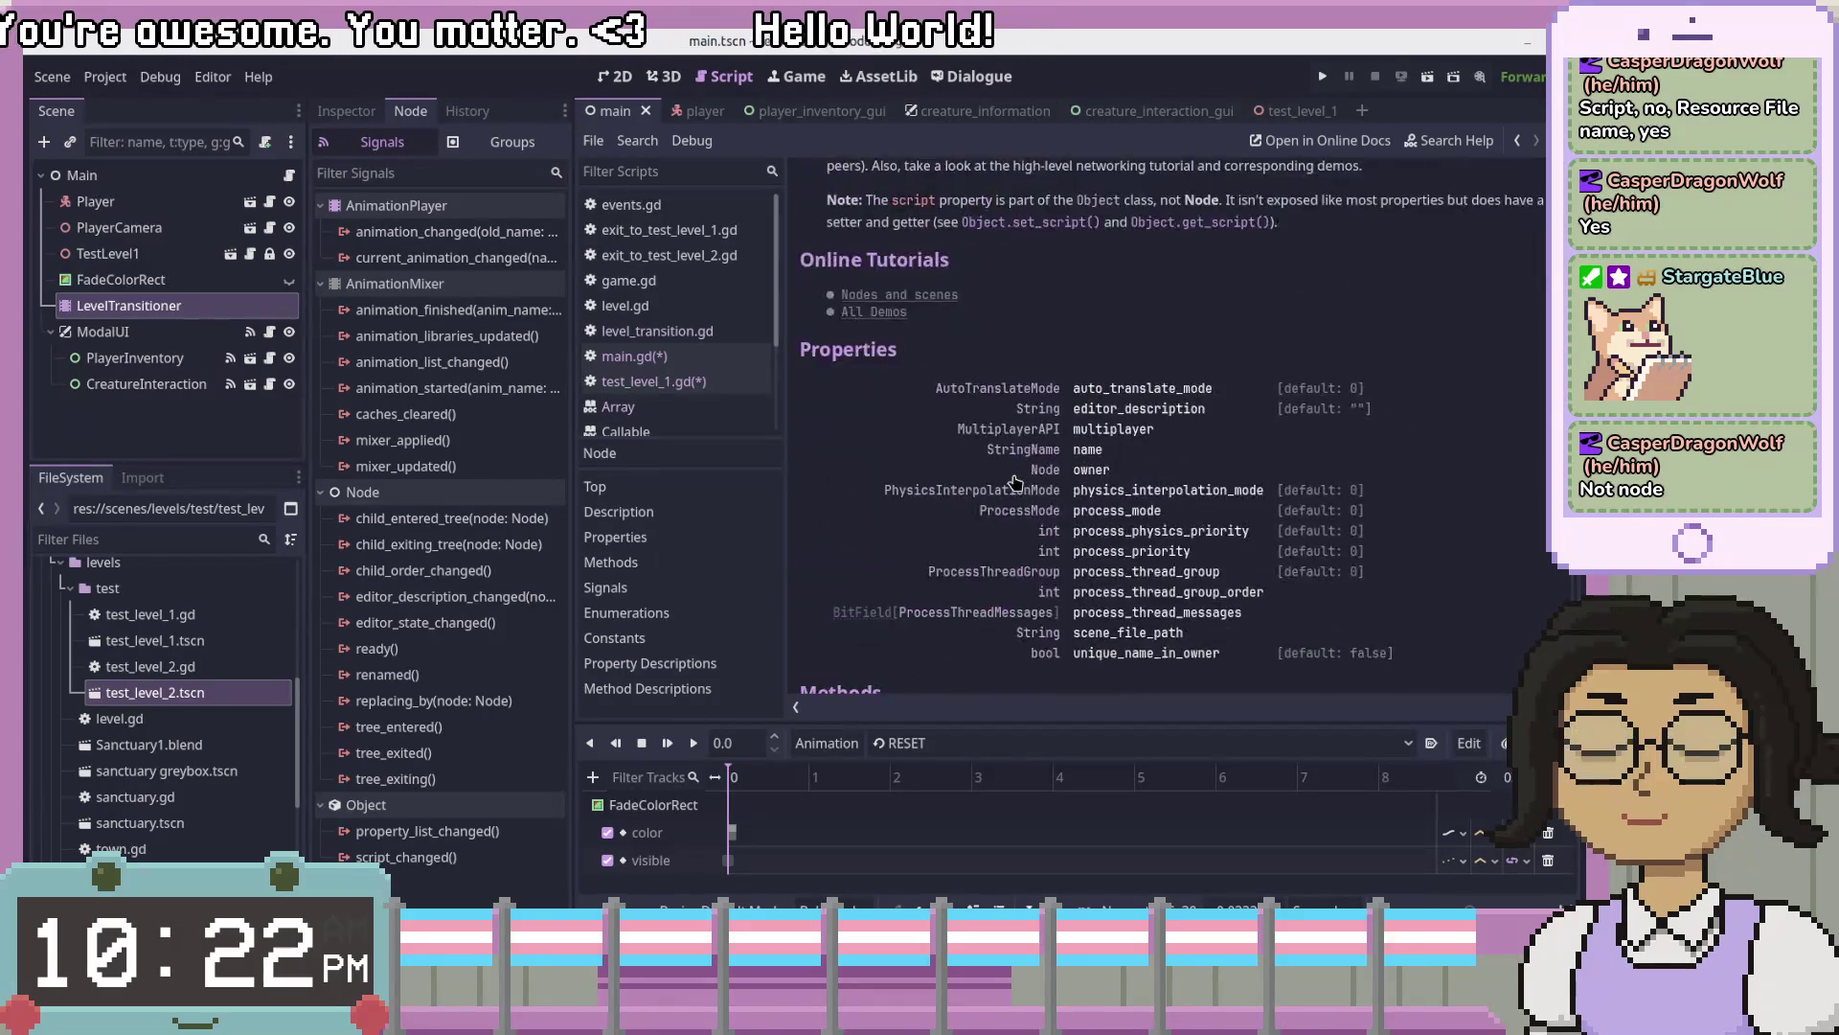
scroll(1116, 470, down, 3)
click(1156, 450)
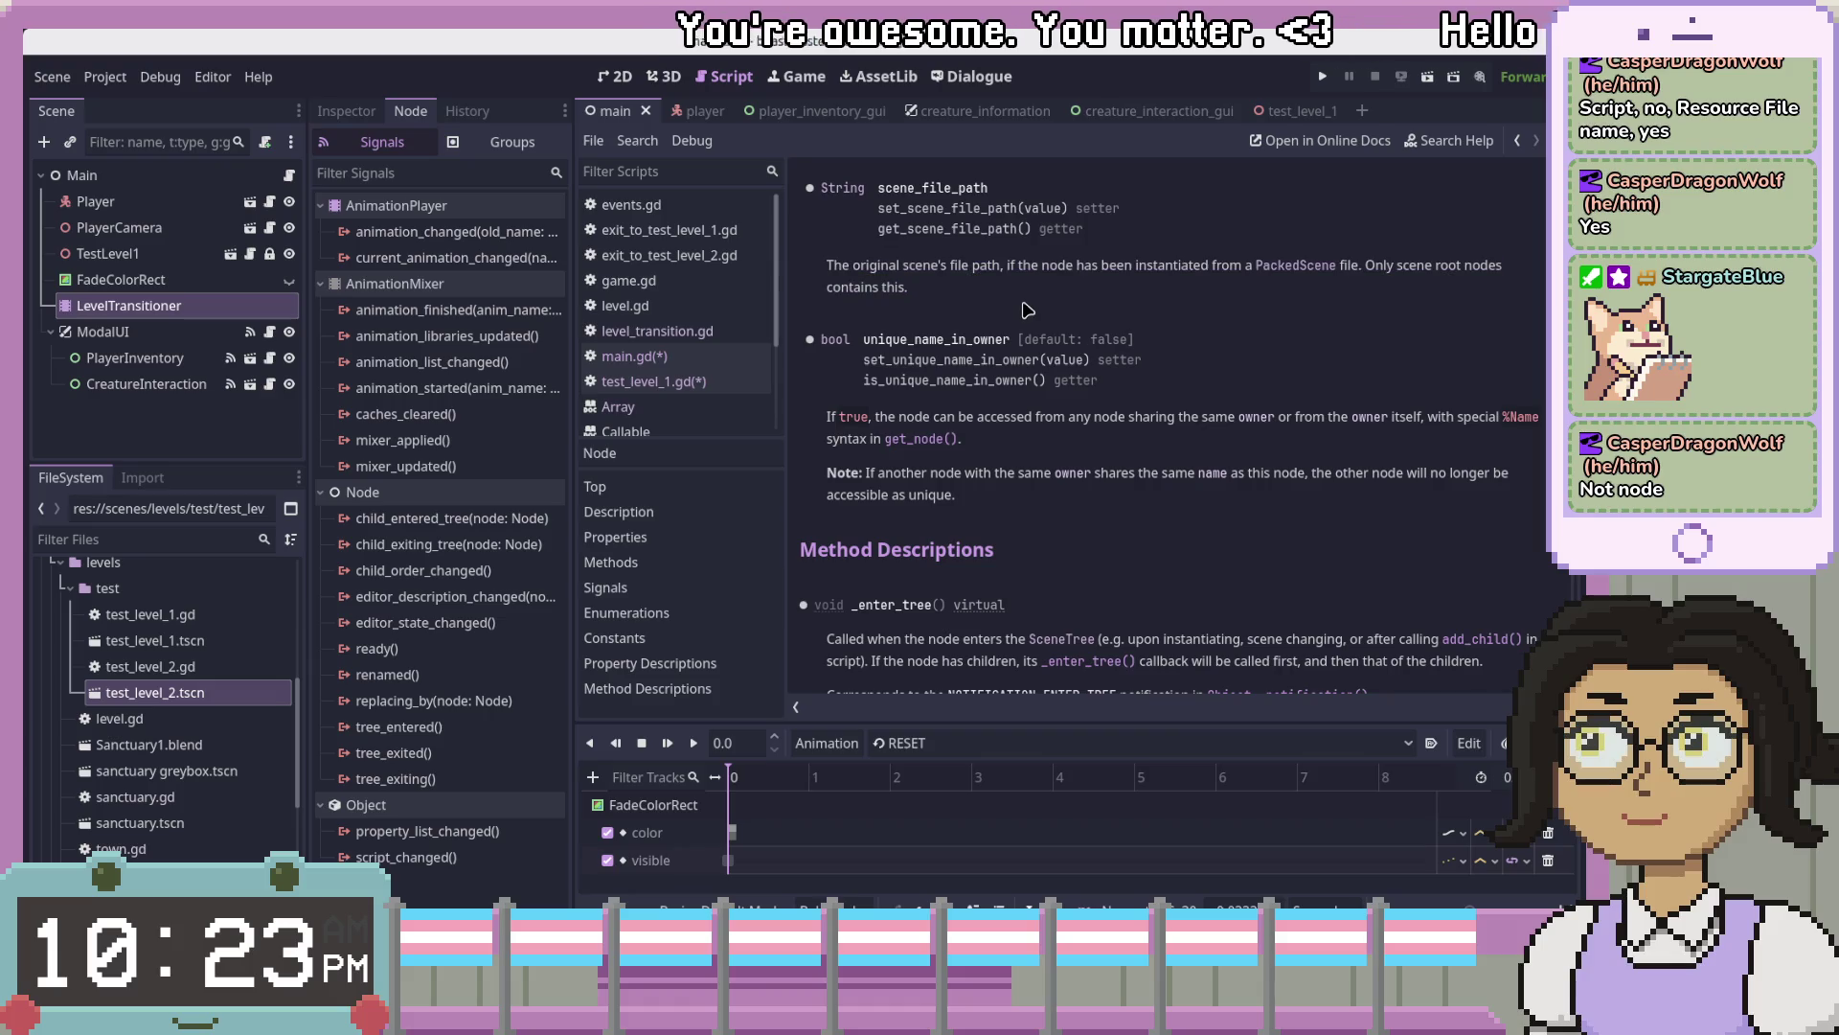
scroll(1298, 395, up, 3)
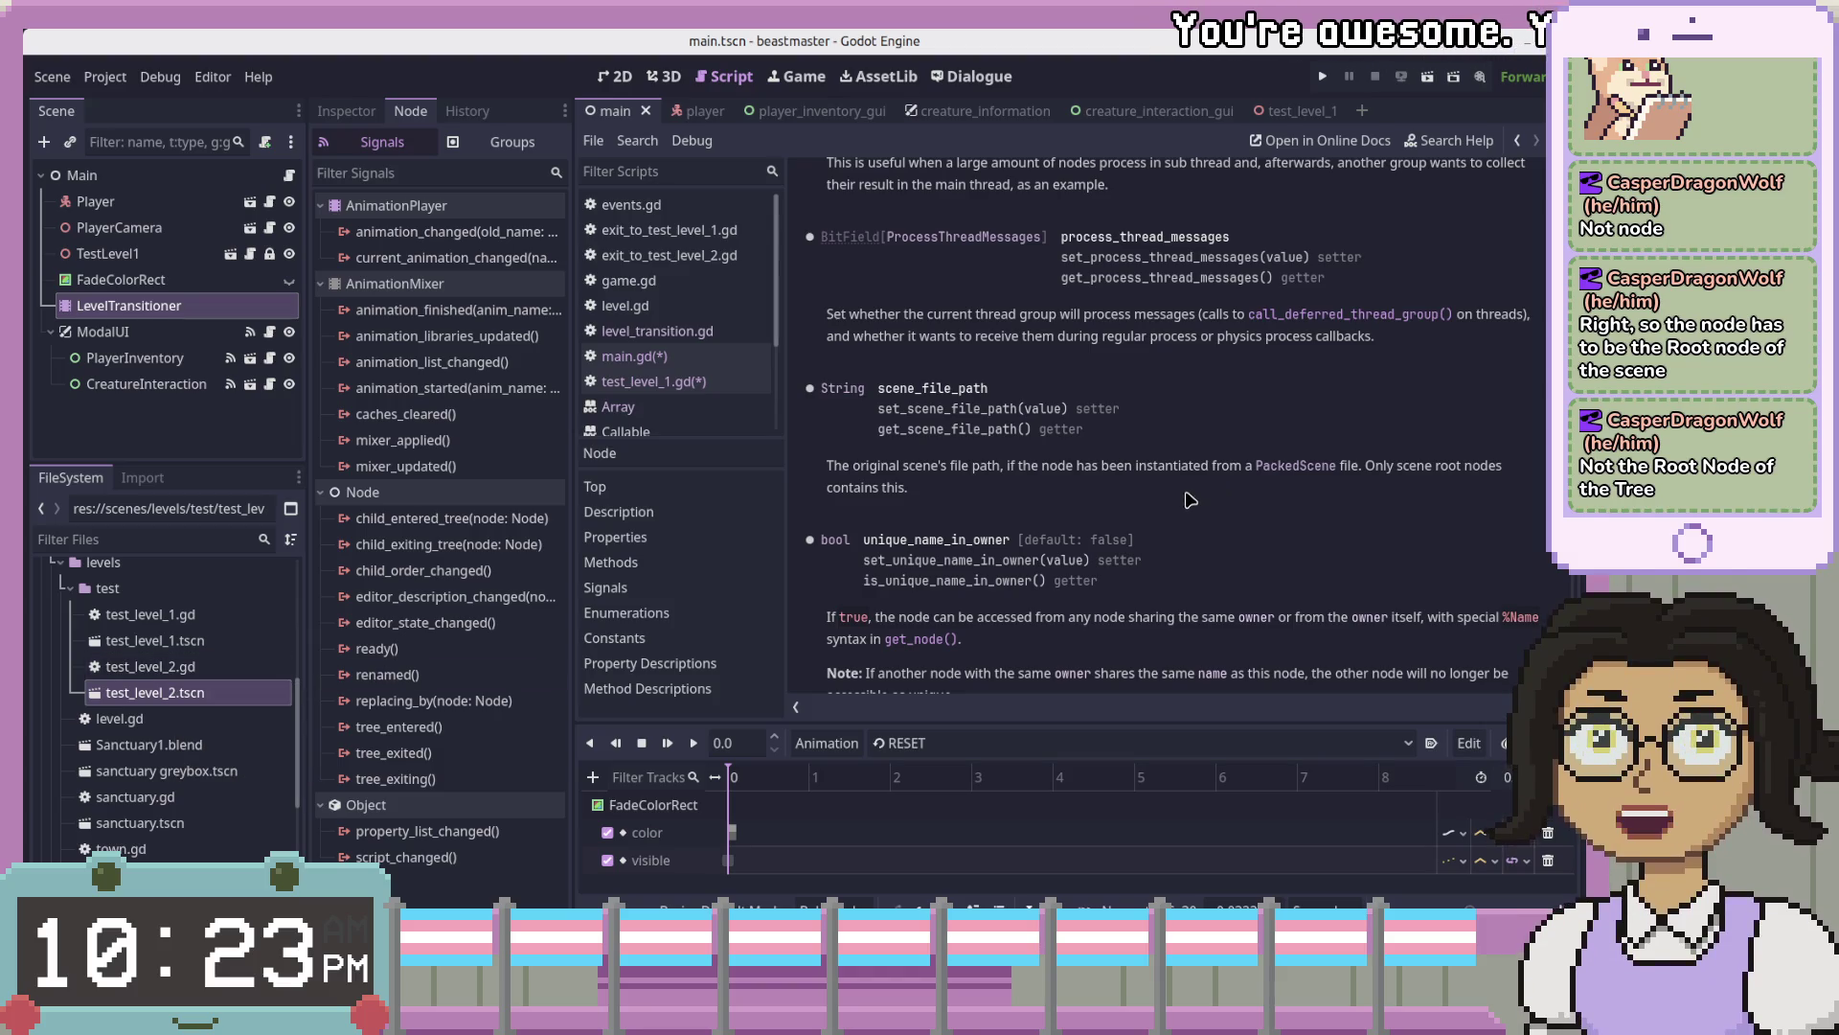
click(120, 177)
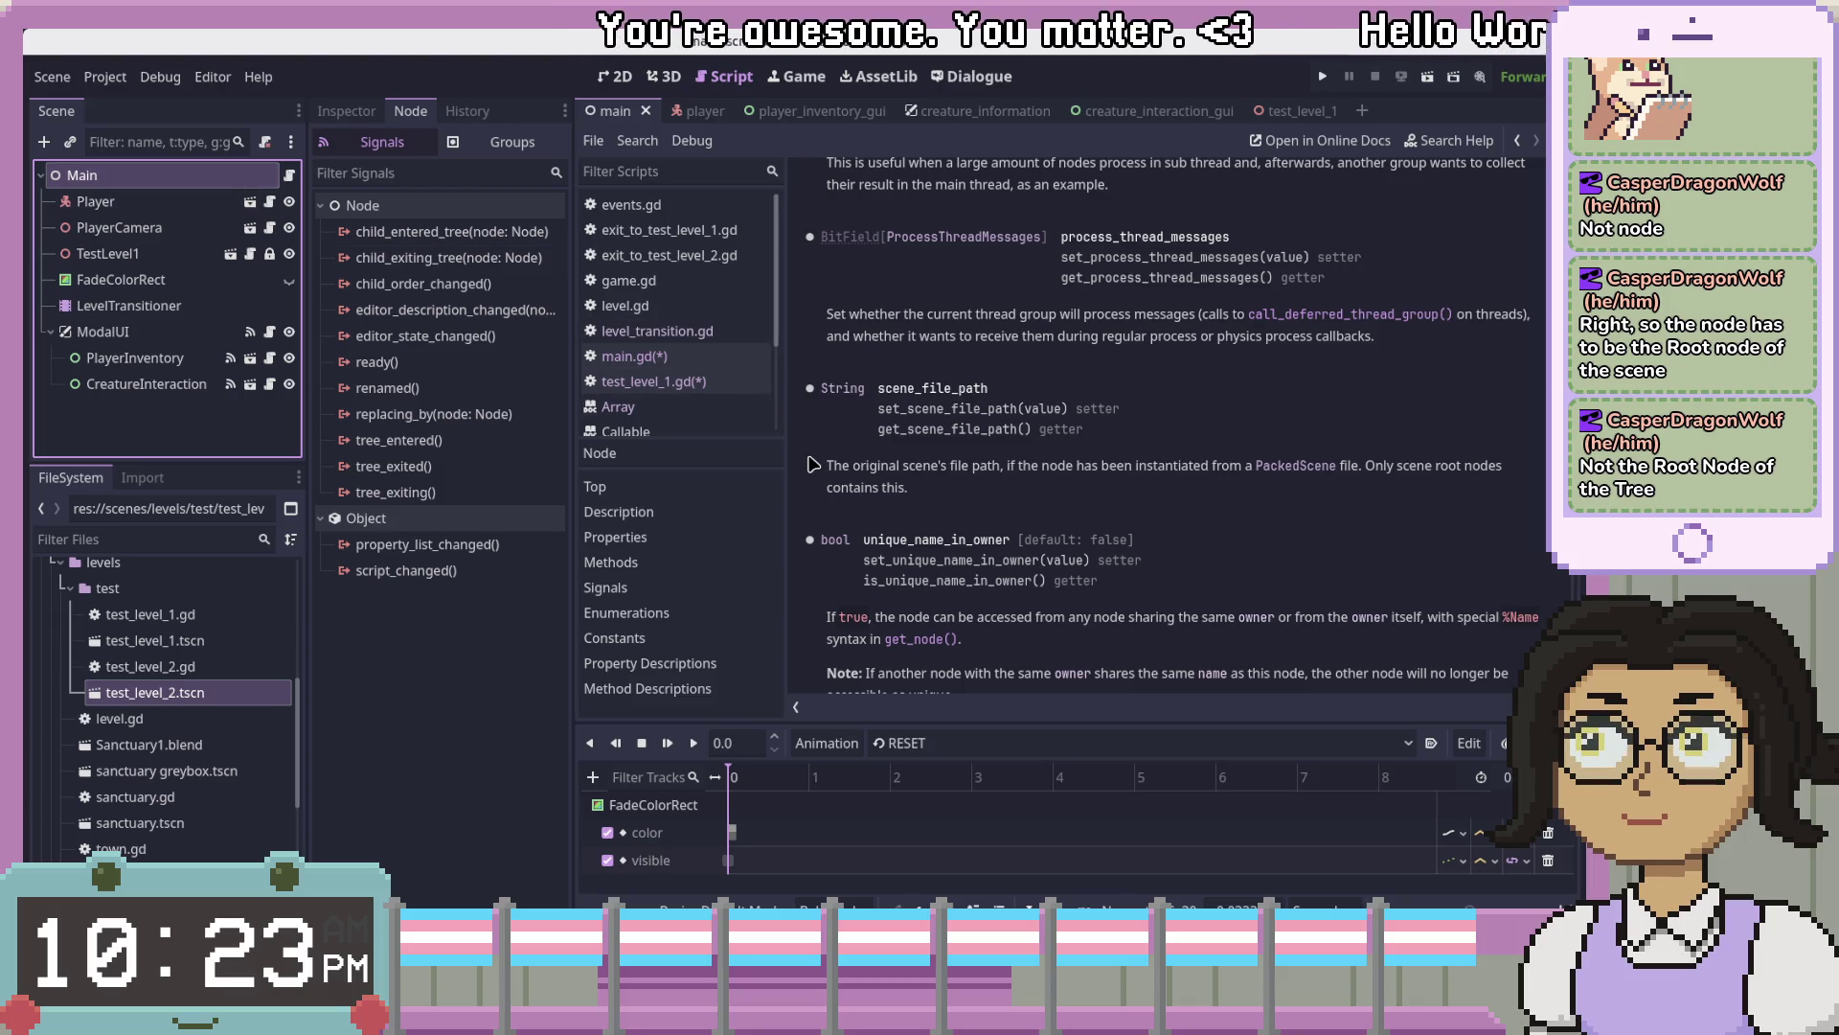
- Open the TestLevel1 scene and view its test_level_1.gd script
double_click(144, 253)
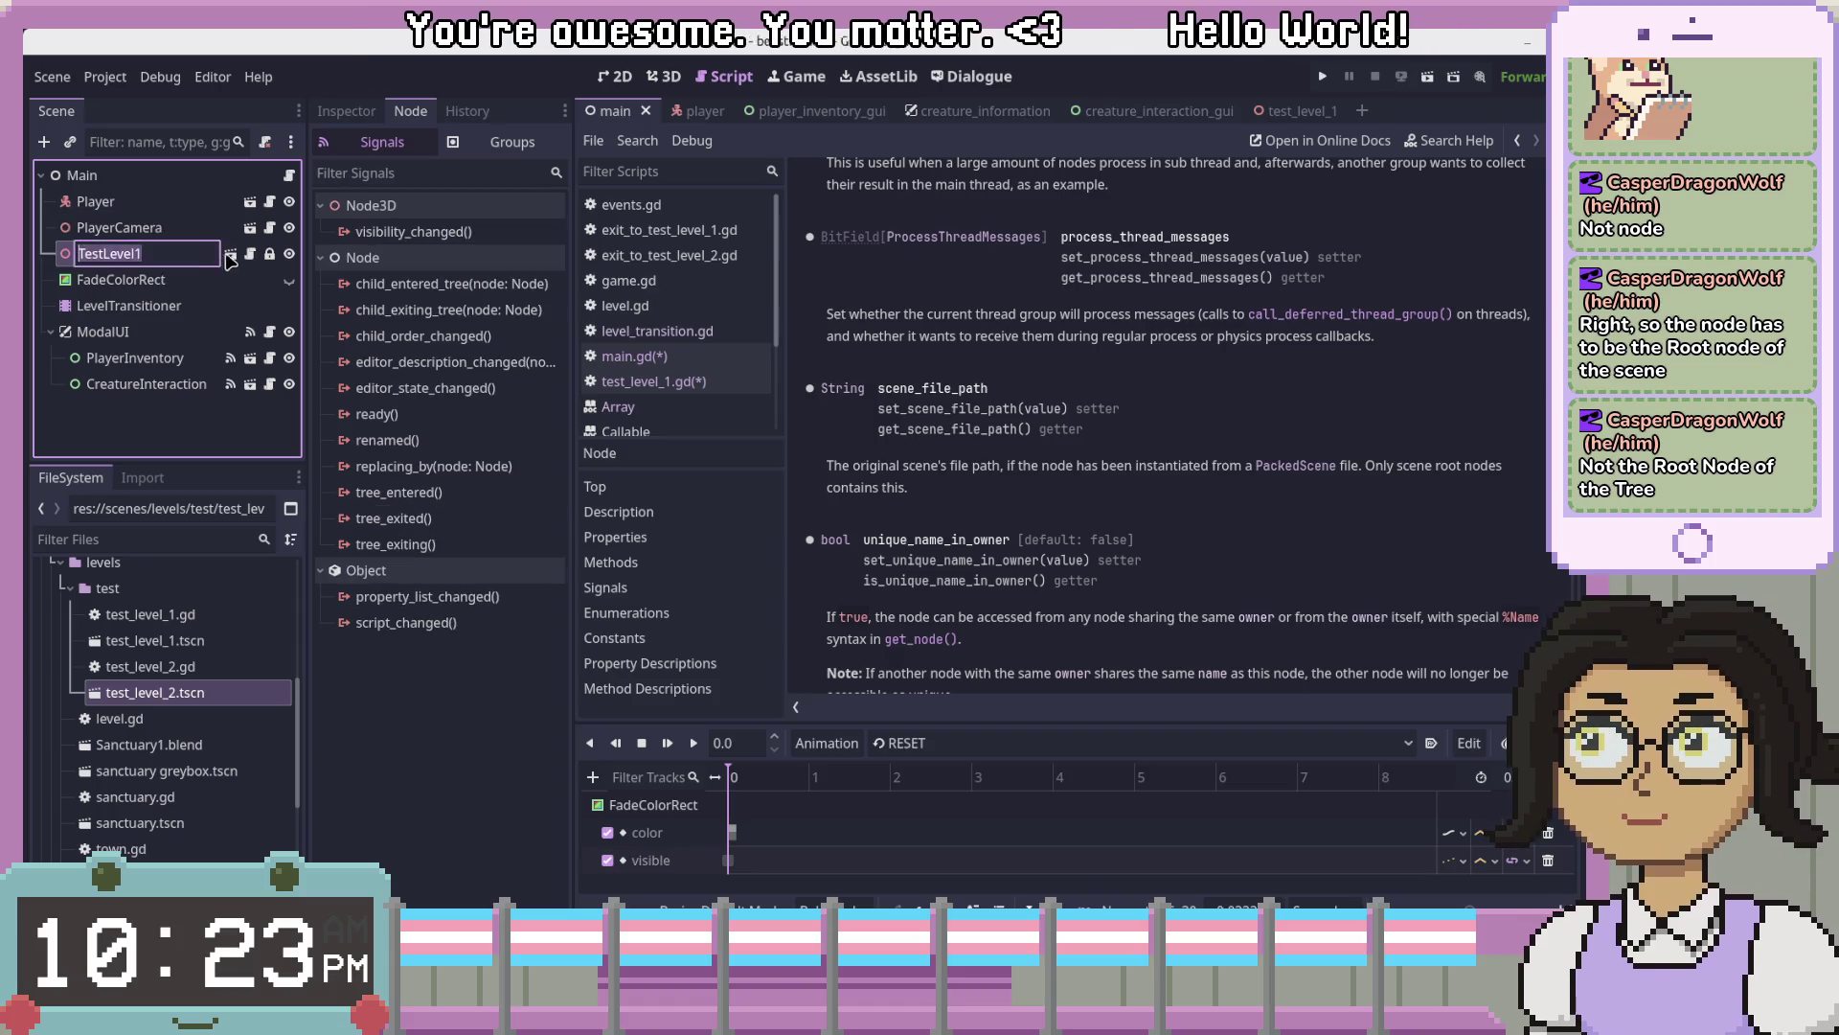
click(230, 257)
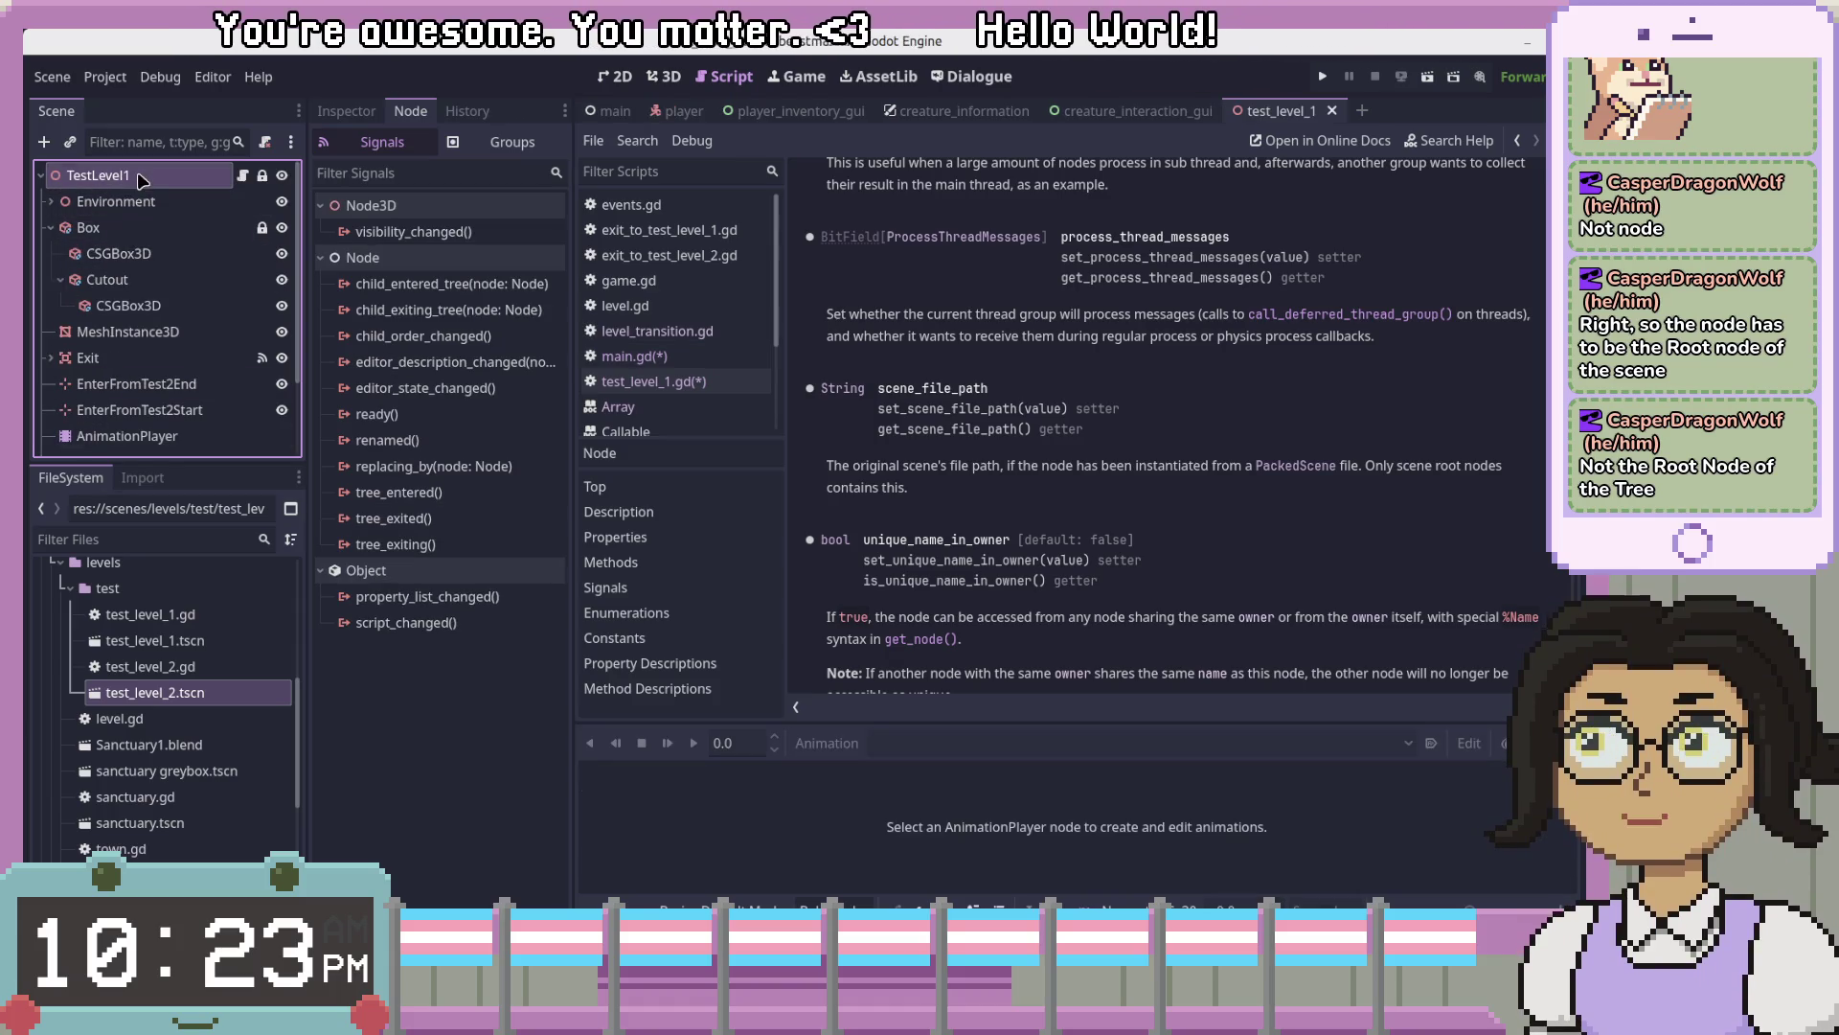
click(243, 176)
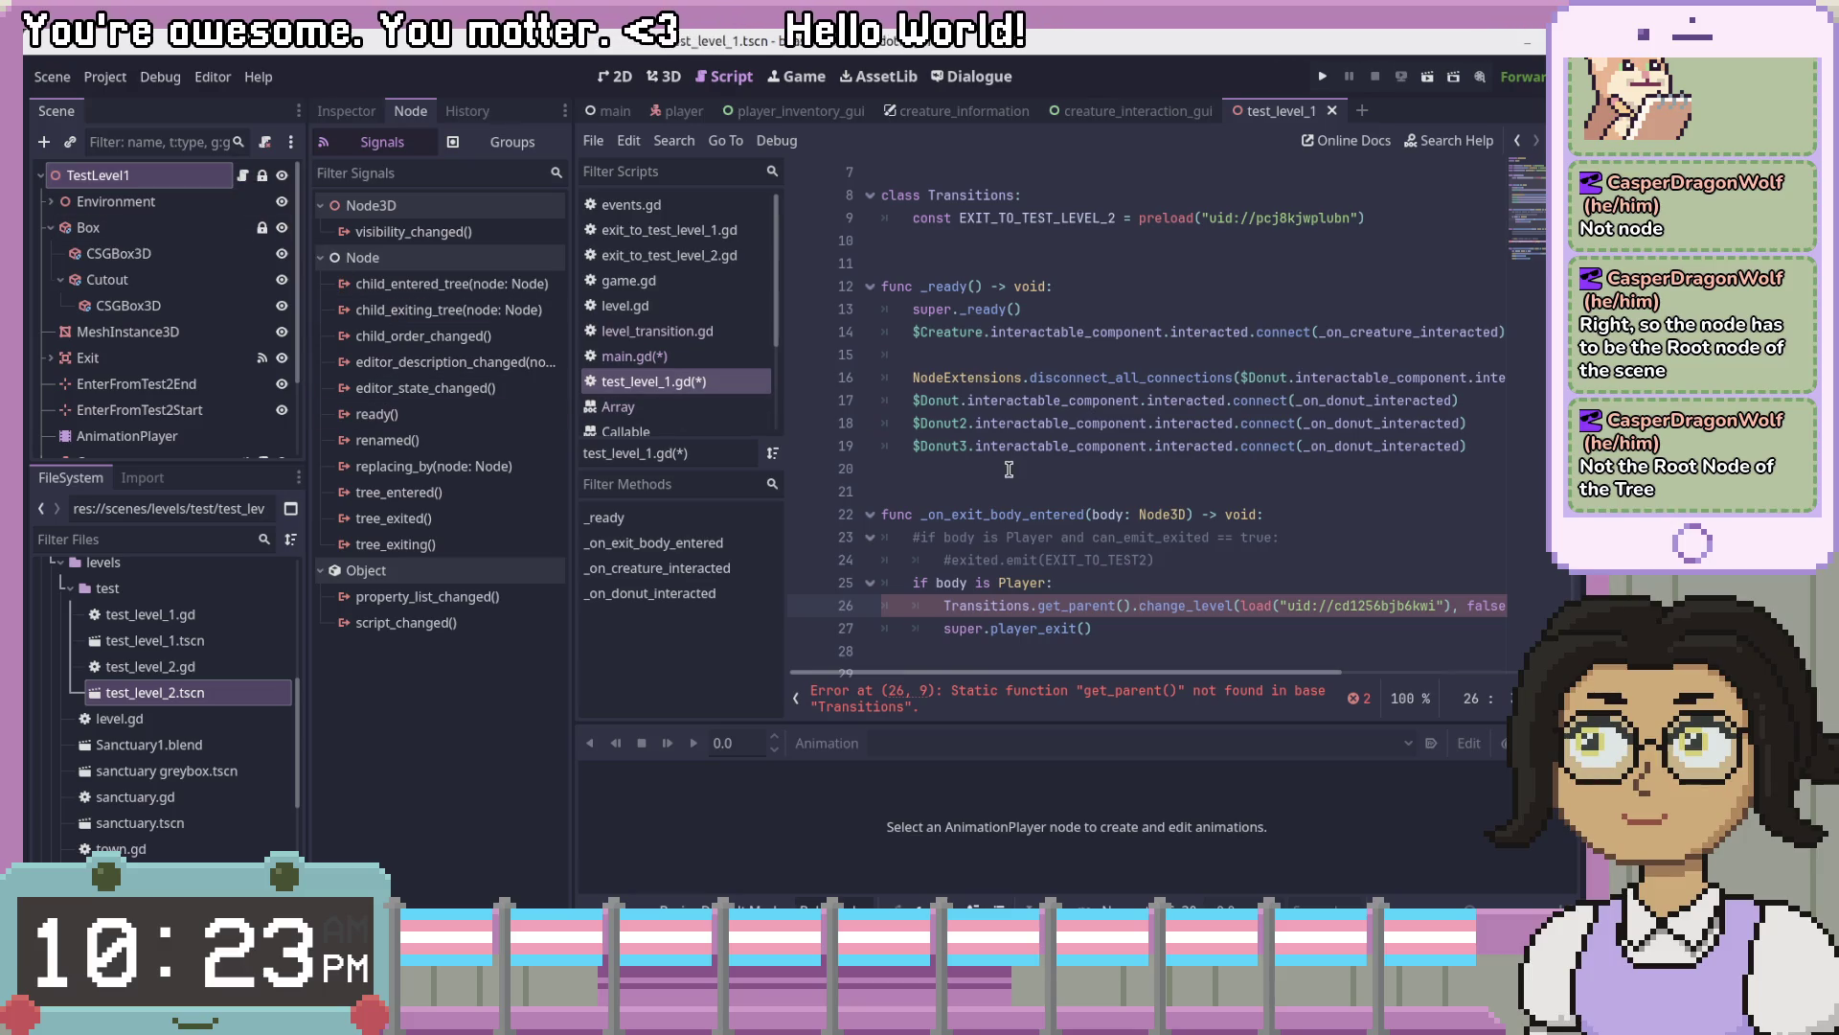
scroll(1006, 469, up, 2)
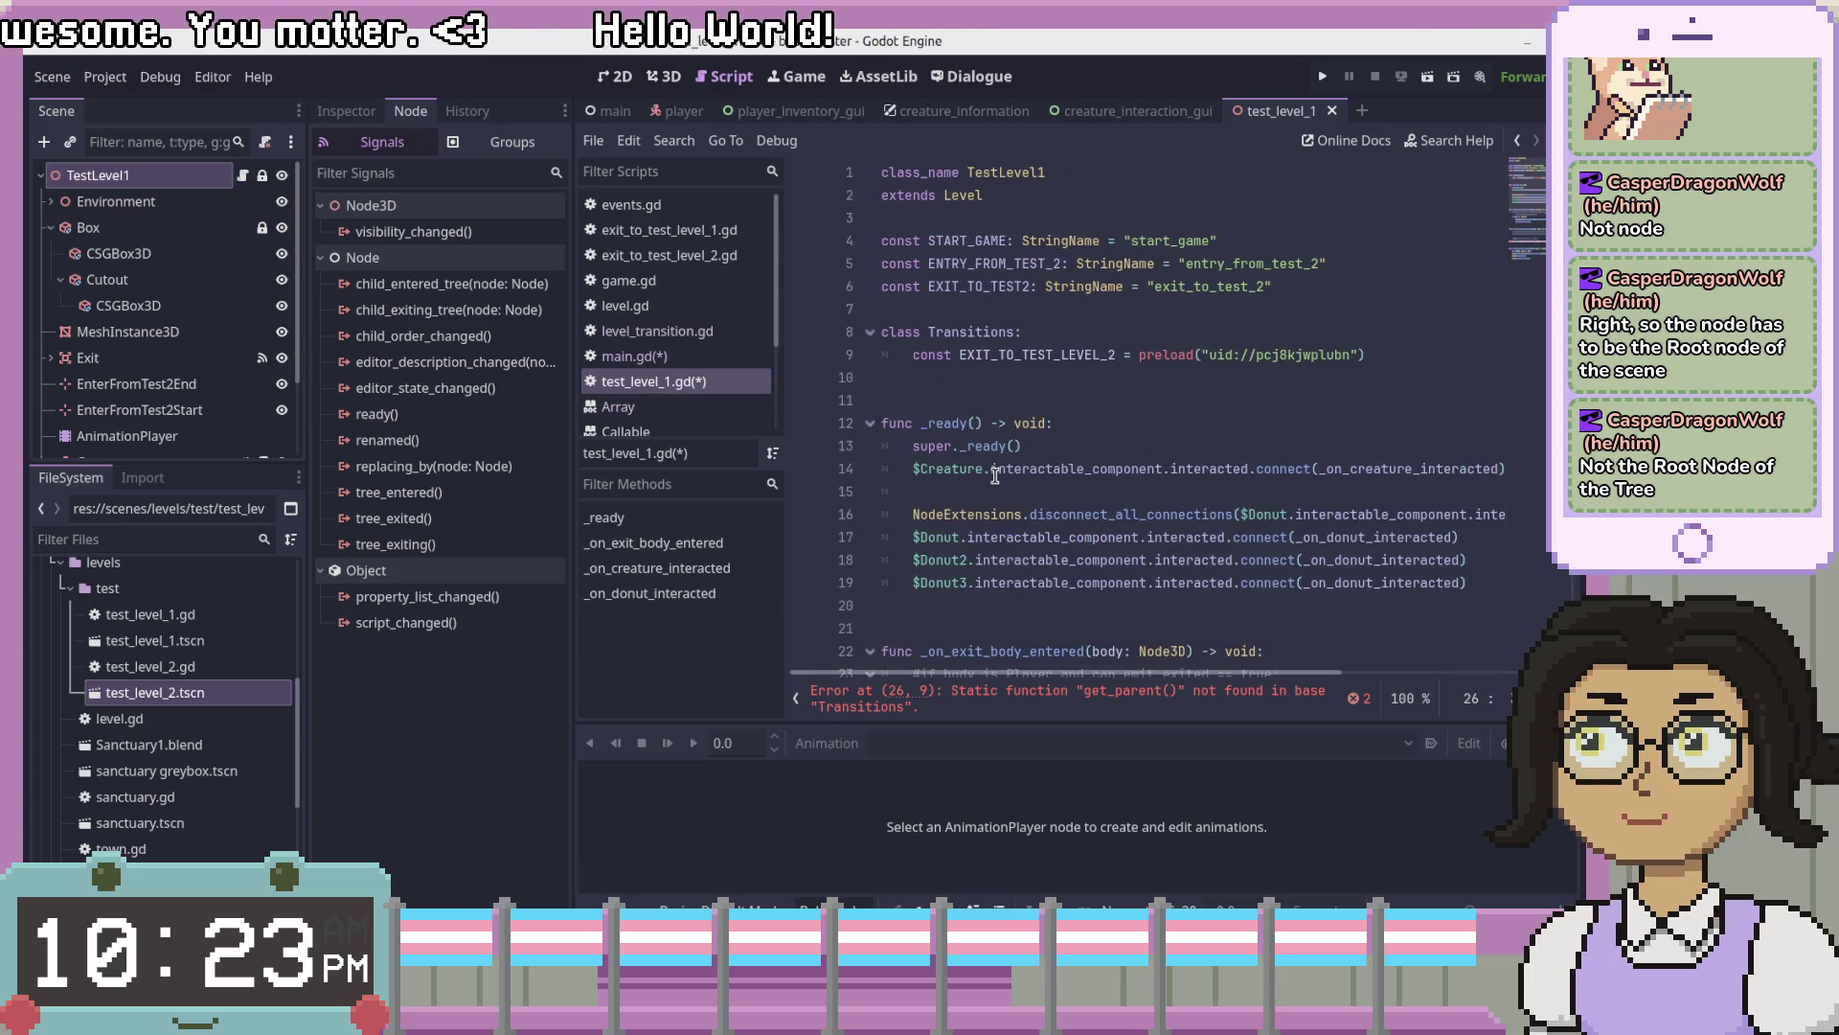
- Switch to the Testing project's main.gd and place the caret on lines 13 and 22
key(alt+Left)
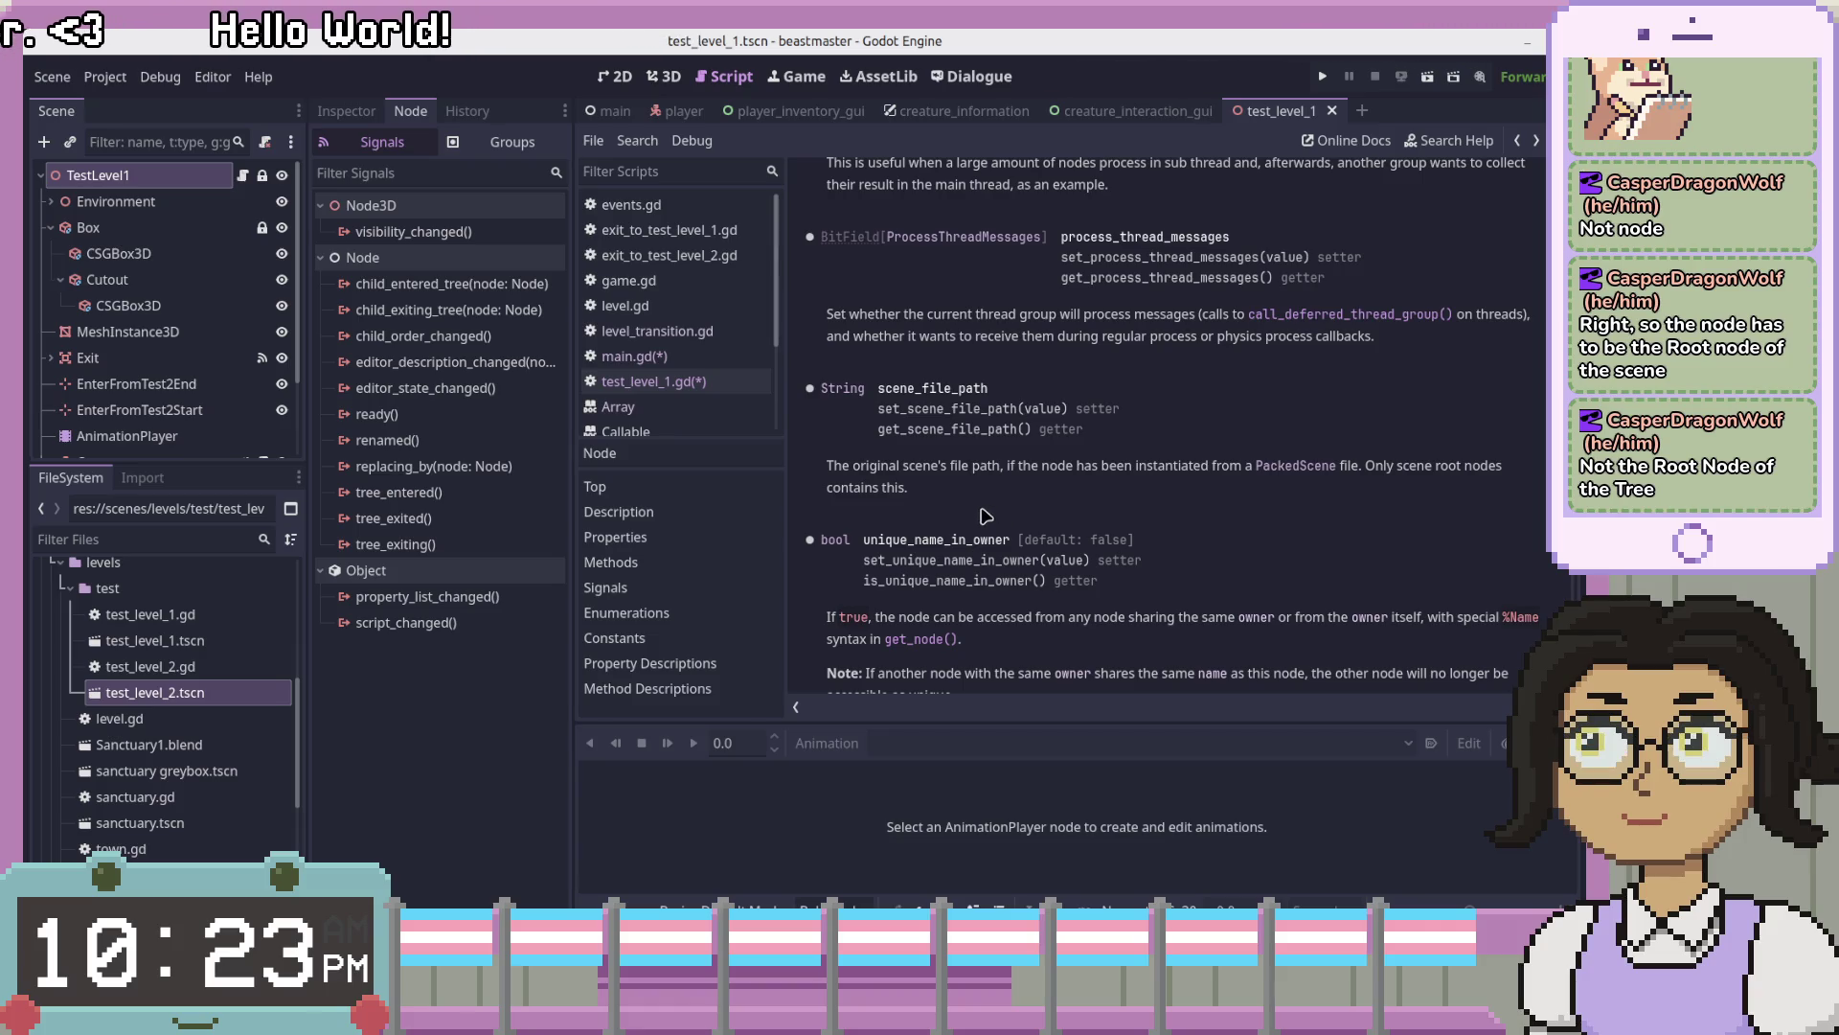
key(alt+Tab)
click(1360, 398)
click(1254, 599)
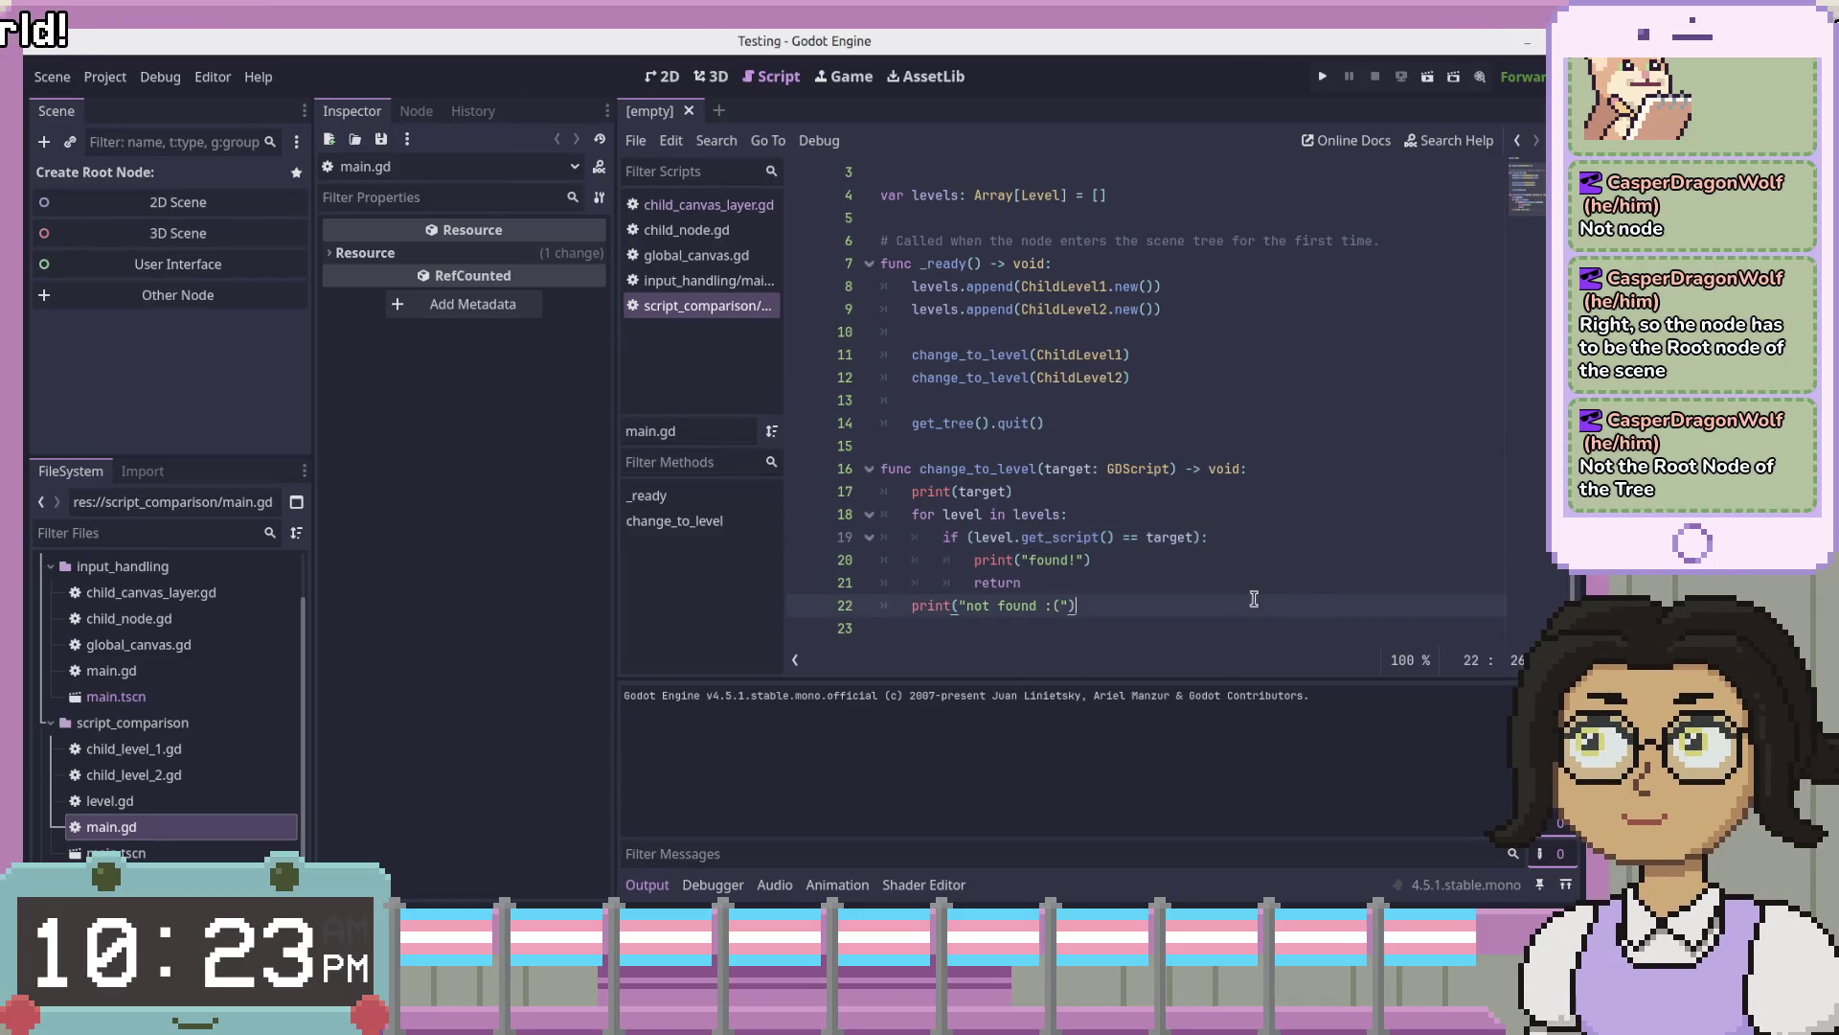
- Browse the child level scripts, then open a blank line 11 below line 9
click(1278, 468)
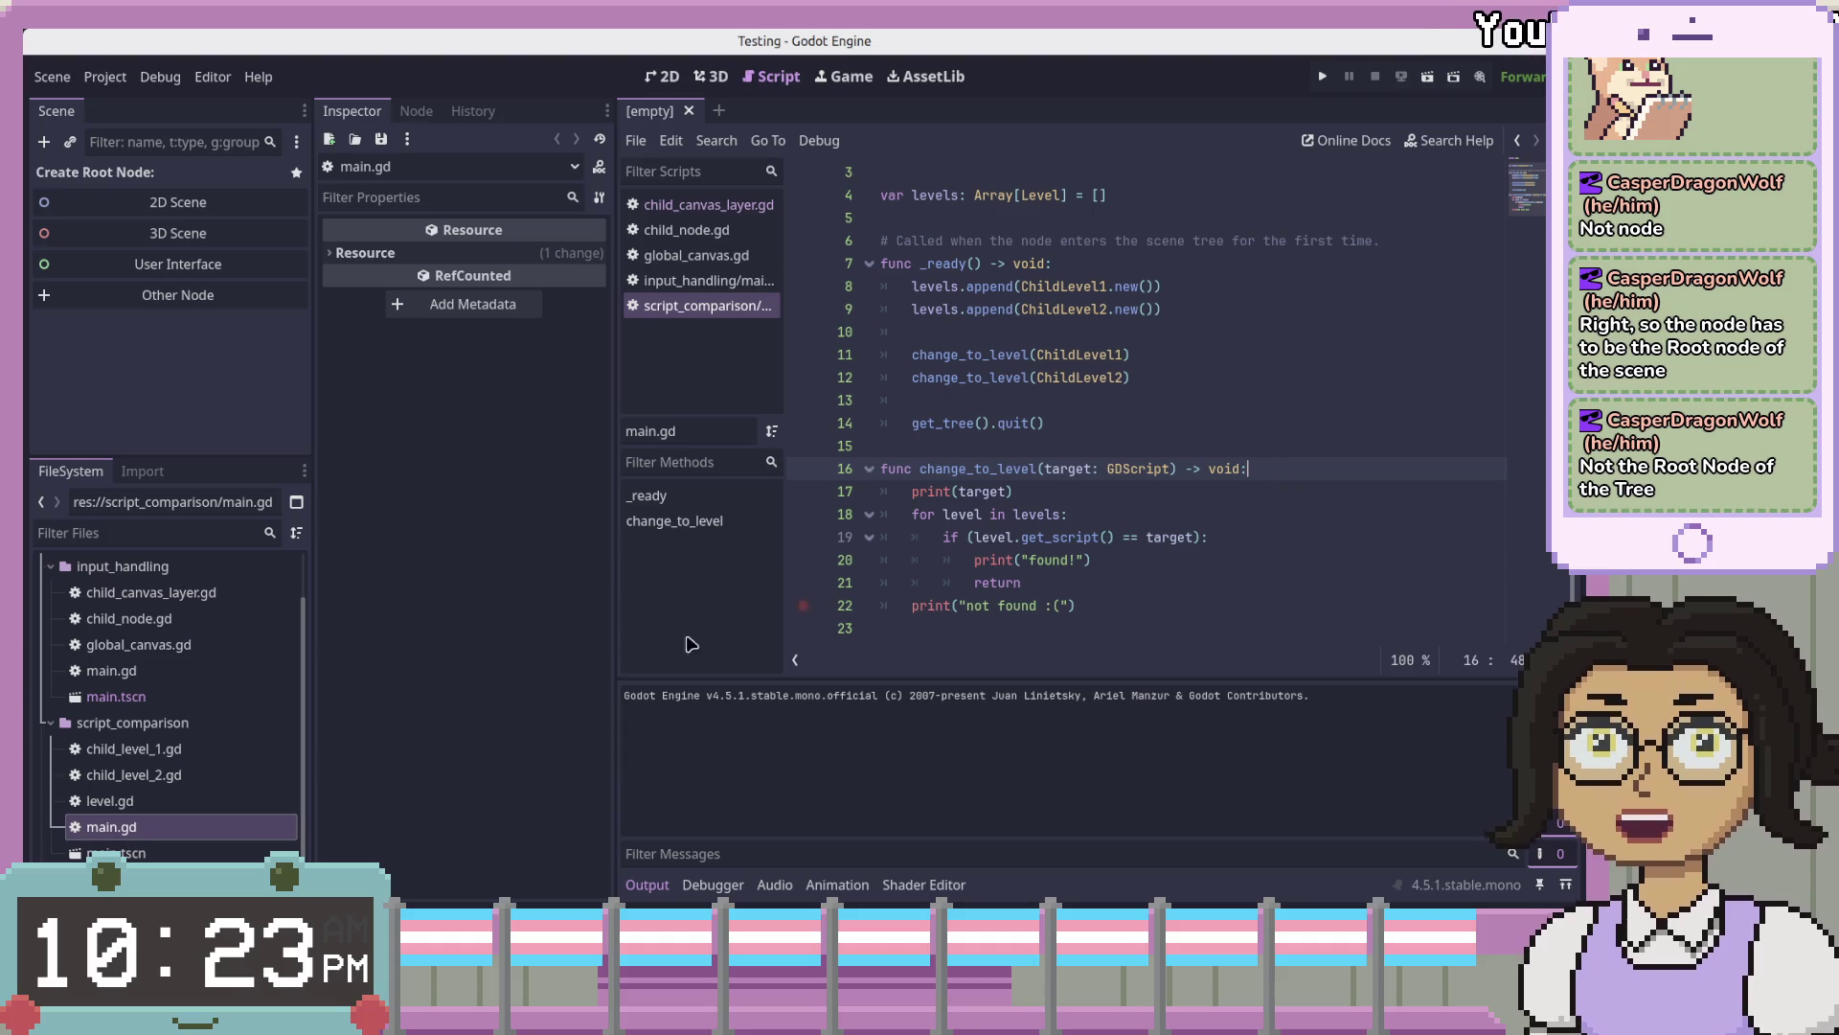
click(208, 774)
click(230, 751)
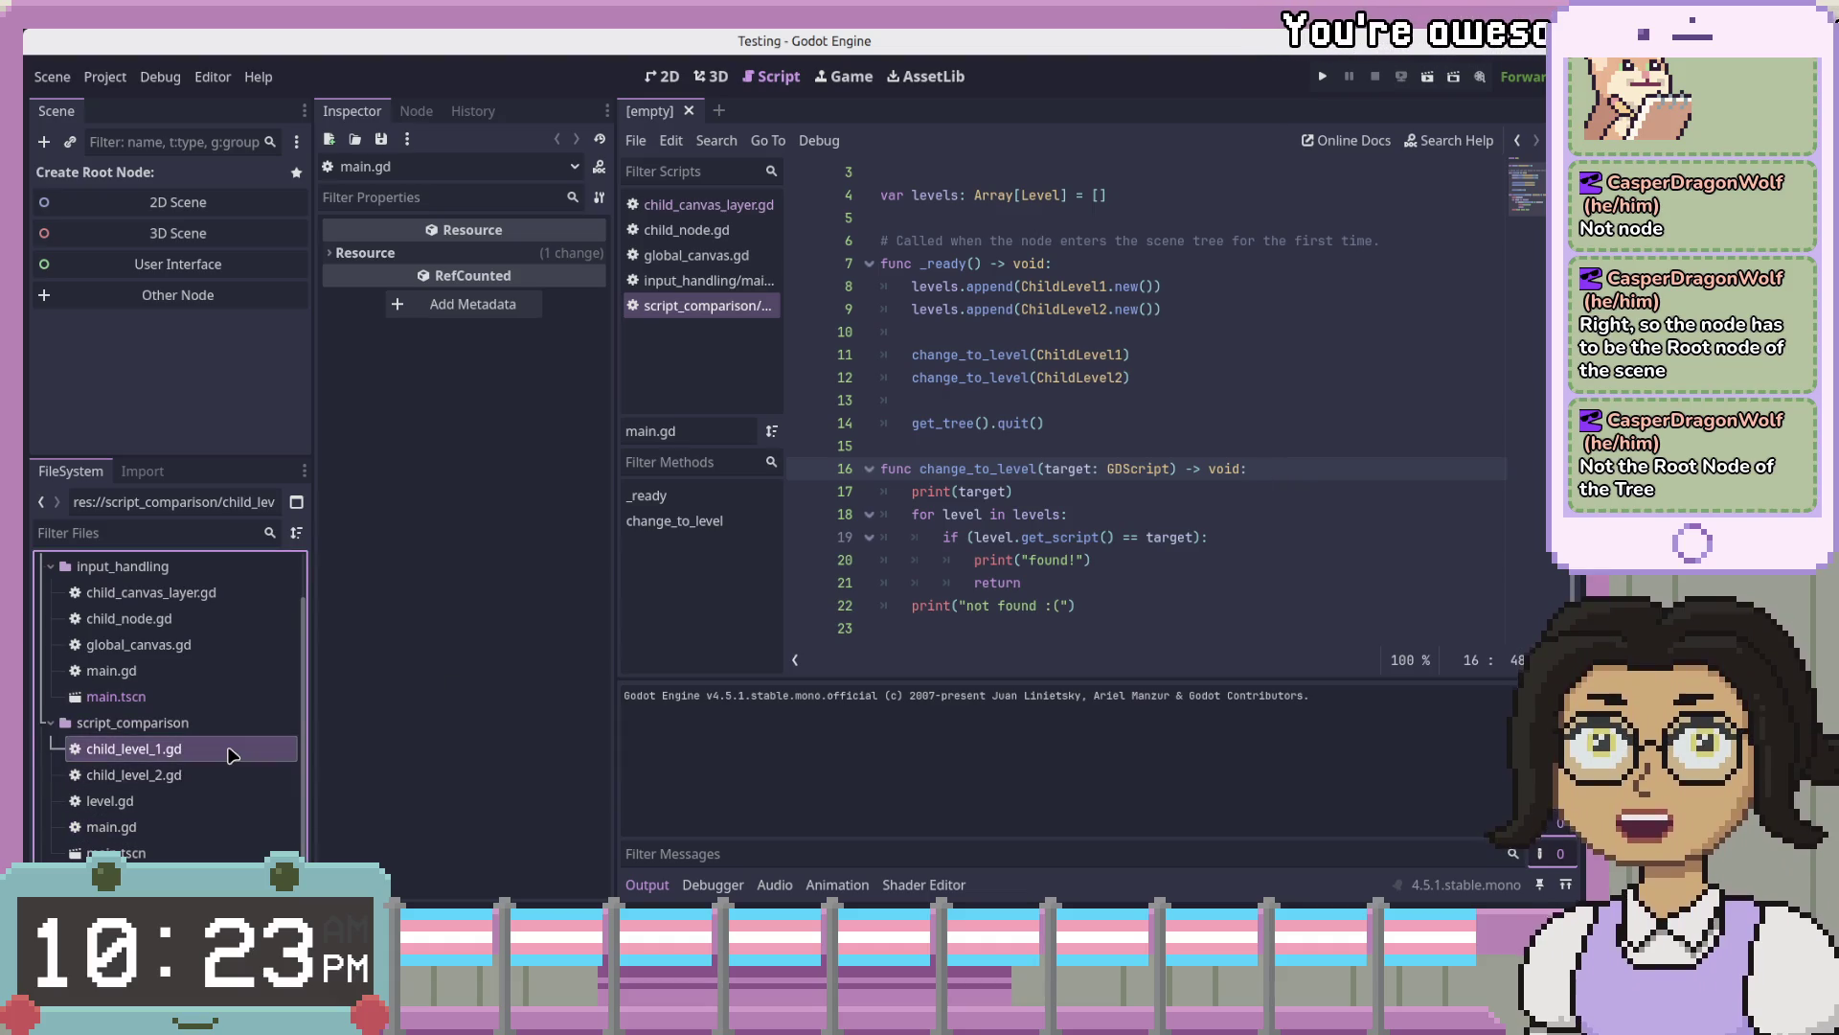
click(1287, 375)
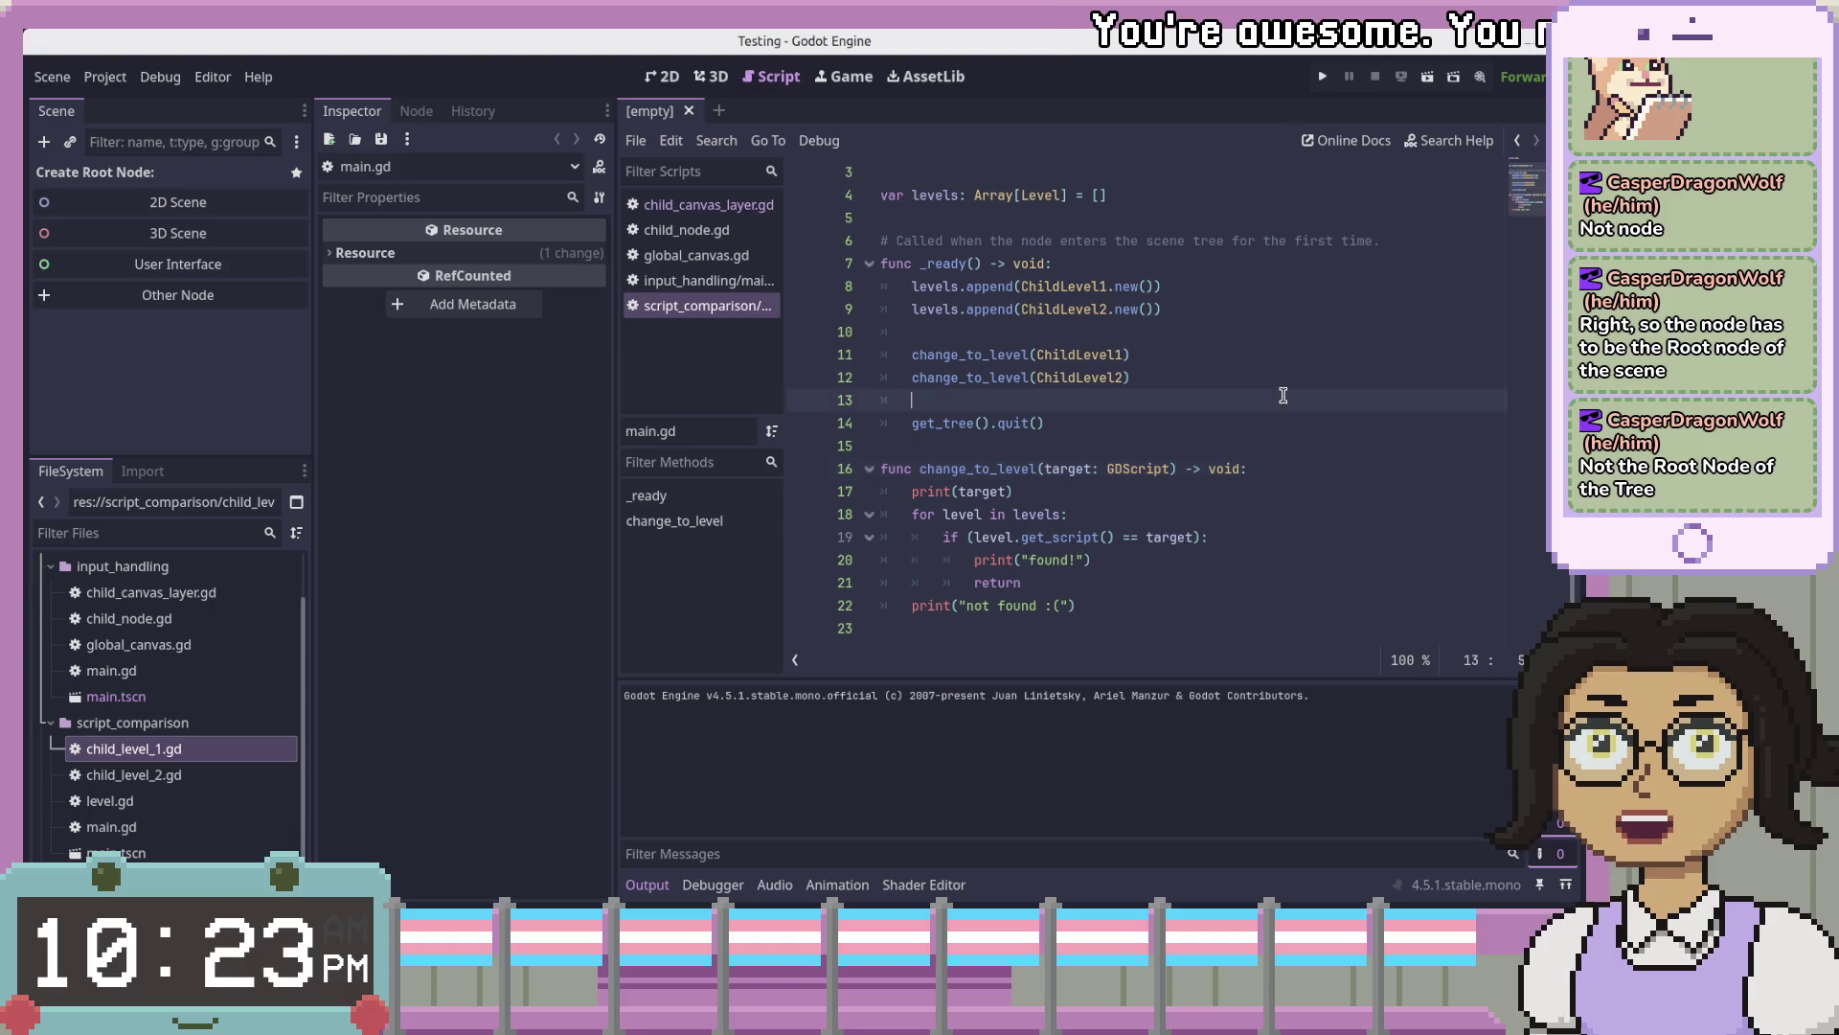
click(1319, 311)
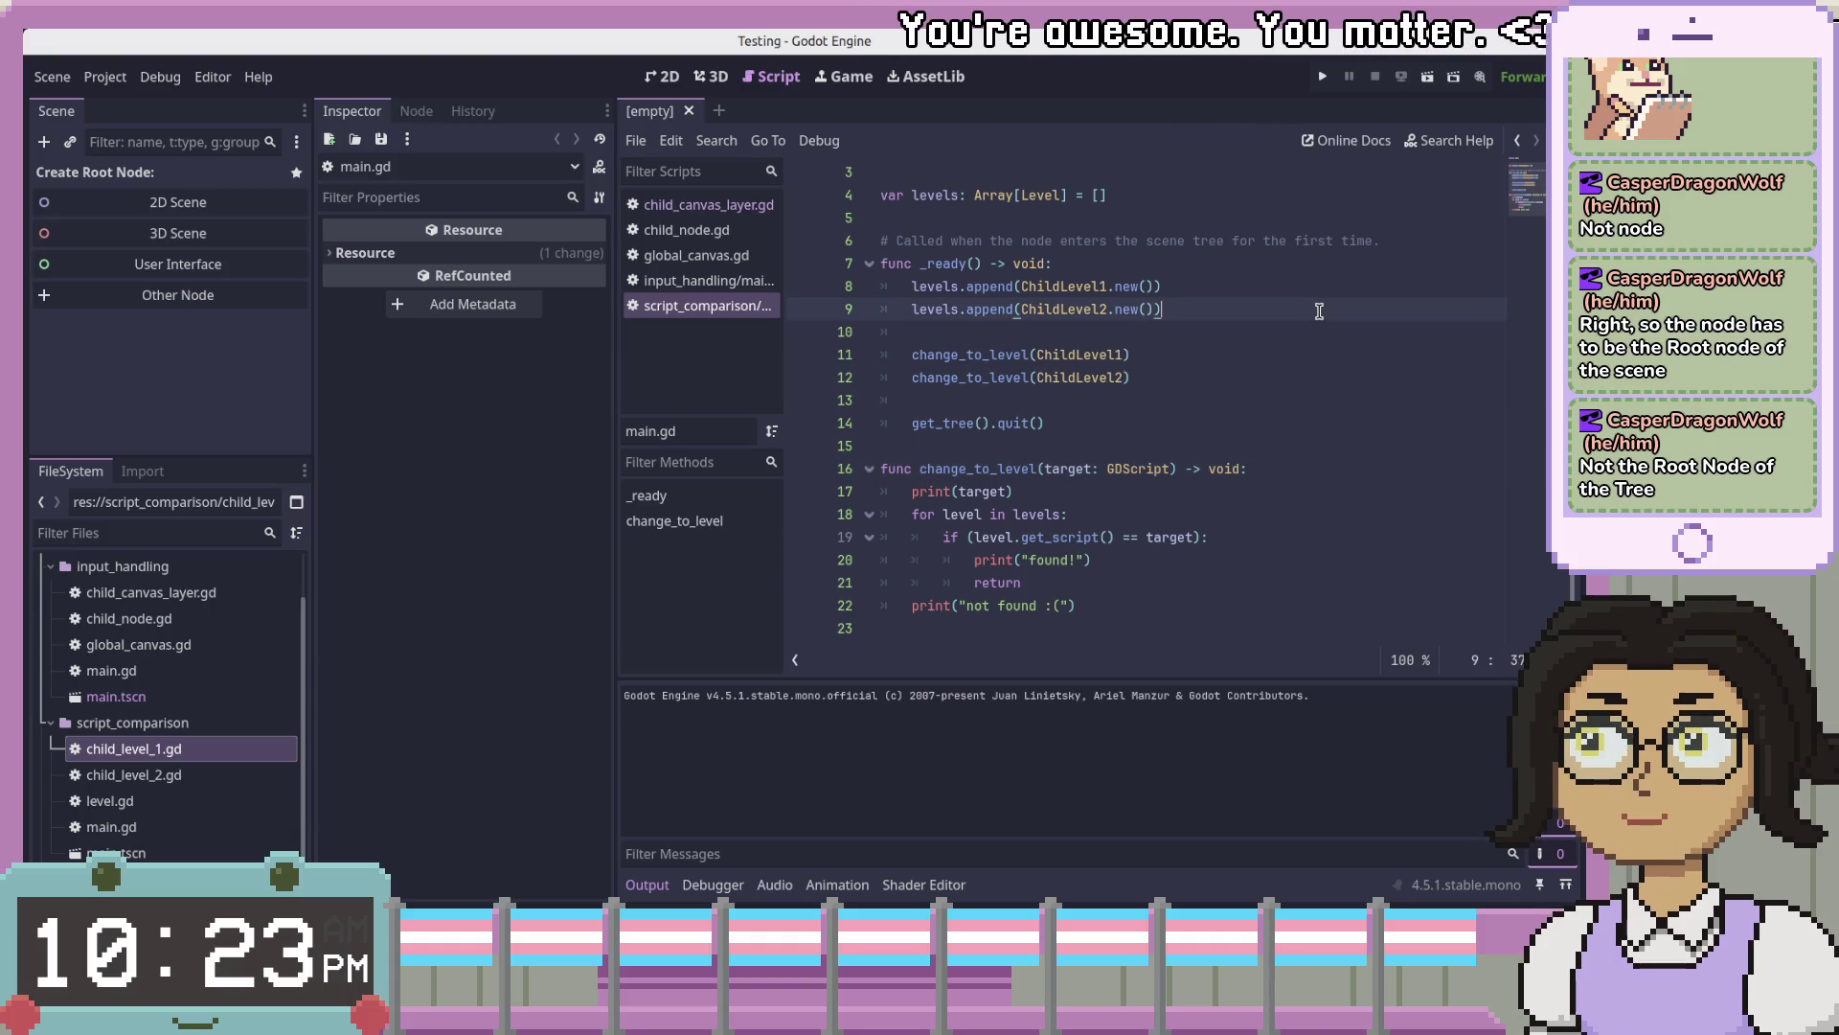
key(Return)
key(Return)
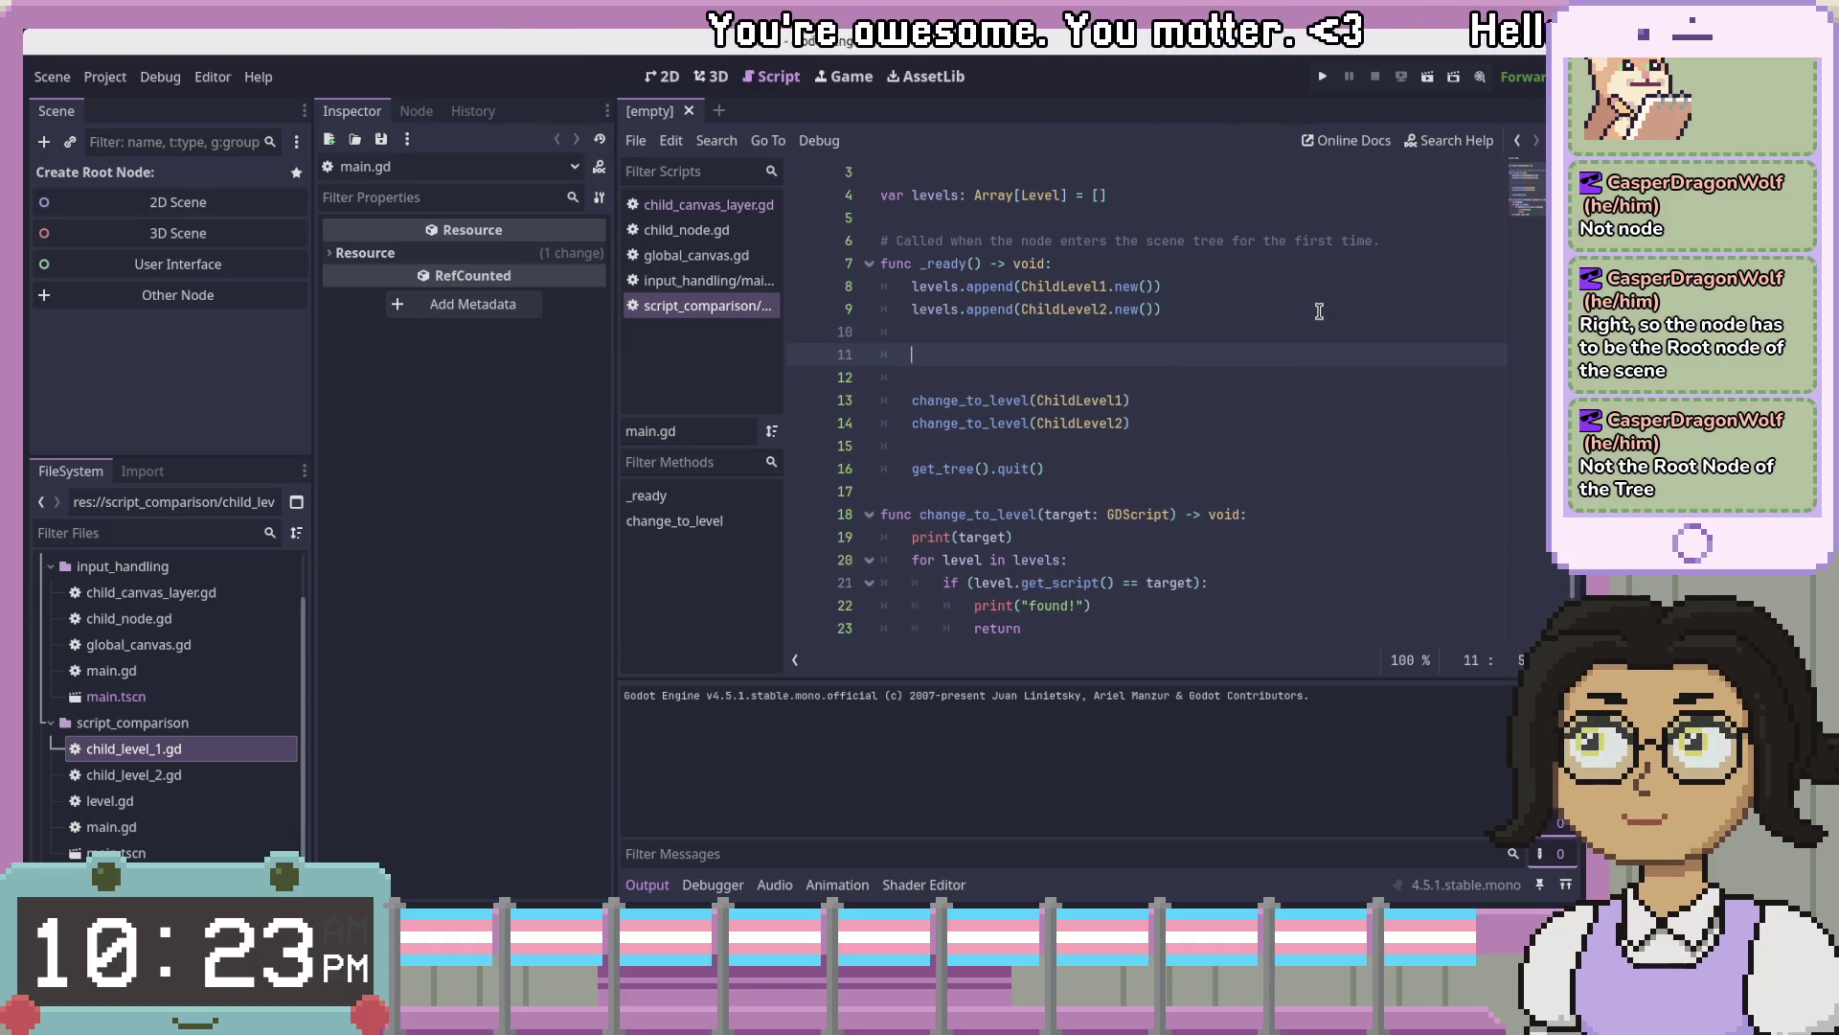
text(C)
key(BackSpace)
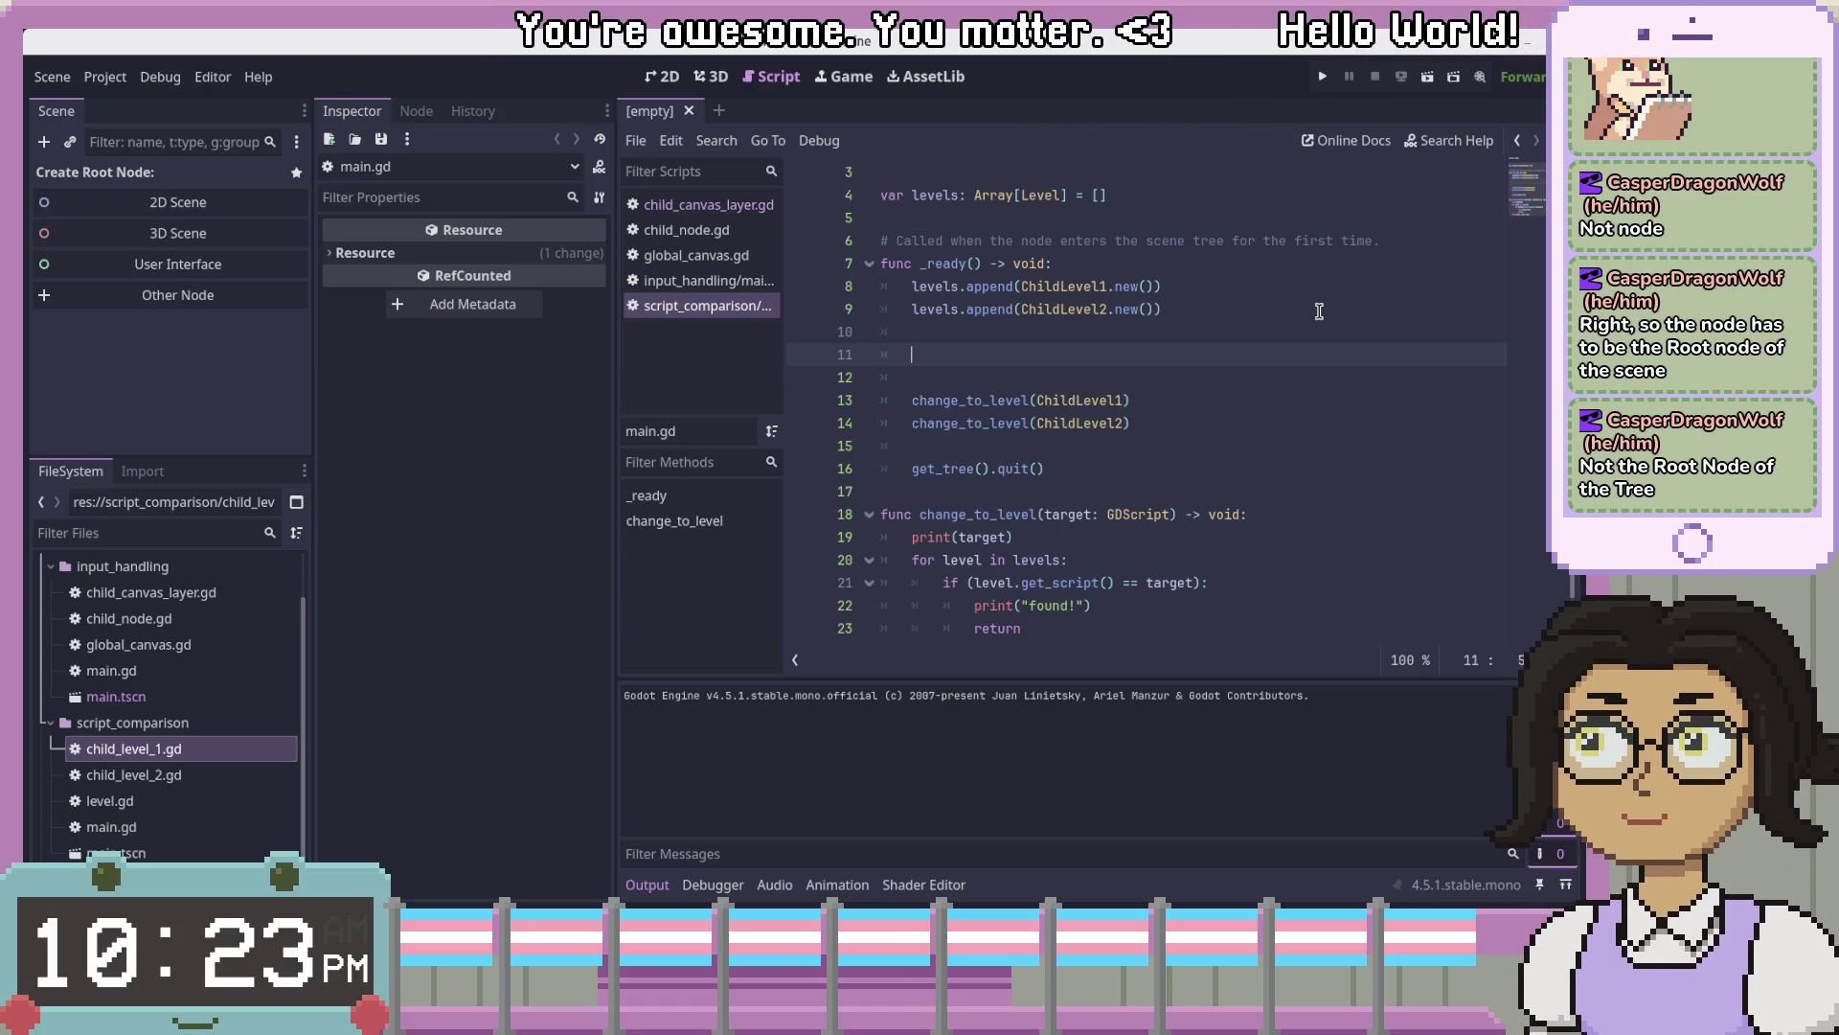
- Type print(levels[0]) on line 11
text(print(ch)
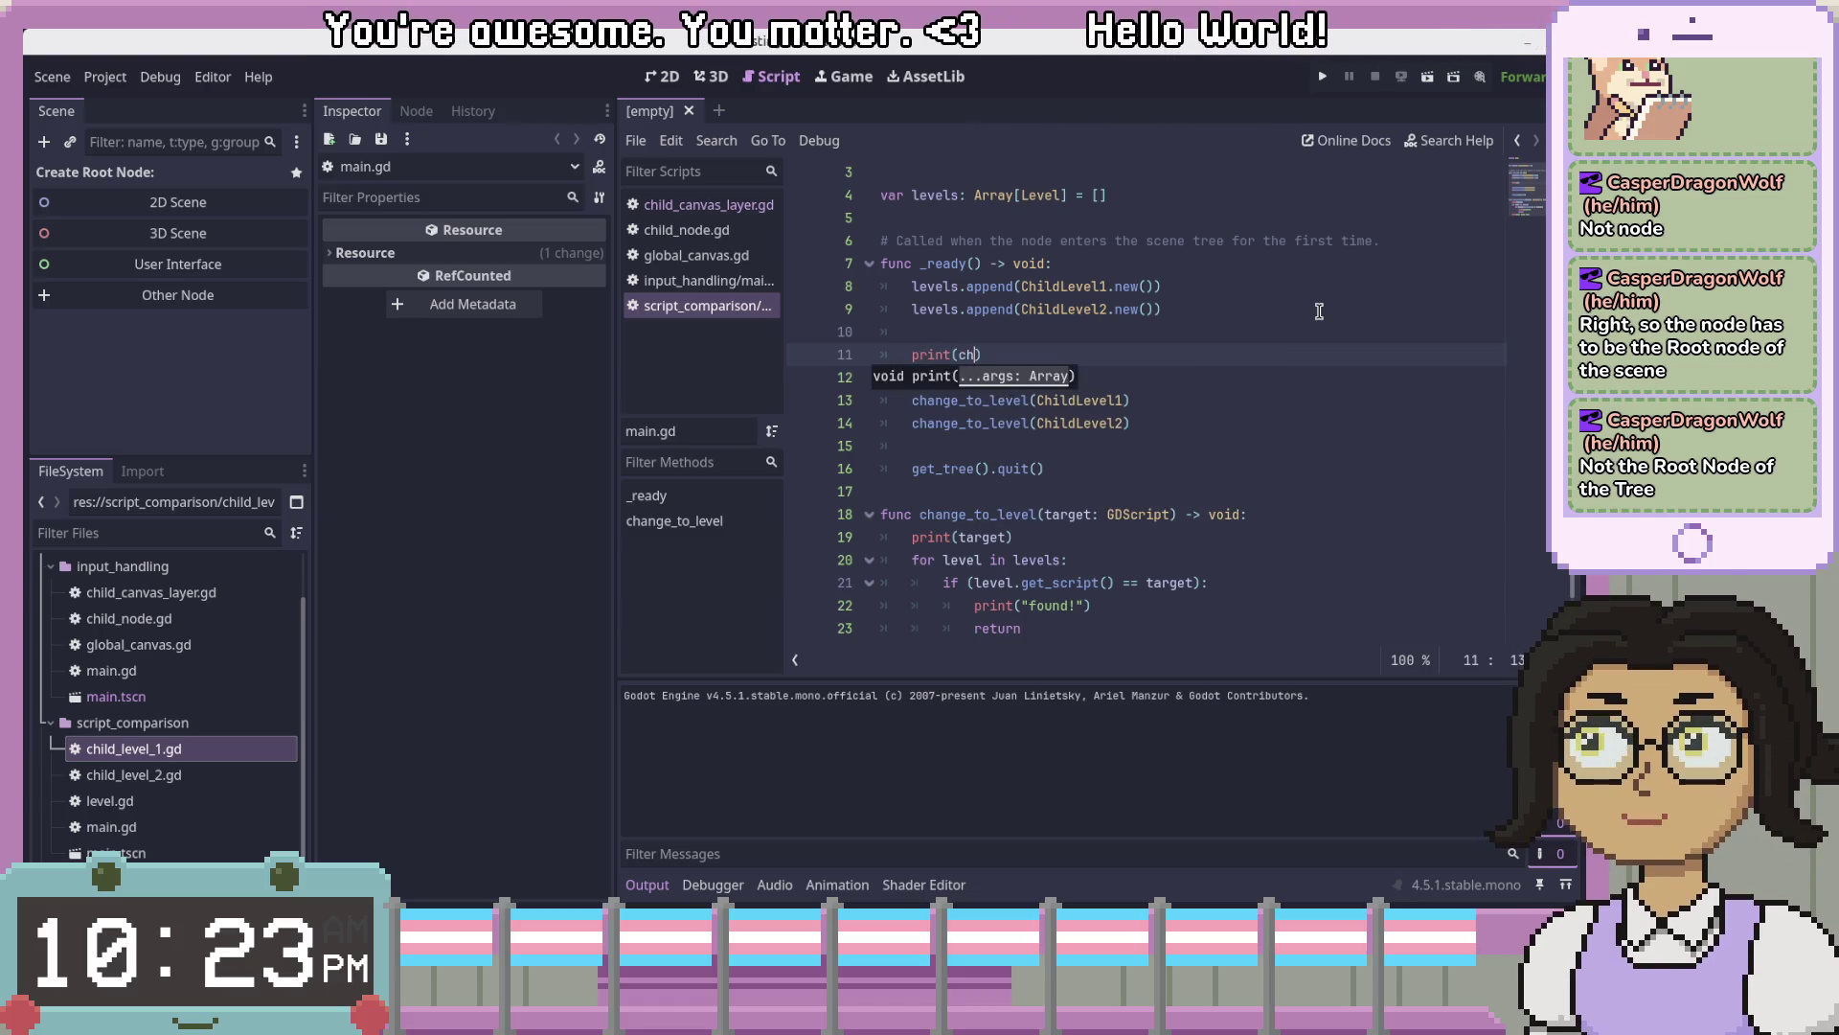
key(Escape)
key(ctrl+space)
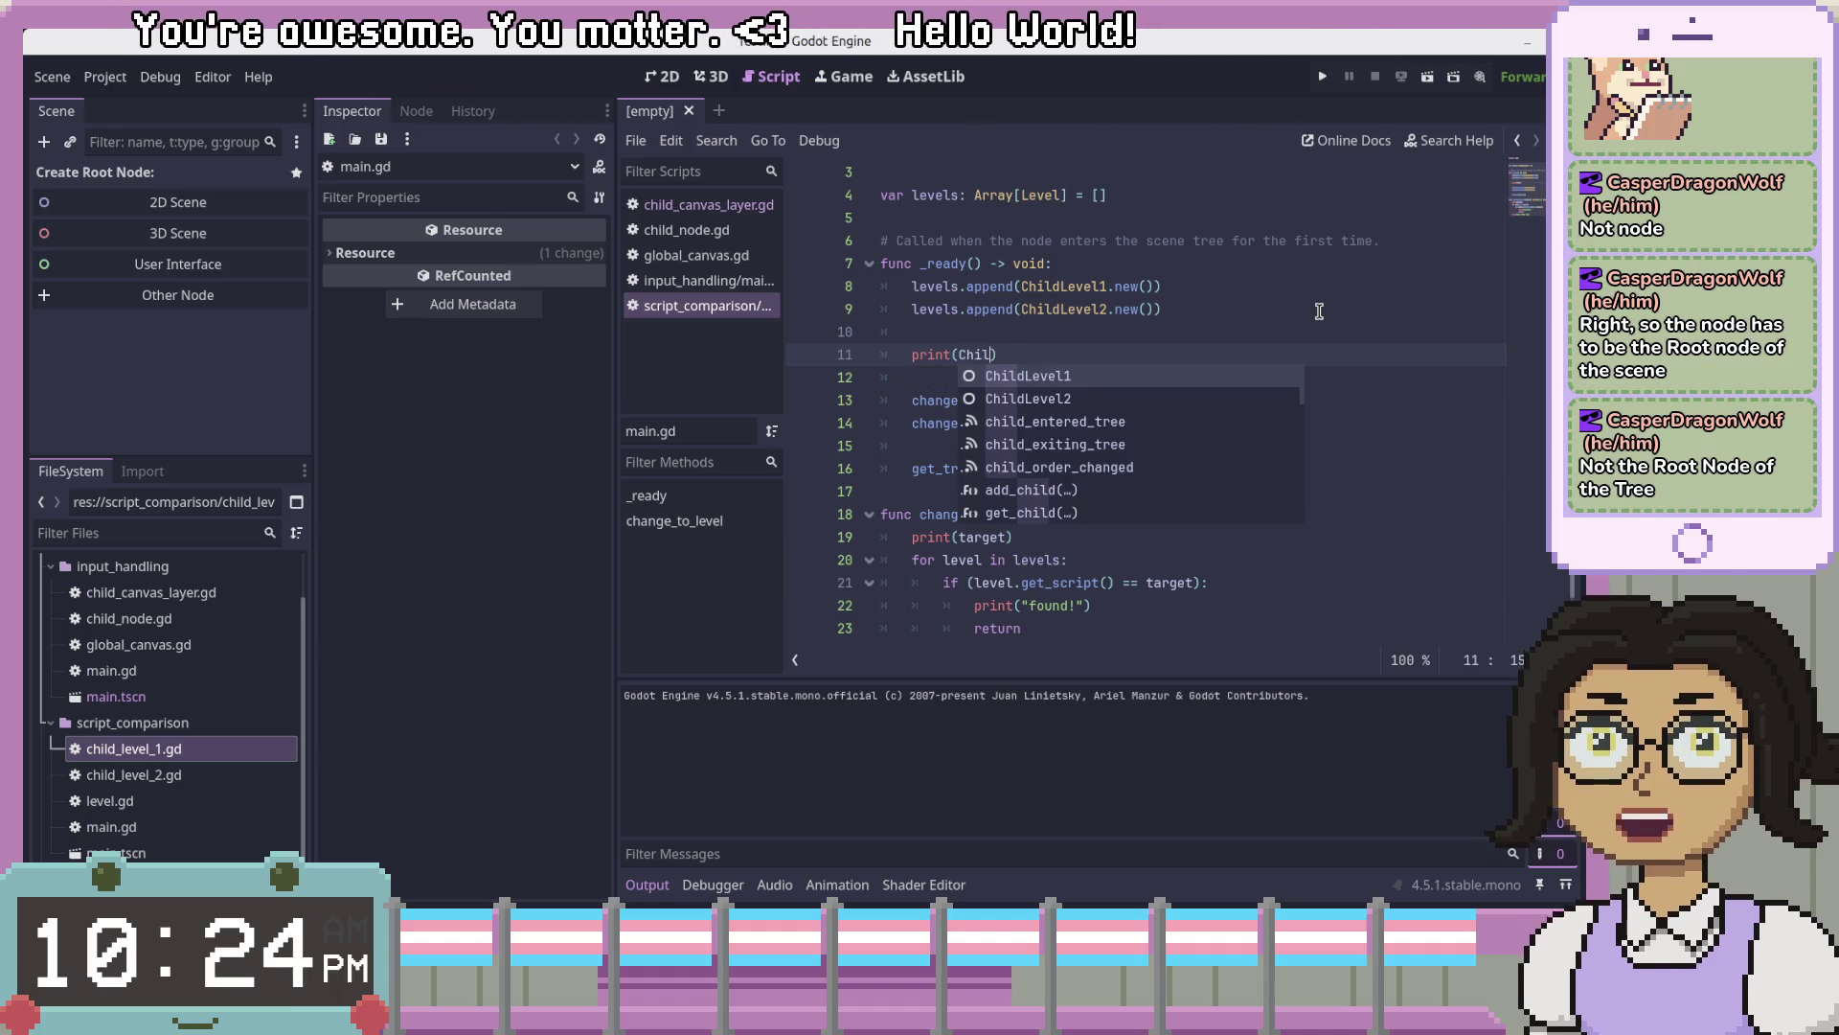
key(Escape)
text(levels[0)
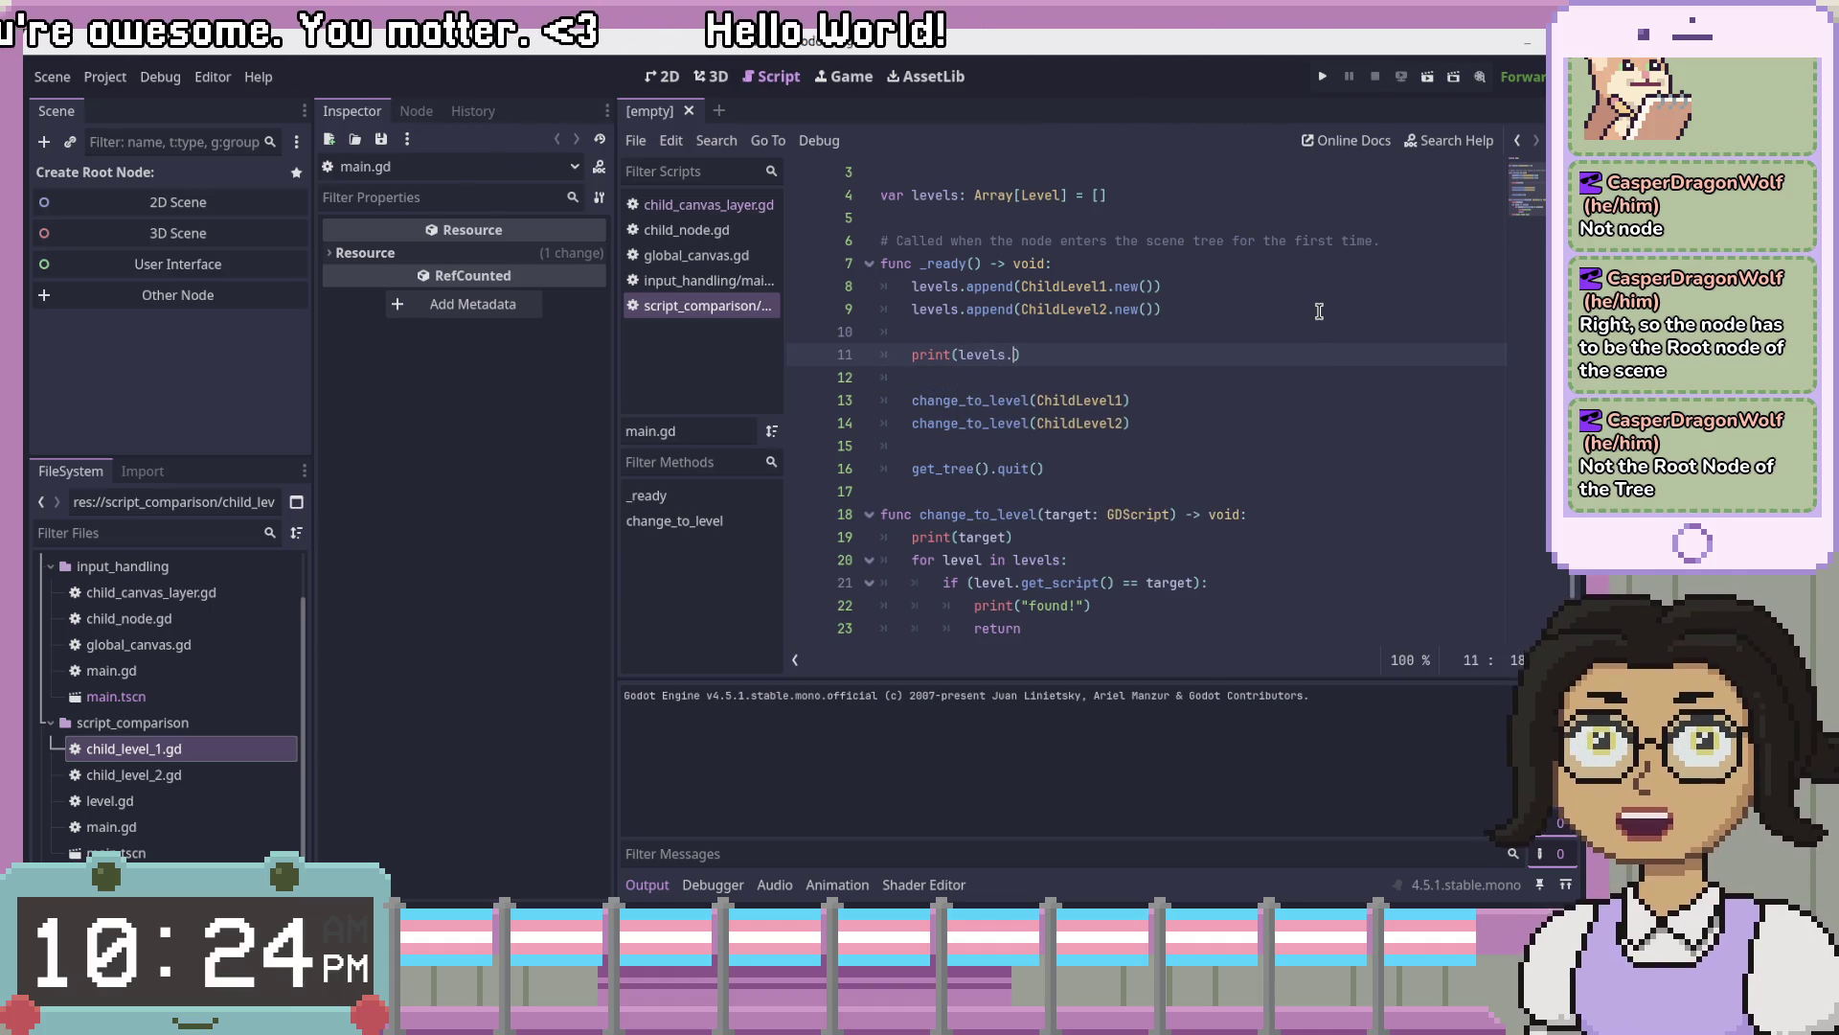
text(]))
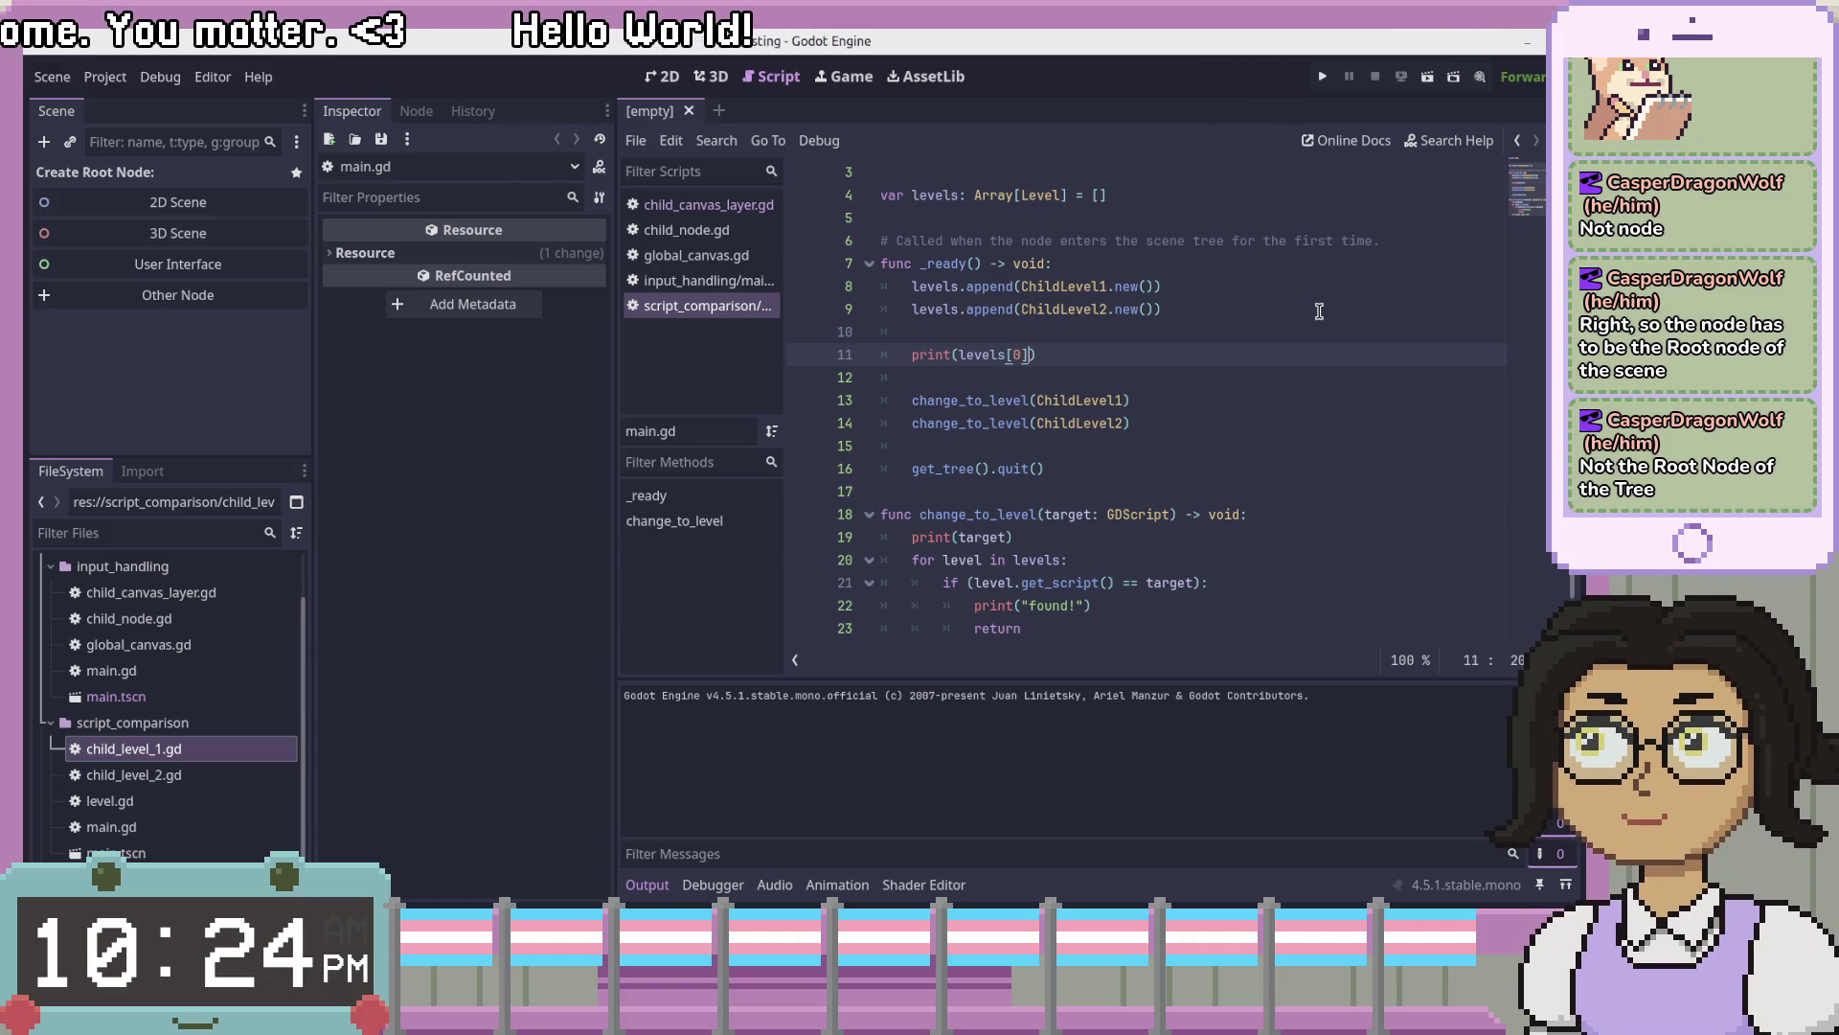
- Replace the line with levels.map(func(level): print(level.get))
key(End)
key(shift+Home)
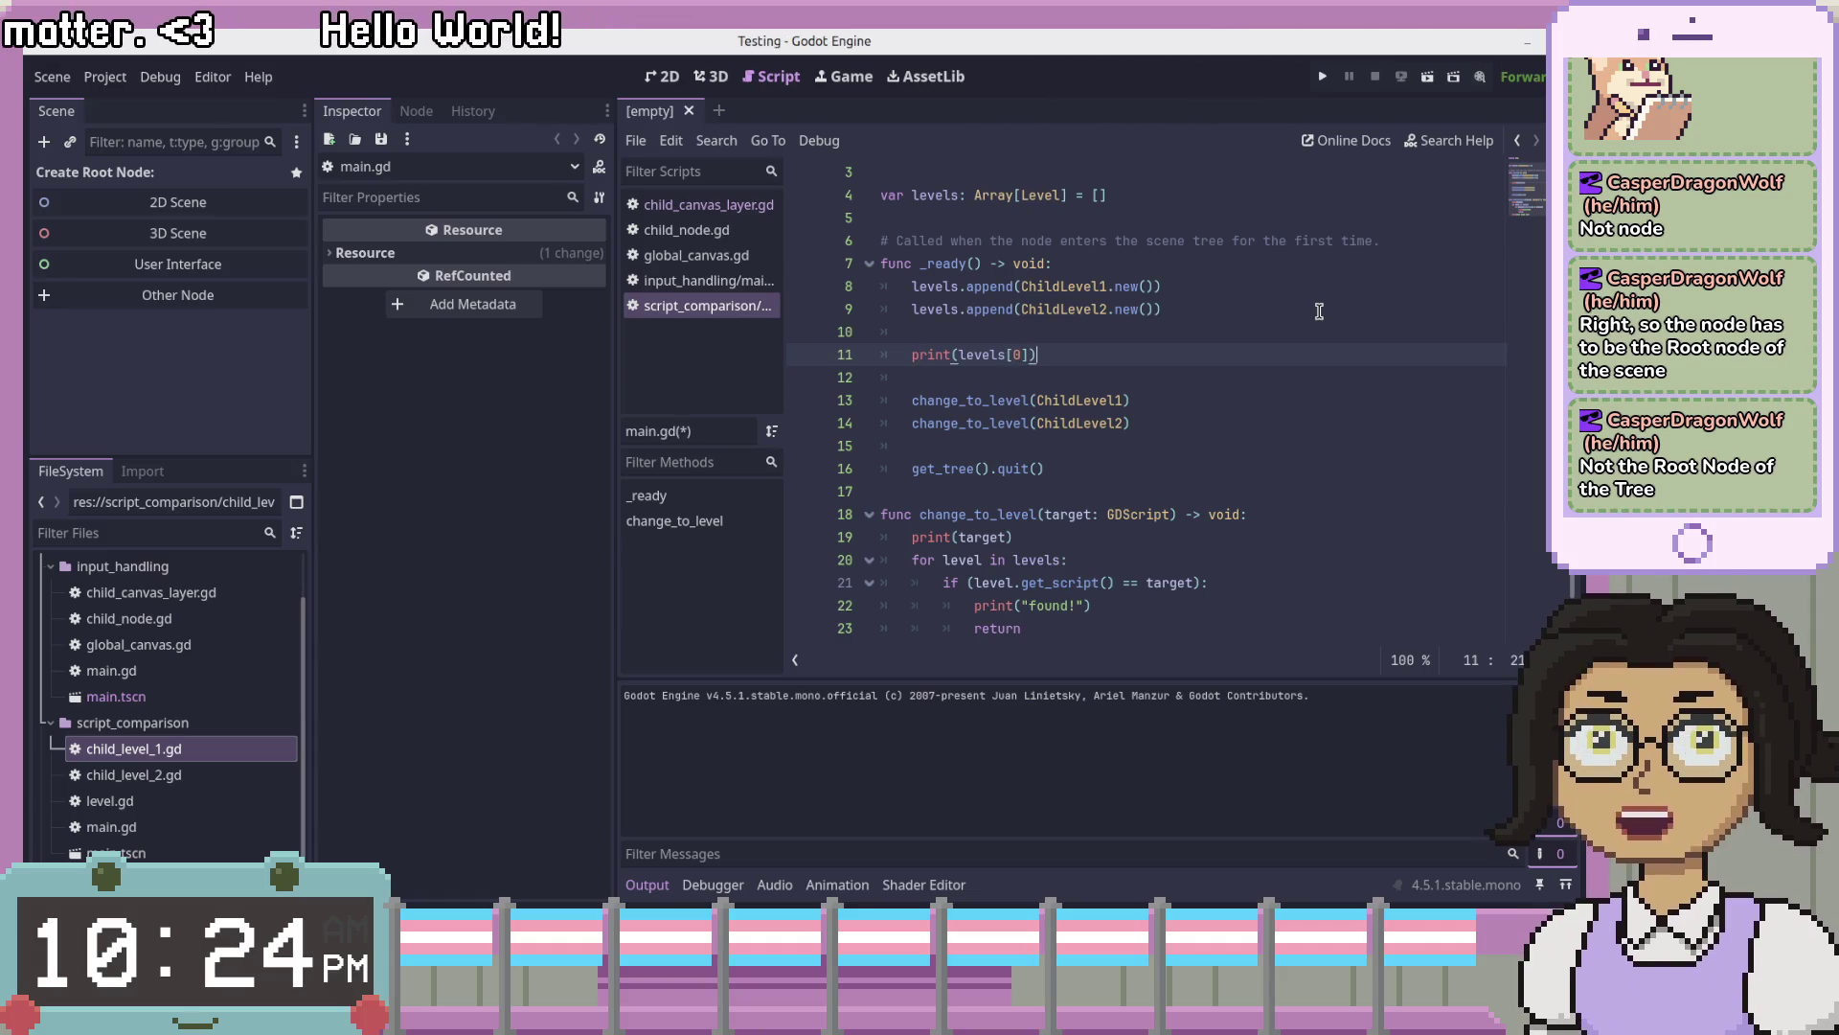
text(ls.map(func()
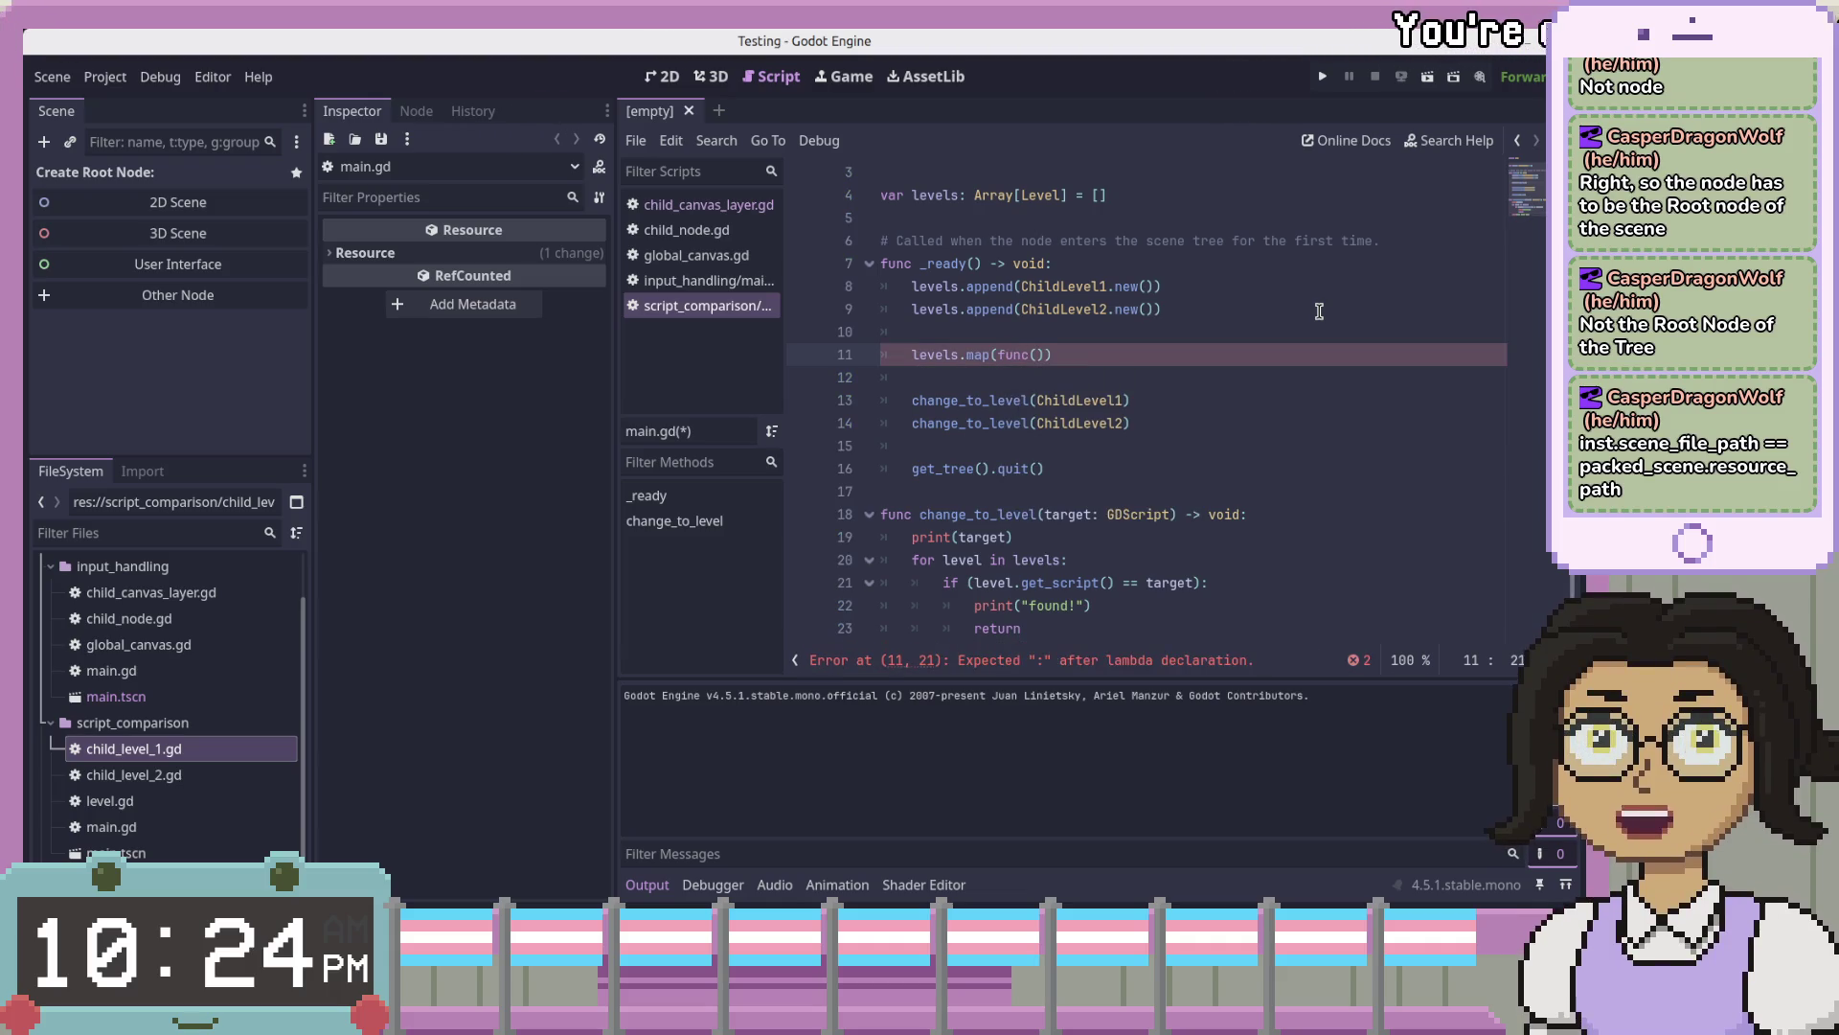
text(ele)
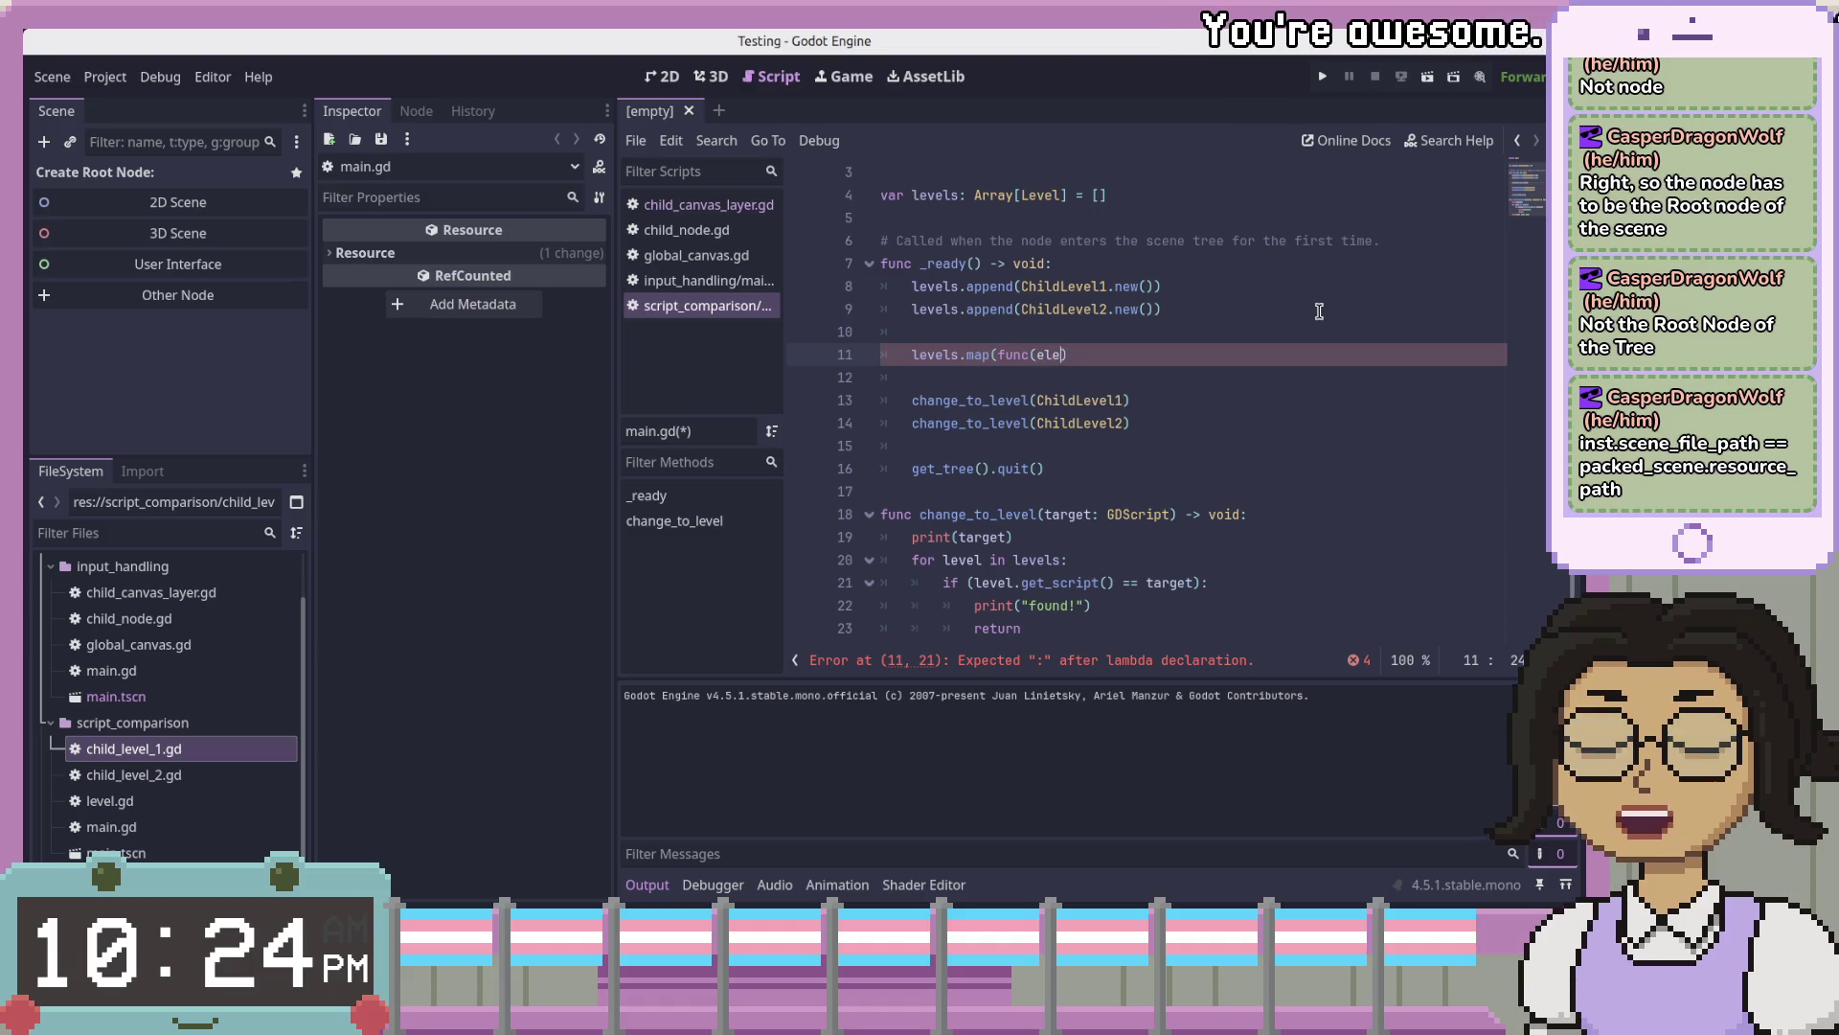
key(BackSpace)
text(level): )
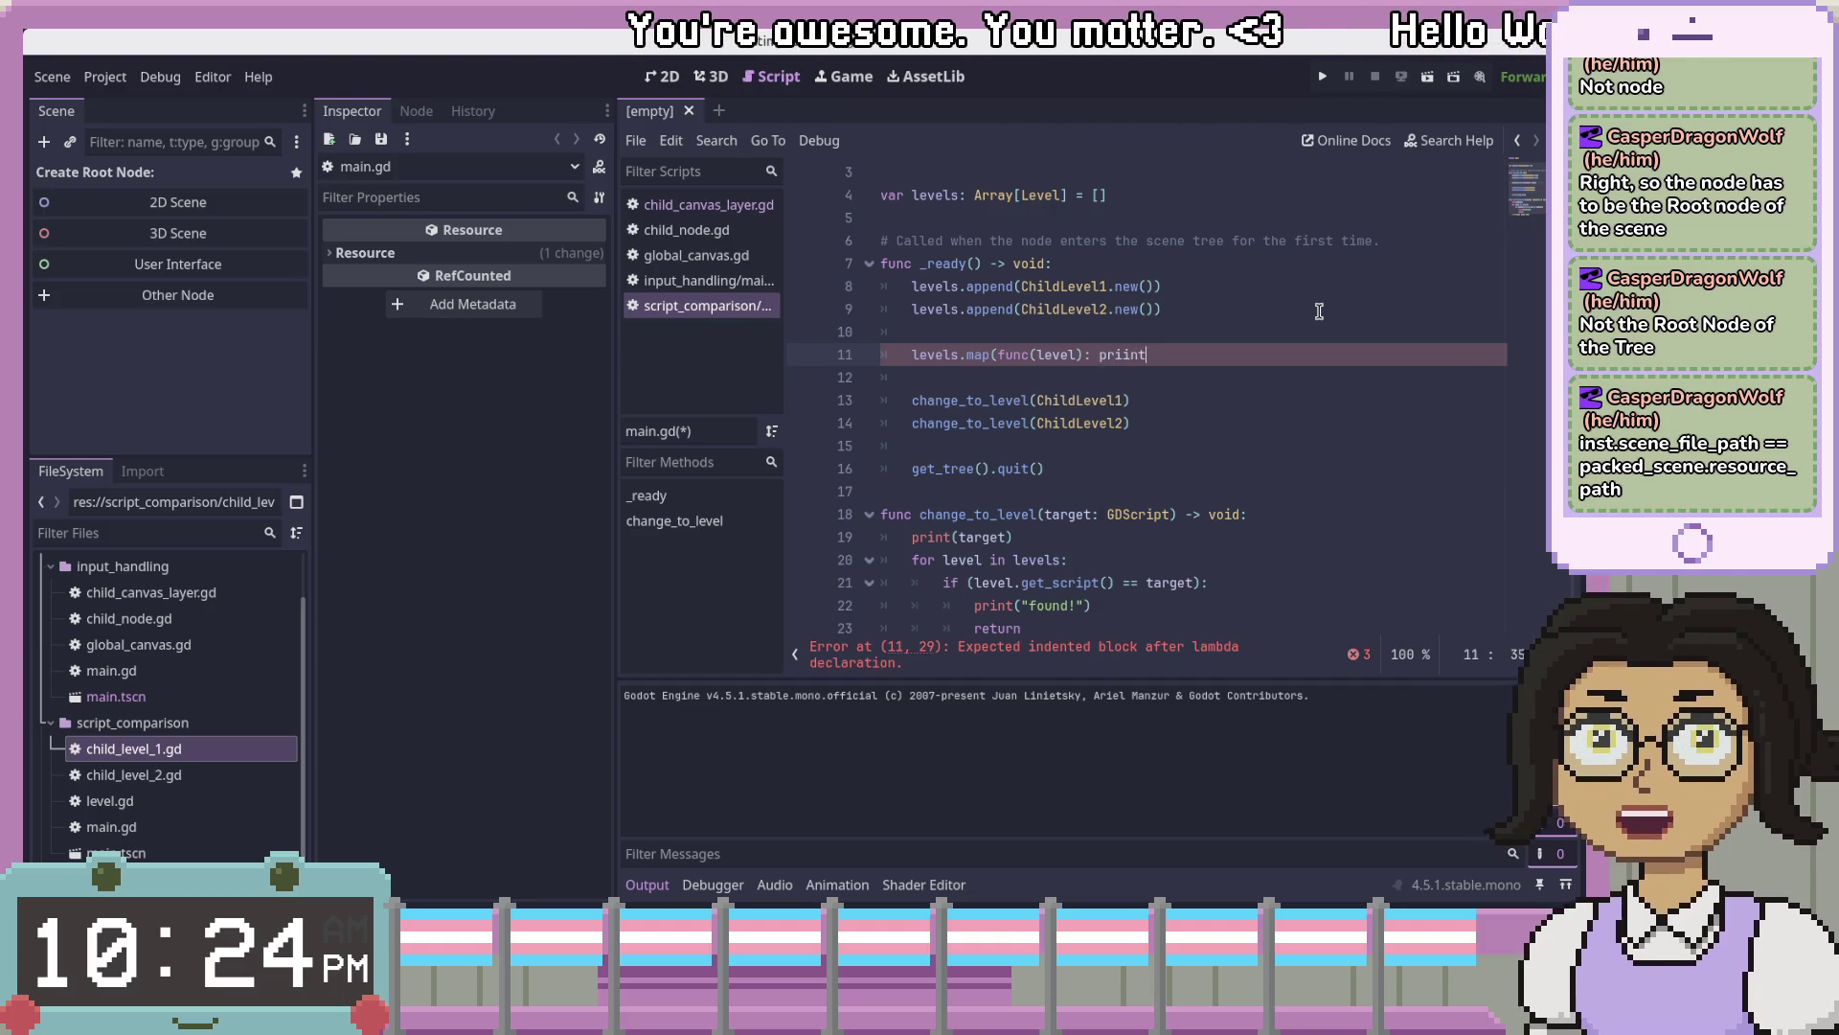
text(print(level.)
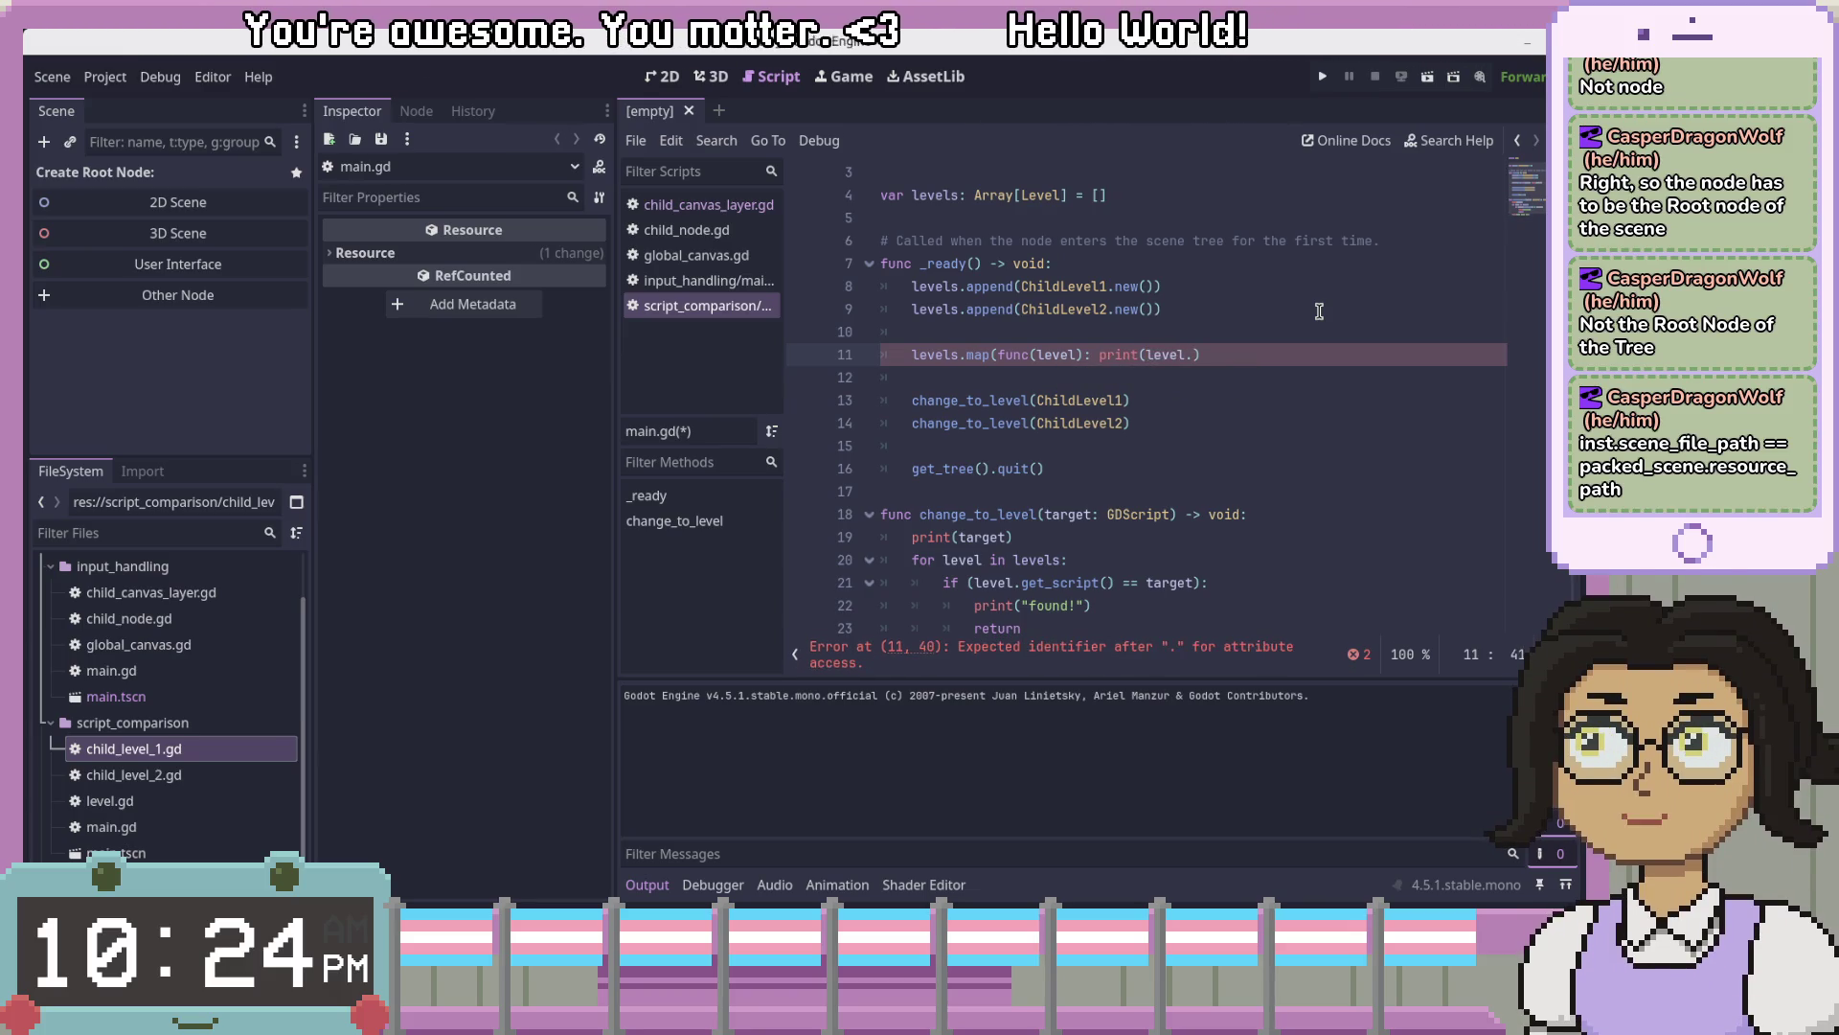
text(get)
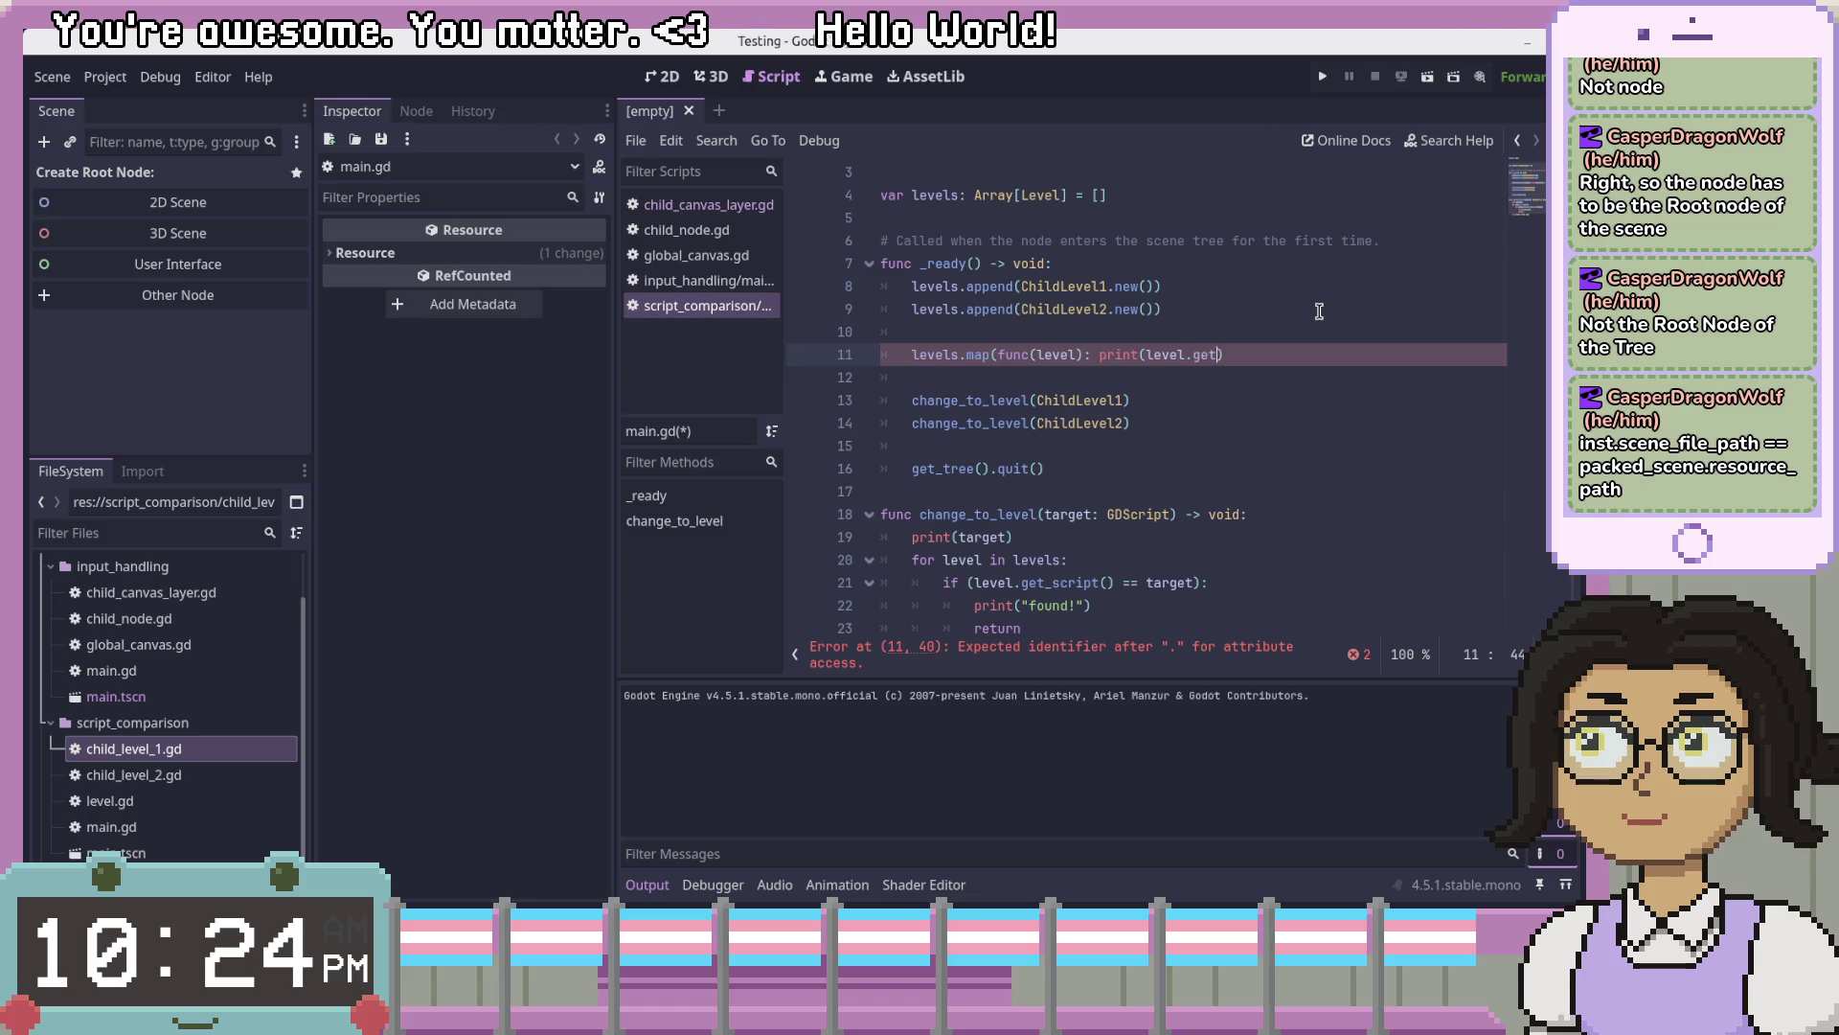
text())
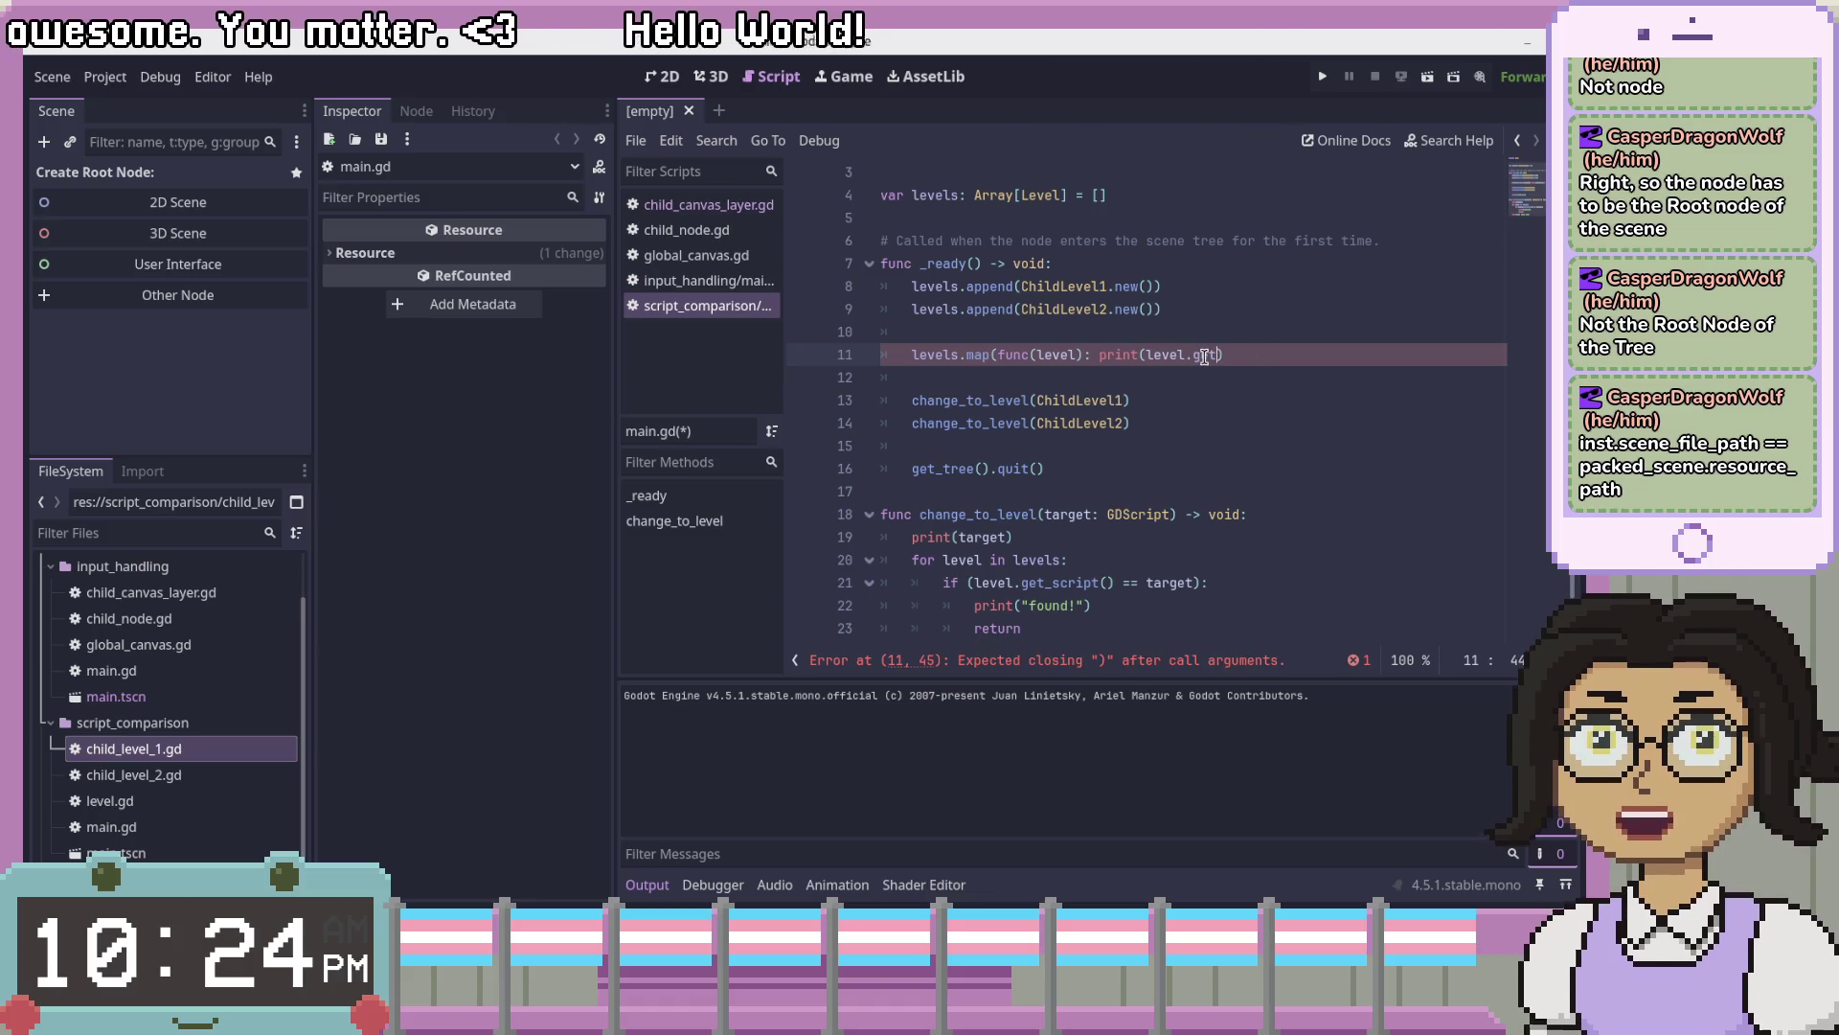
key(Left)
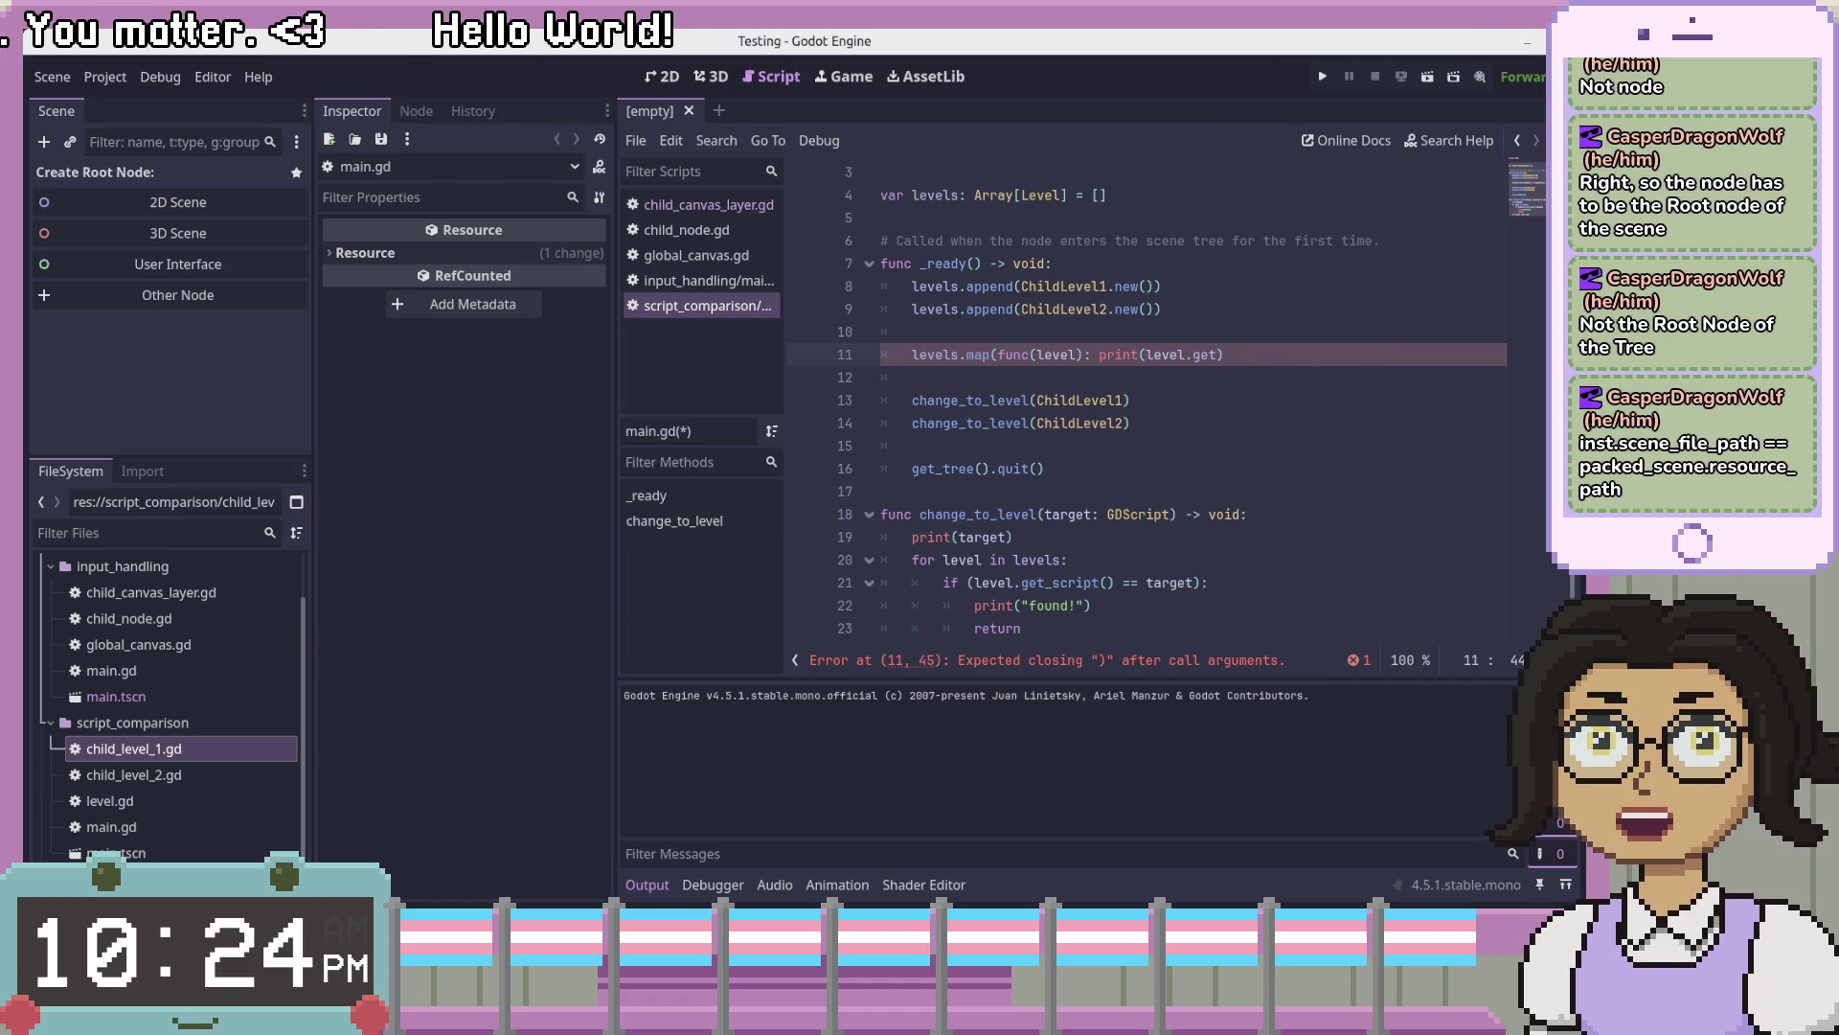
key(alt+Tab)
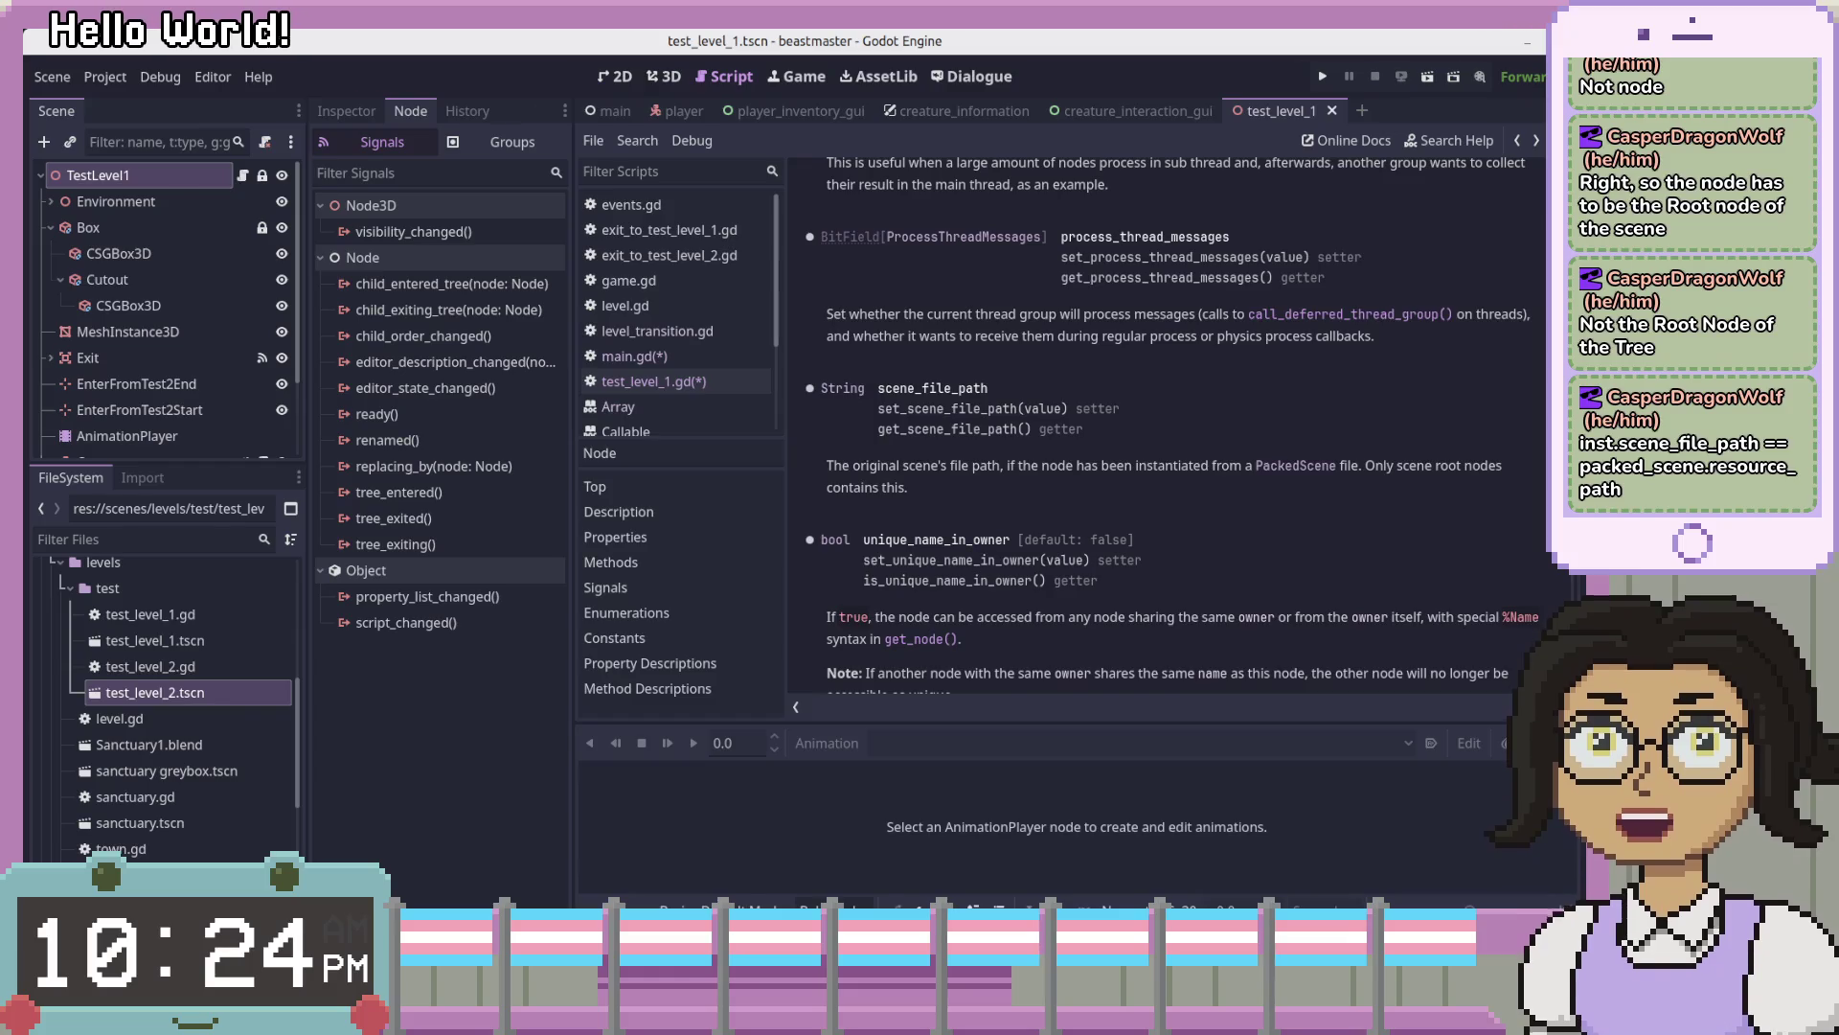
- Complete line 11 as print(level.scene_file_path)) and save main.gd
key(alt+Tab)
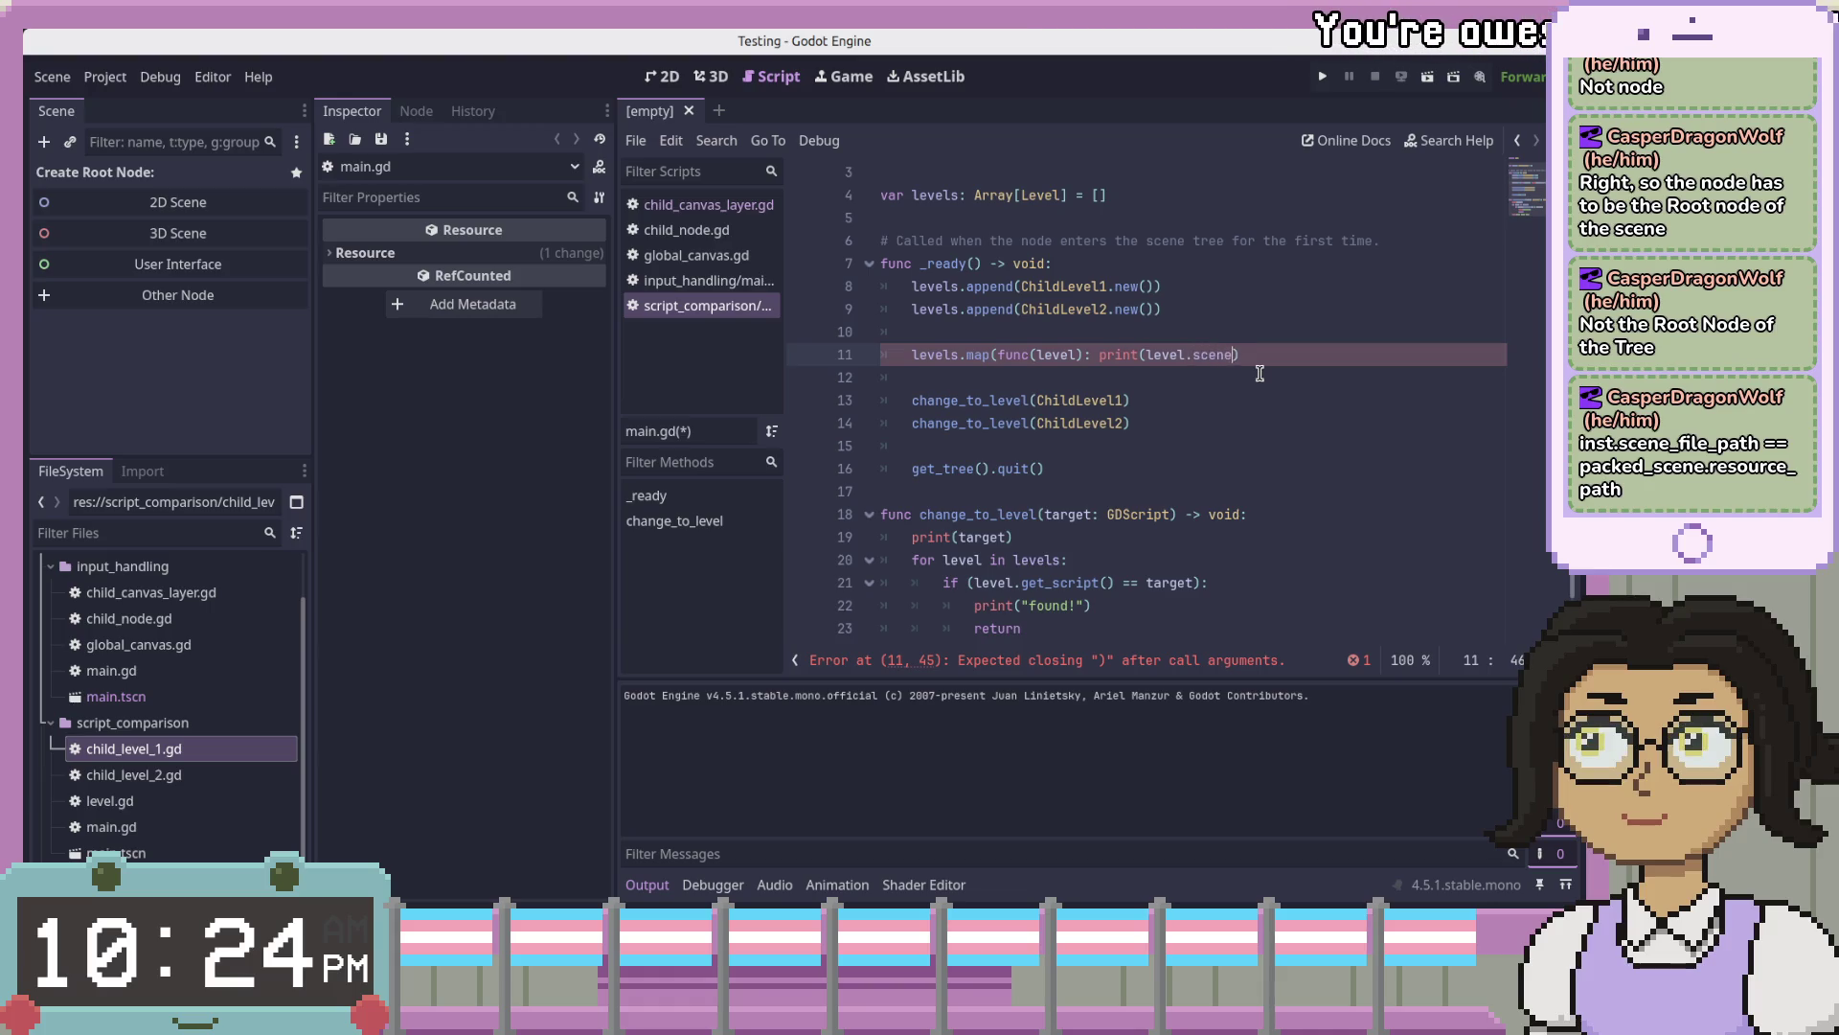
text(_file_path)
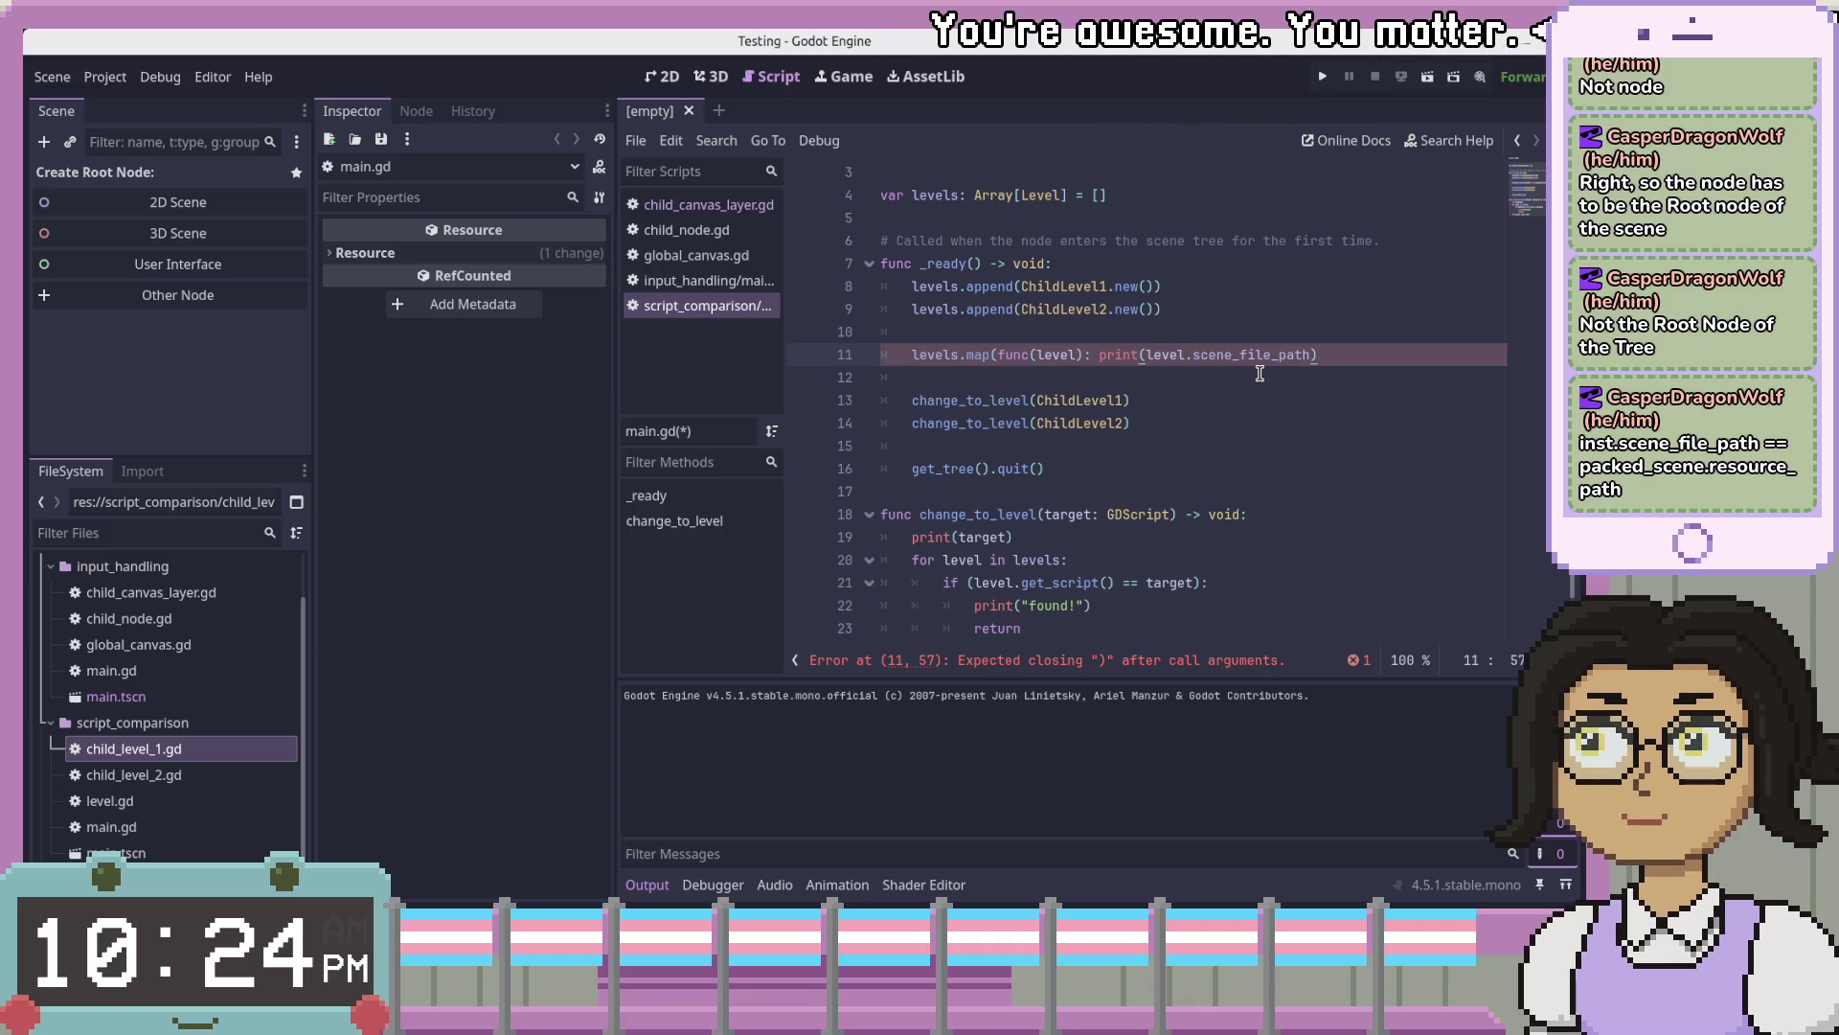
text())
key(ctrl+s)
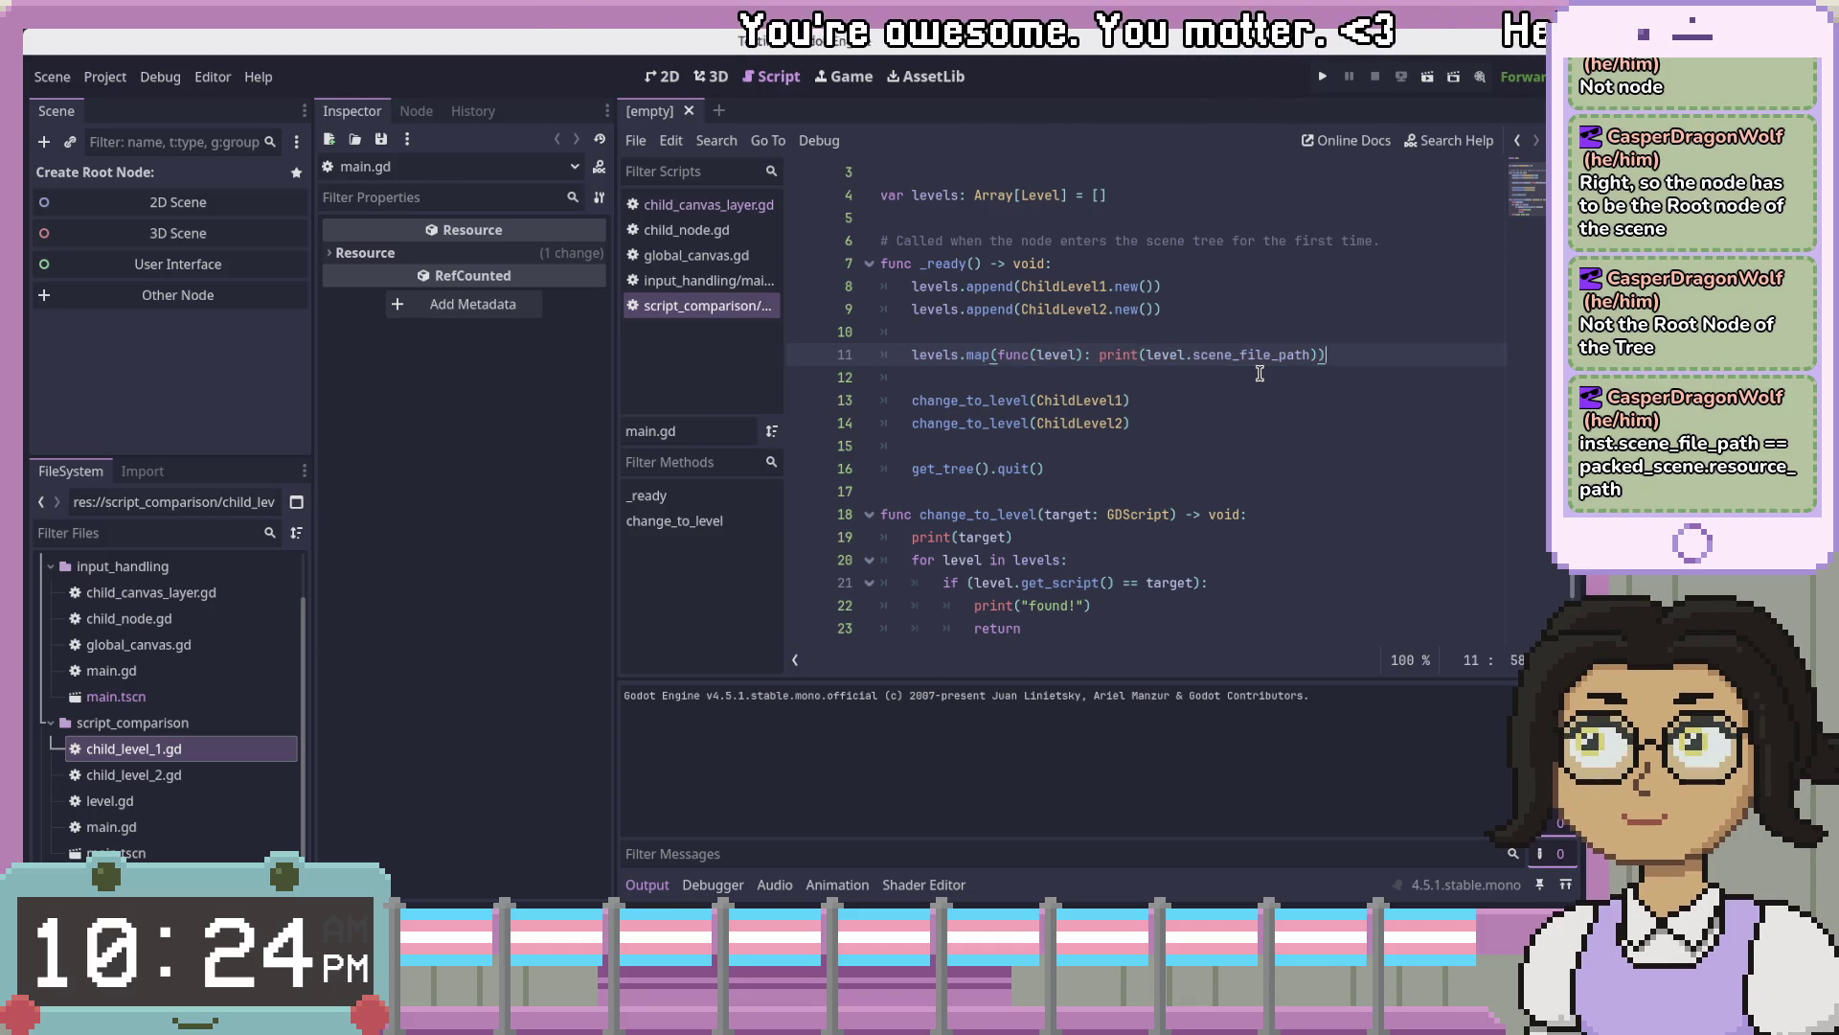
click(1326, 77)
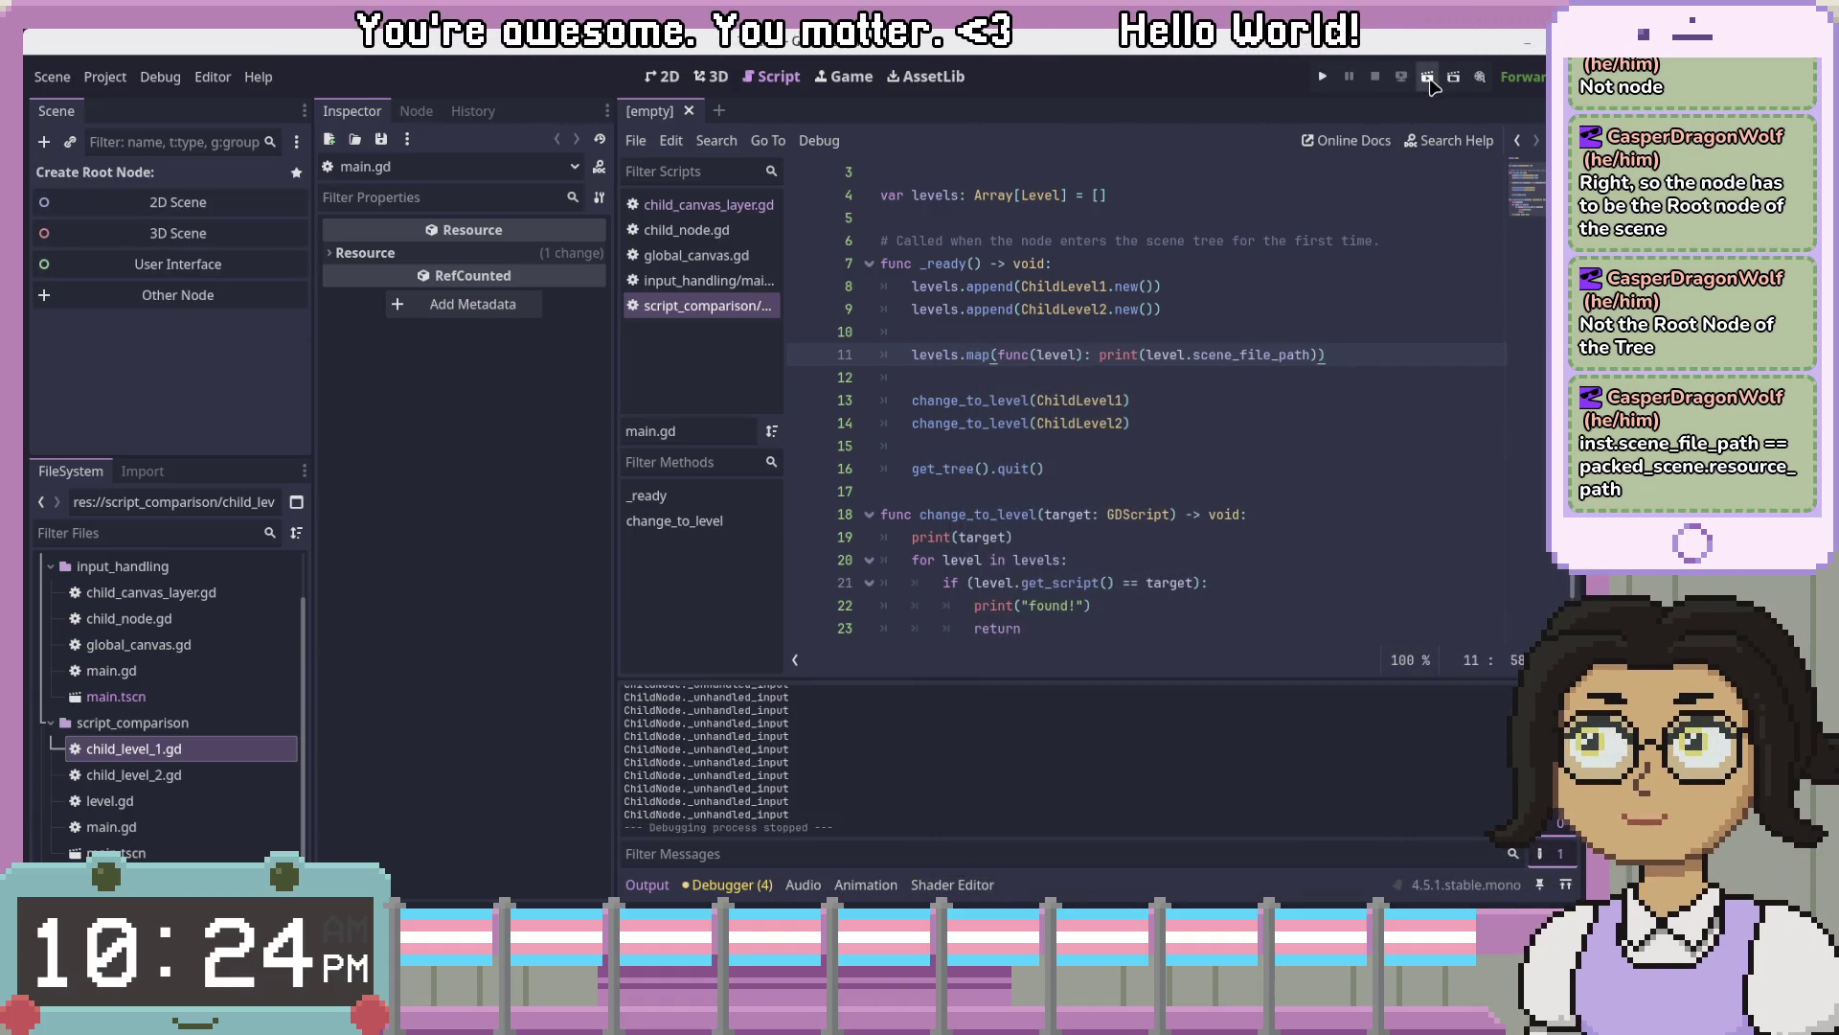
key(F6)
key(Return)
click(910, 445)
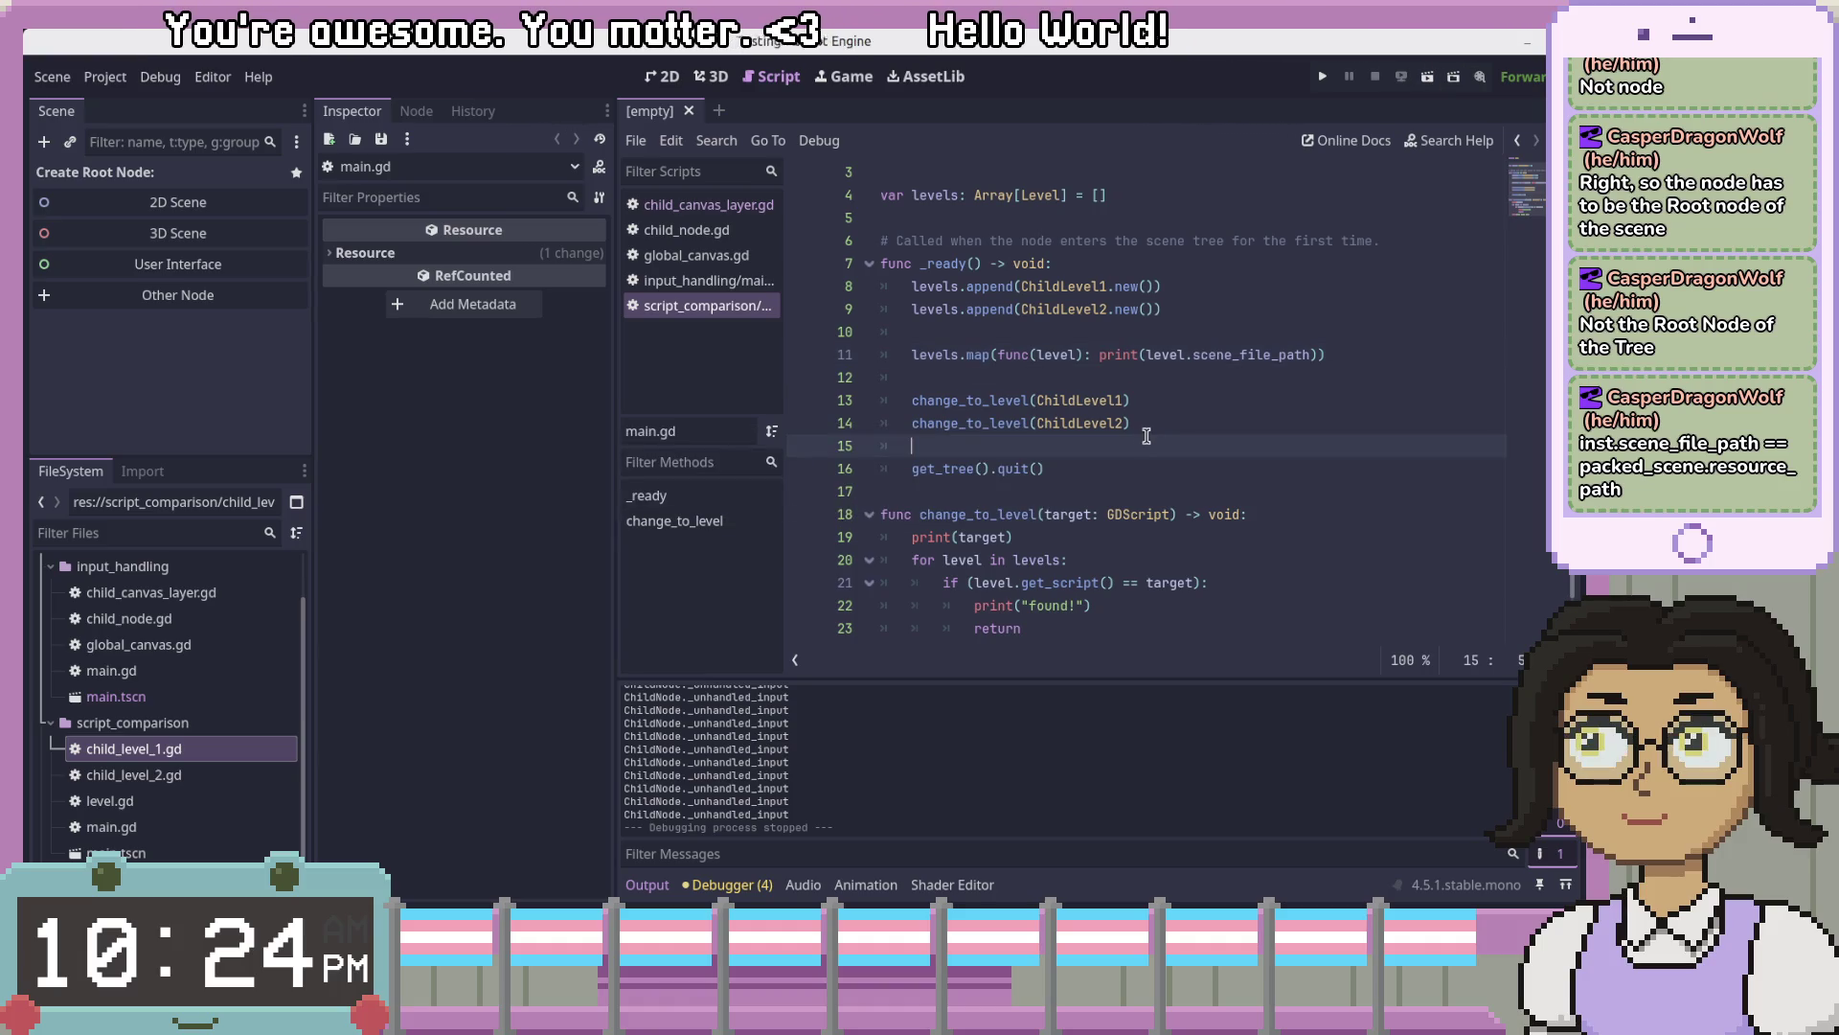
click(141, 757)
click(111, 826)
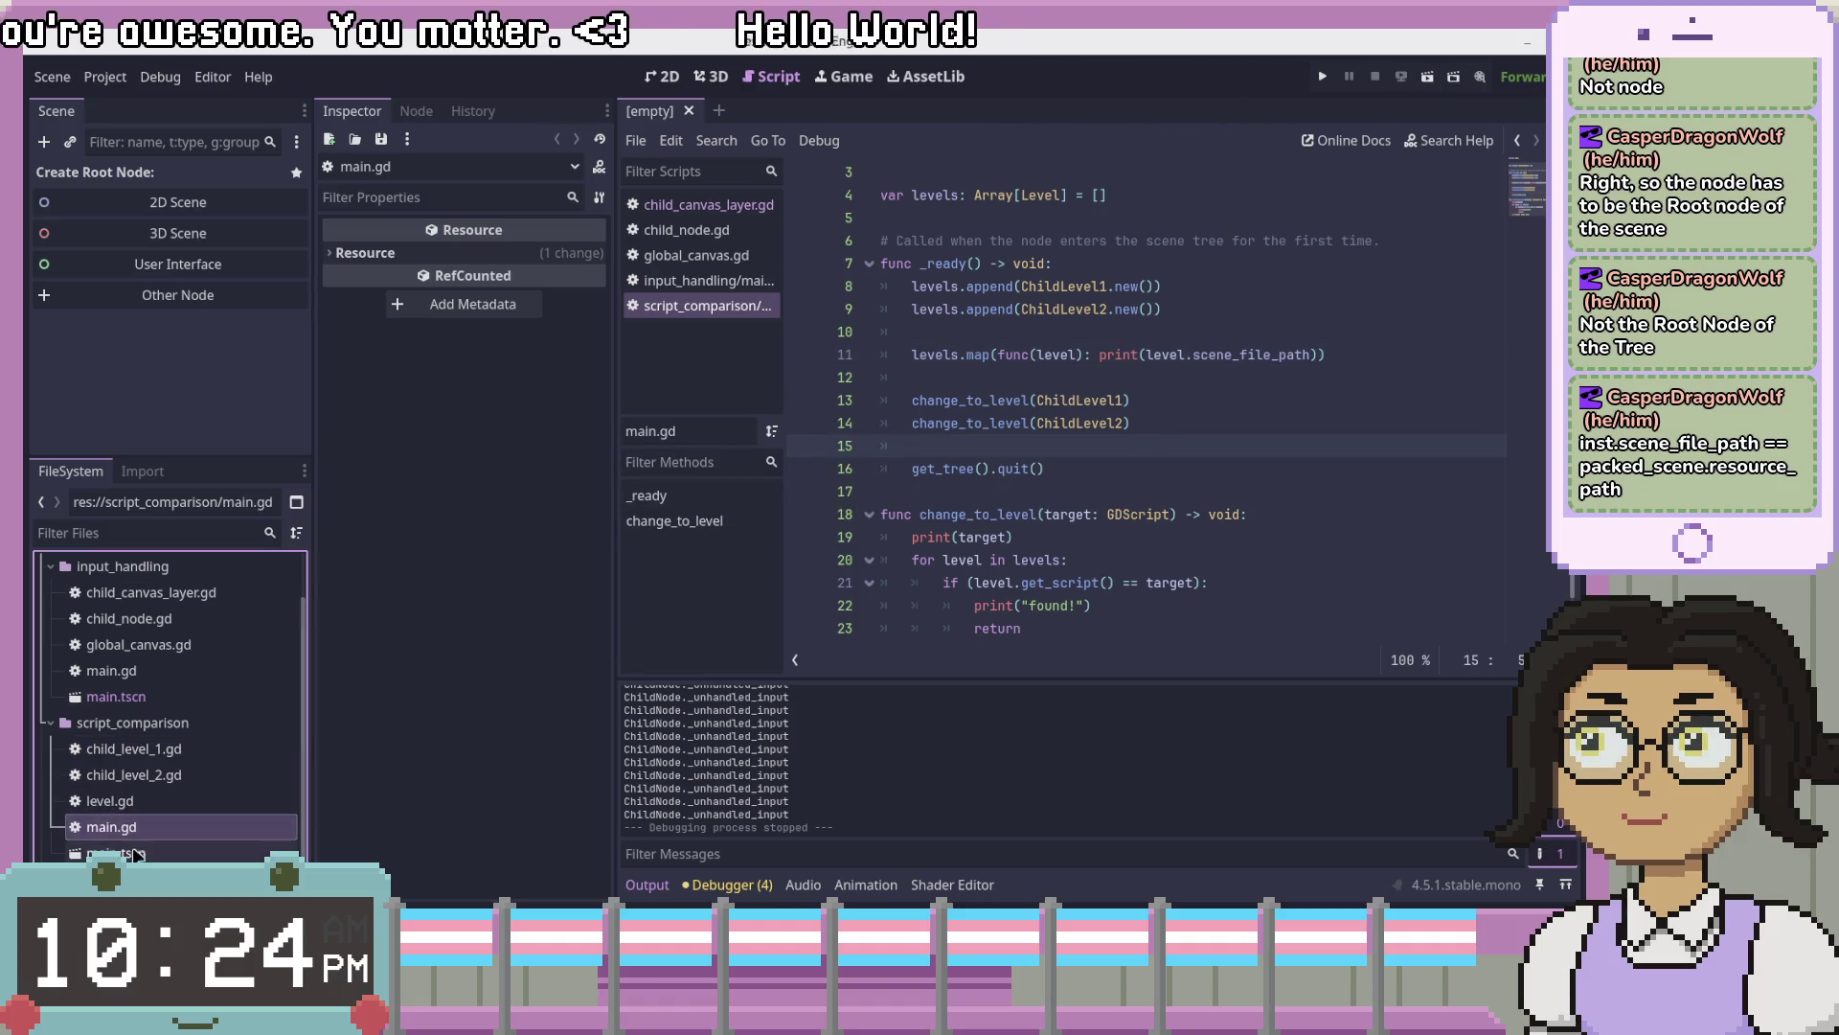
double_click(115, 852)
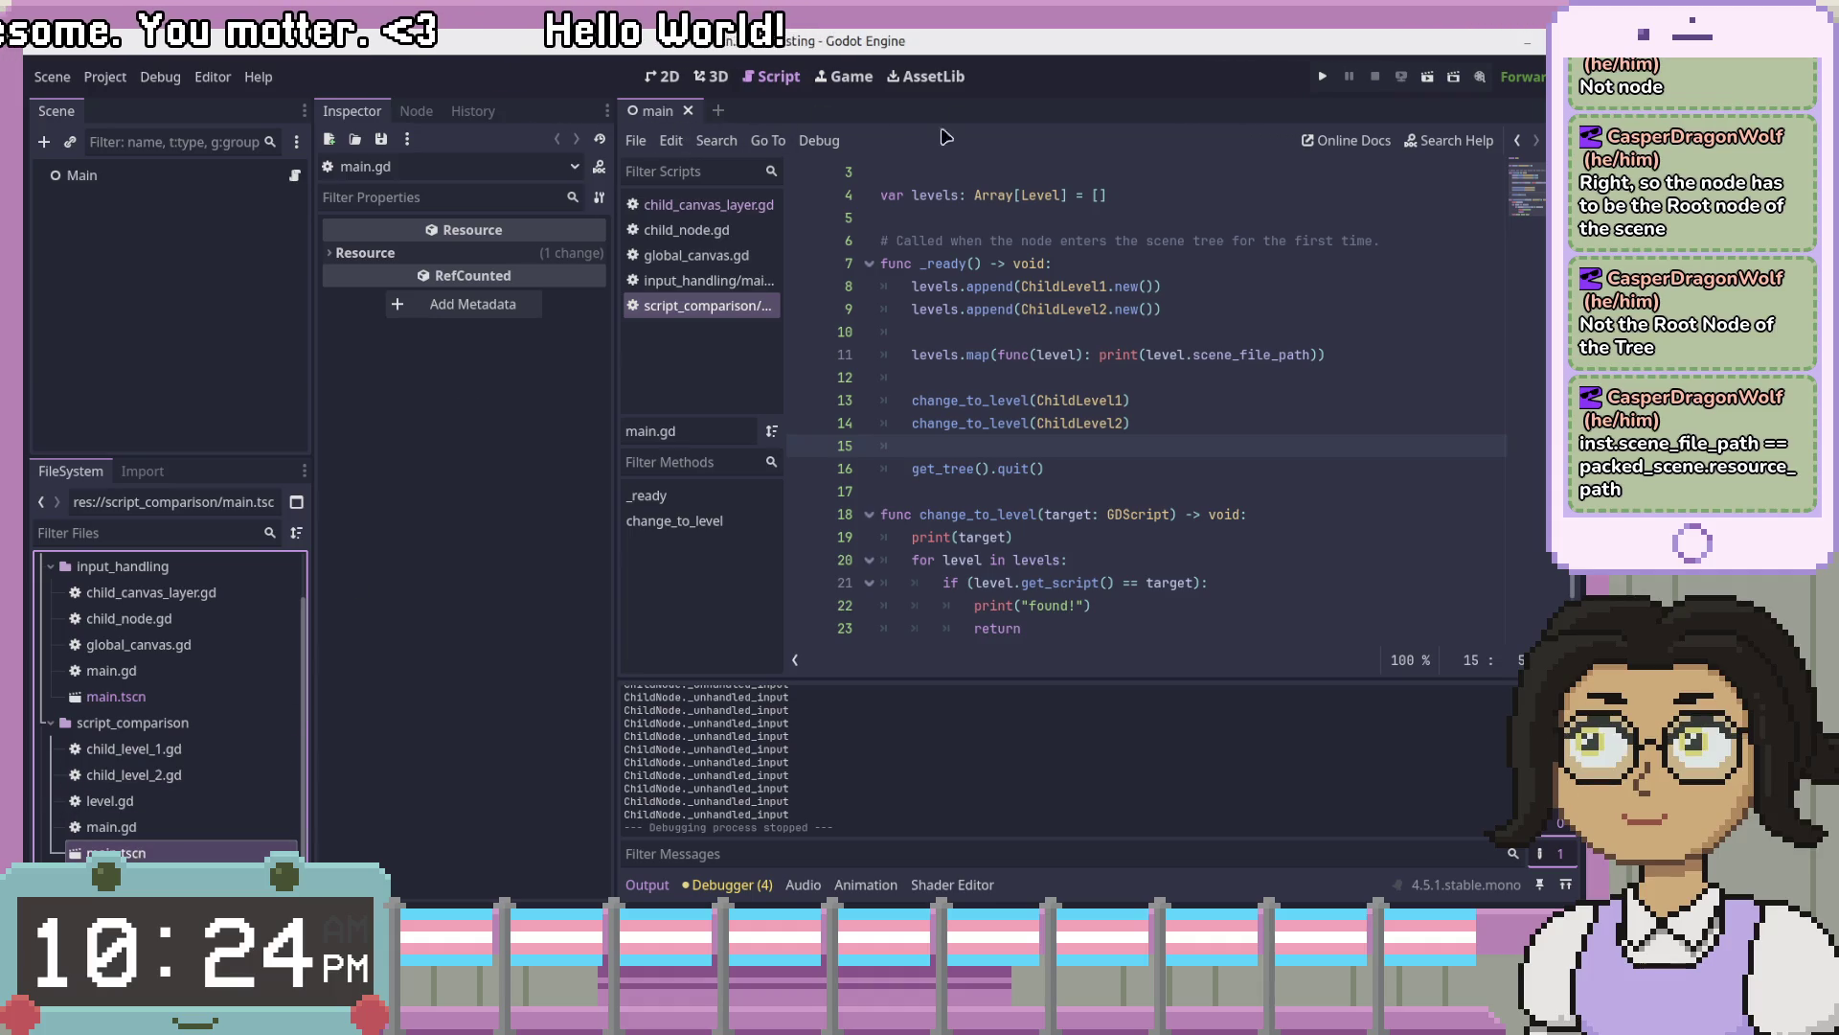
click(1426, 80)
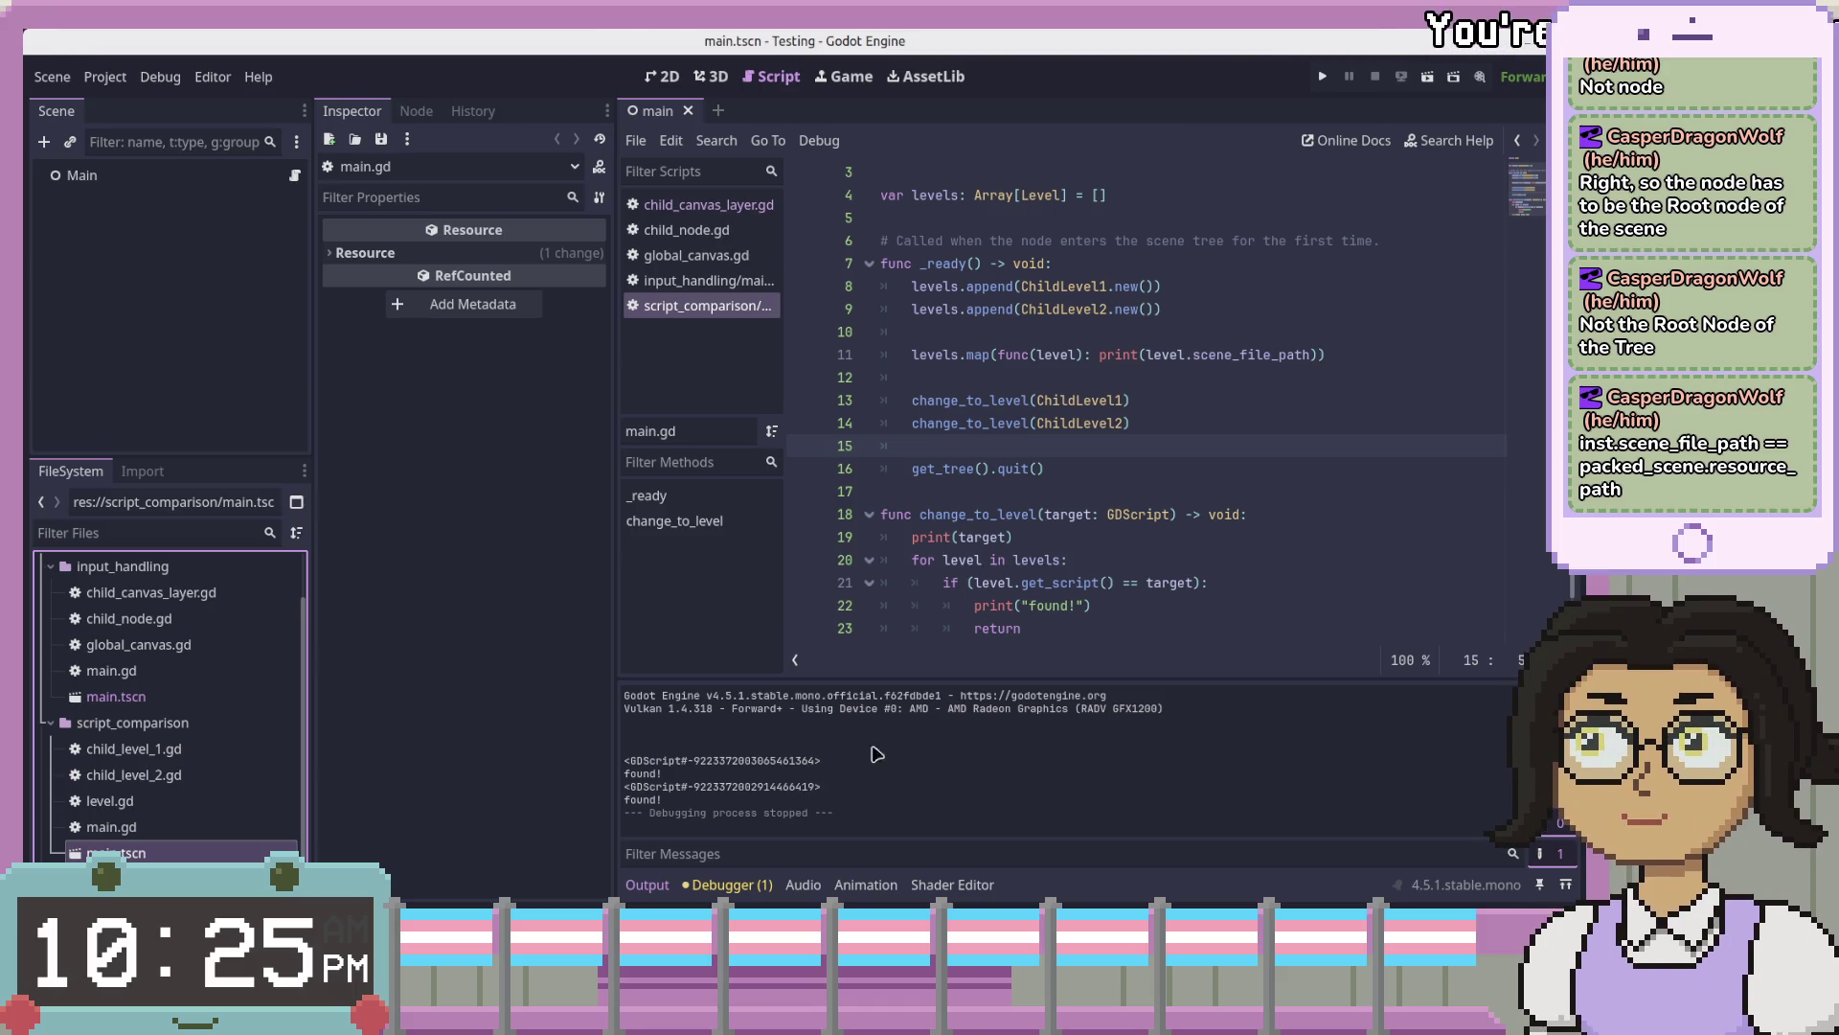
click(1186, 355)
double_click(1241, 356)
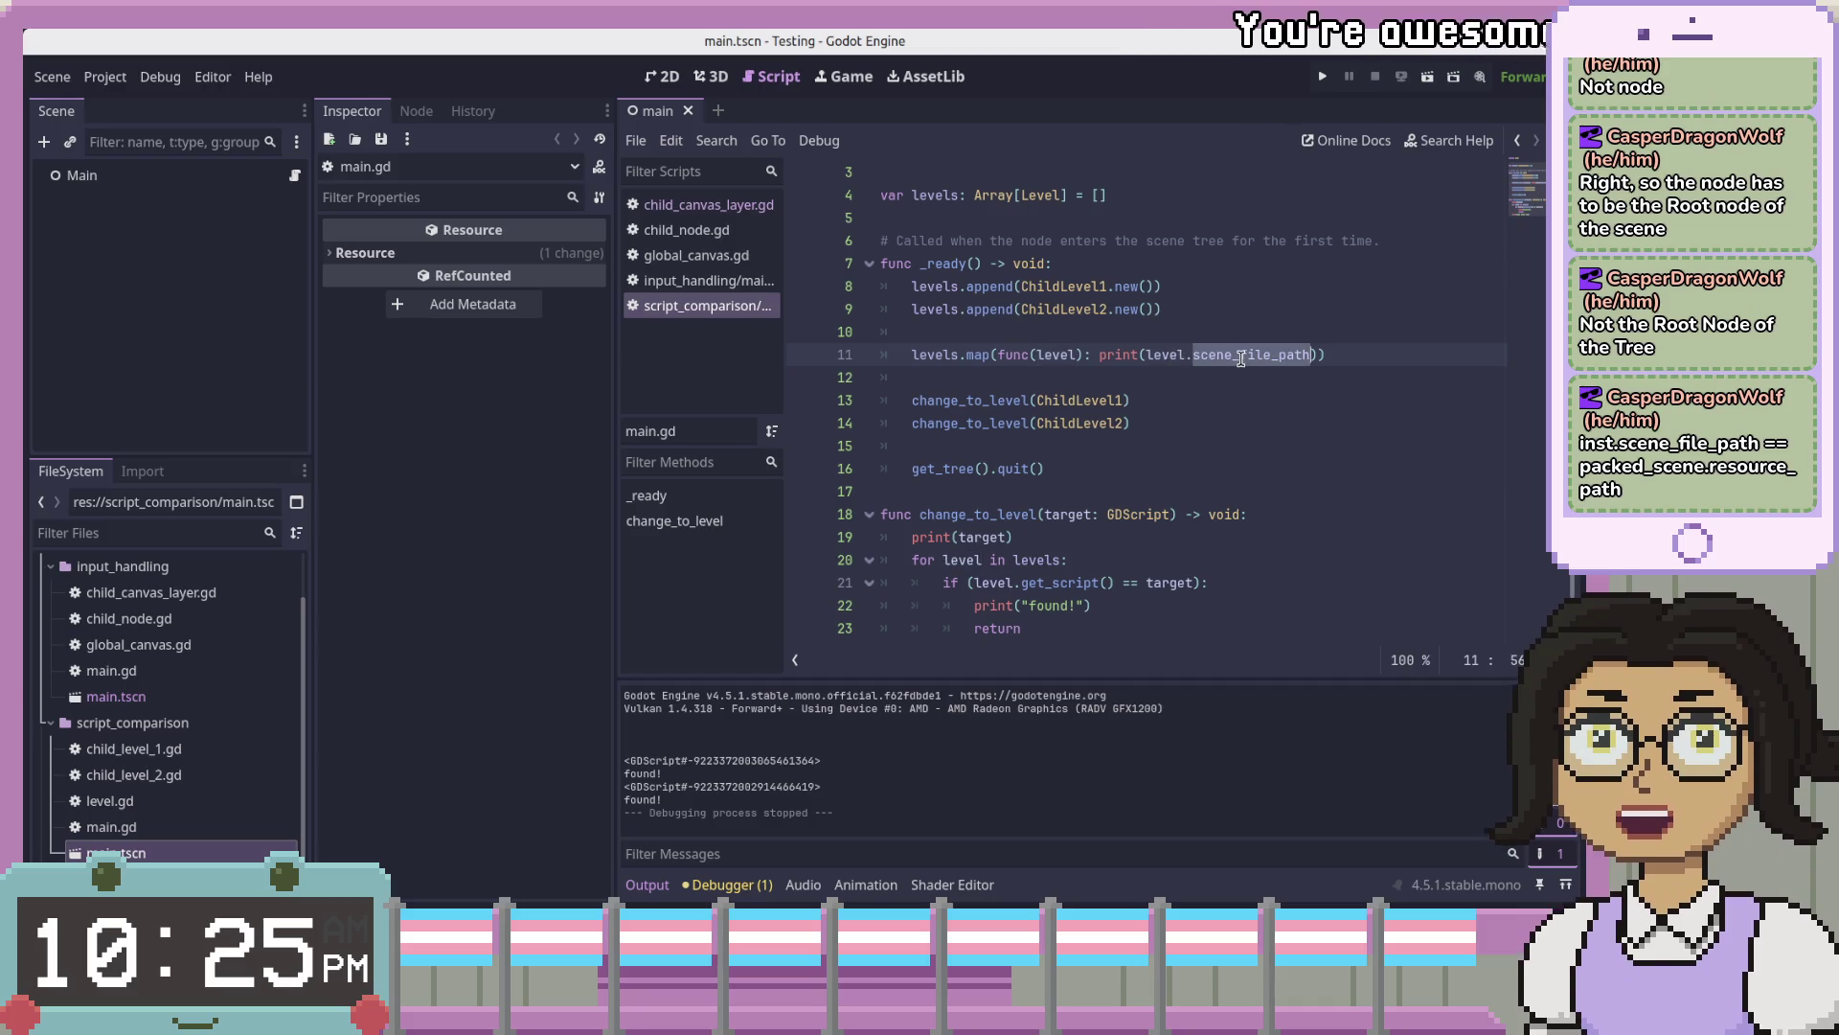
triple_click(1241, 356)
click(1265, 354)
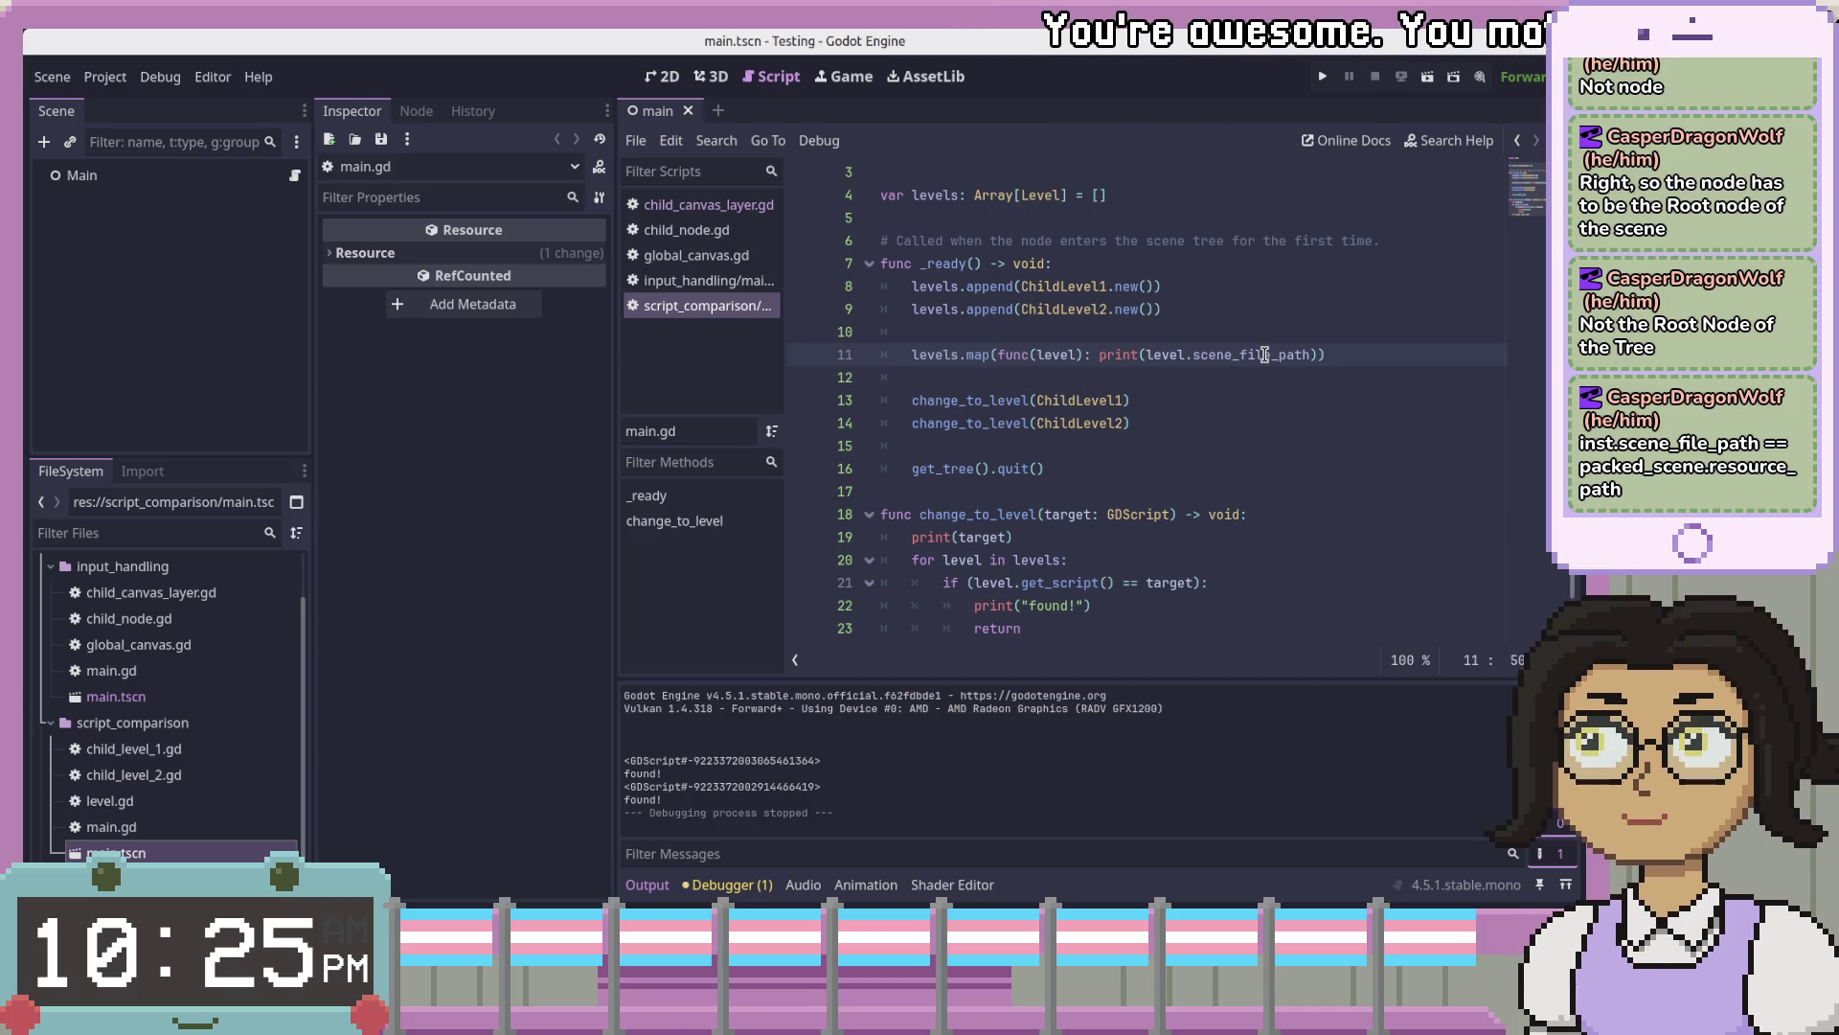
click(915, 355)
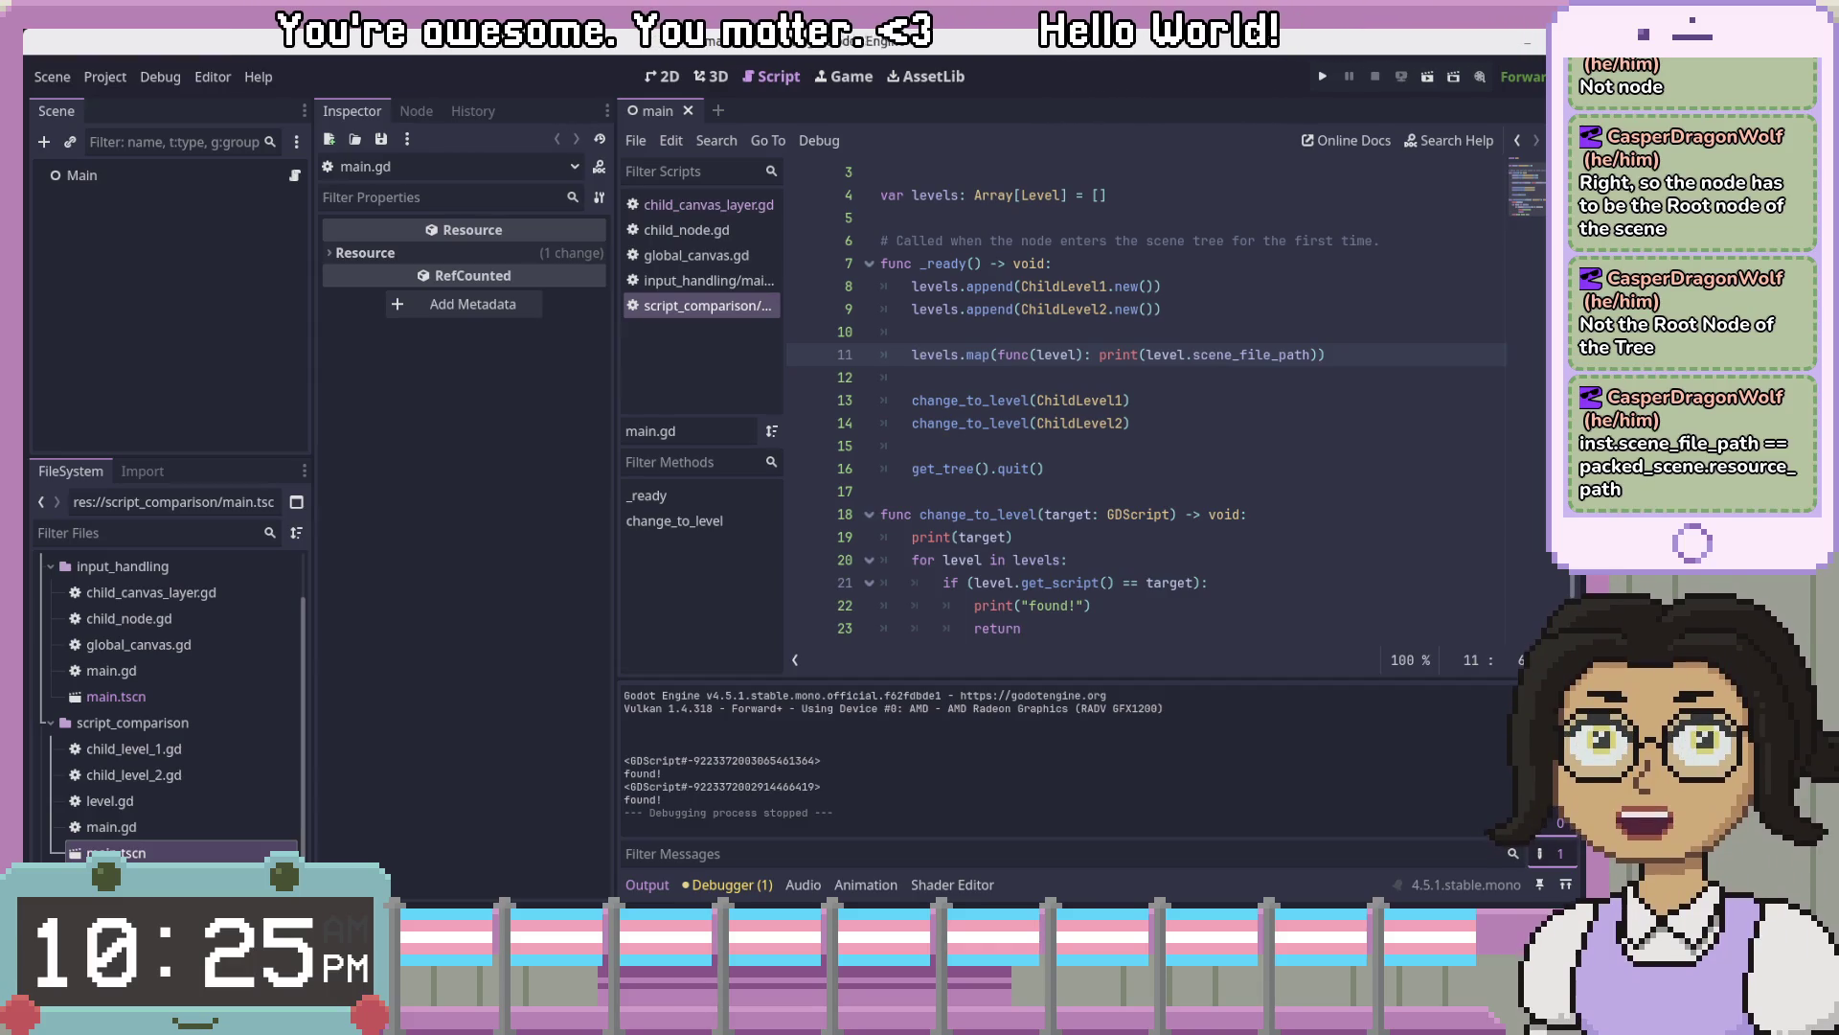
click(1109, 285)
scroll(1257, 433, up, 1)
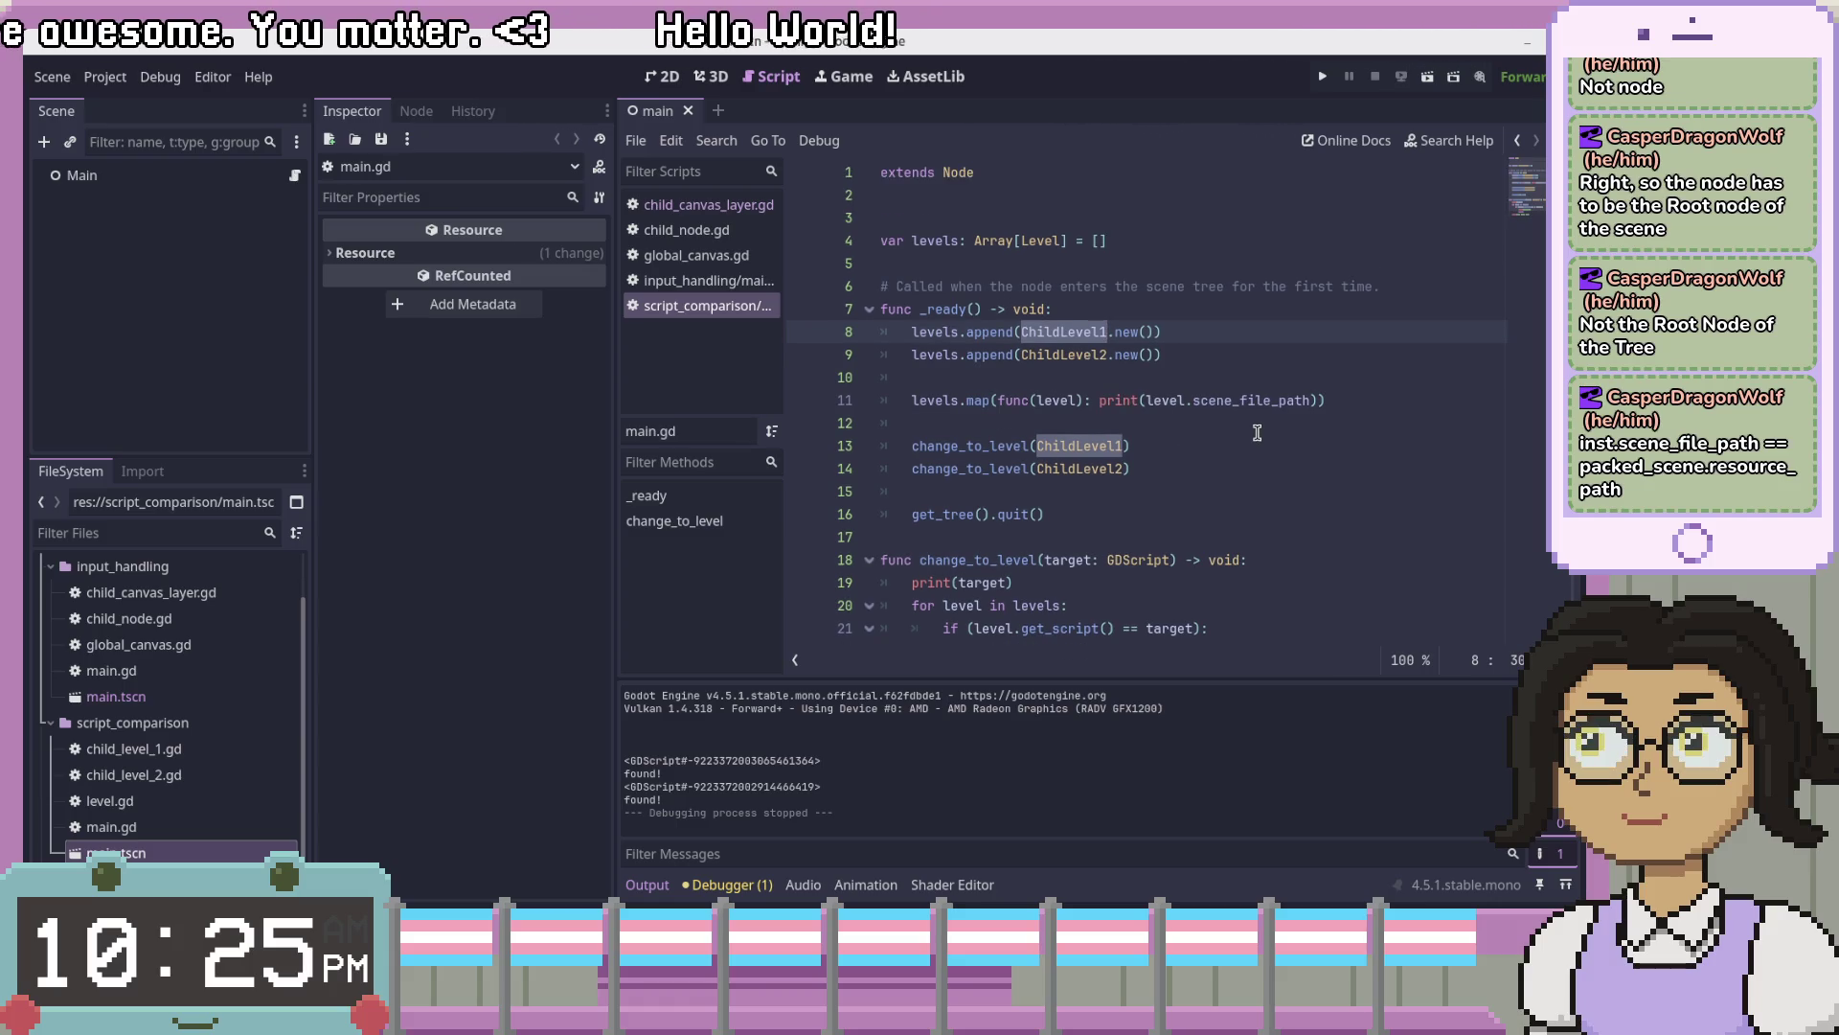
click(1374, 371)
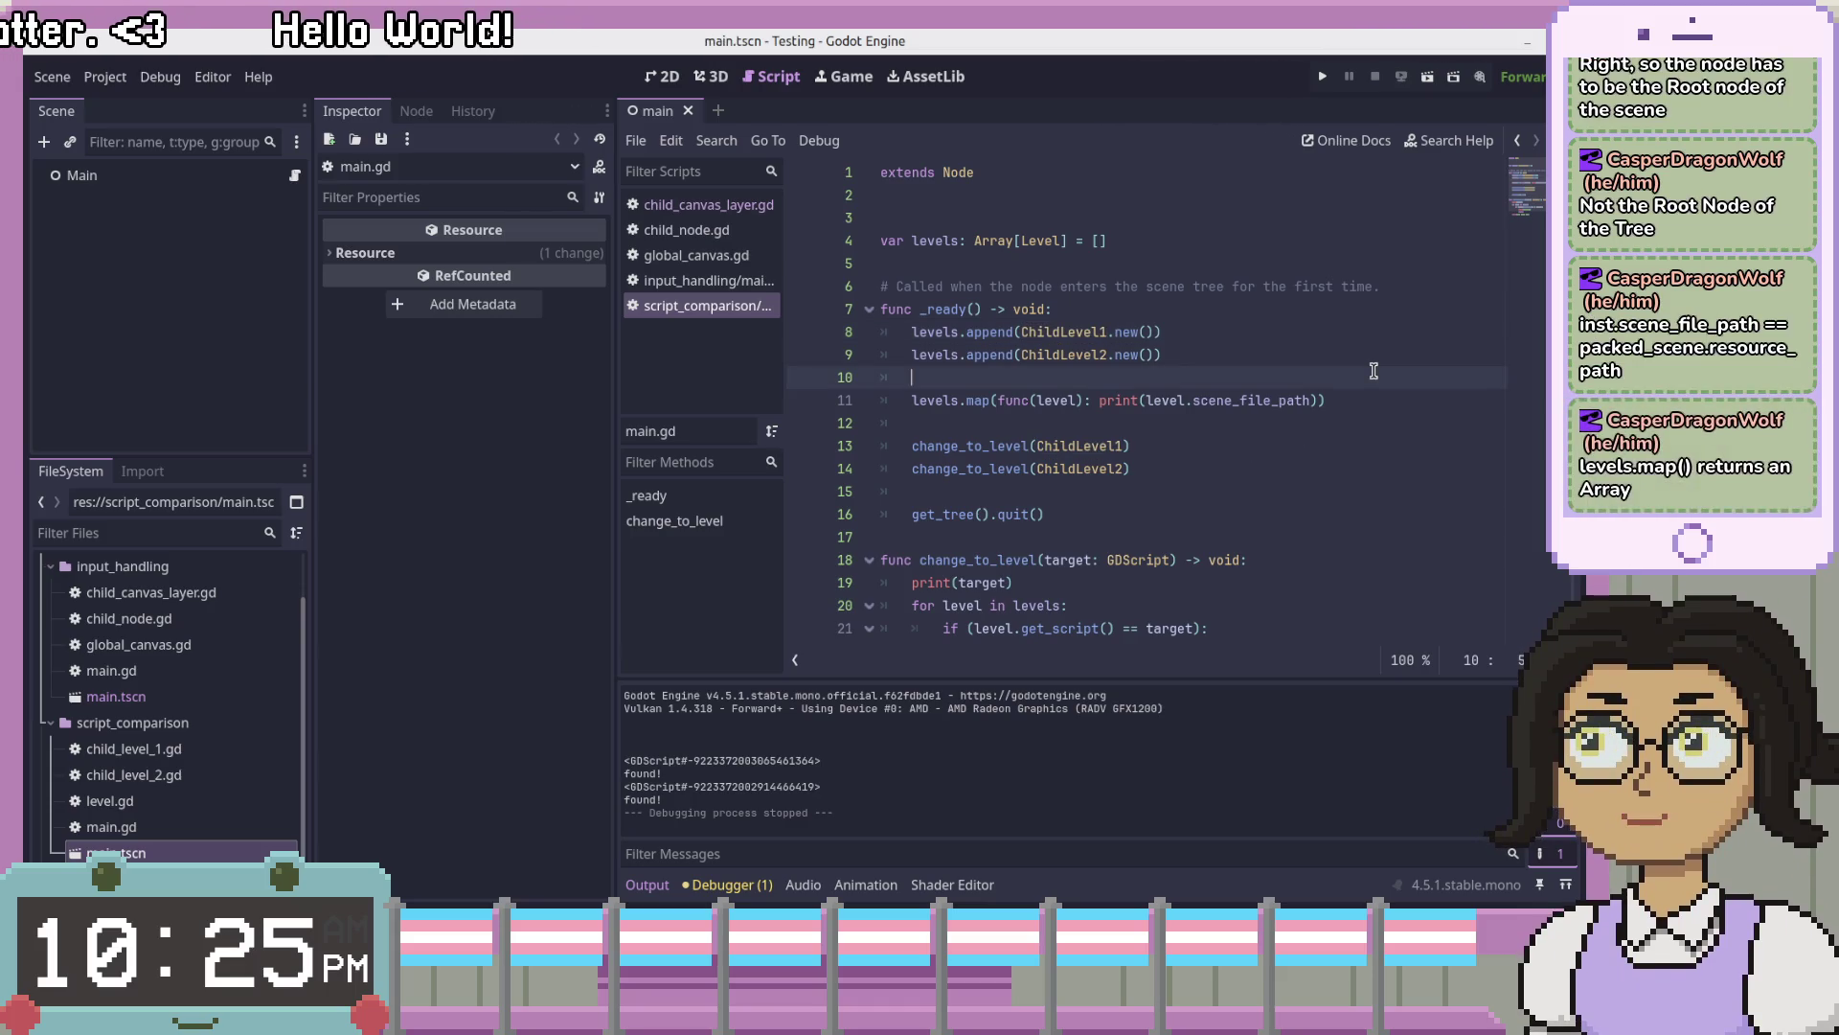
click(977, 402)
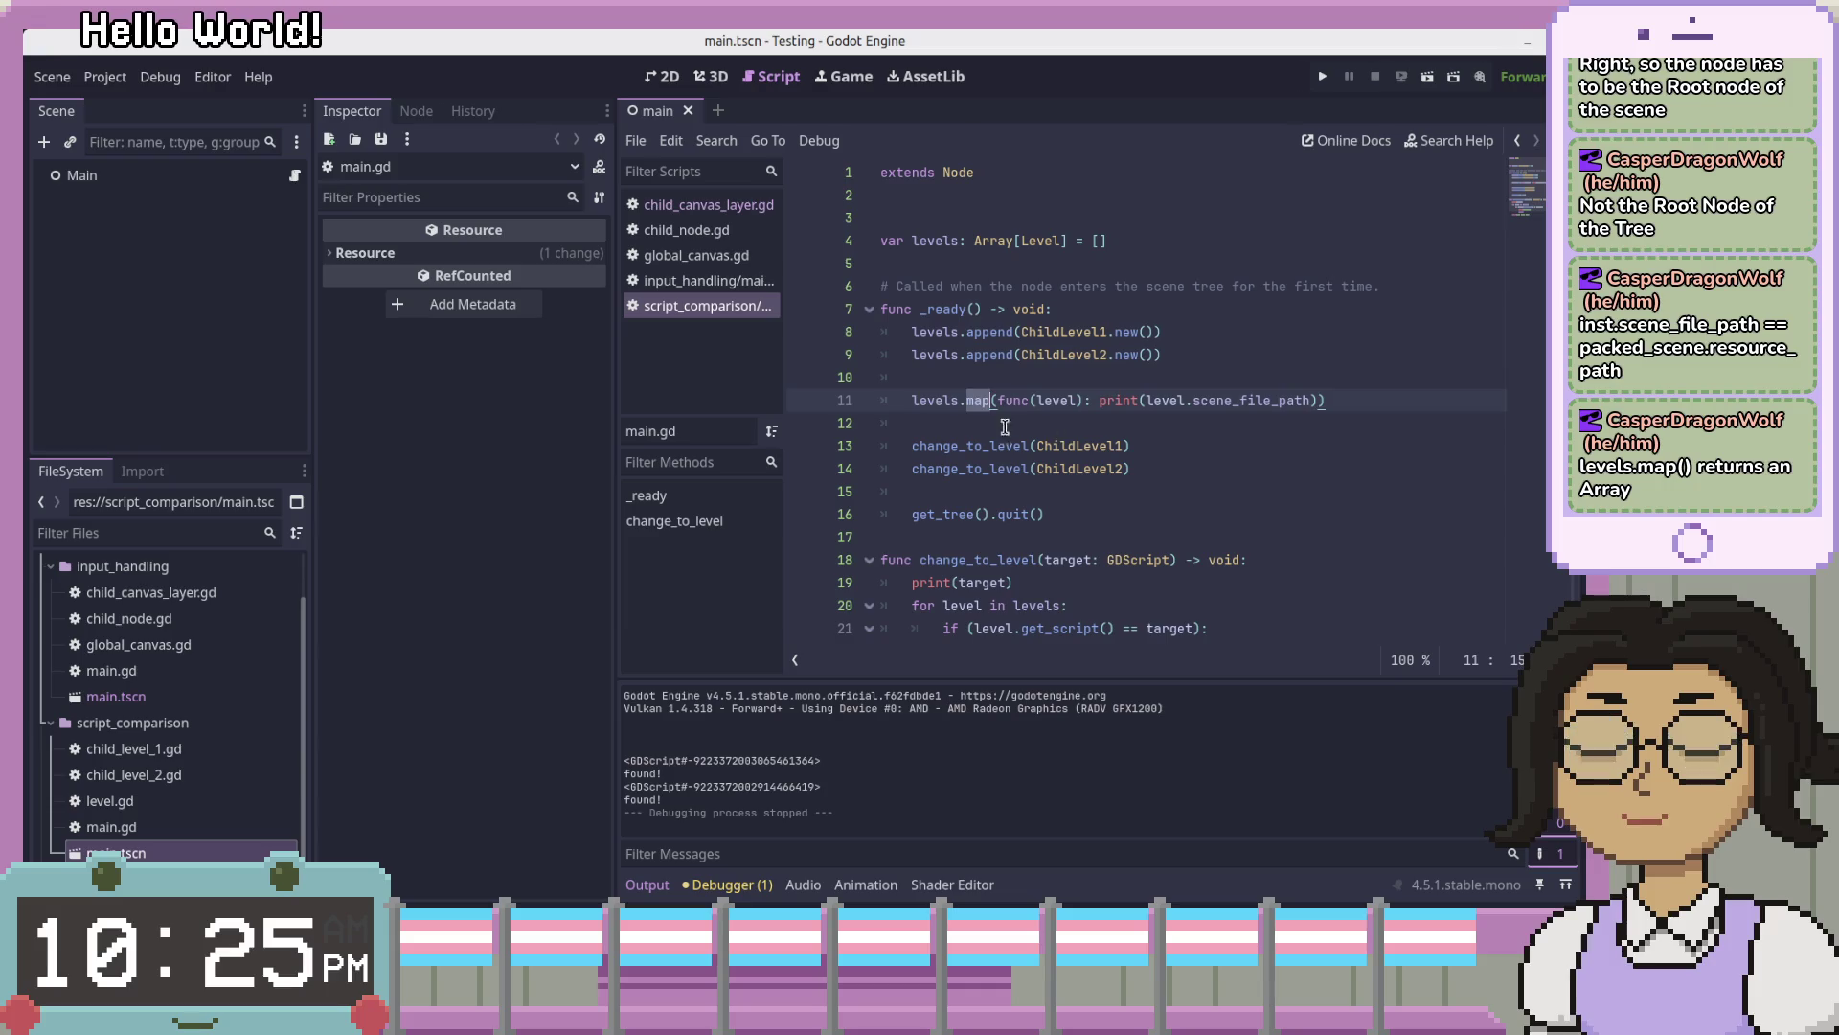
click(937, 400)
ctrl+click(946, 402)
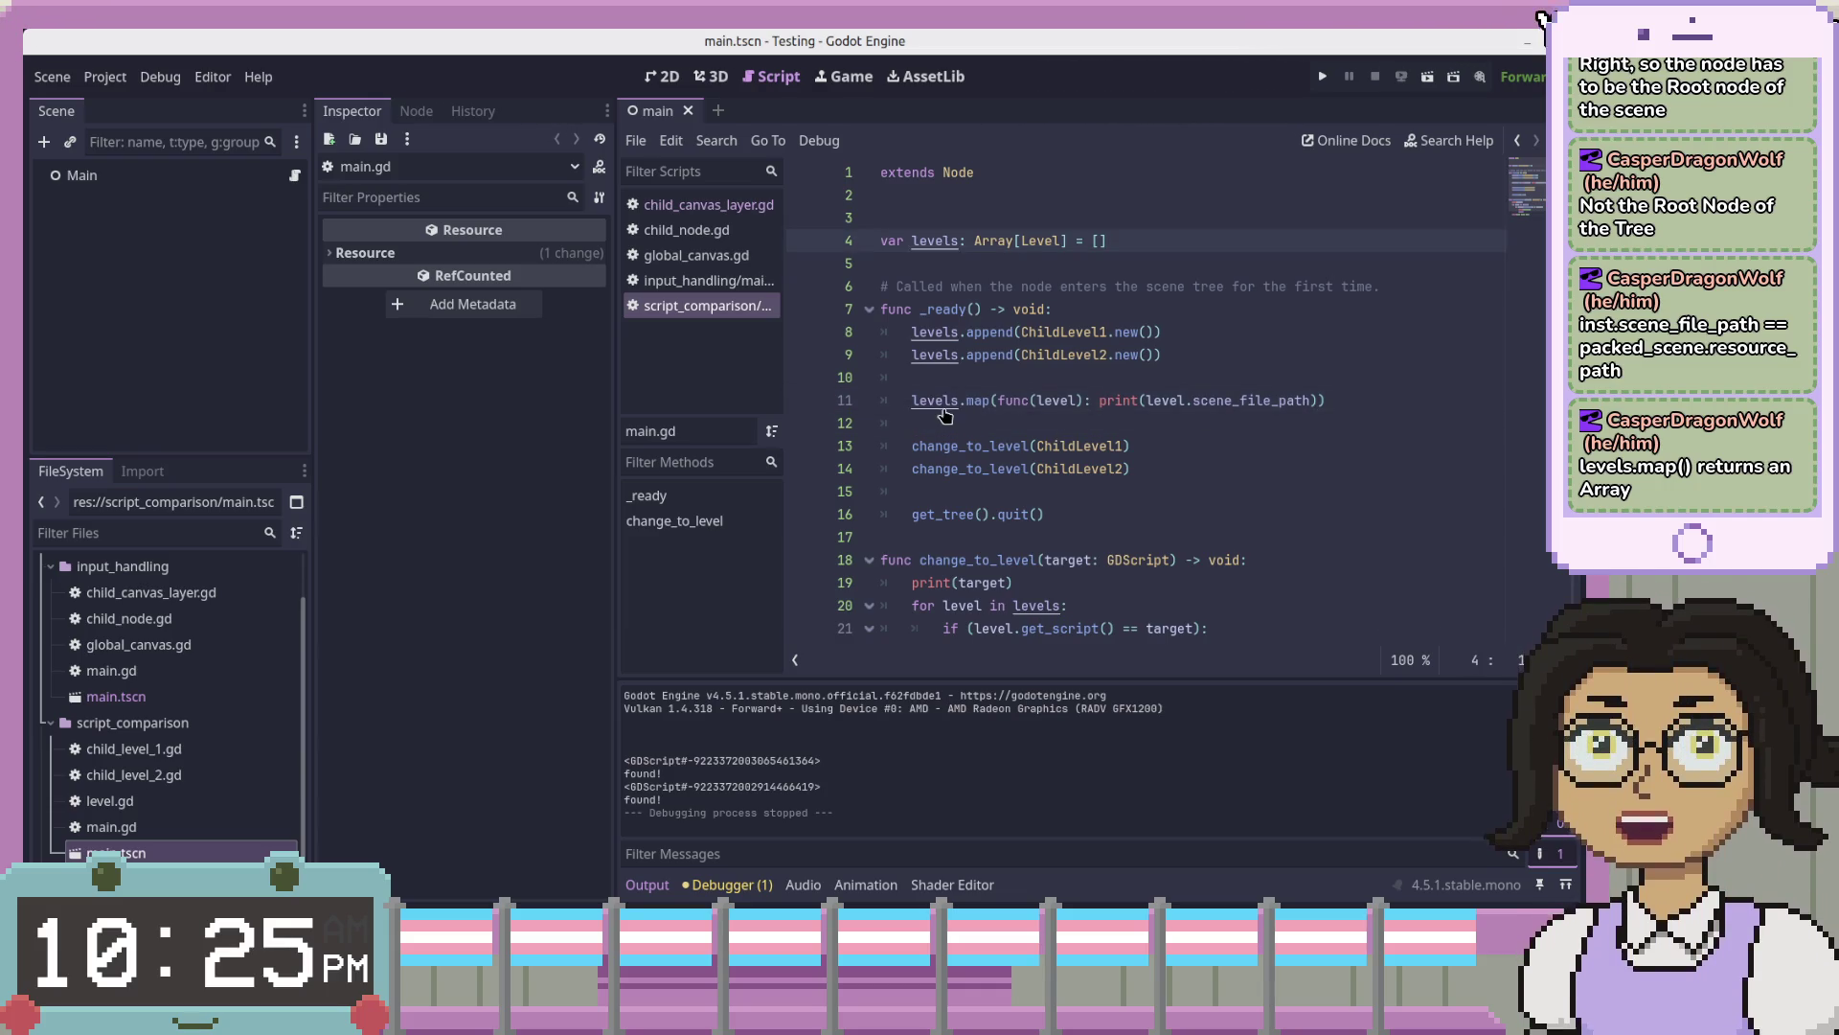
- Wrap line 11's levels.map call in print() and run the scene, getting [<null>, <null>]
click(913, 400)
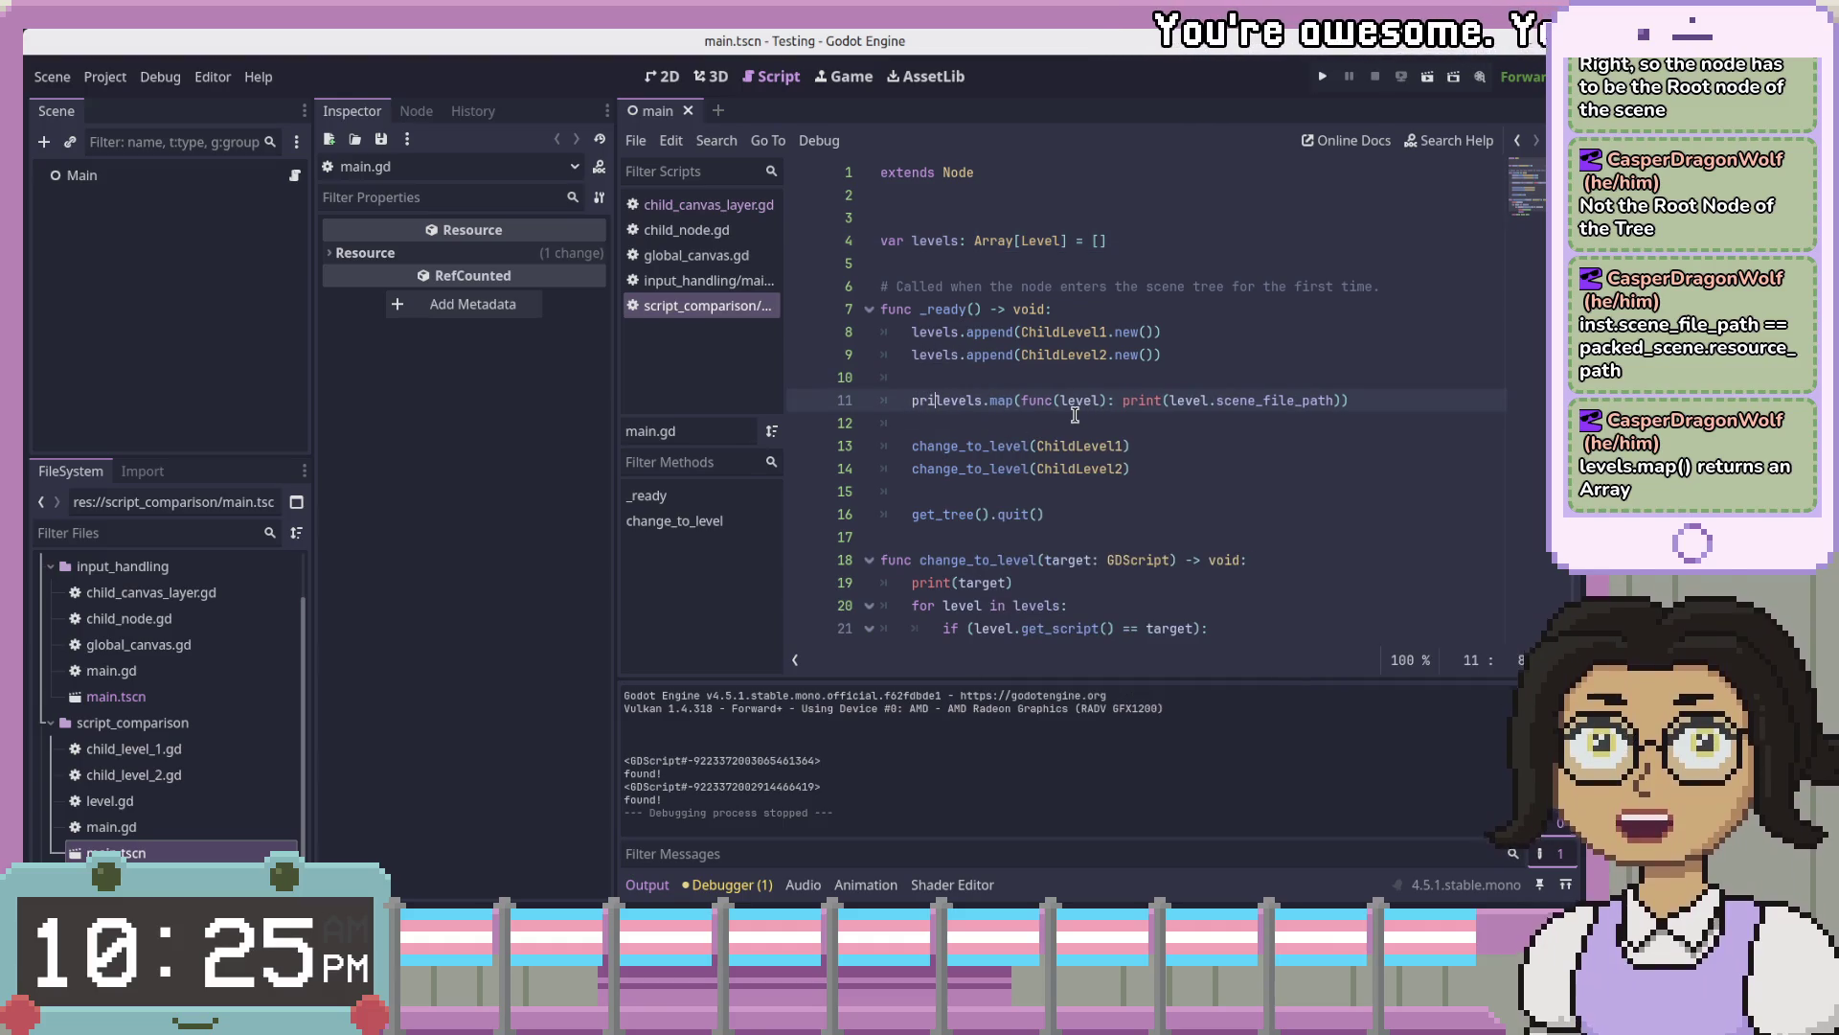
text(nt()
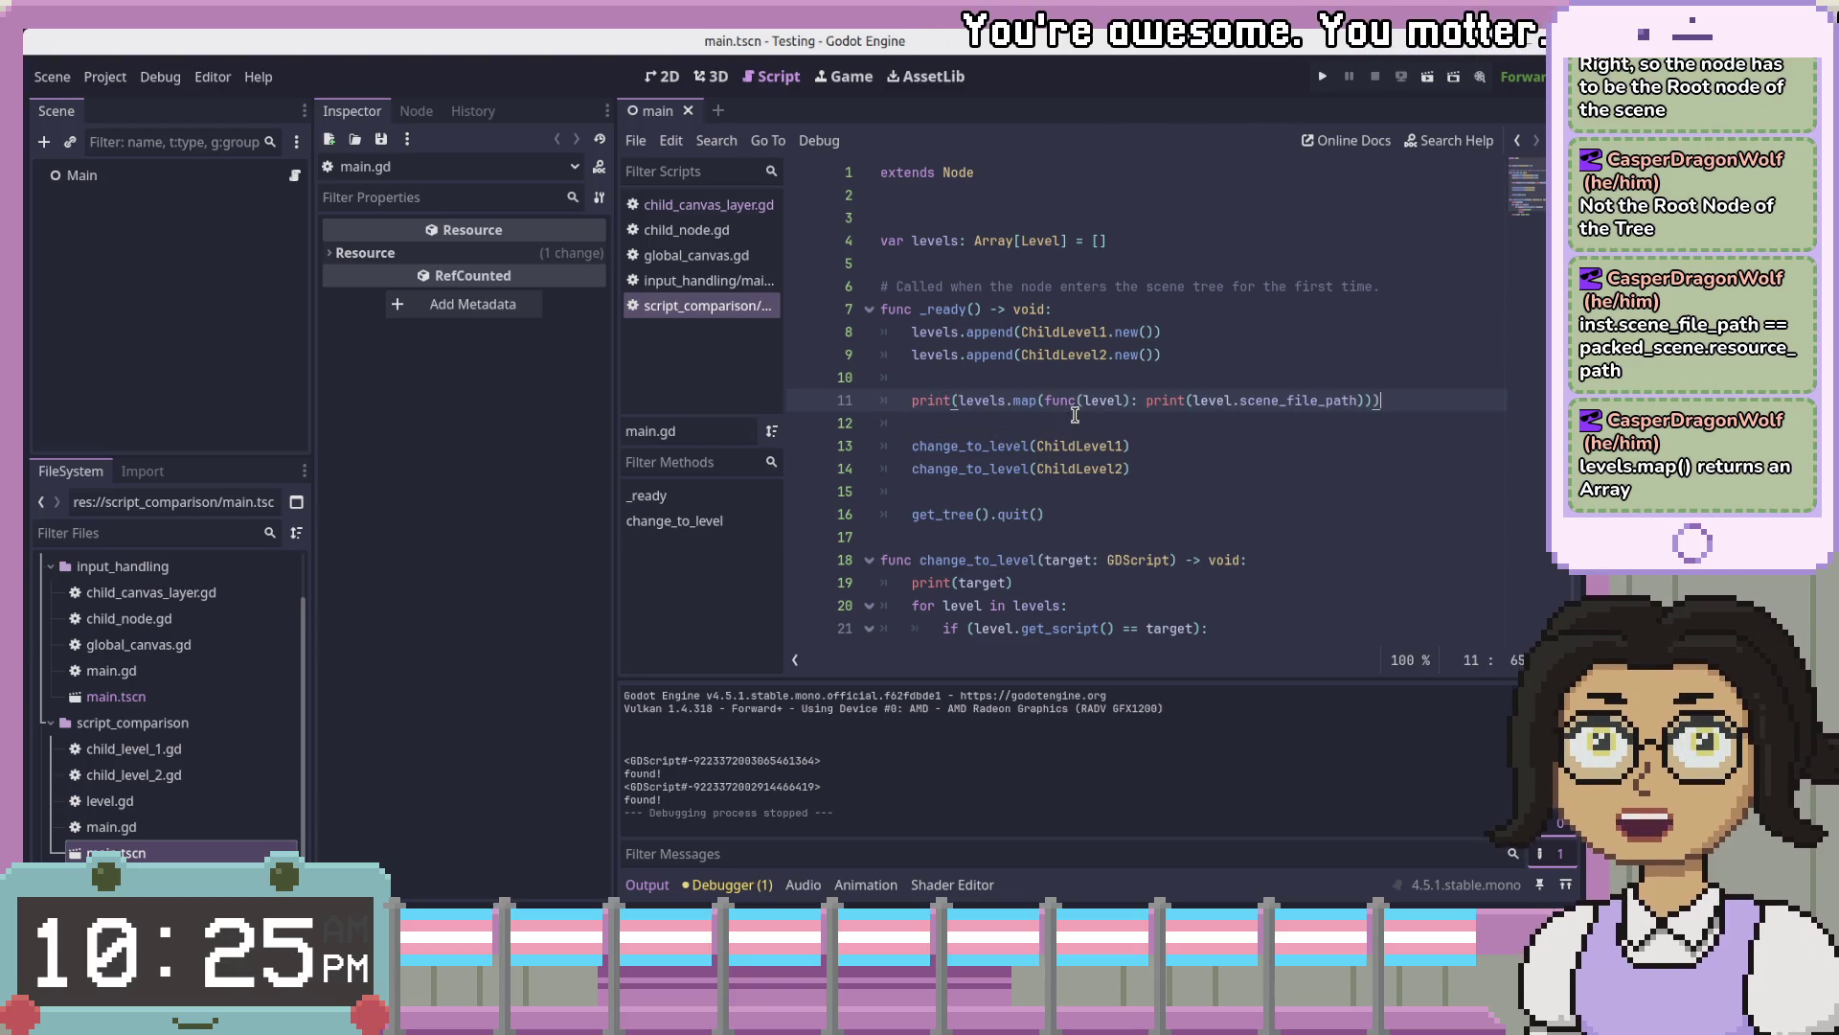
click(1425, 79)
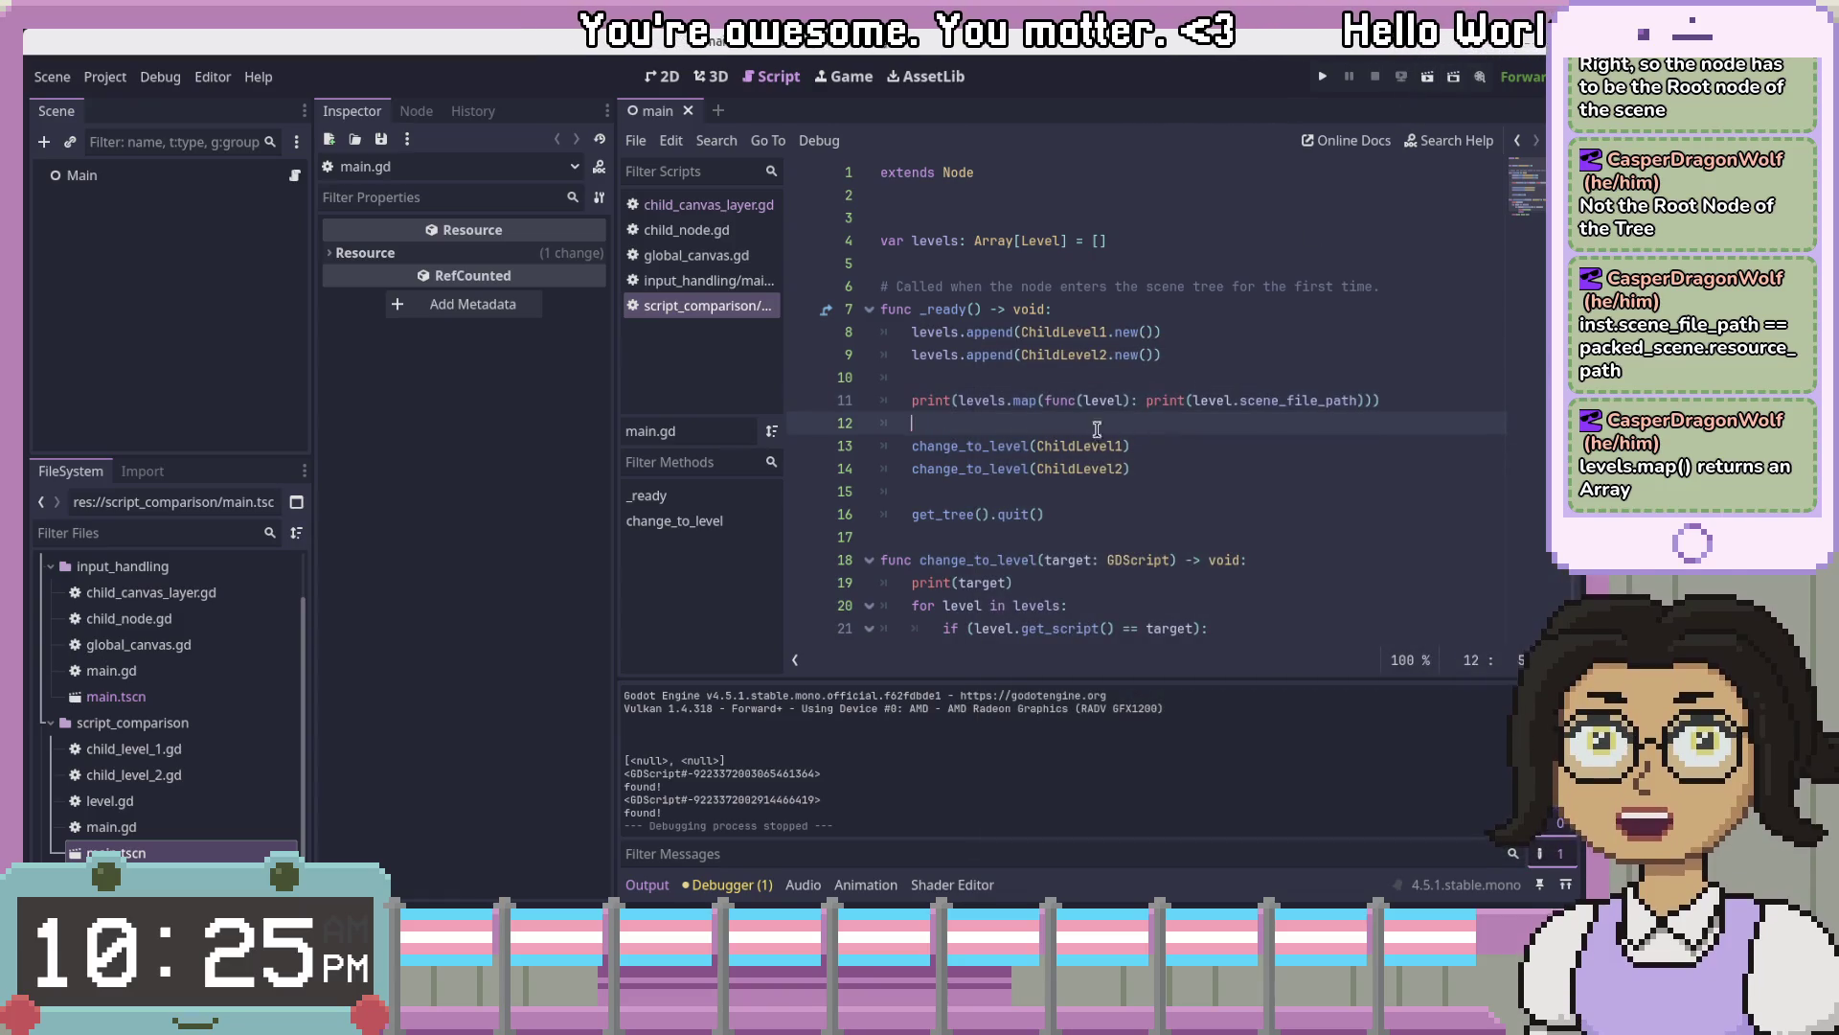
click(1133, 352)
click(1249, 316)
click(168, 746)
- Start creating a new scene in script_comparison, then cancel it
right_click(177, 722)
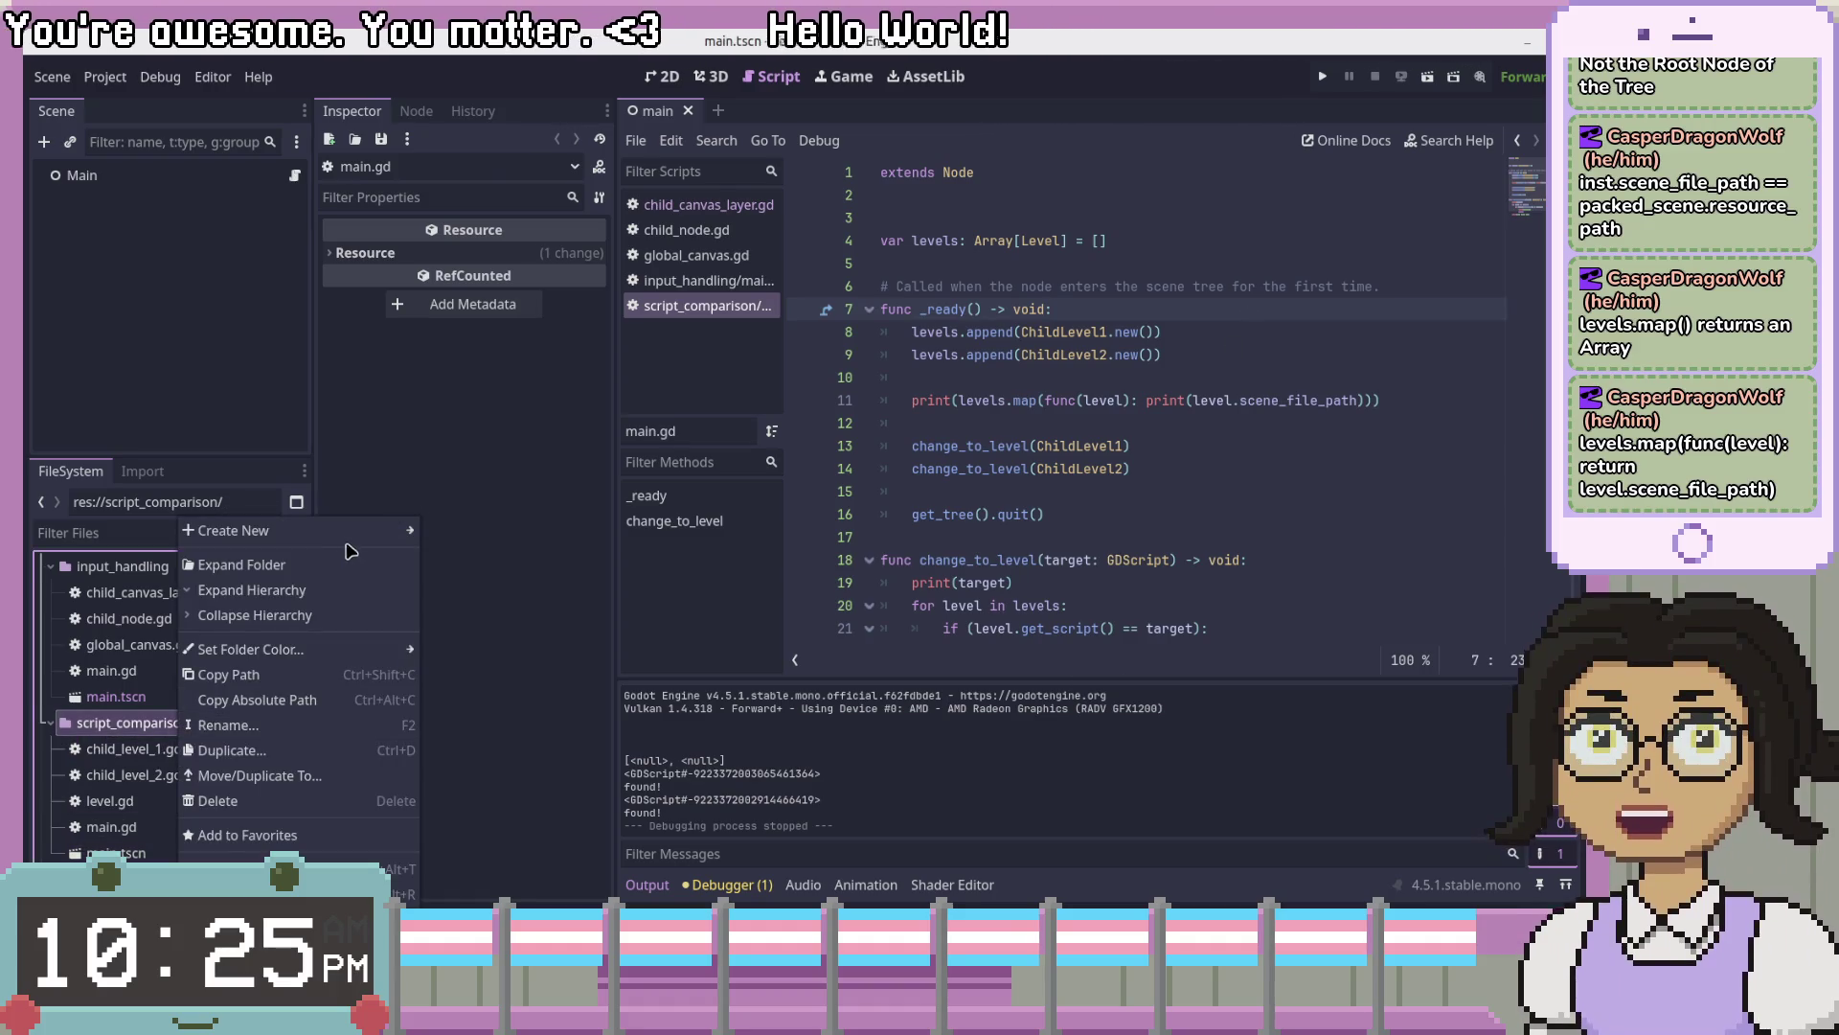
mouse_move(354, 533)
click(464, 556)
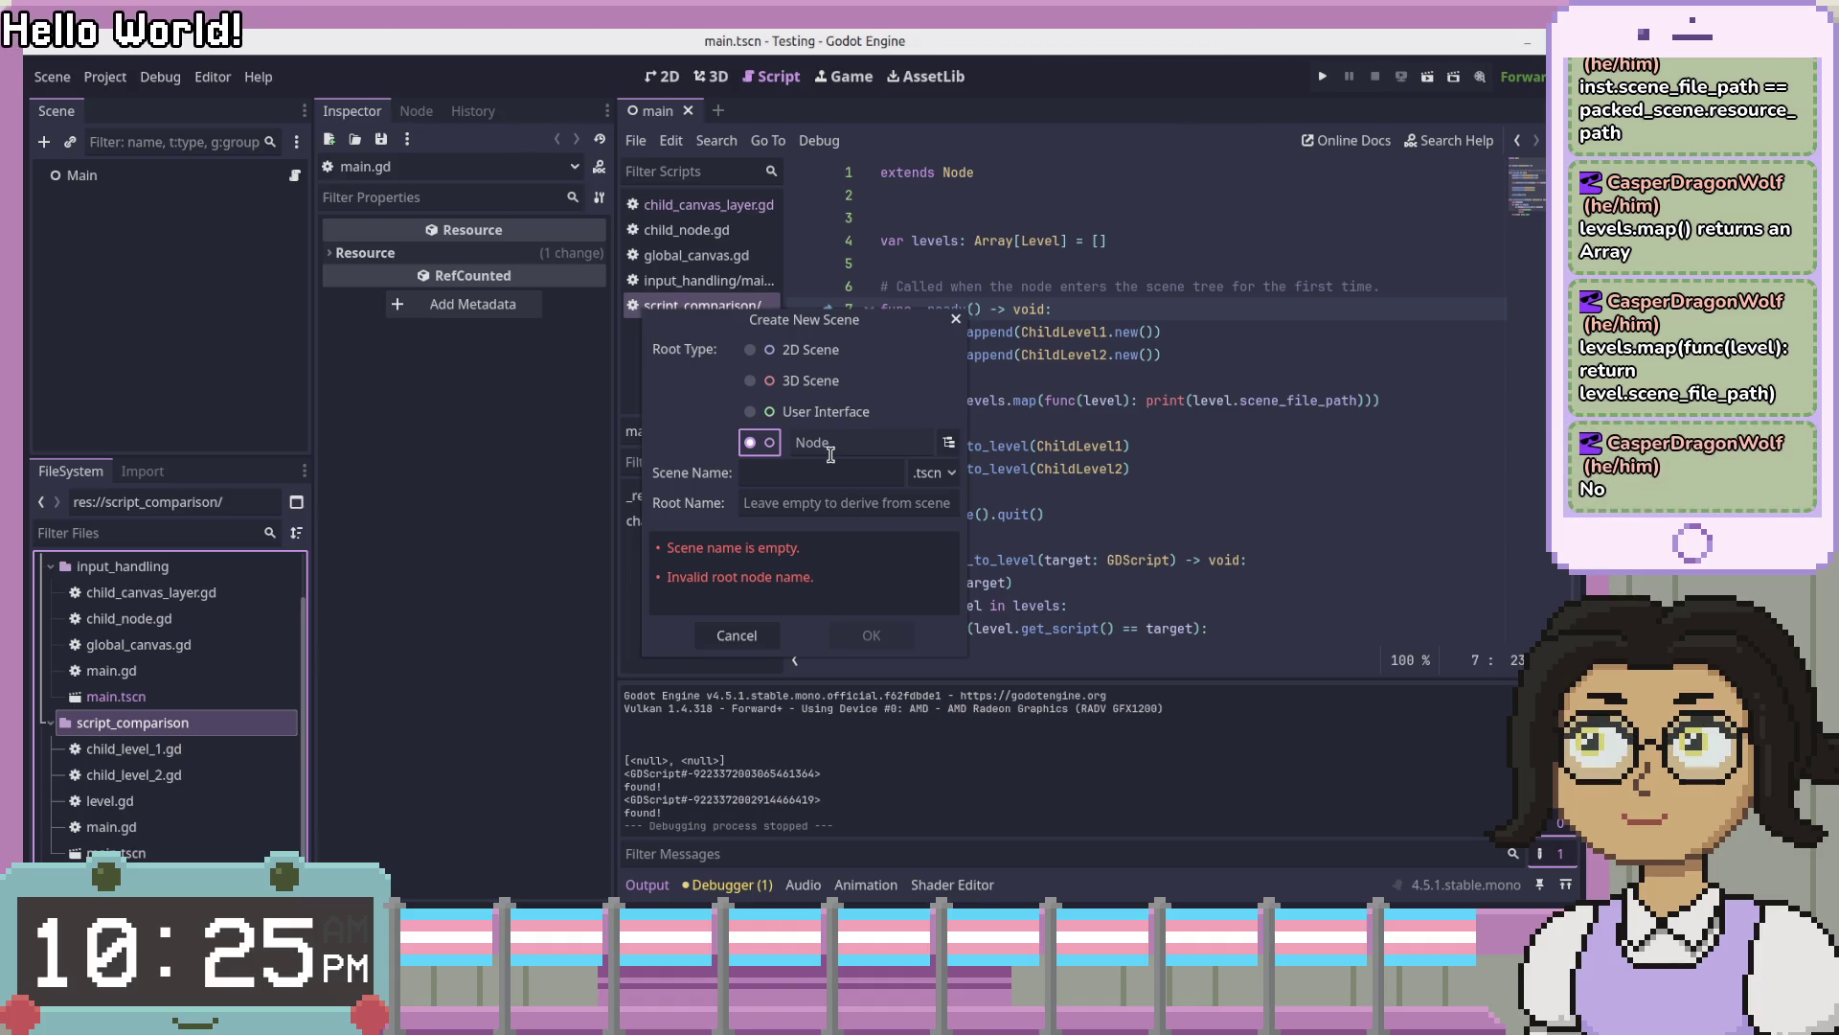
click(737, 635)
click(1281, 508)
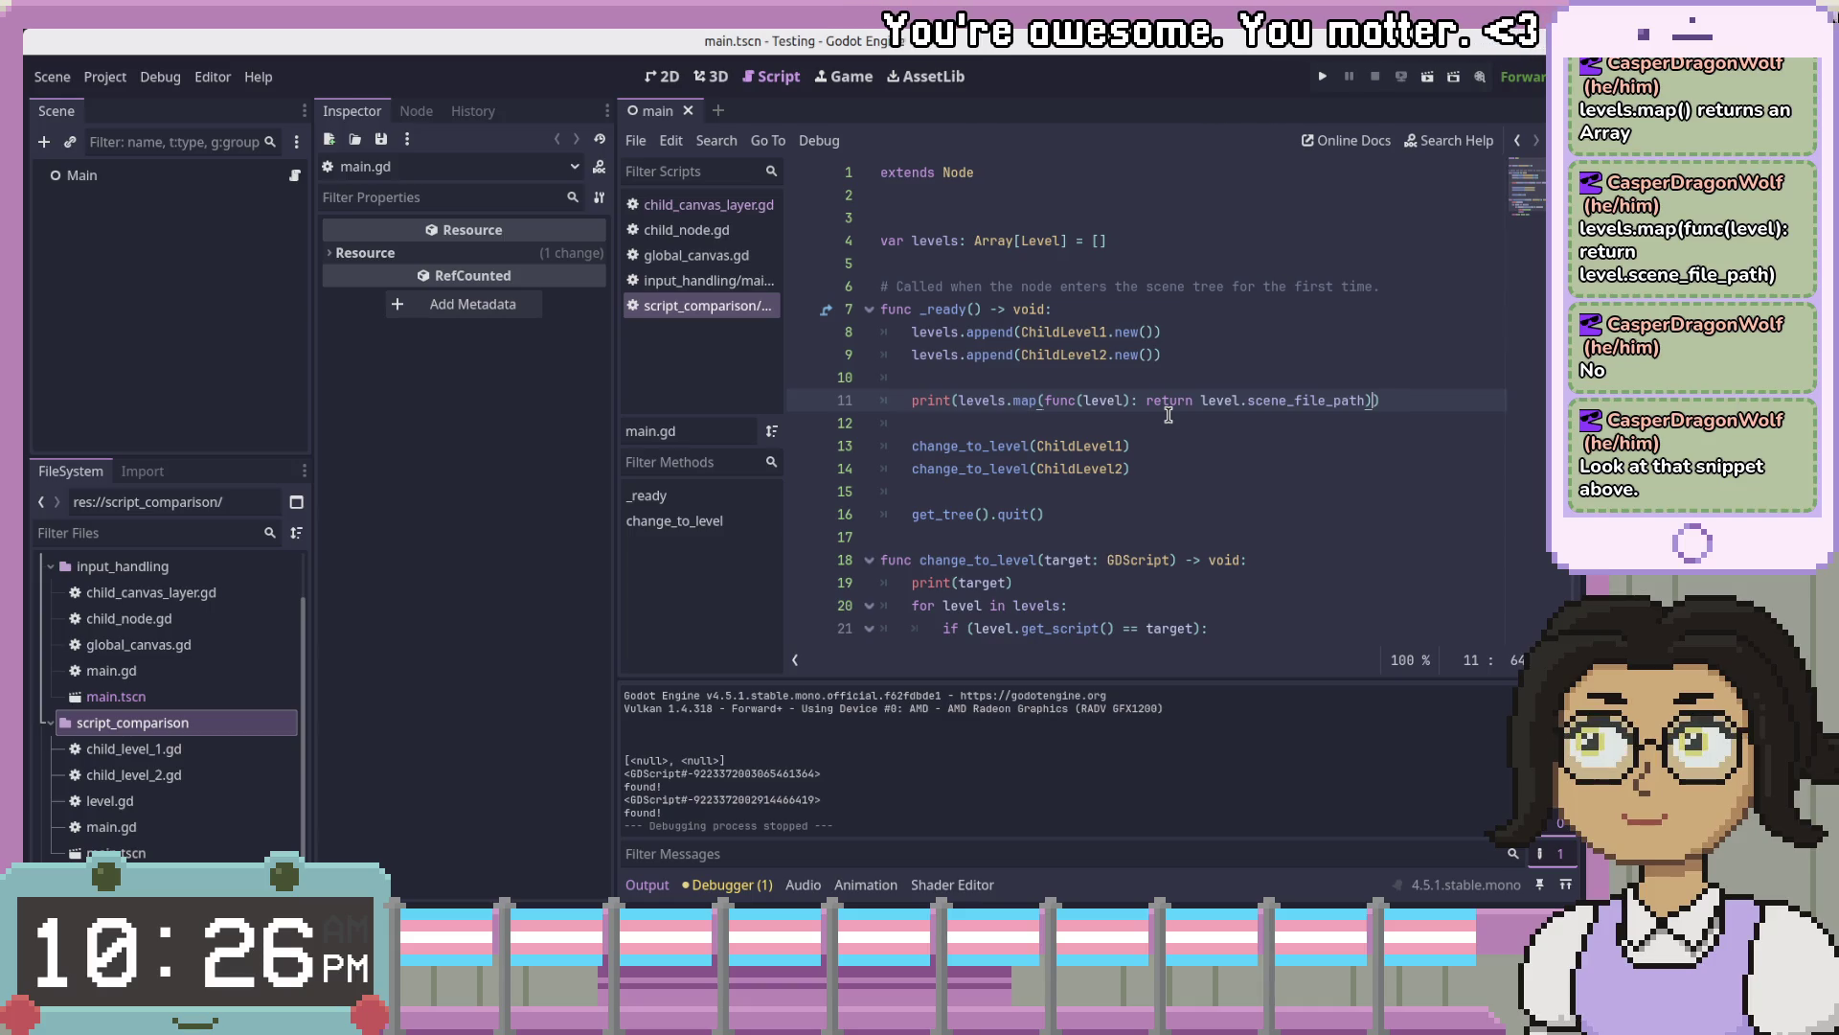
- Have the lambda return level.scene_file_path, then save and rerun, printing ["", ""]
click(1322, 488)
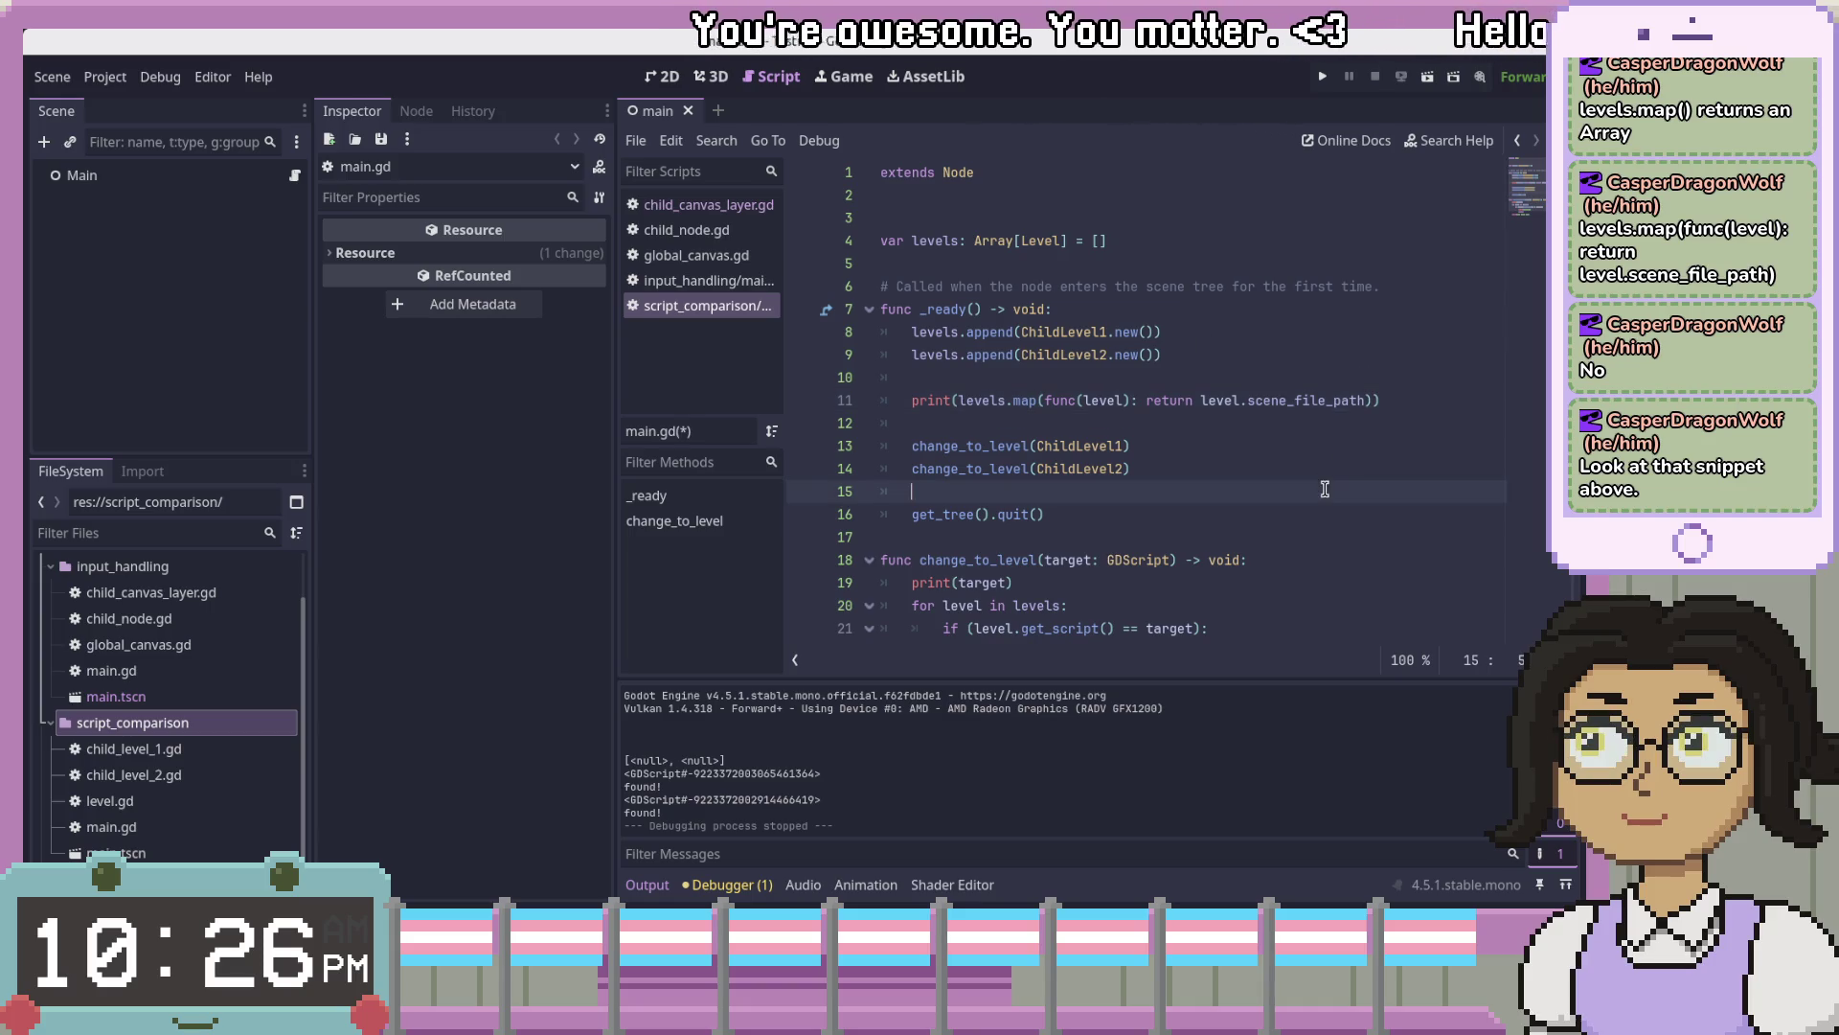
click(1323, 76)
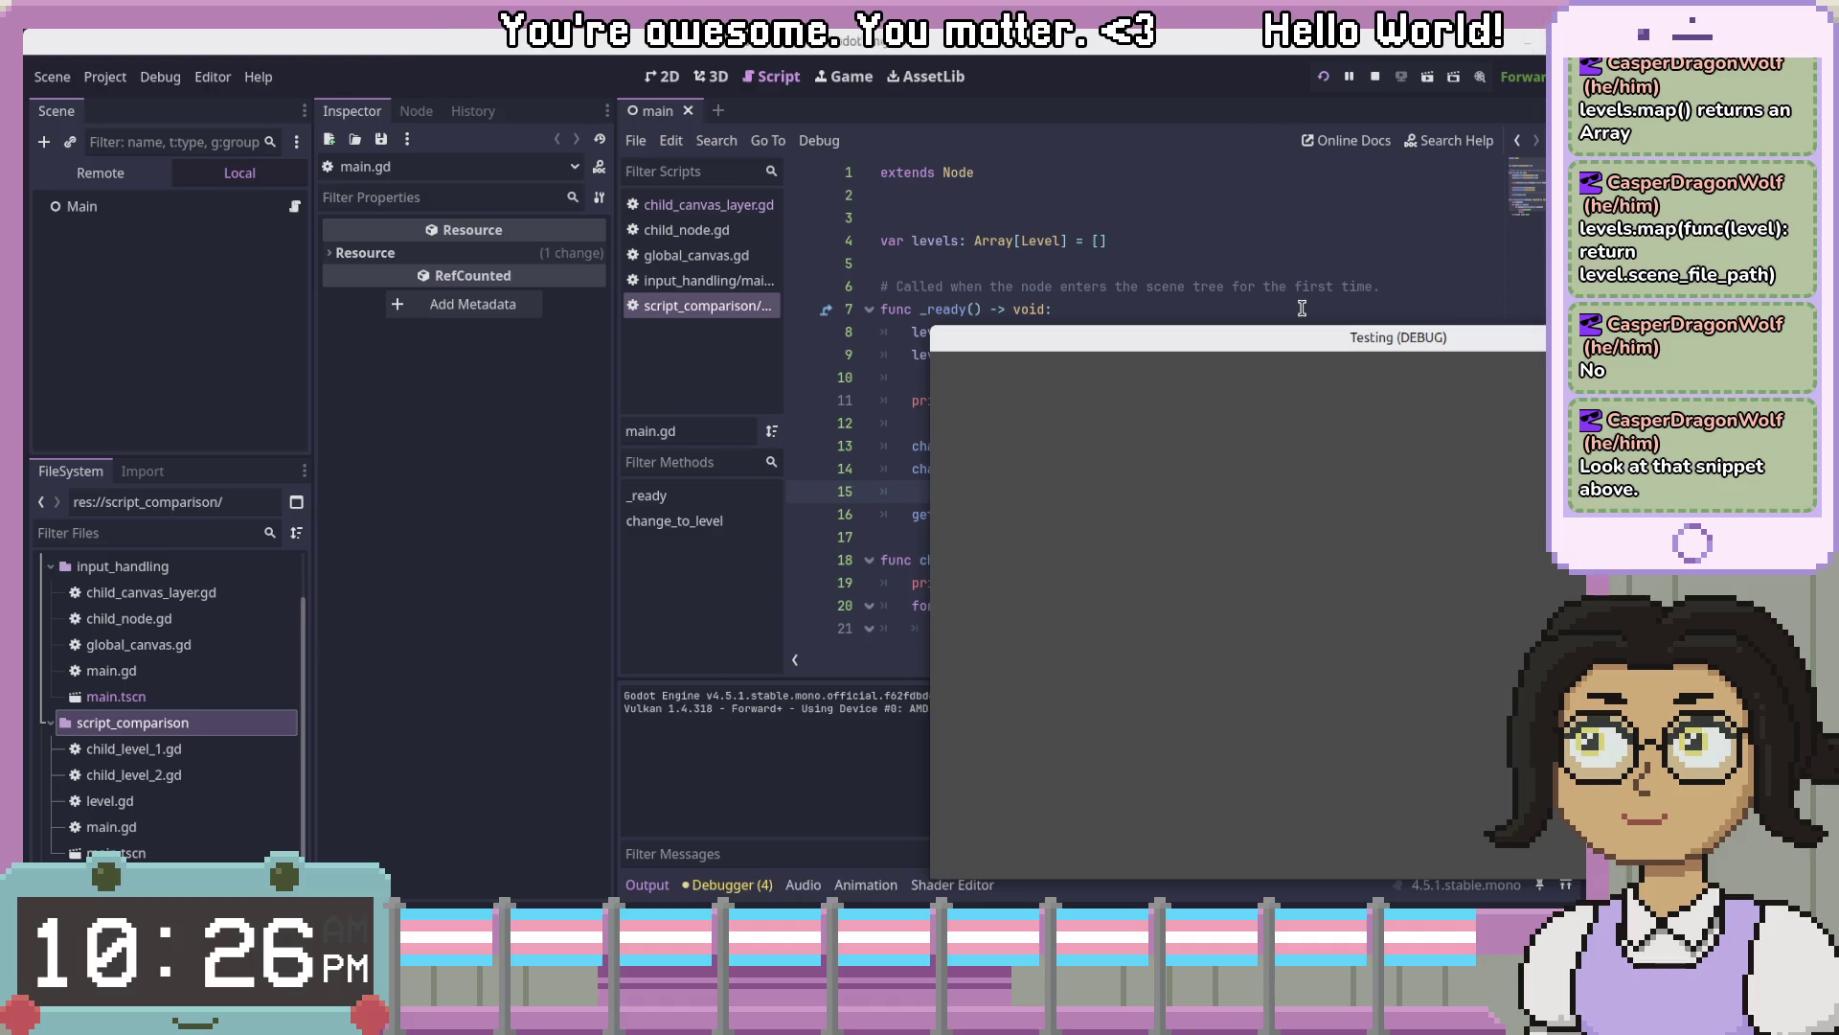
click(1426, 83)
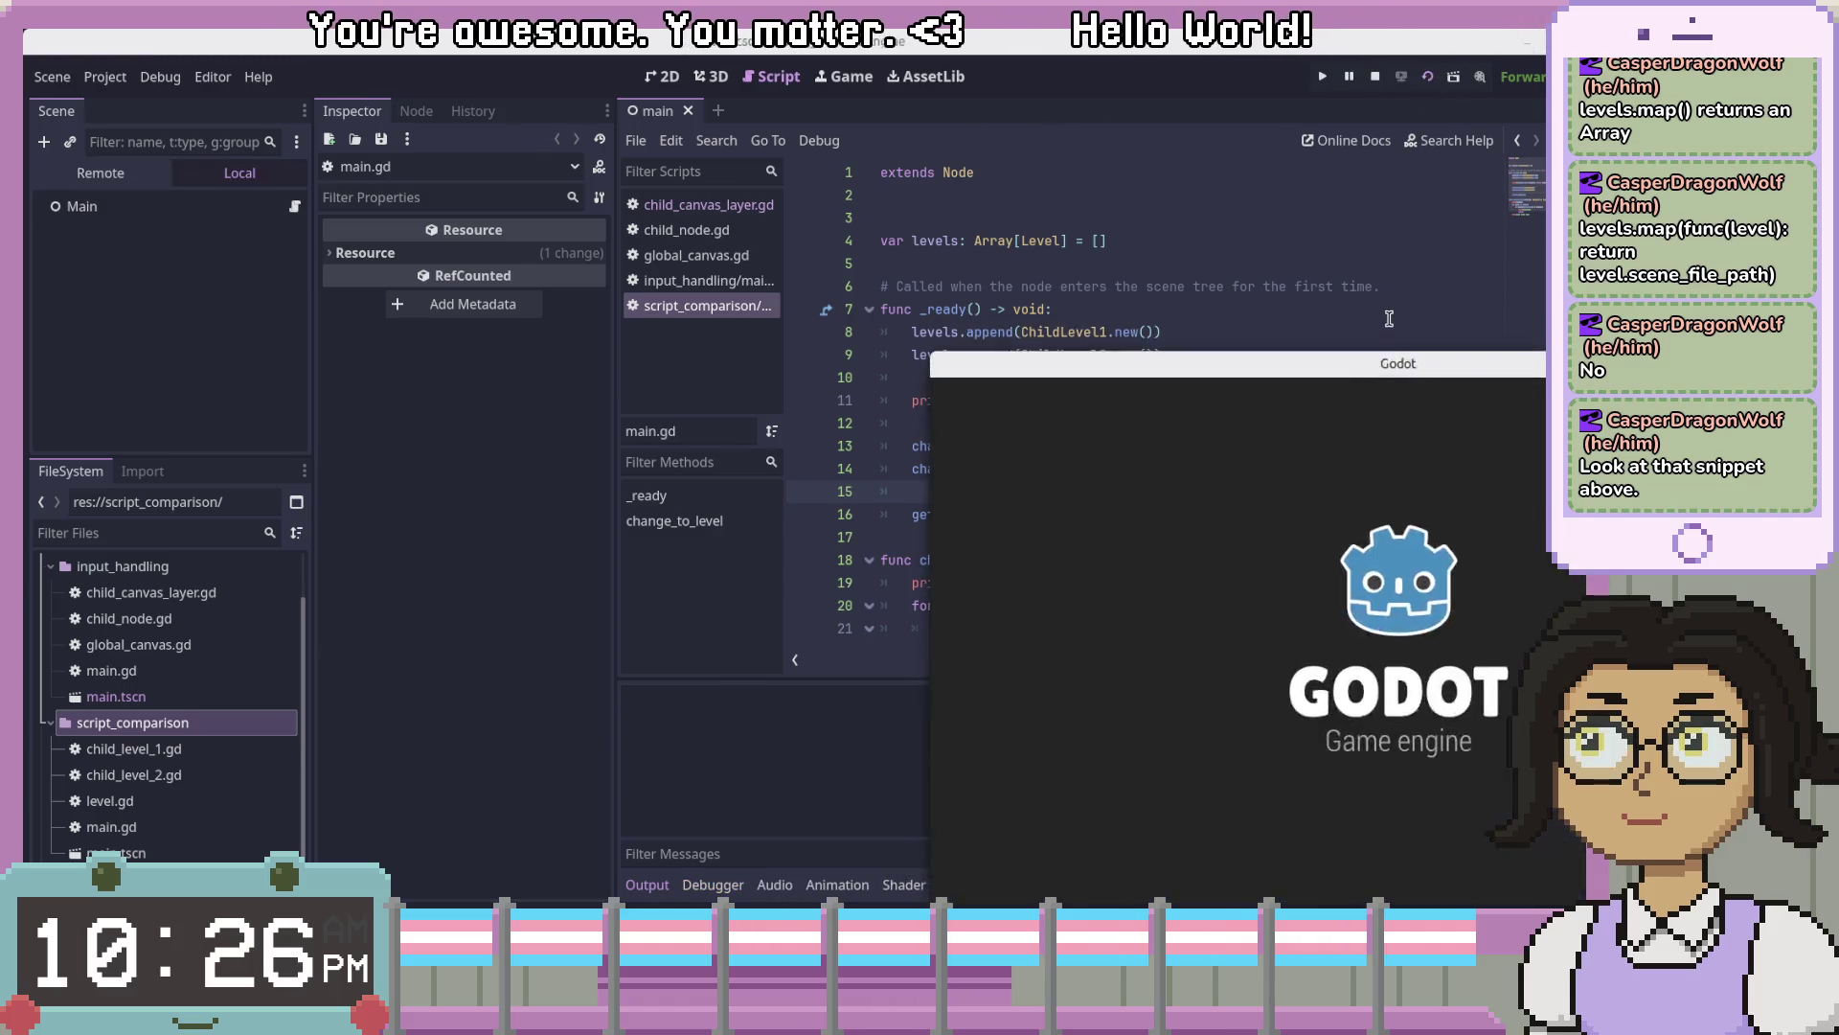
key(Up)
key(Up)
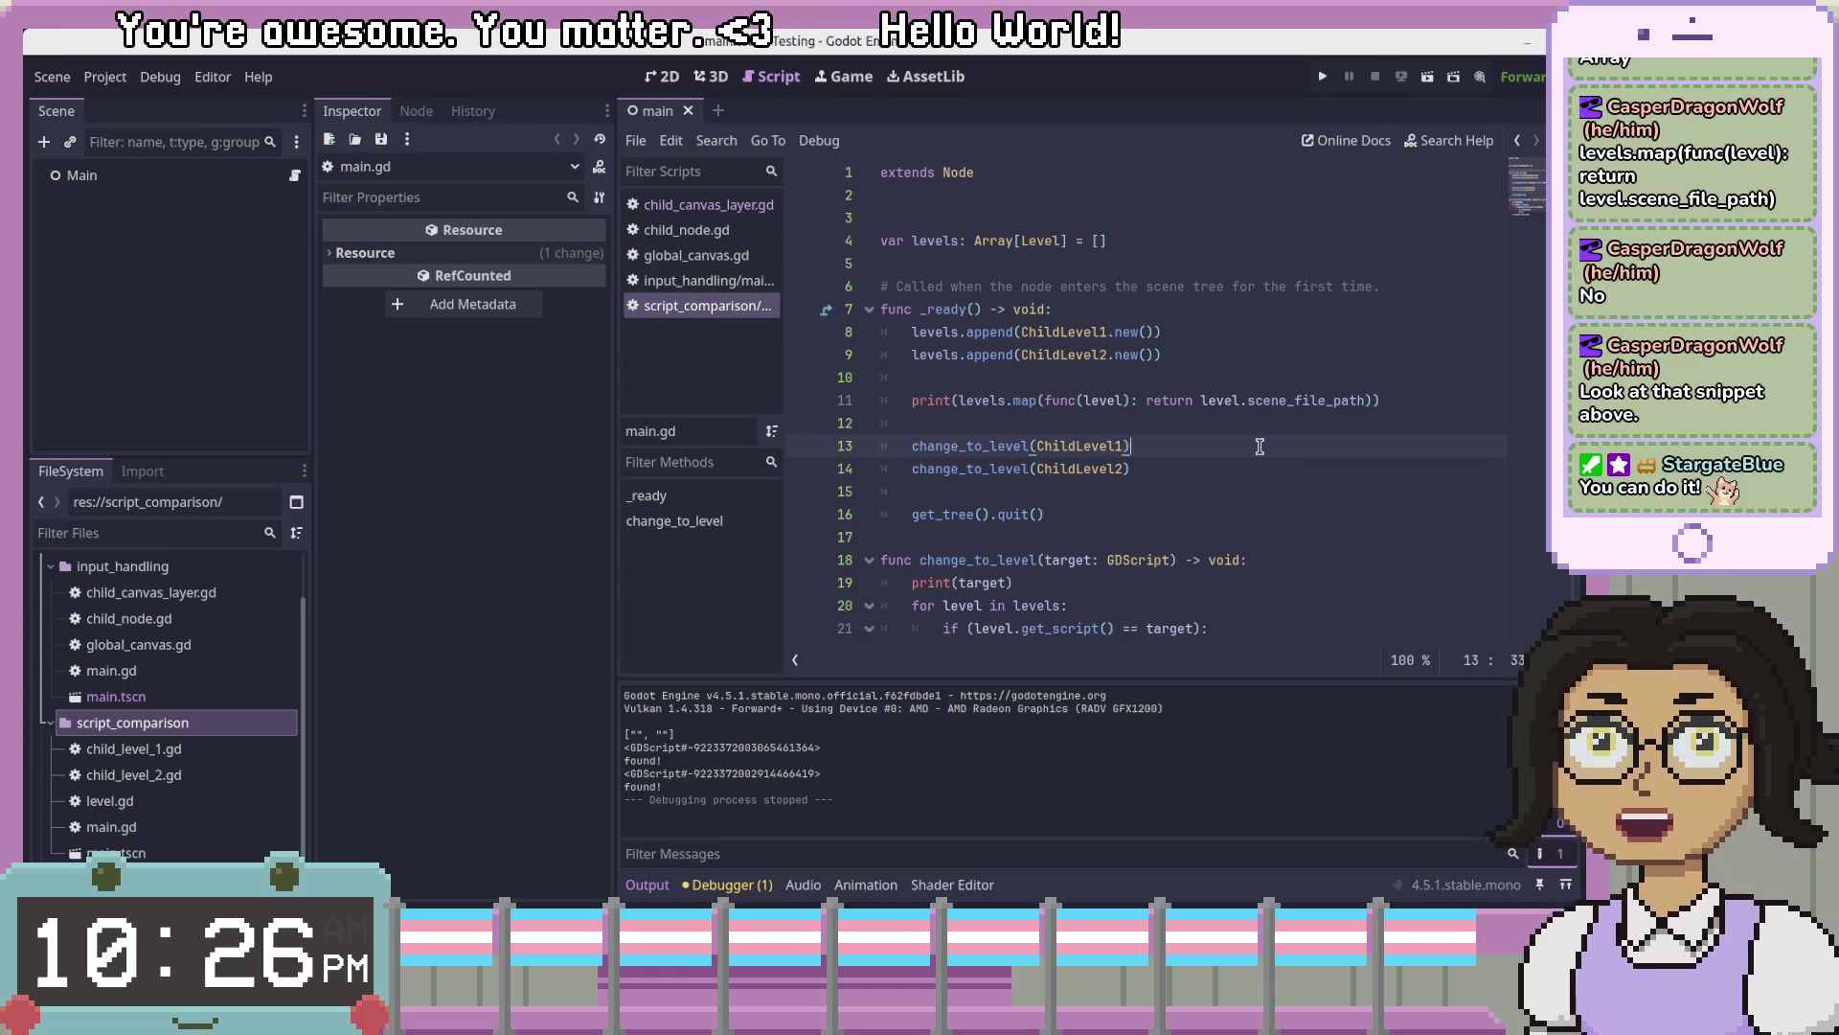
key(Up)
key(Up)
click(942, 402)
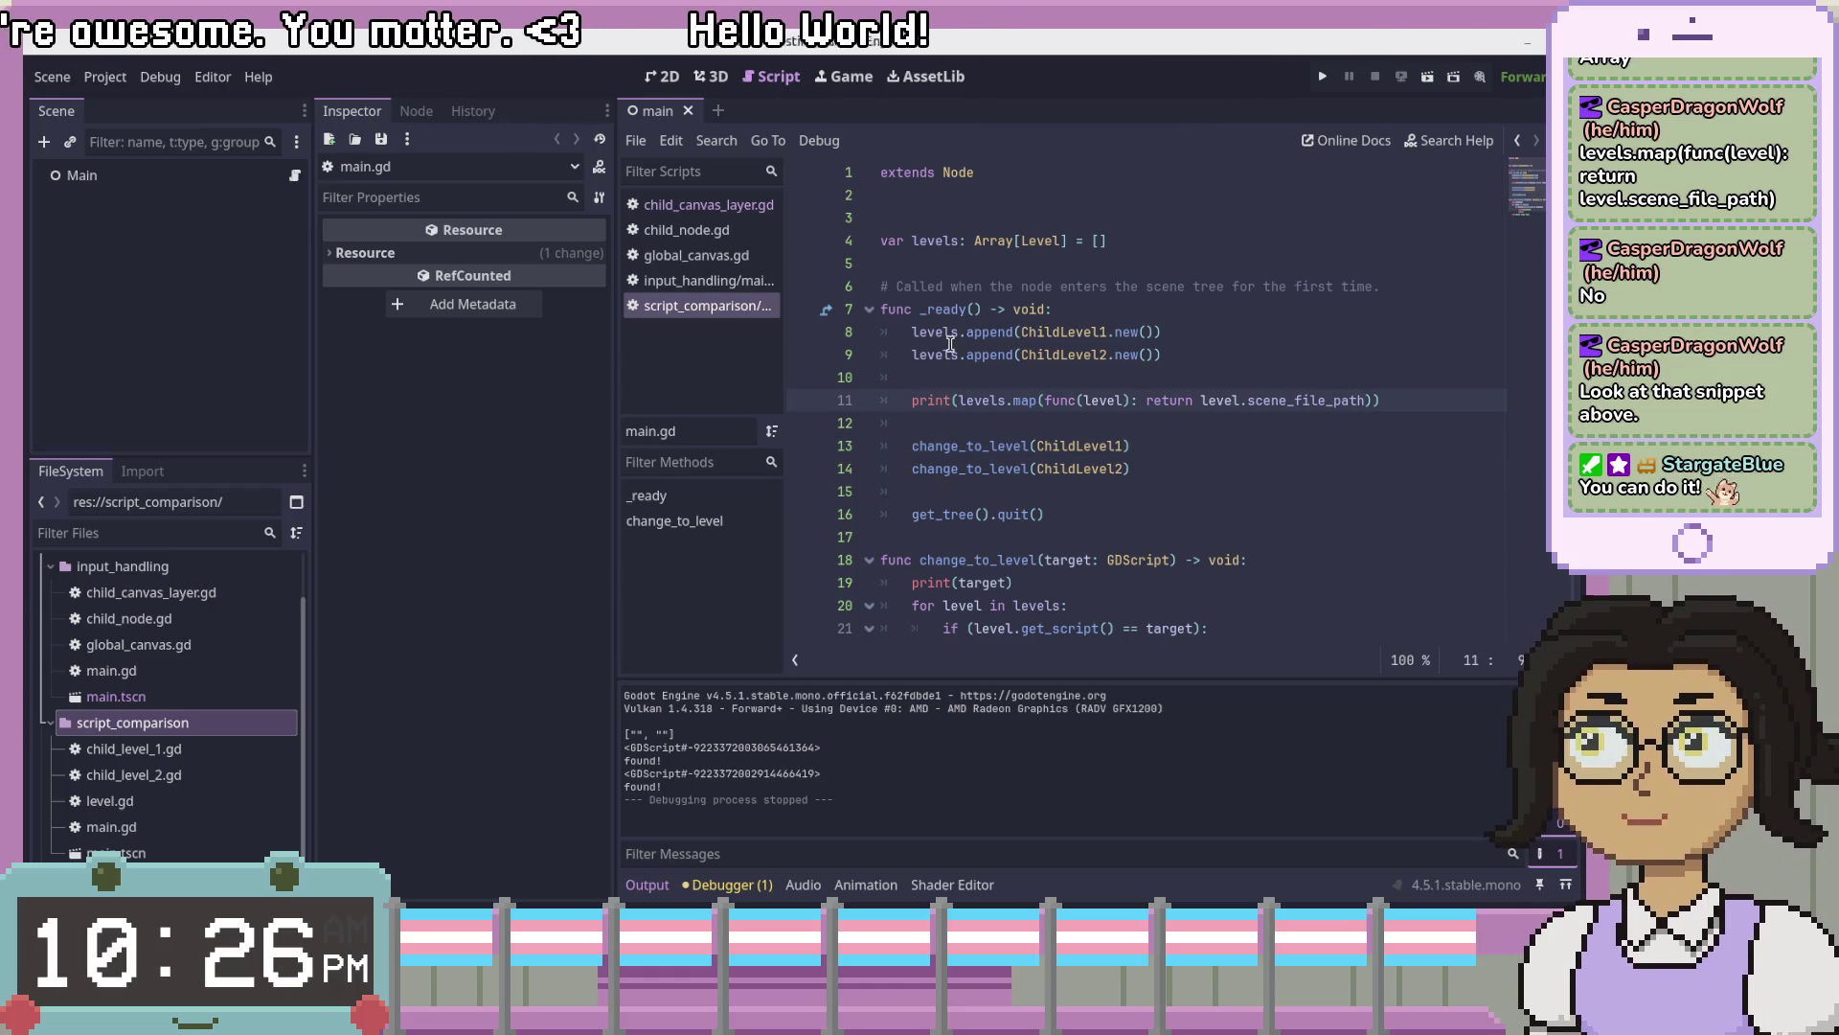
double_click(1063, 331)
click(1157, 332)
click(1161, 354)
- Create child_1.tscn in script_comparison and attach child_level_1.gd to its Child1 node
right_click(205, 722)
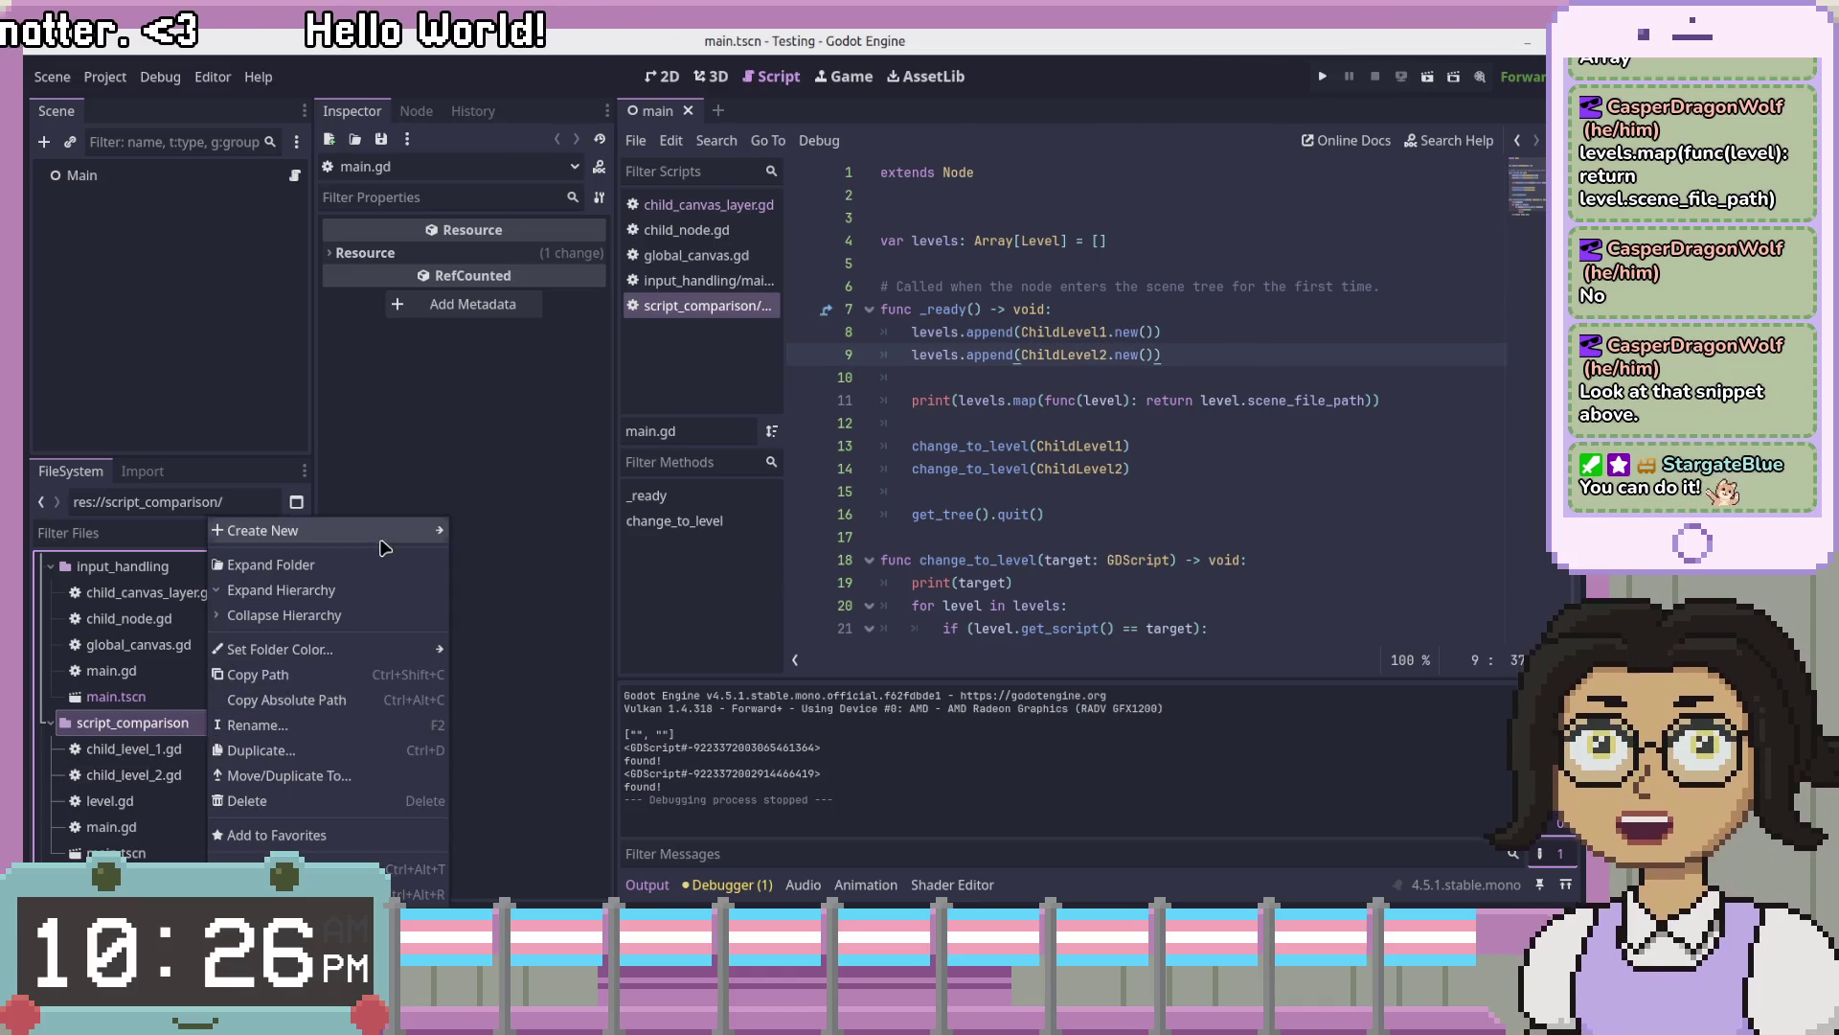
mouse_move(421, 530)
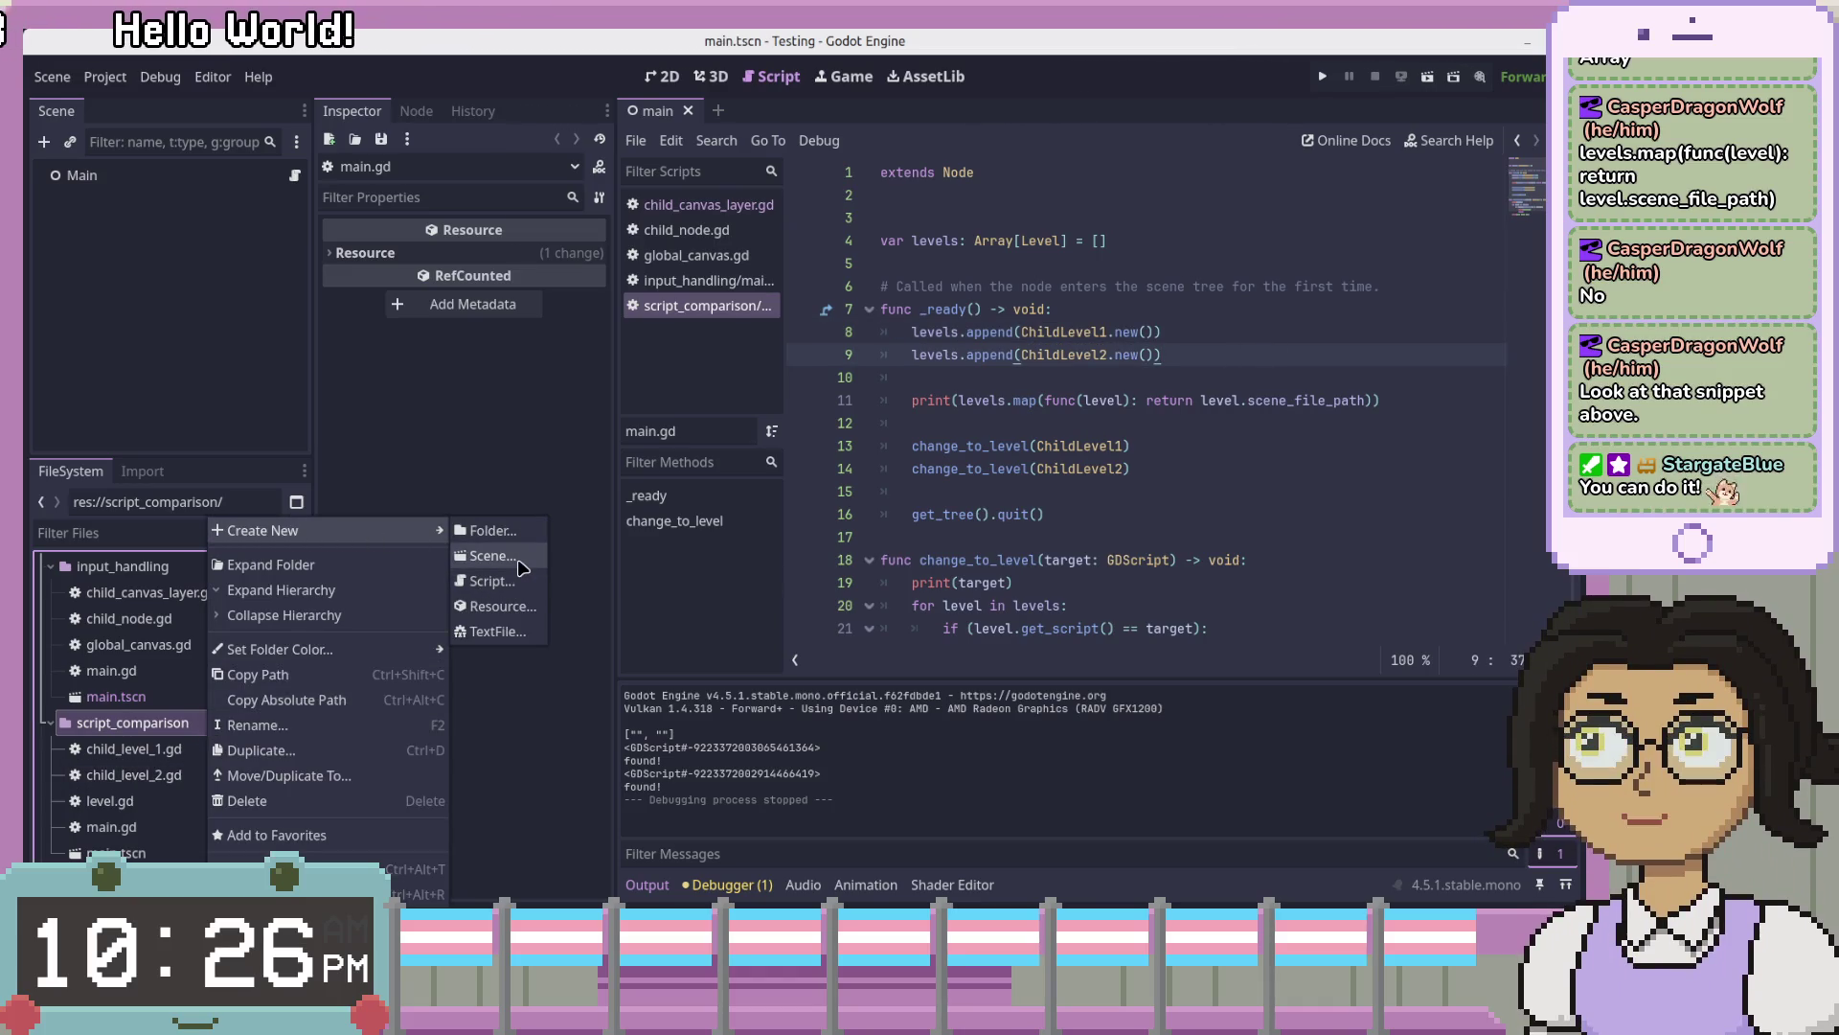
click(522, 568)
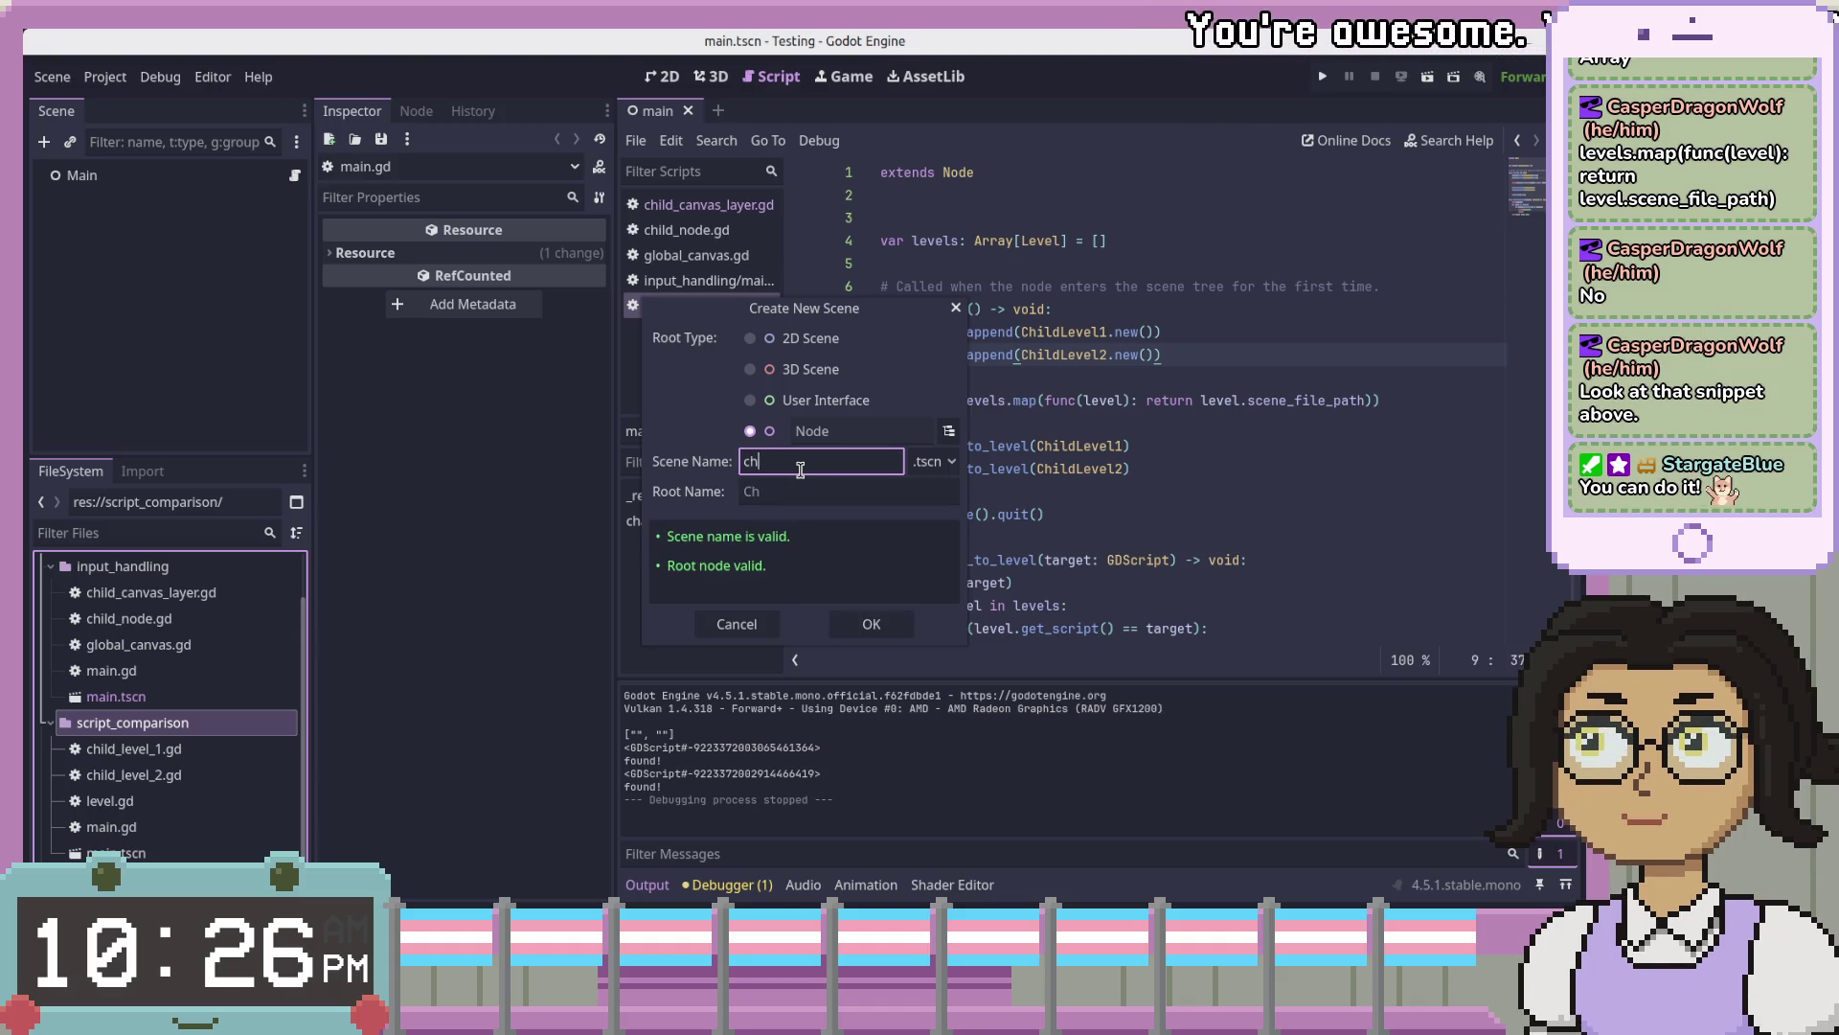
text(child_1)
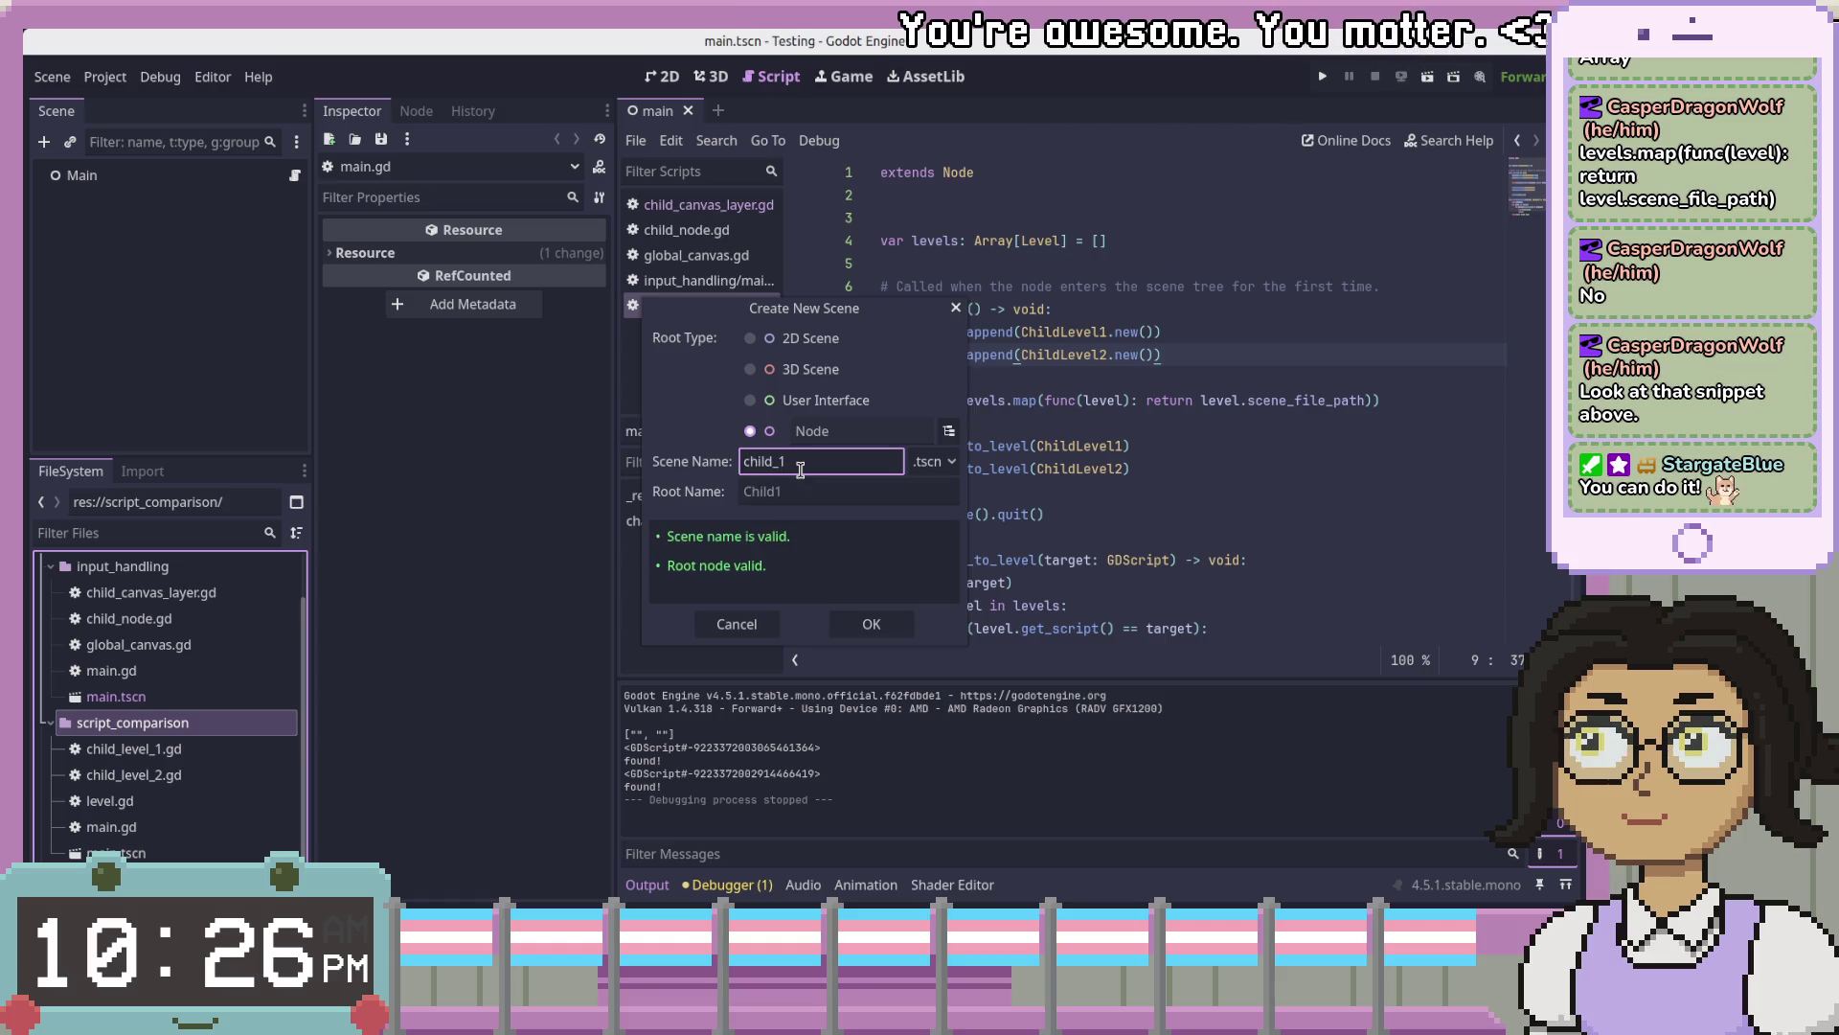
key(Return)
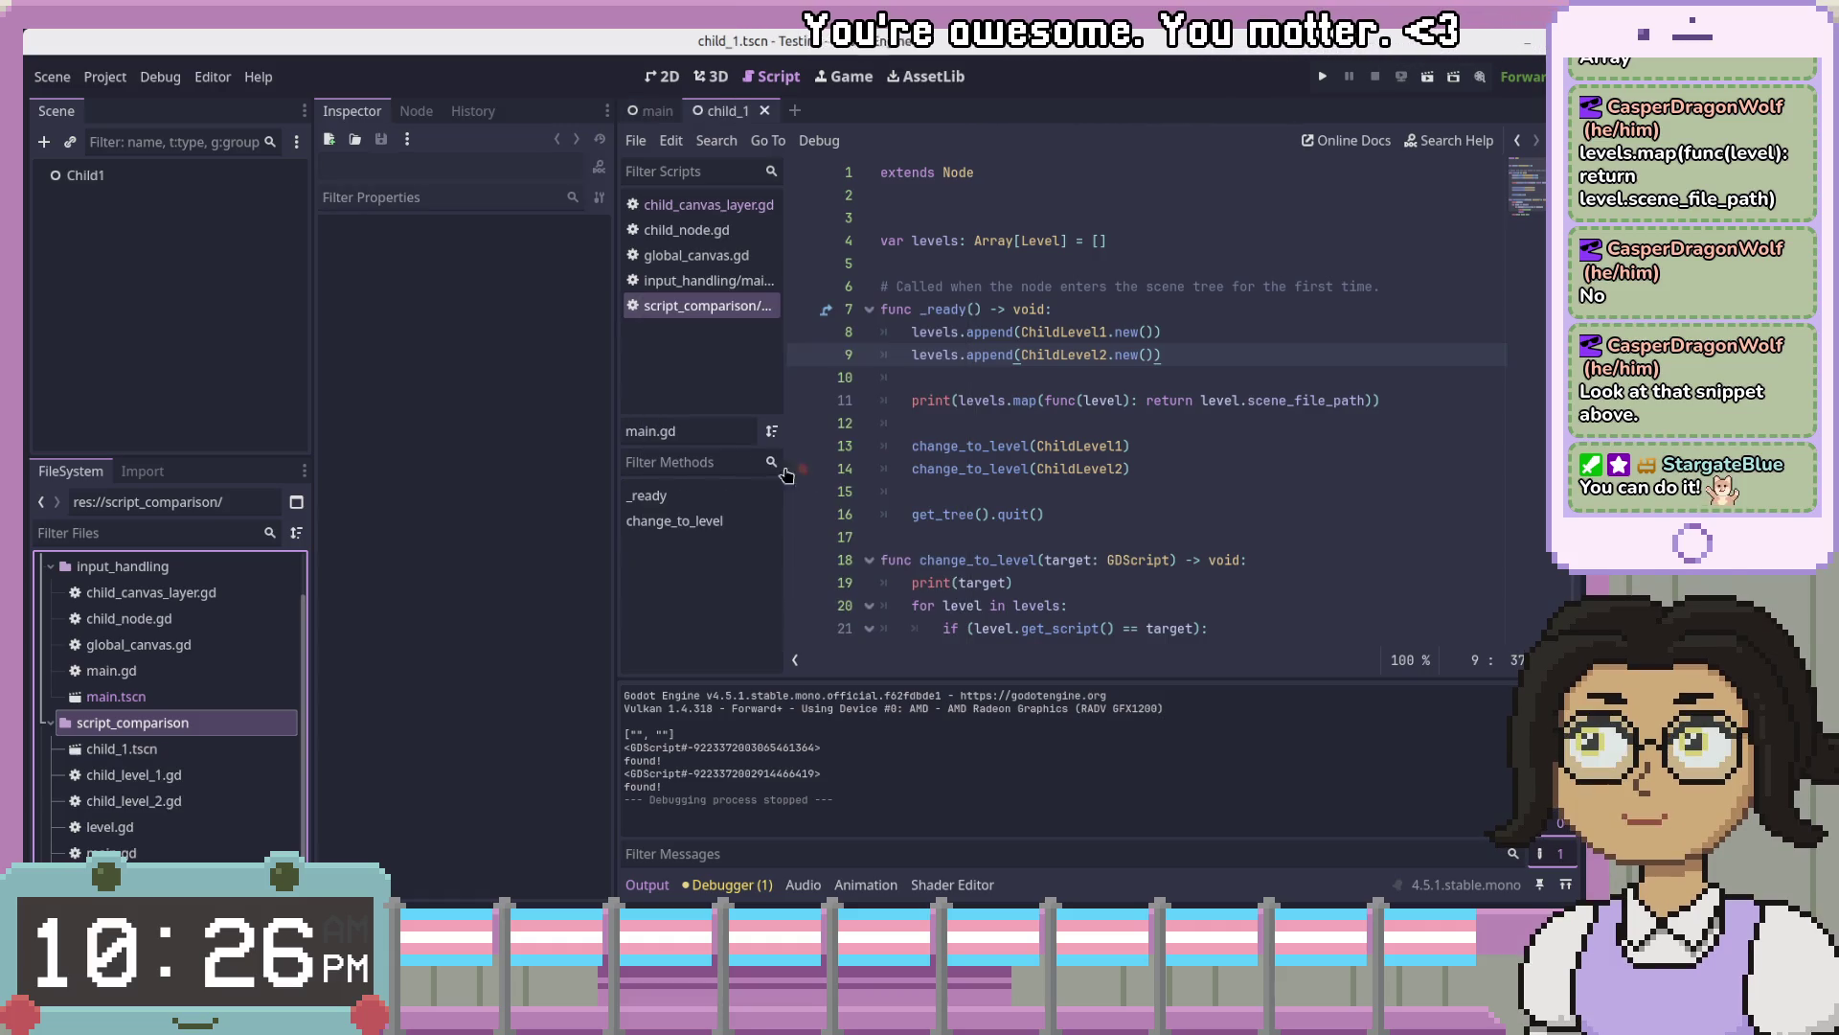
click(216, 757)
drag(134, 774, 136, 182)
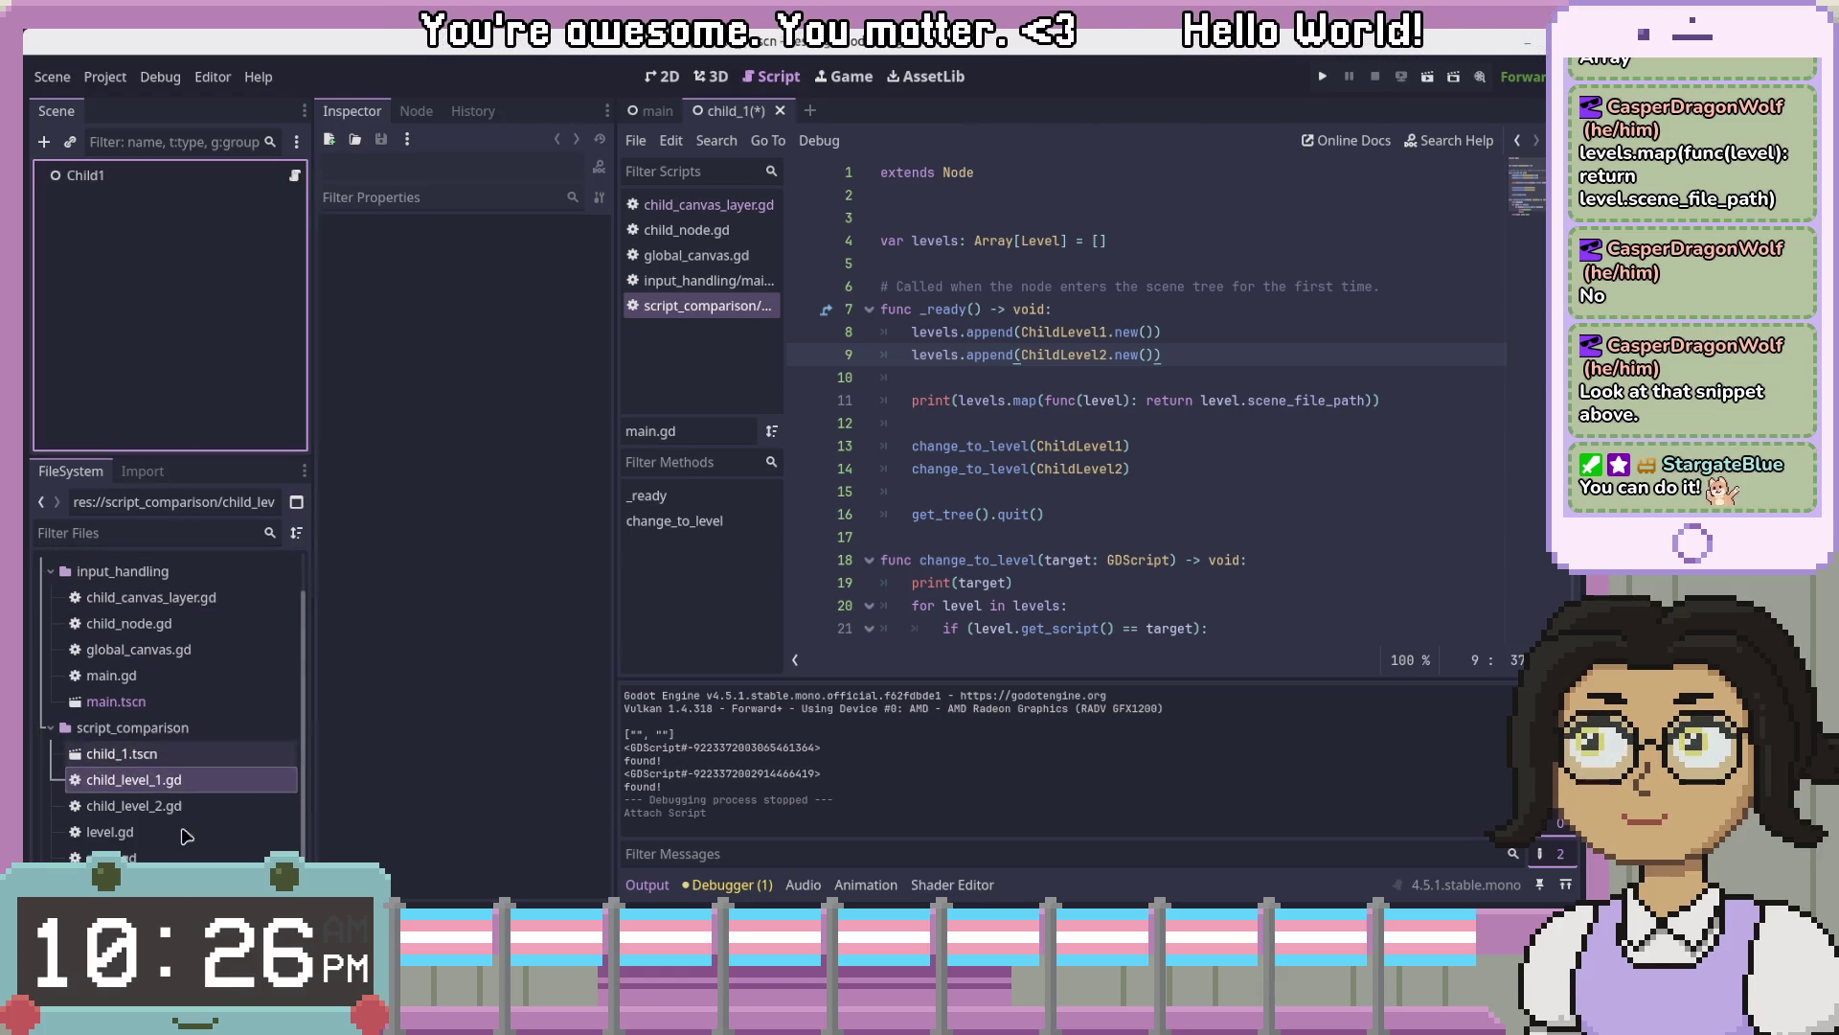
- Duplicate child_1 as child_2.tscn, open it, and attach child_level_2.gd to Child1
click(198, 751)
click(202, 831)
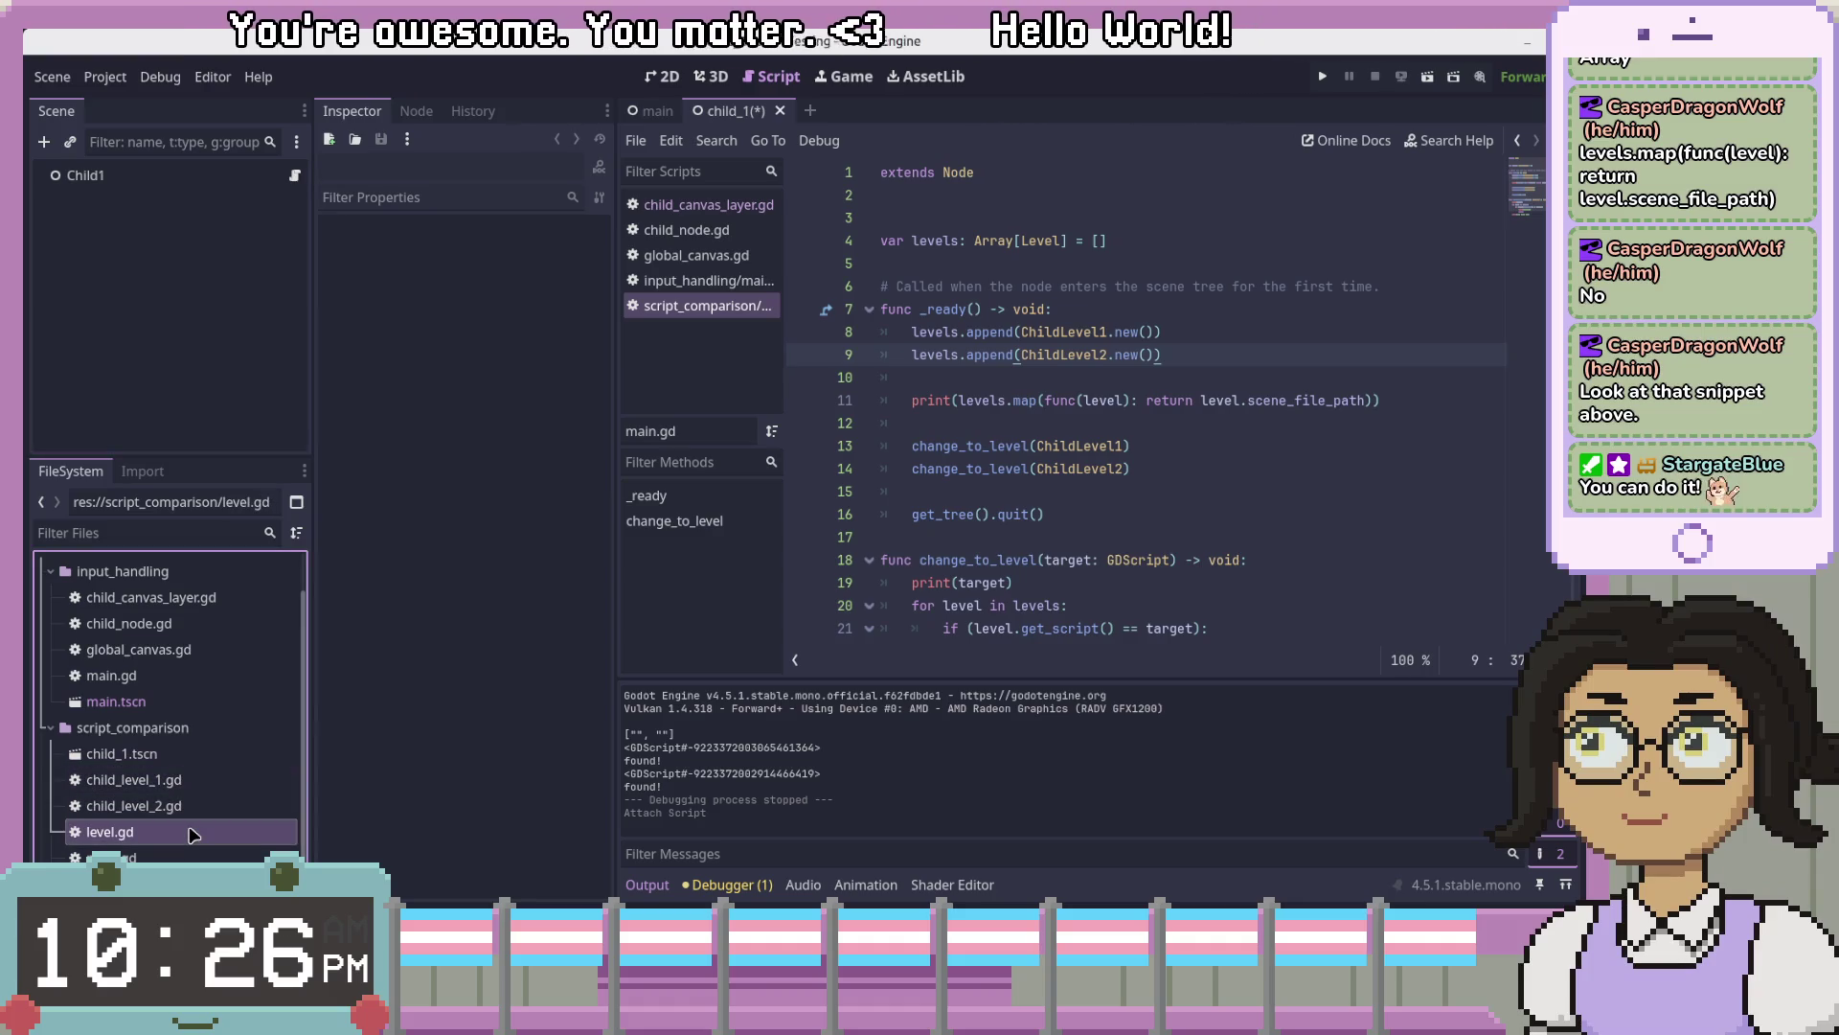
click(205, 756)
right_click(212, 761)
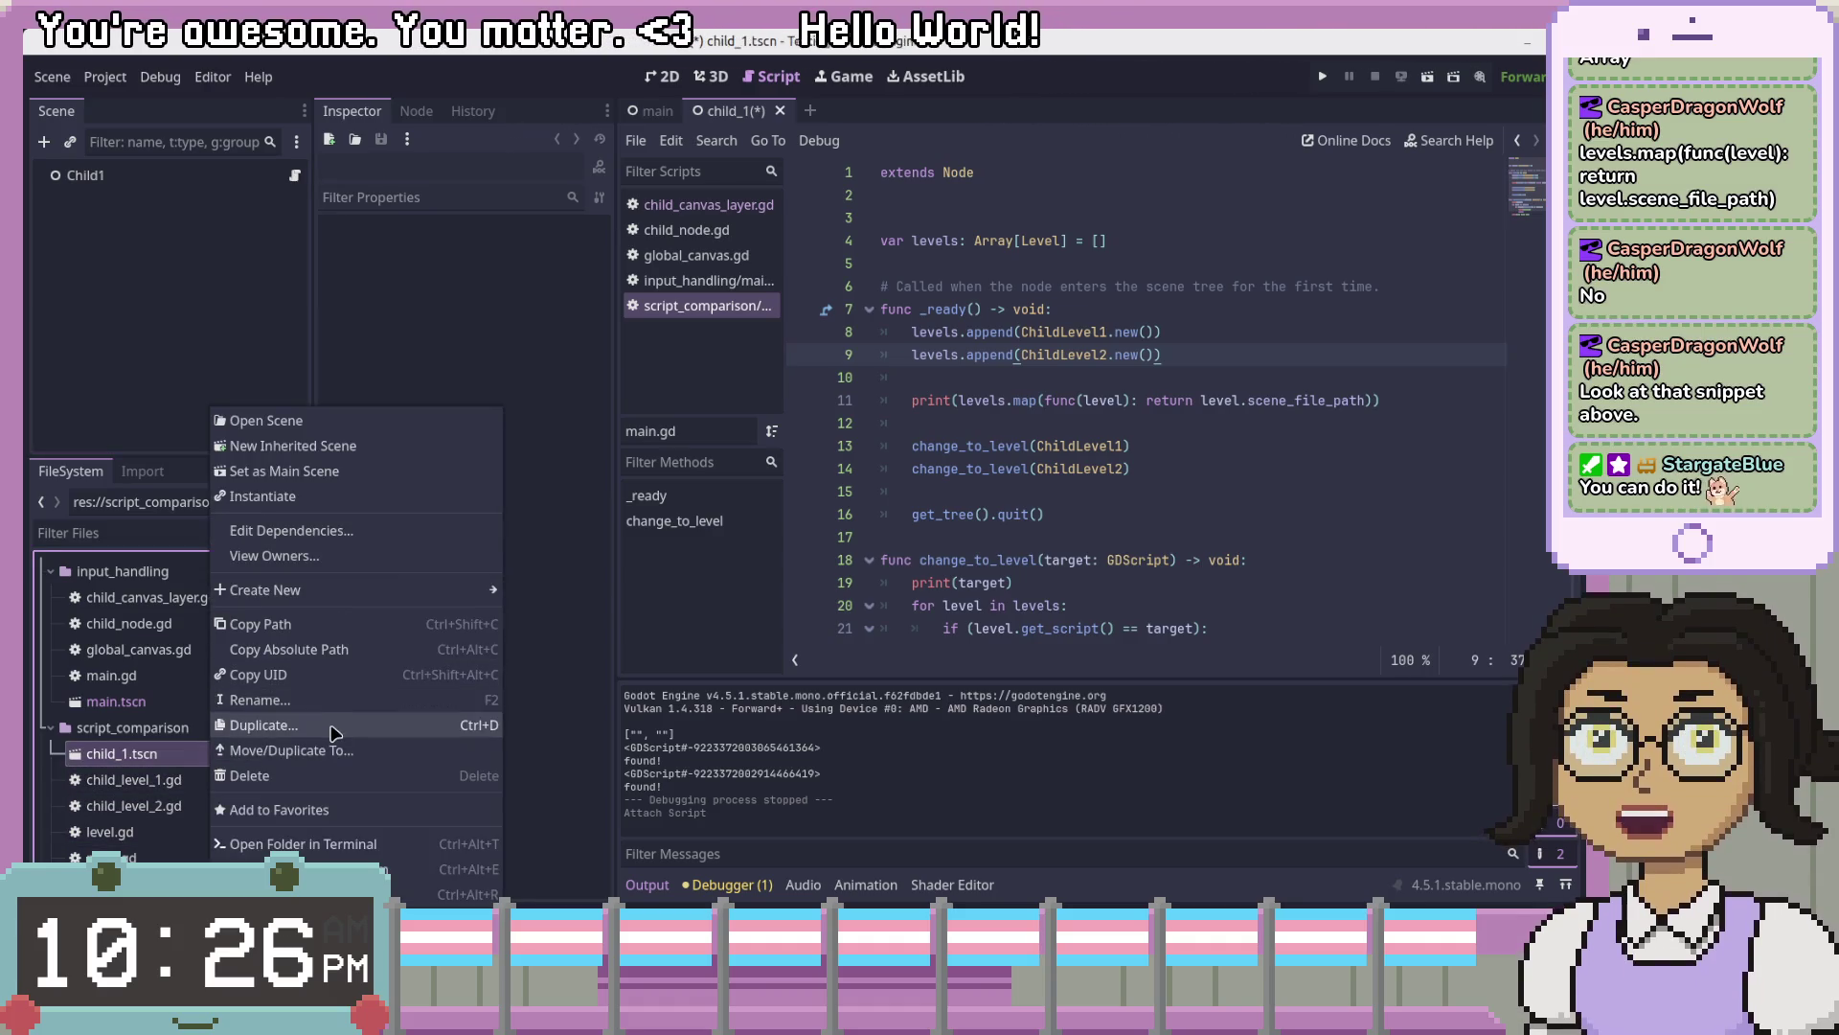
click(335, 727)
text(child_2)
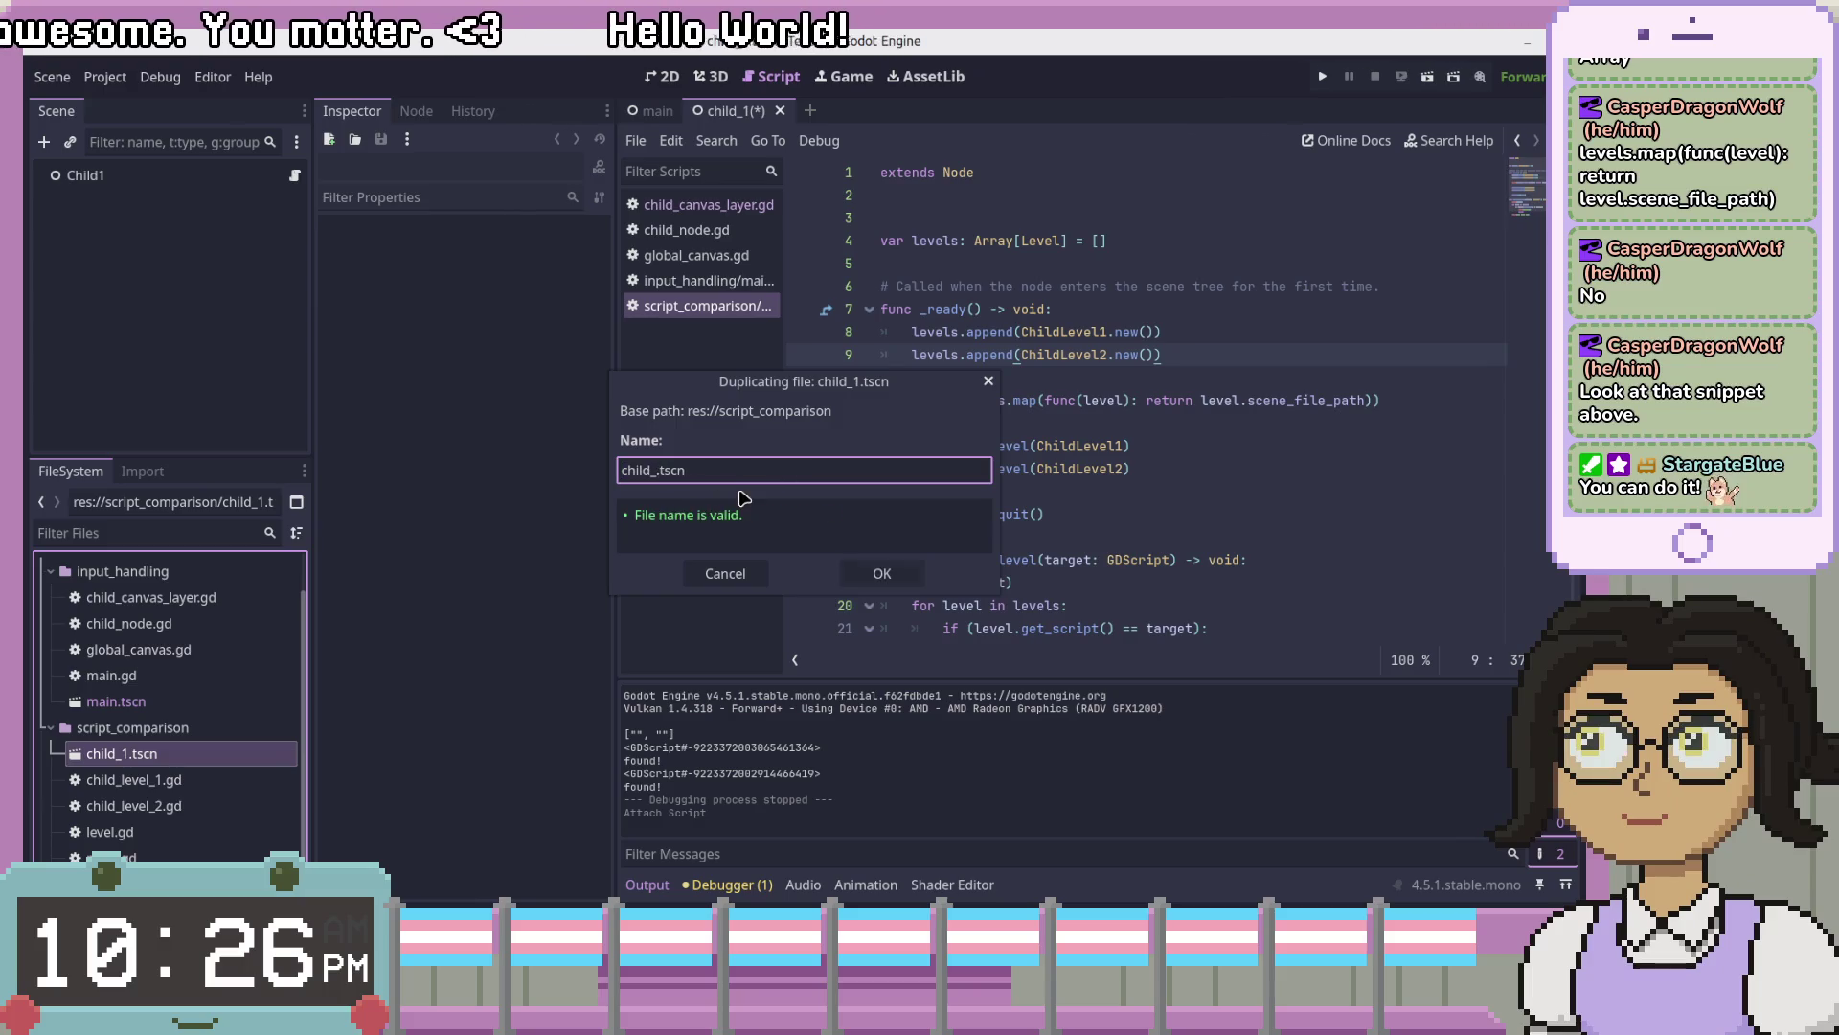
key(Return)
double_click(134, 780)
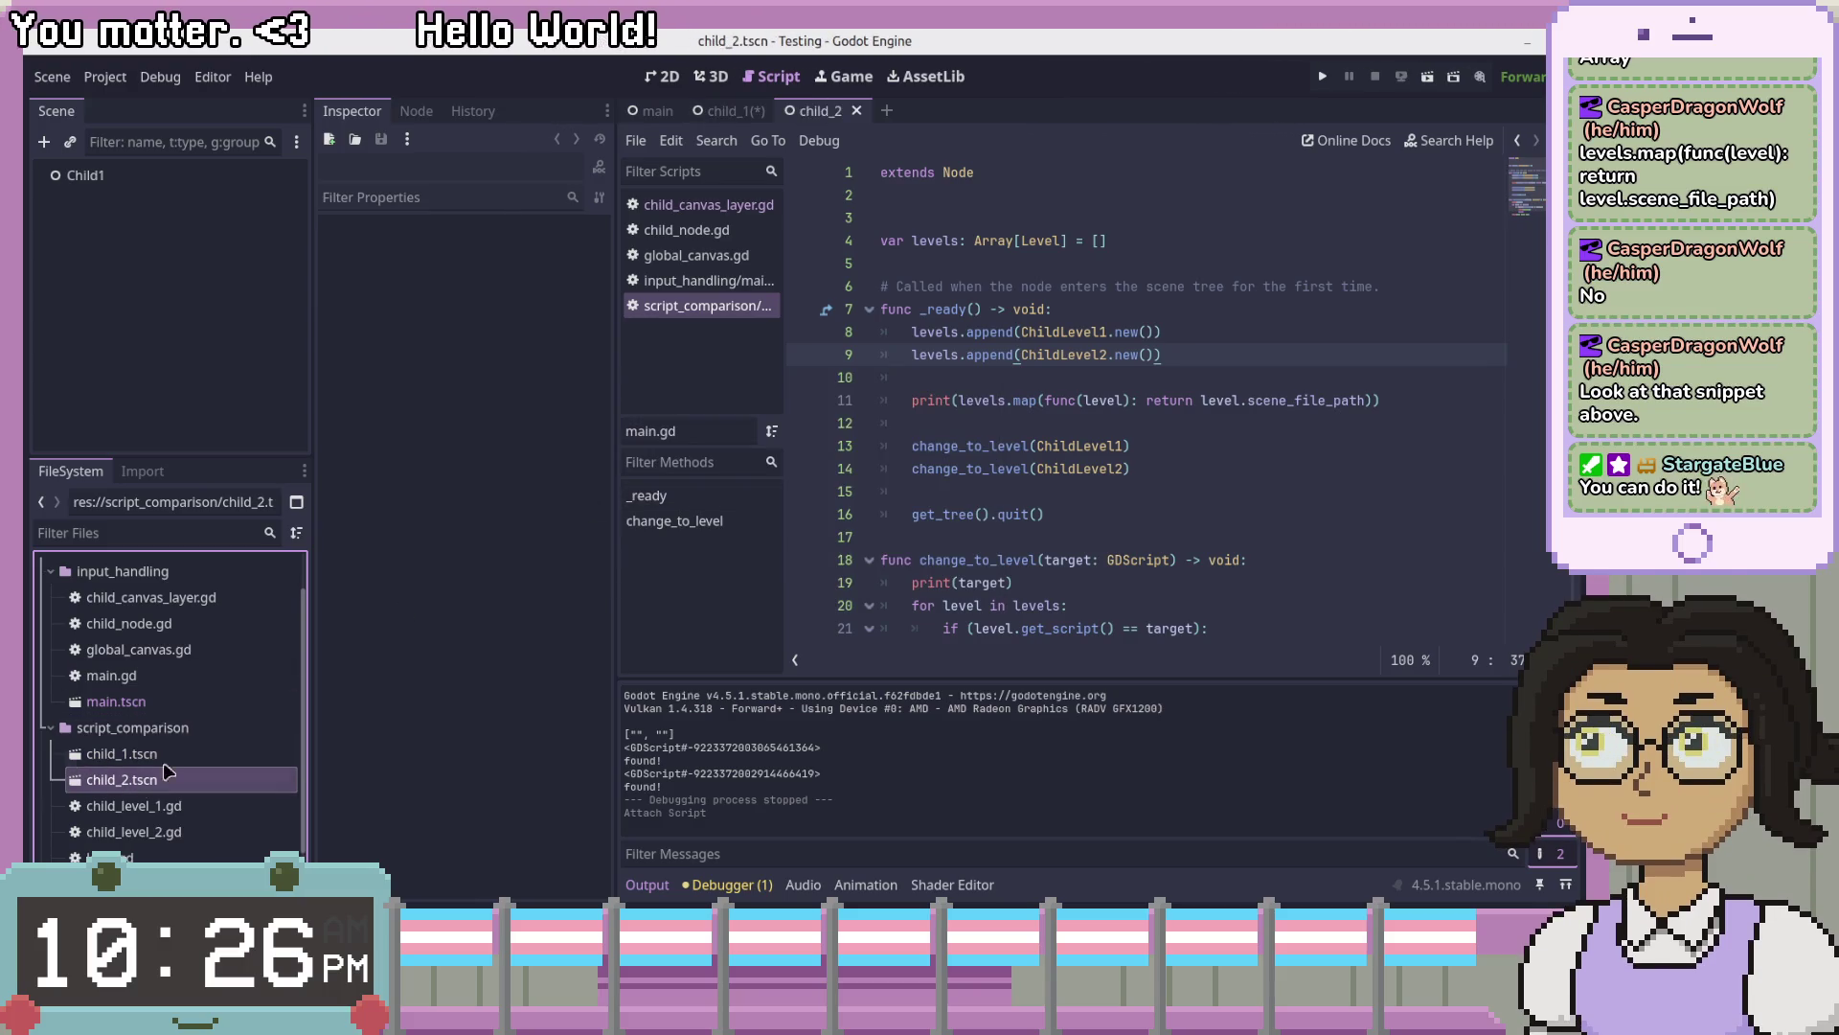
click(174, 833)
mouse_move(174, 841)
mouse_down()
mouse_move(196, 264)
mouse_move(152, 176)
mouse_up()
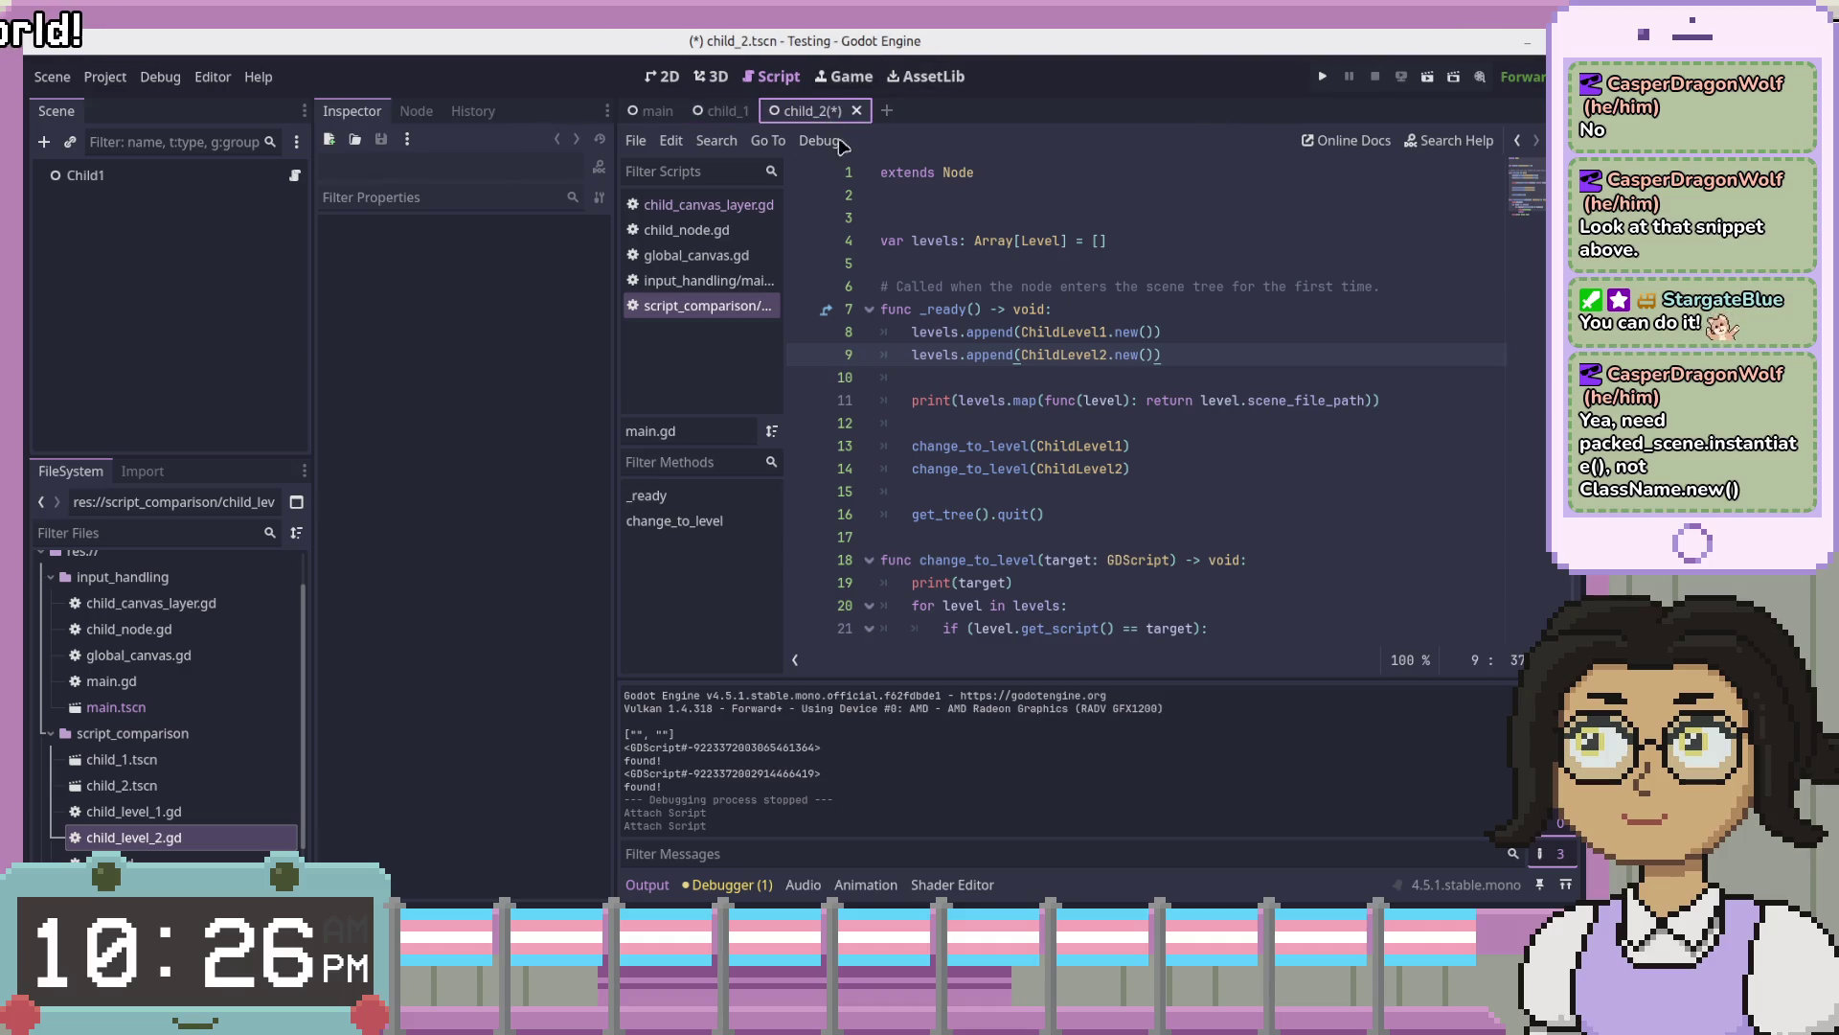
- Add line 10 appending preload("res://script_comparison/child_level_1.gd") to levels
click(1162, 332)
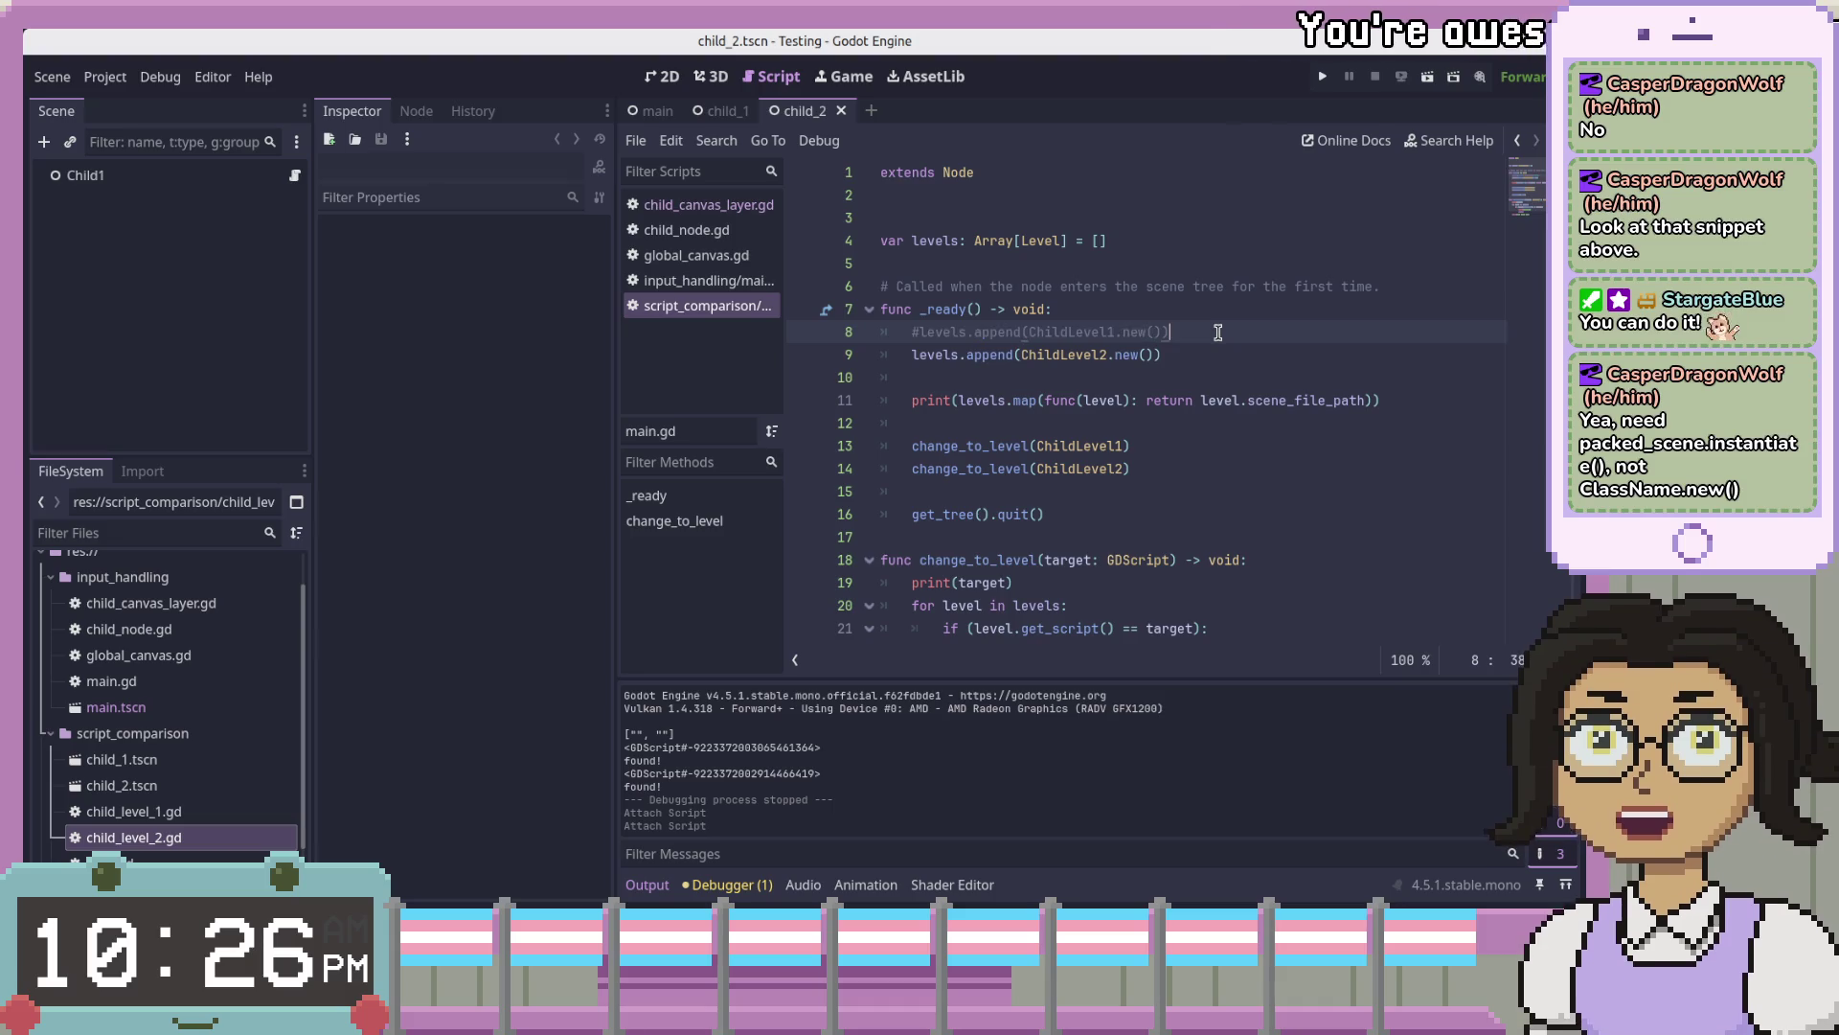
key(Down)
key(Return)
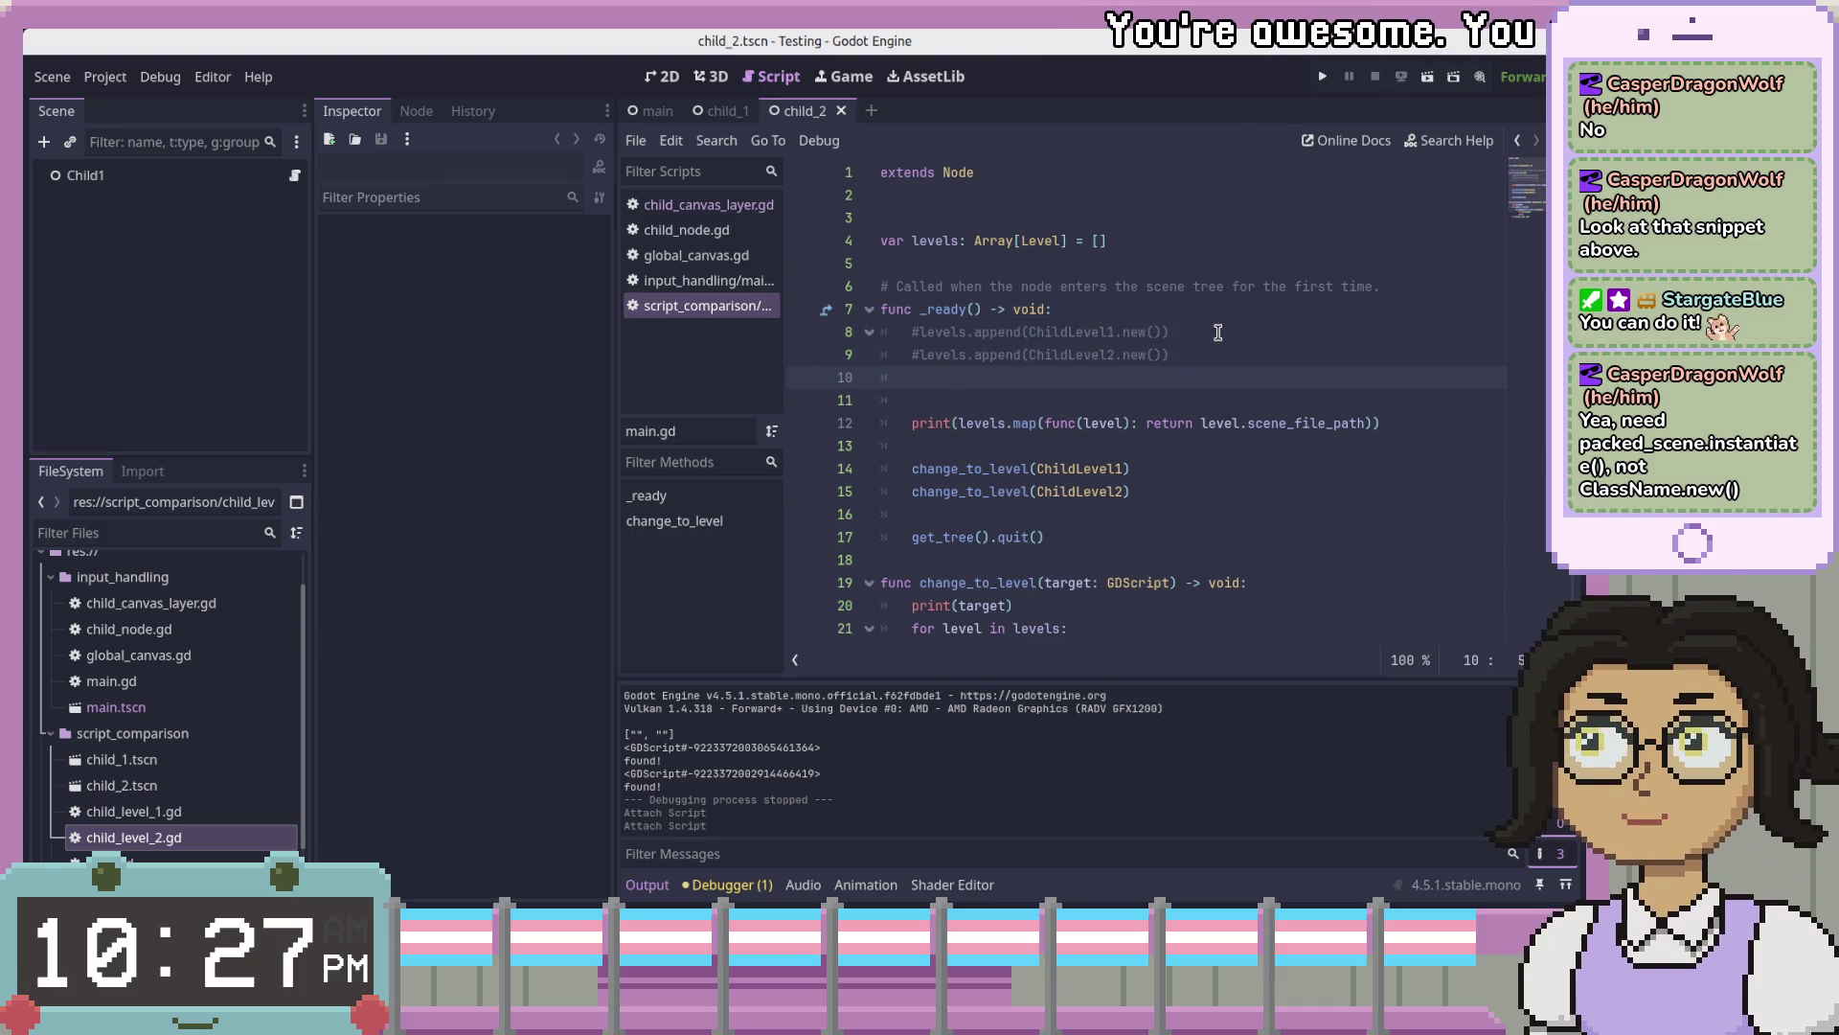
text(levels.a)
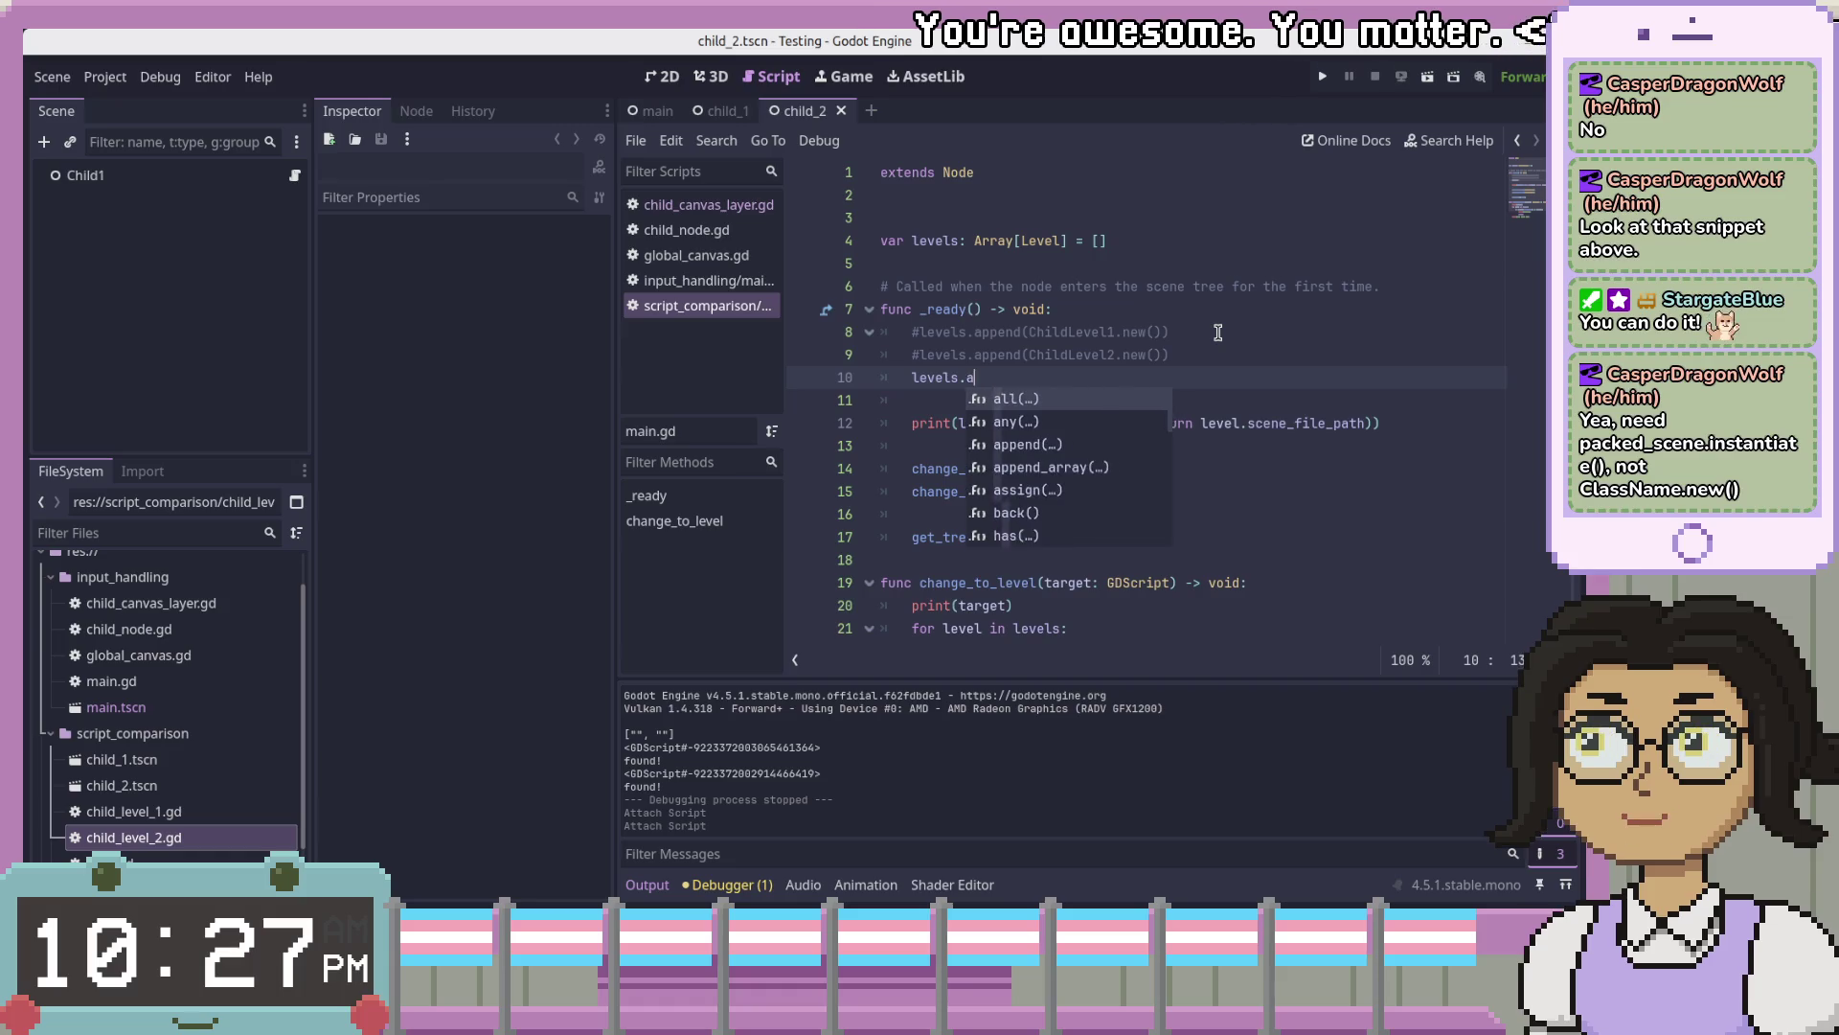
text(ppend()
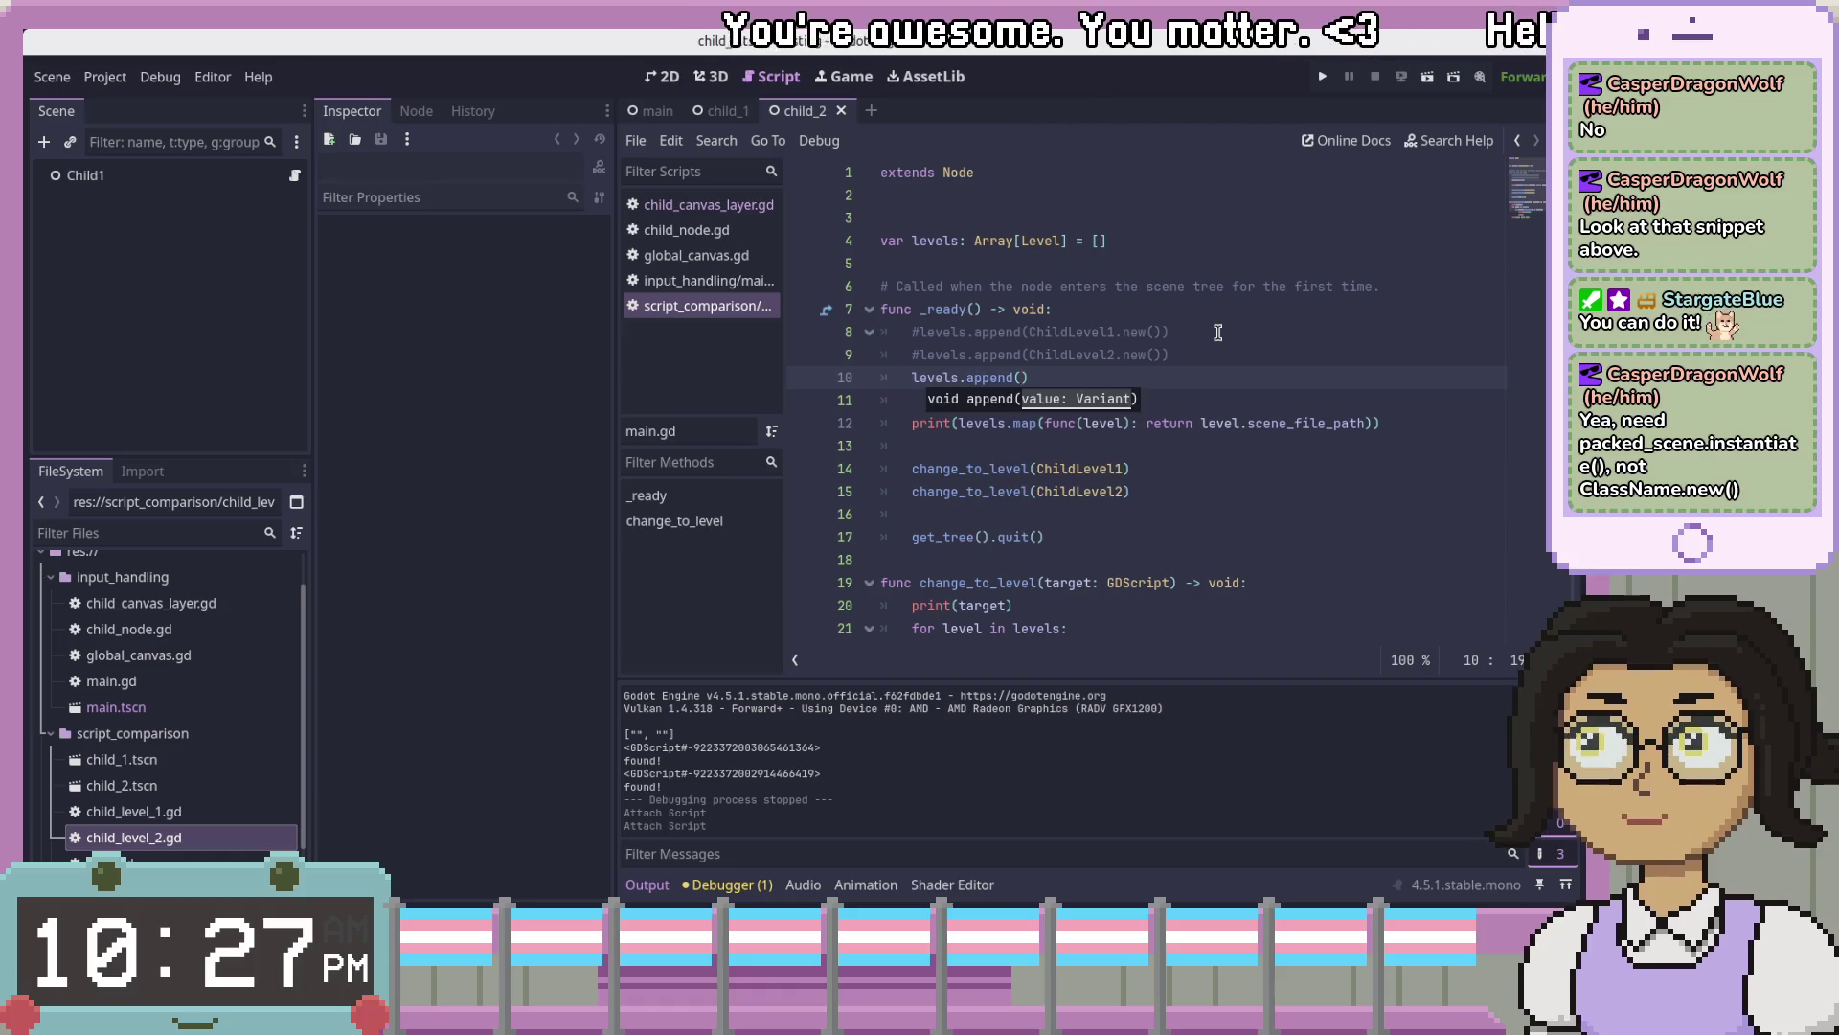
text(k)
key(BackSpace)
text(load()
key(Left)
key(Left)
key(Left)
text(pre)
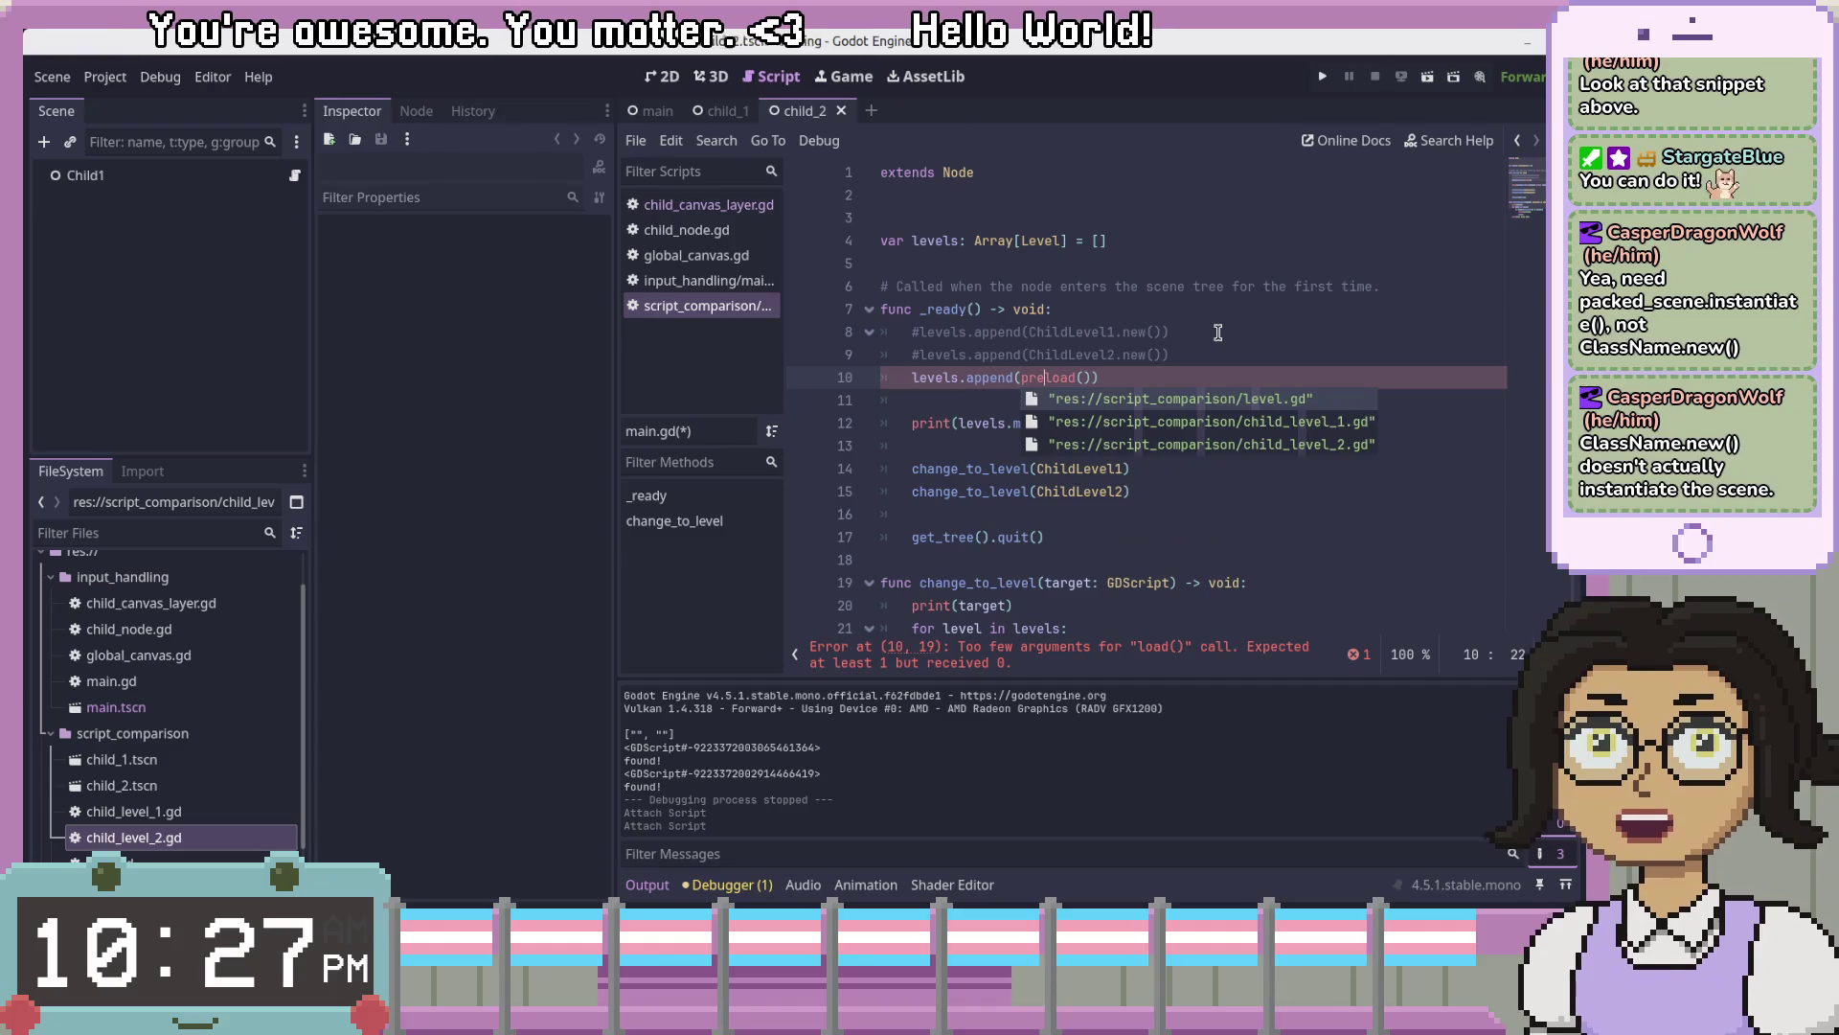
key(Right)
key(Right)
key(Right)
mouse_move(153, 821)
mouse_down()
mouse_move(288, 766)
mouse_move(766, 479)
mouse_move(1084, 378)
mouse_up()
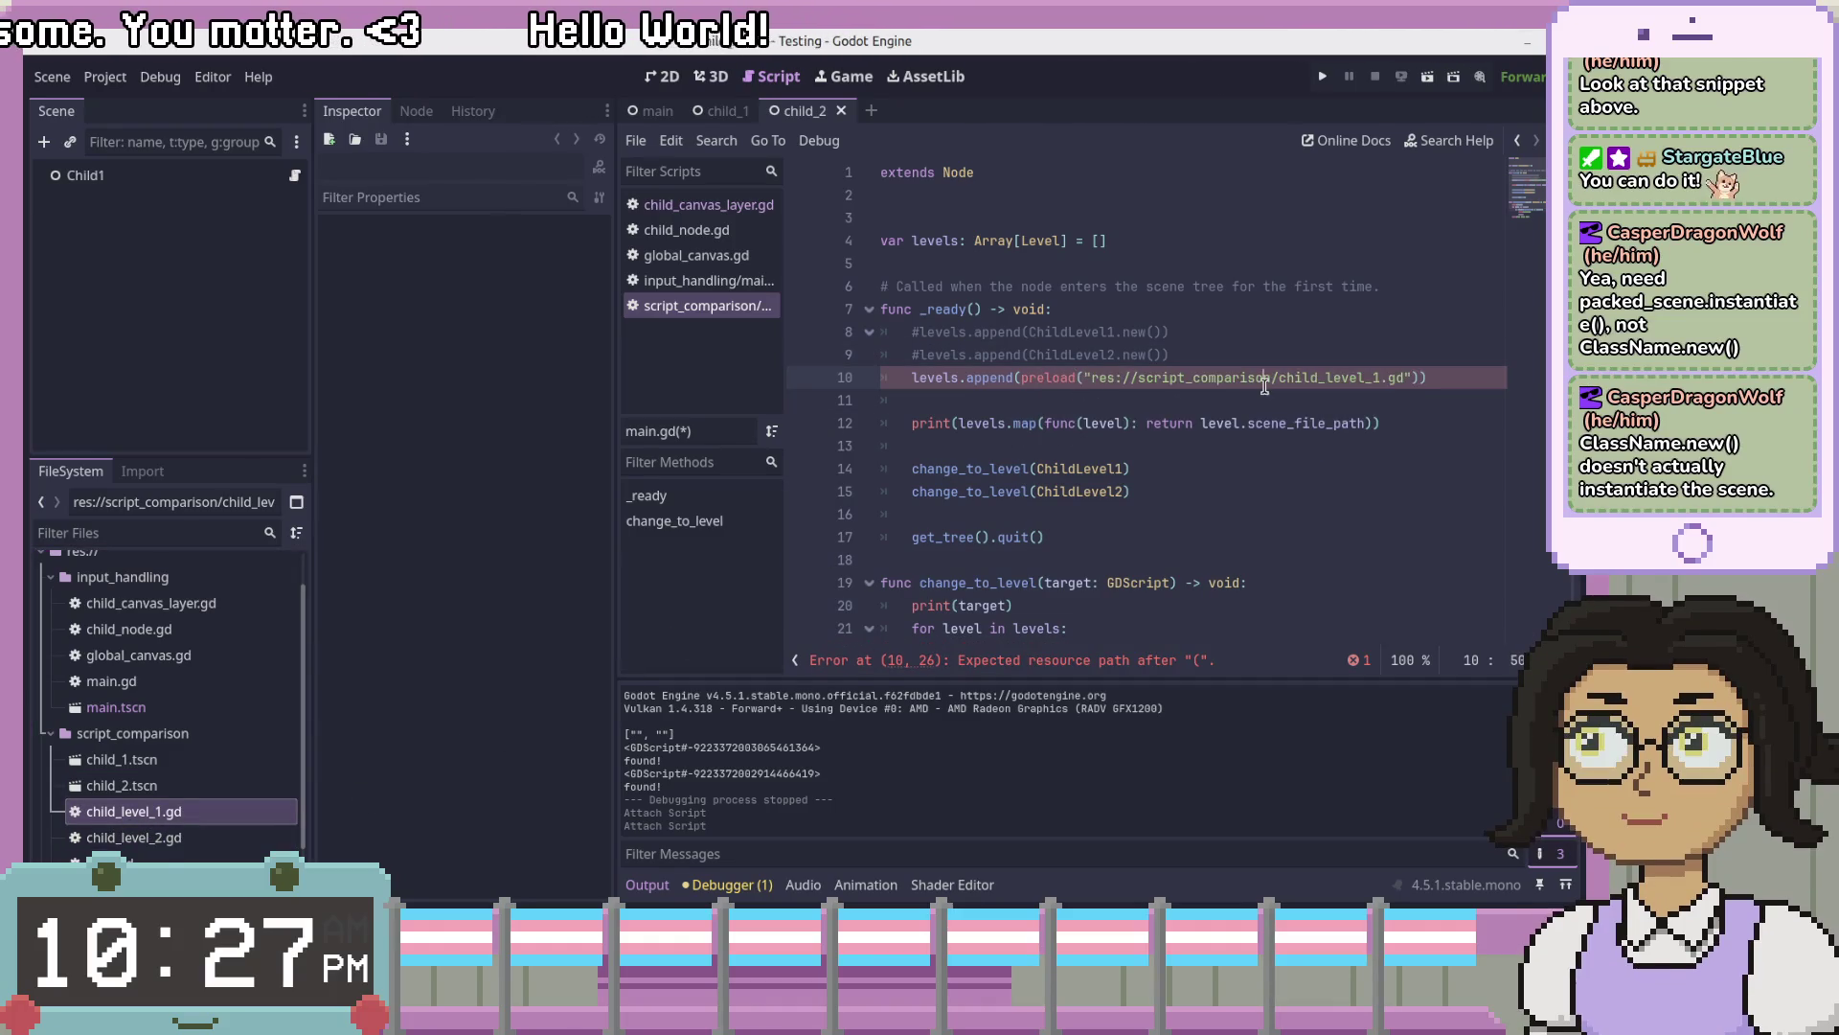
- Delete the half-typed second preload on line 10 and review the file path
click(1418, 377)
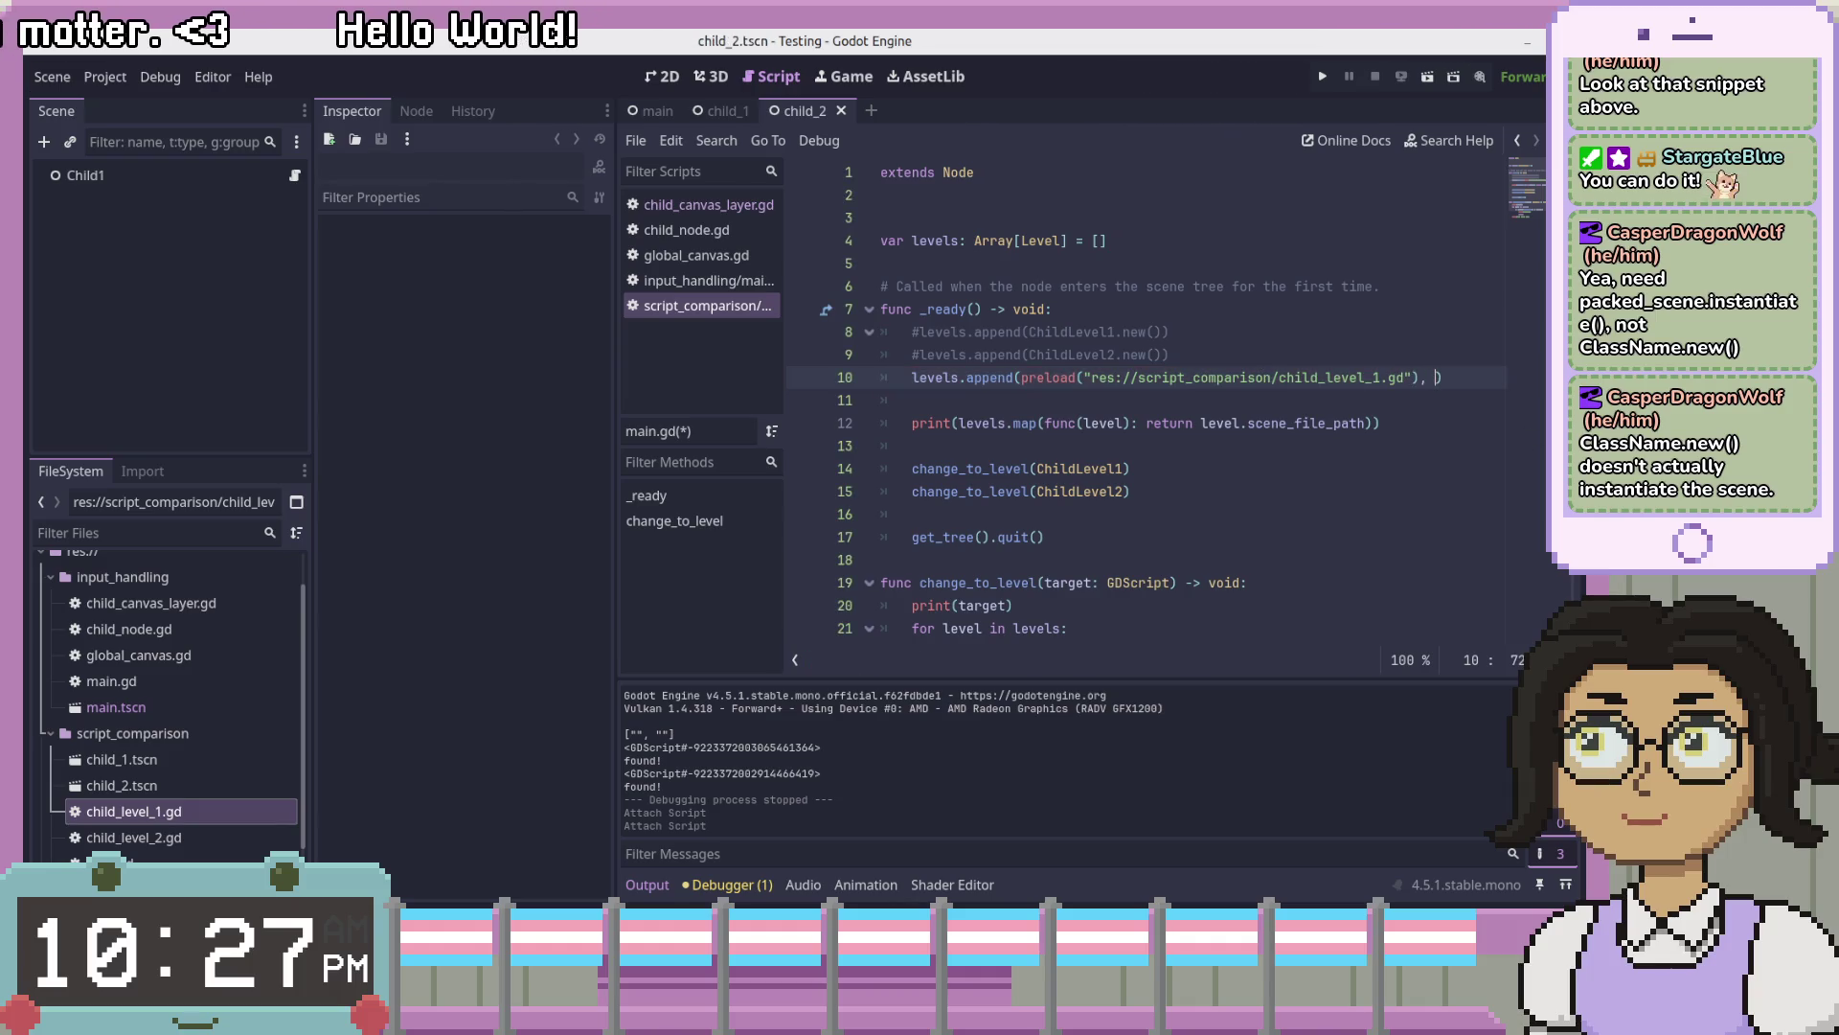
key(BackSpace)
key(BackSpace)
key(BackSpace)
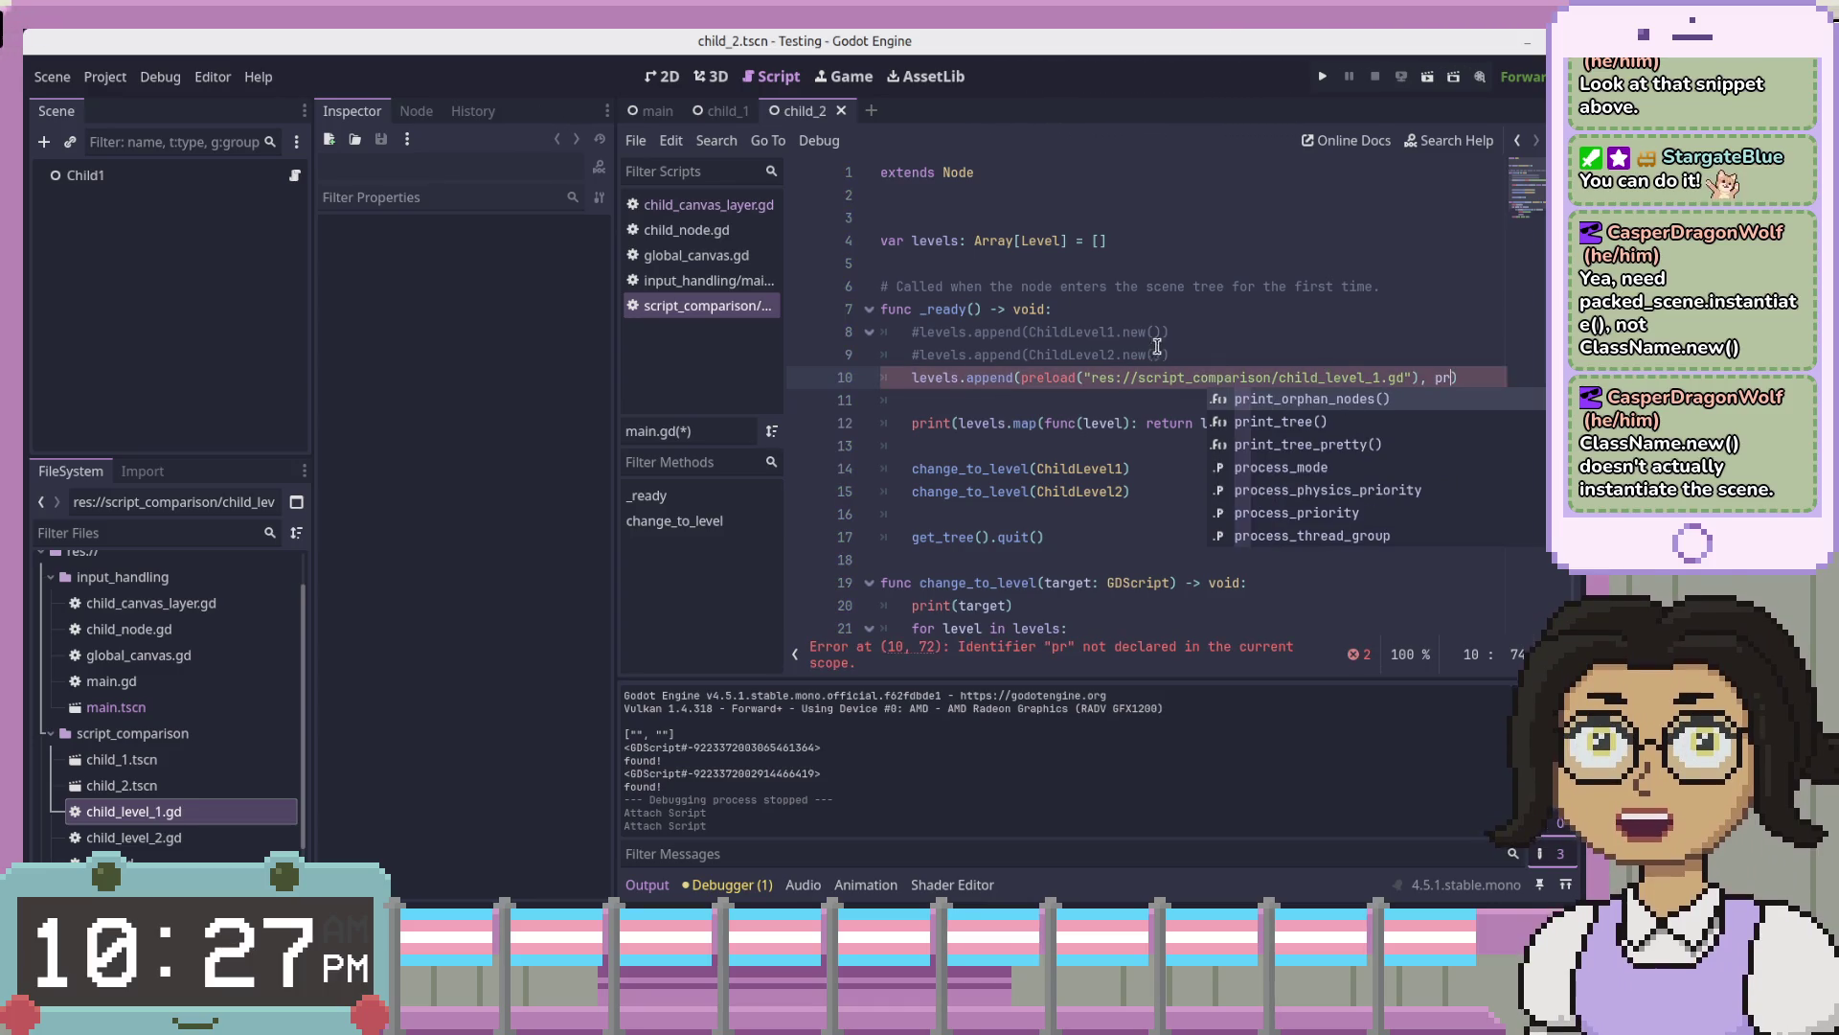
click(1203, 285)
click(1270, 378)
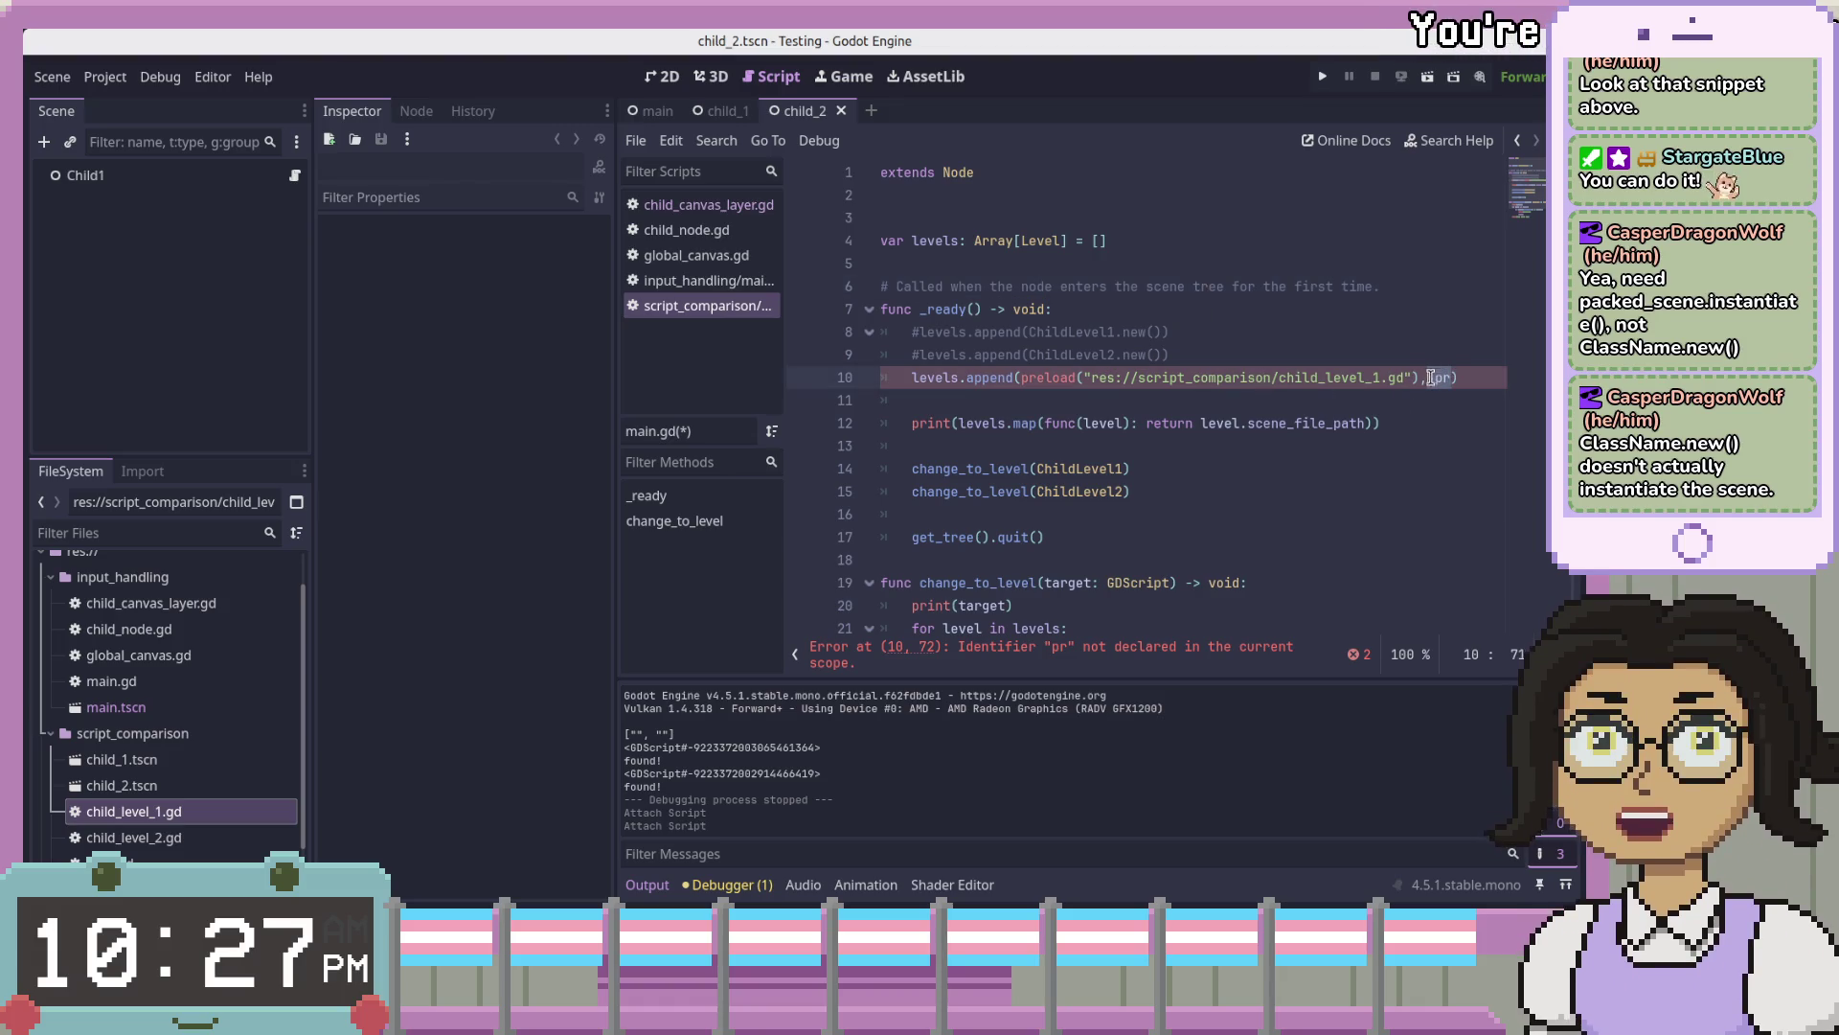
right_click(186, 836)
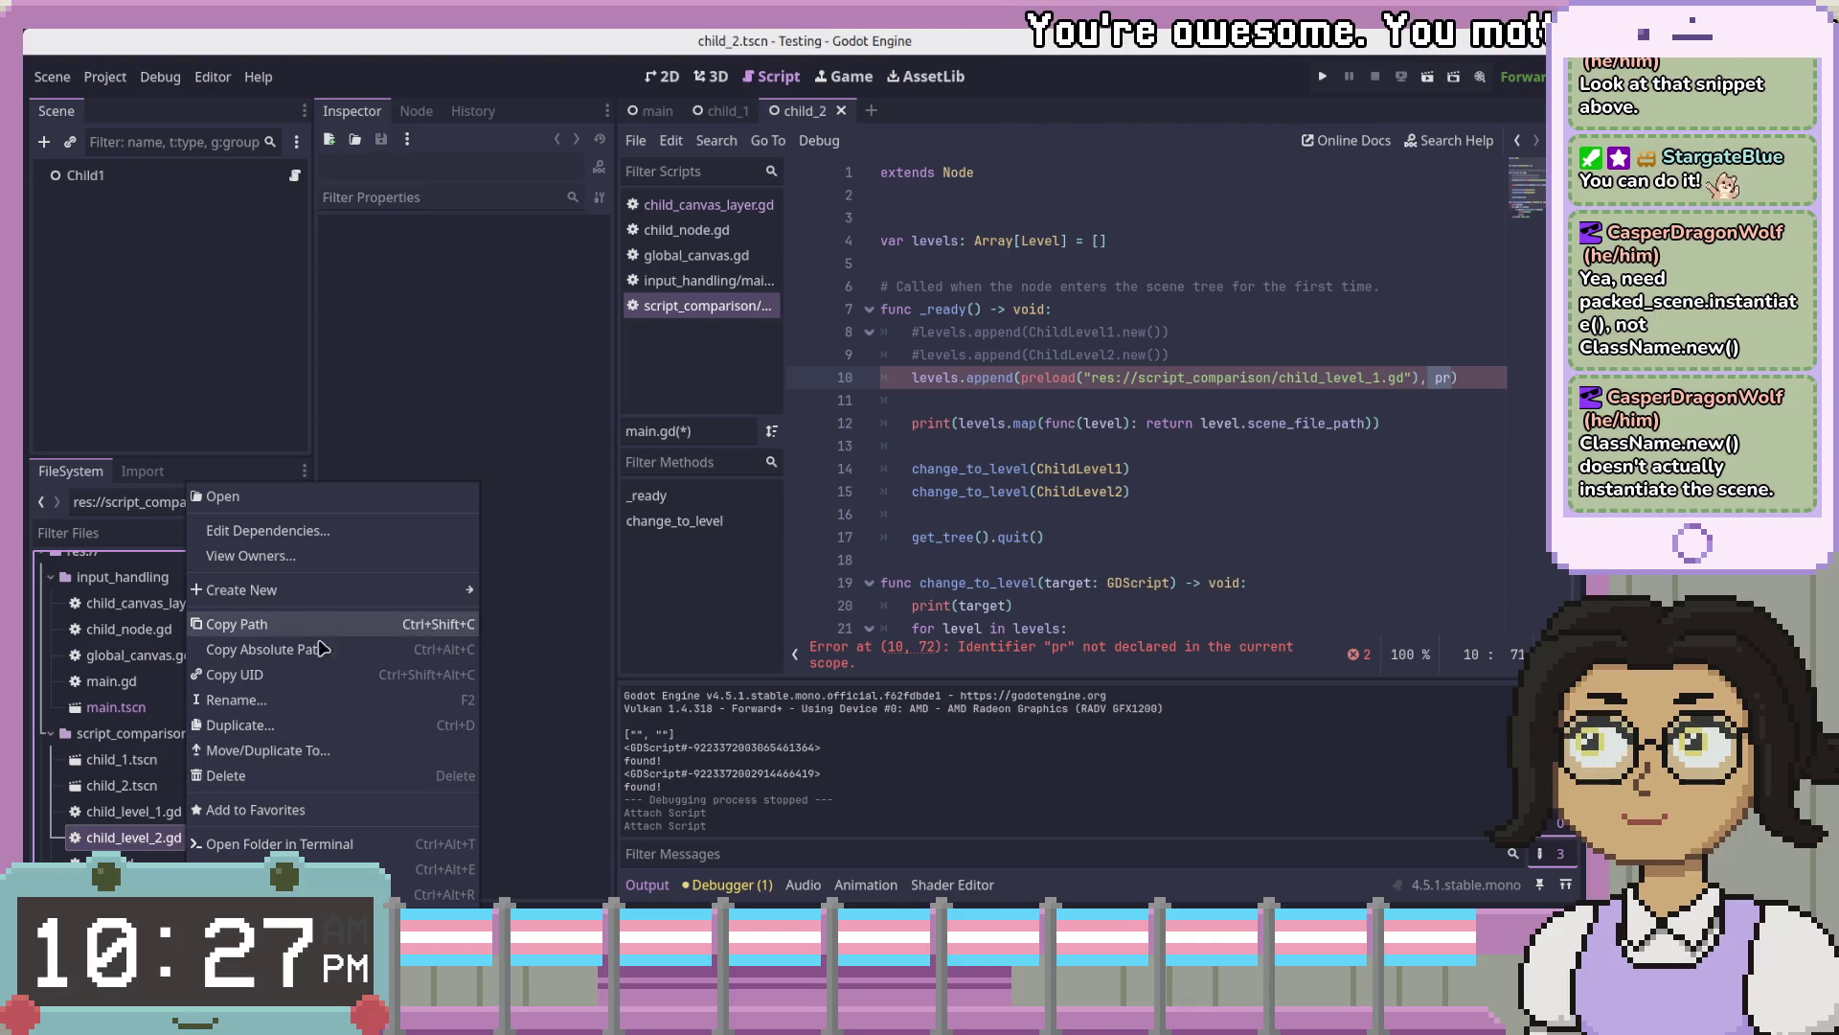
- Add a preload() on line 10 and paste the copied UID into it
click(316, 674)
click(1449, 375)
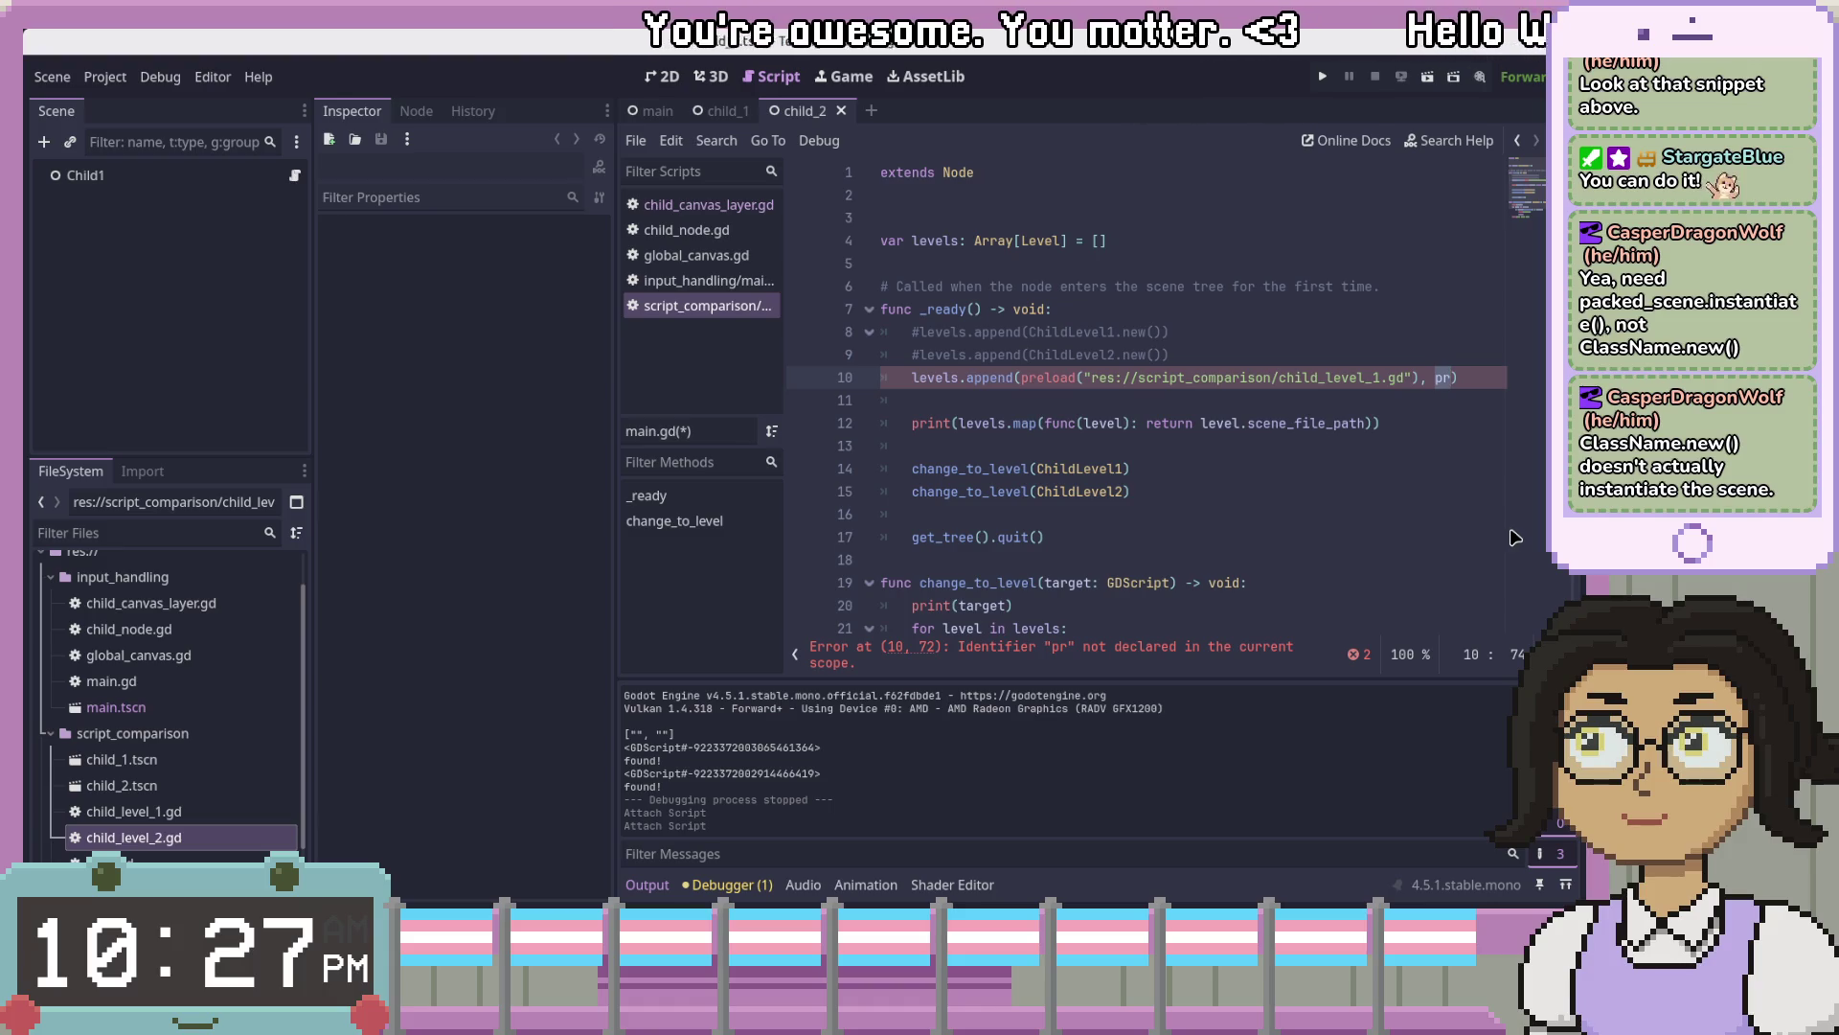
text(el)
key(Return)
text(")
text(uid://dpw4typ7djf8e)
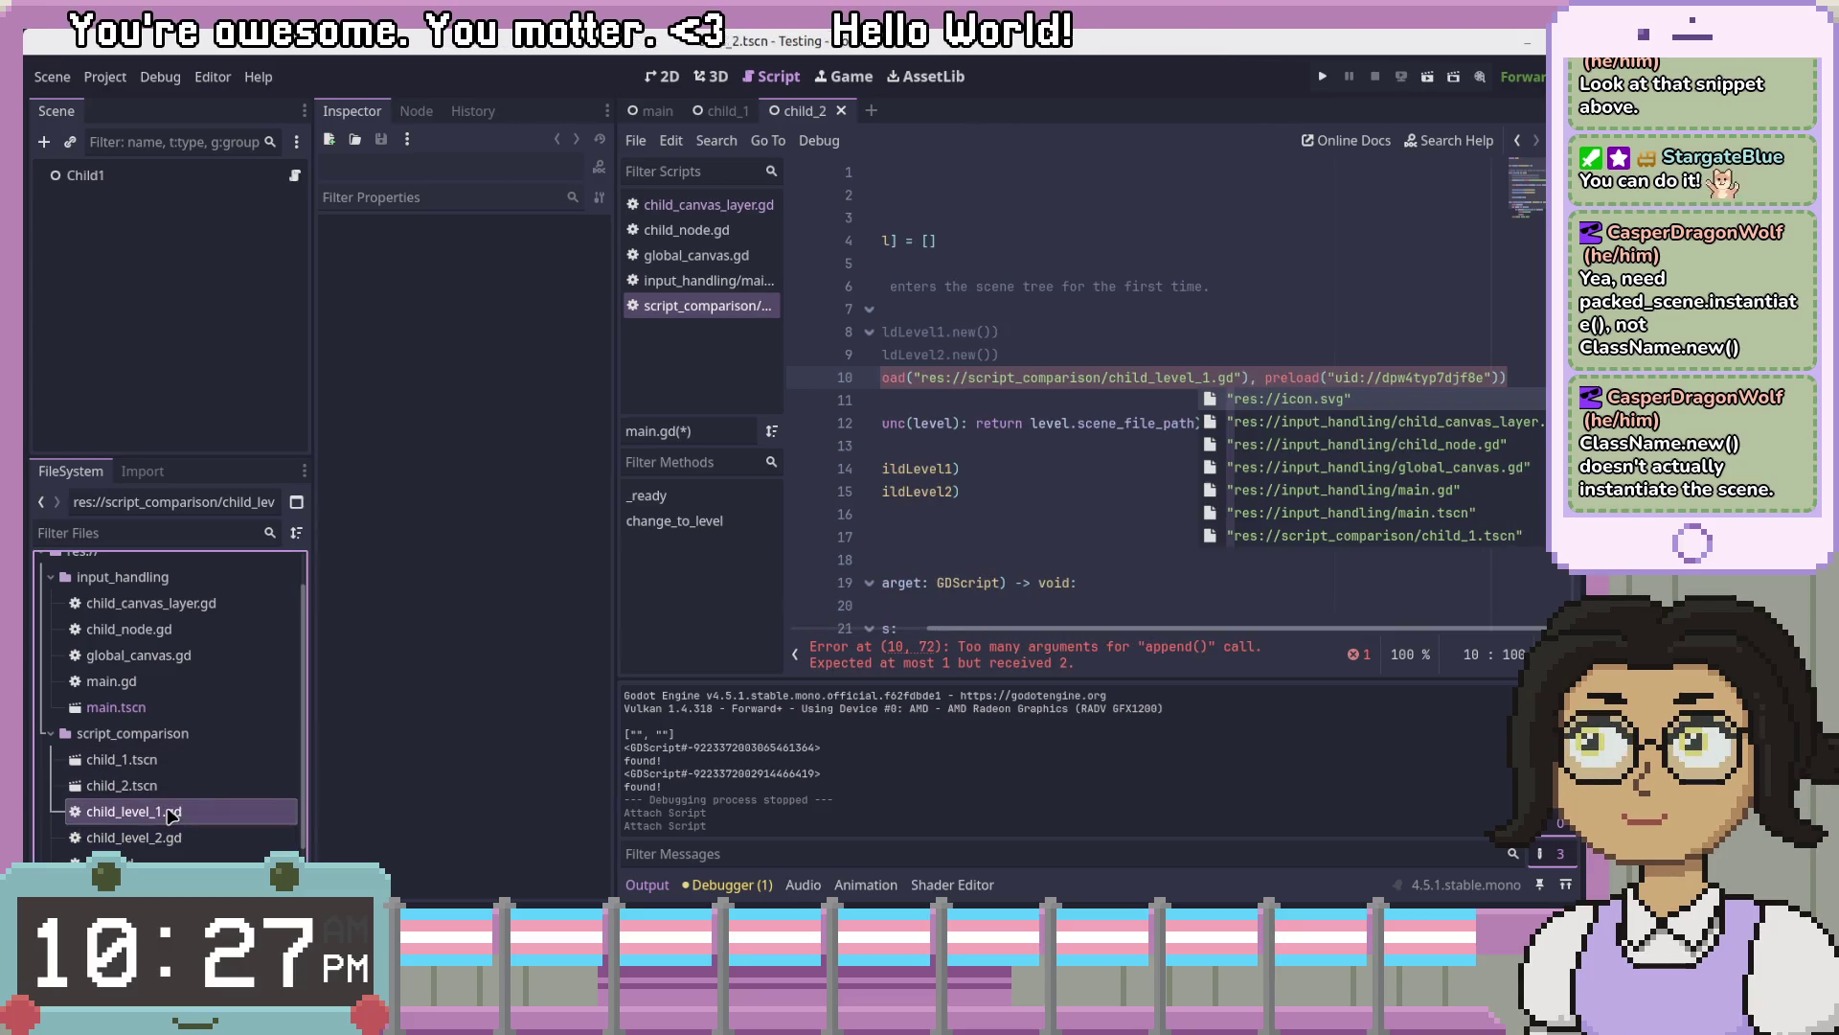
- Replace line 10's res:// path with the copied UID of child_1.tscn
right_click(165, 810)
click(120, 759)
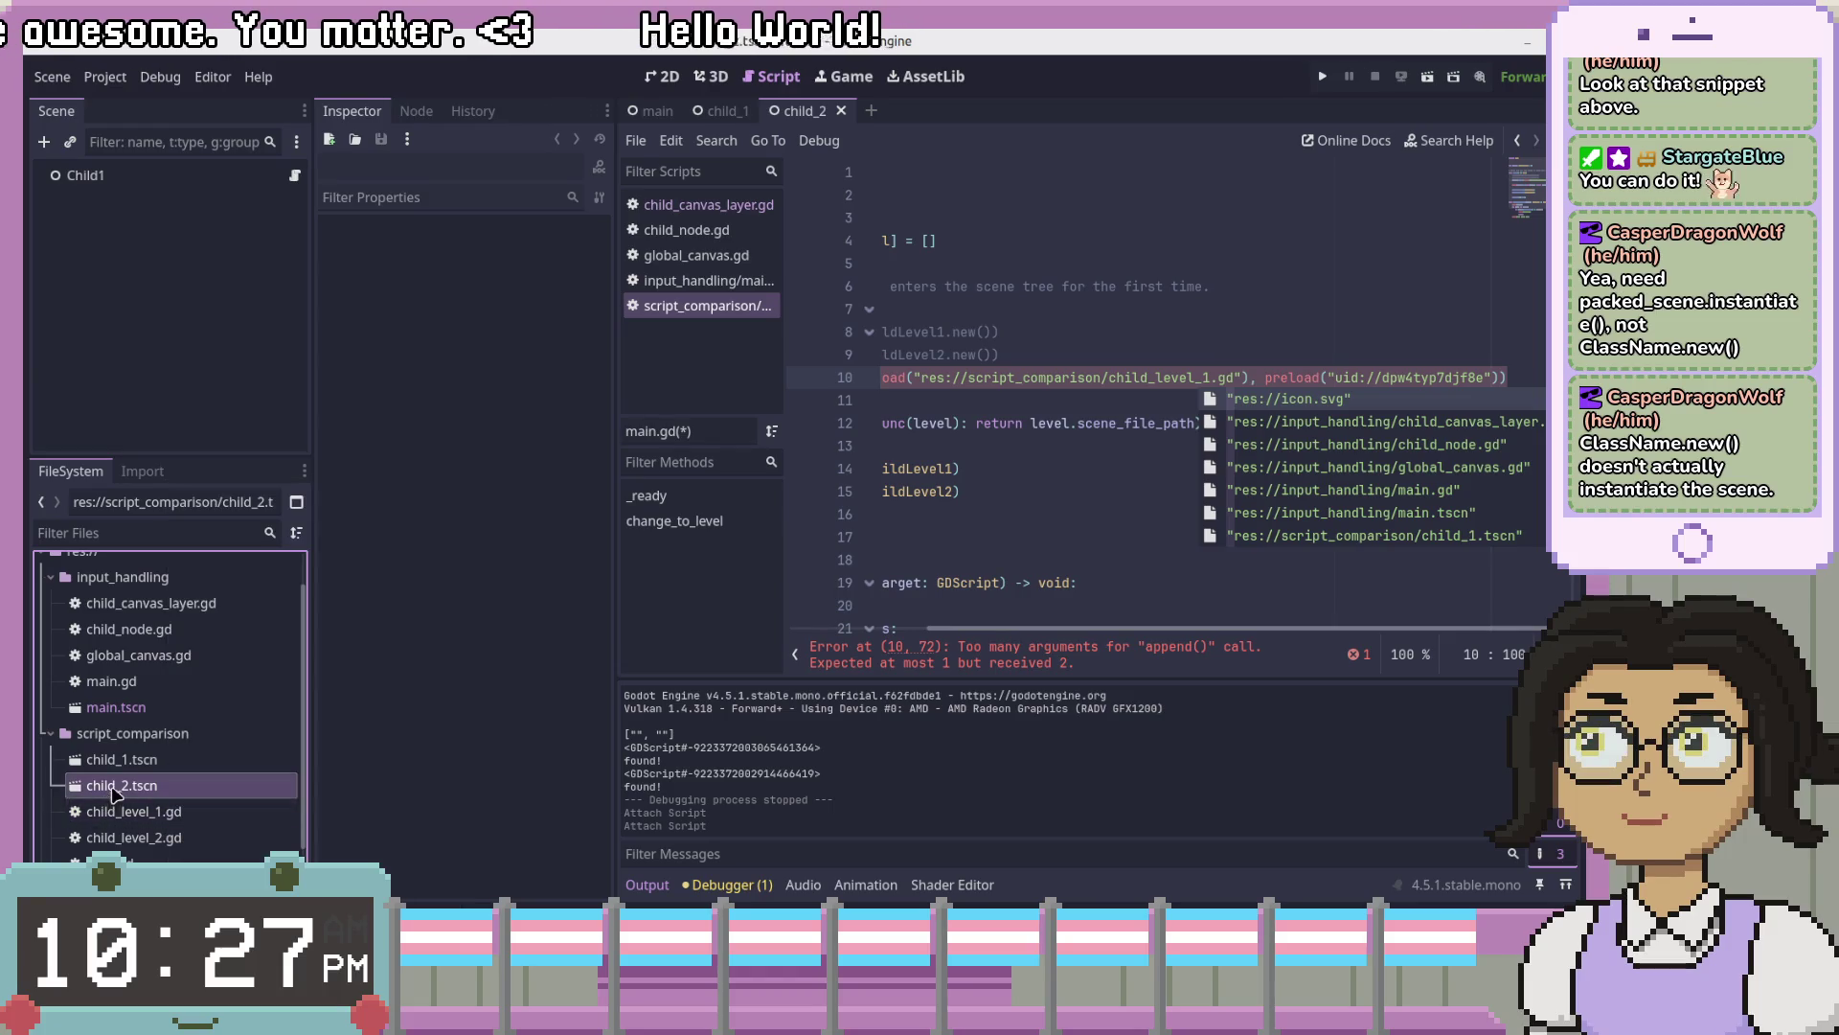
right_click(123, 759)
click(267, 671)
click(1093, 422)
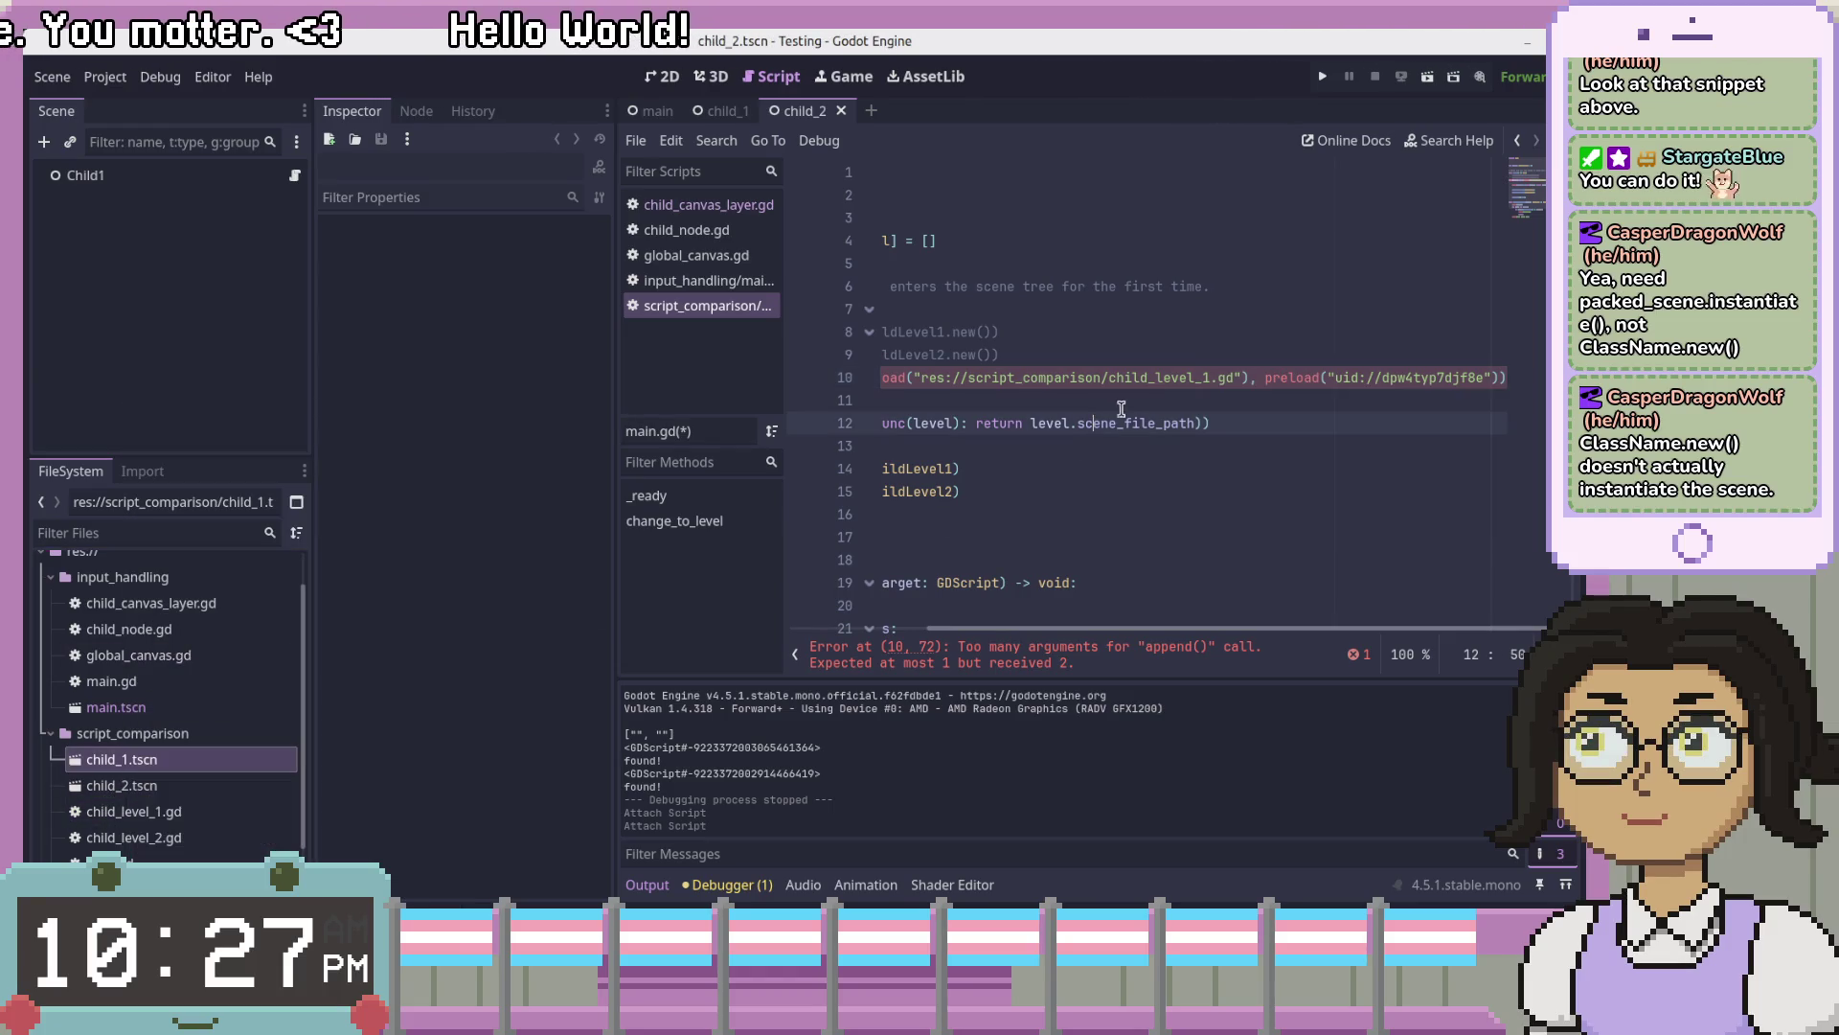
drag(1233, 377, 1025, 380)
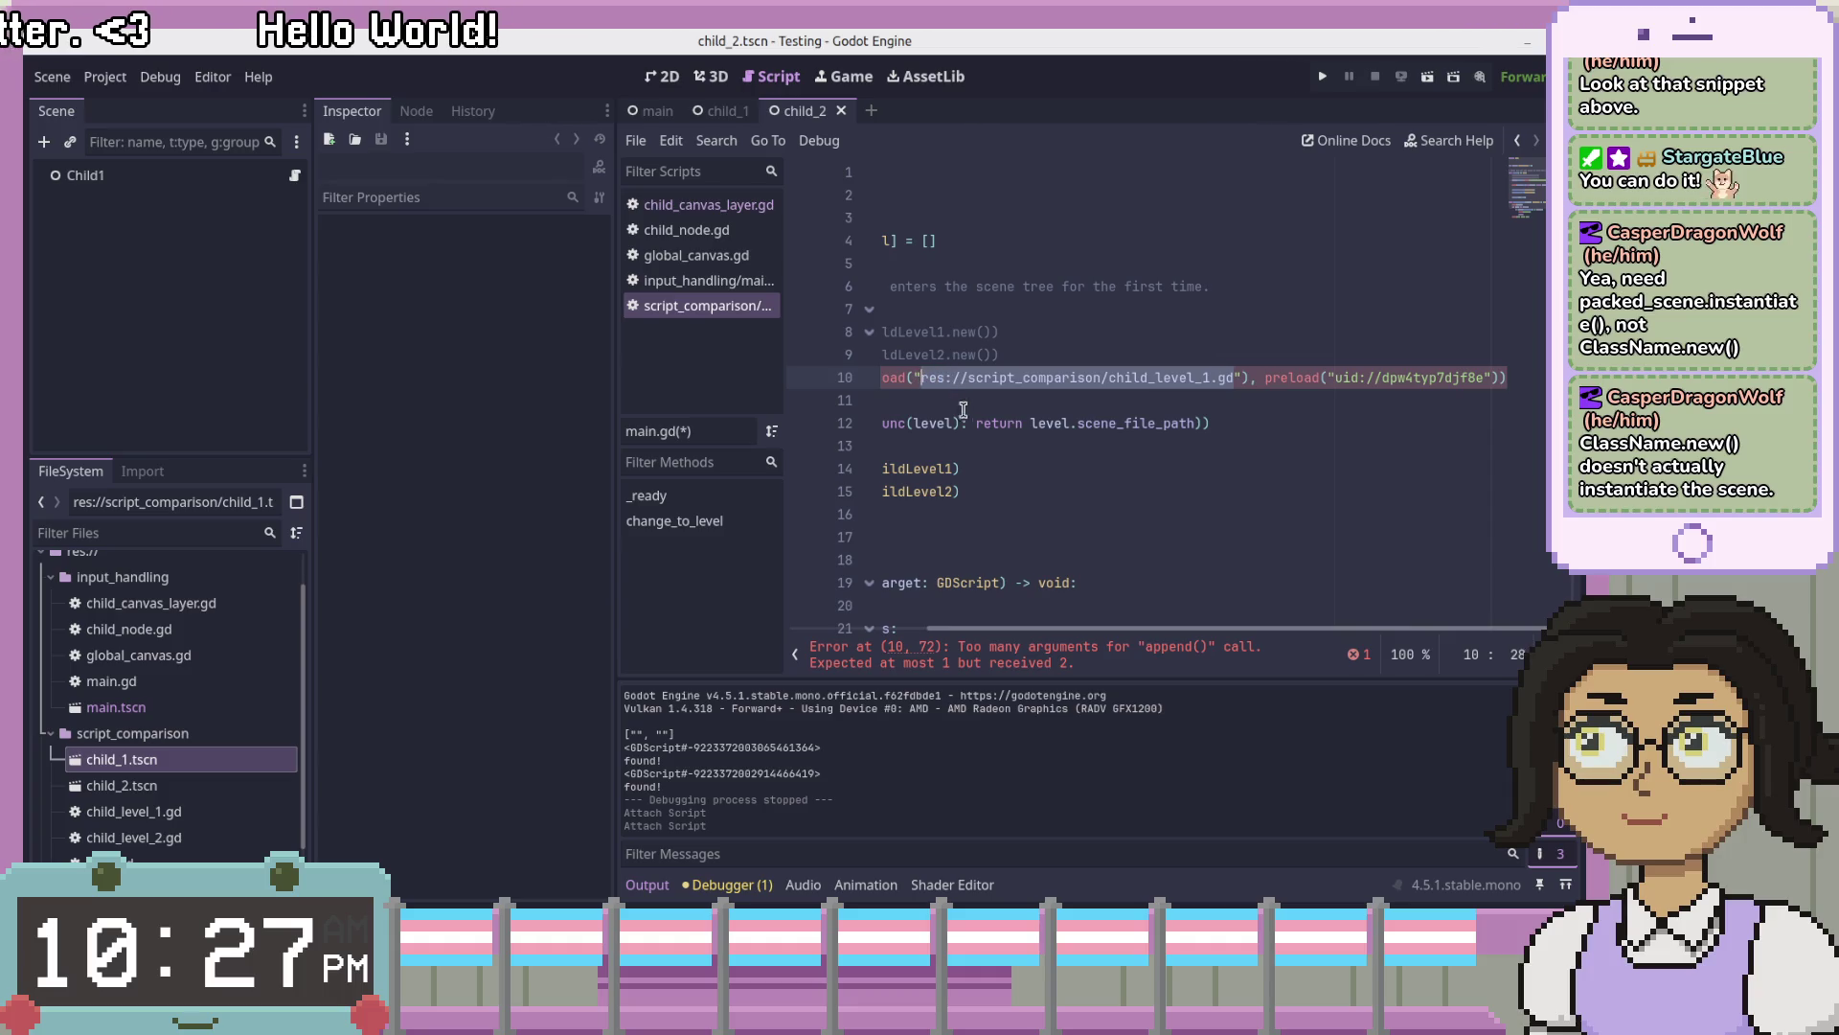
key(ctrl+v)
- Put child_2.tscn's UID preload in its own levels.append() call on line 11, then run the scene
click(948, 514)
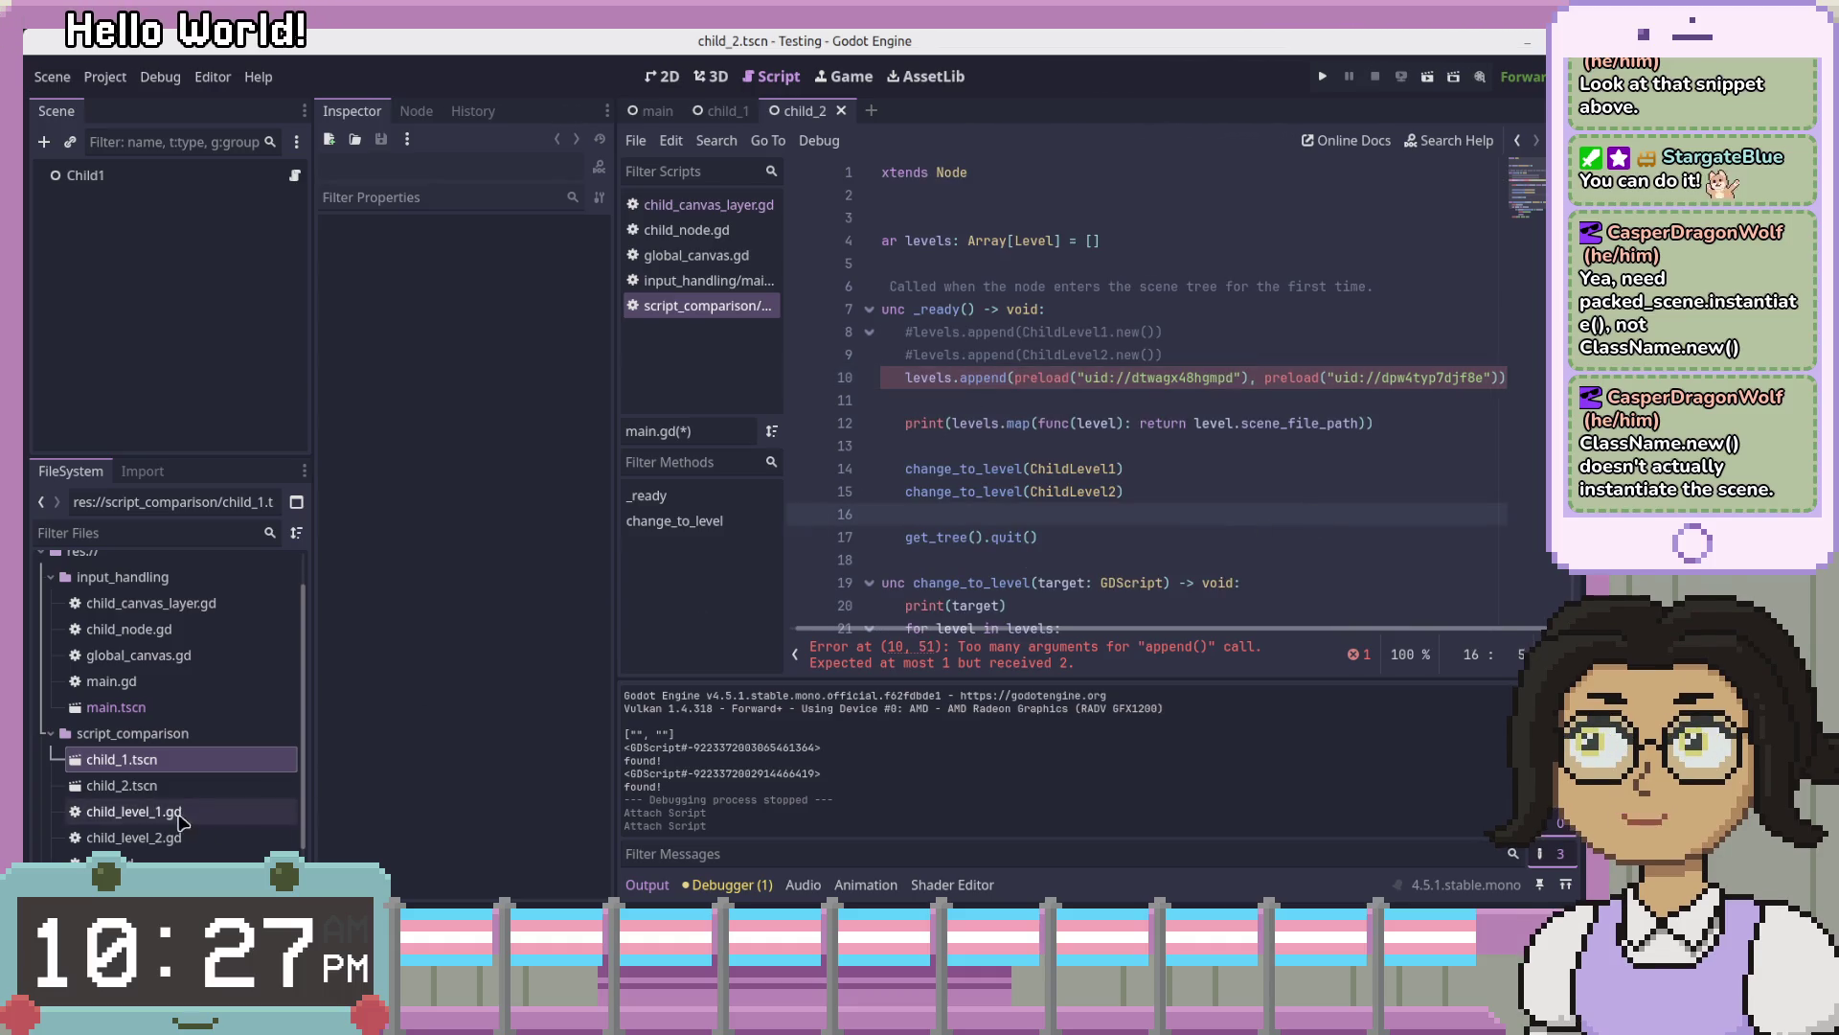
right_click(178, 785)
click(230, 671)
click(1329, 378)
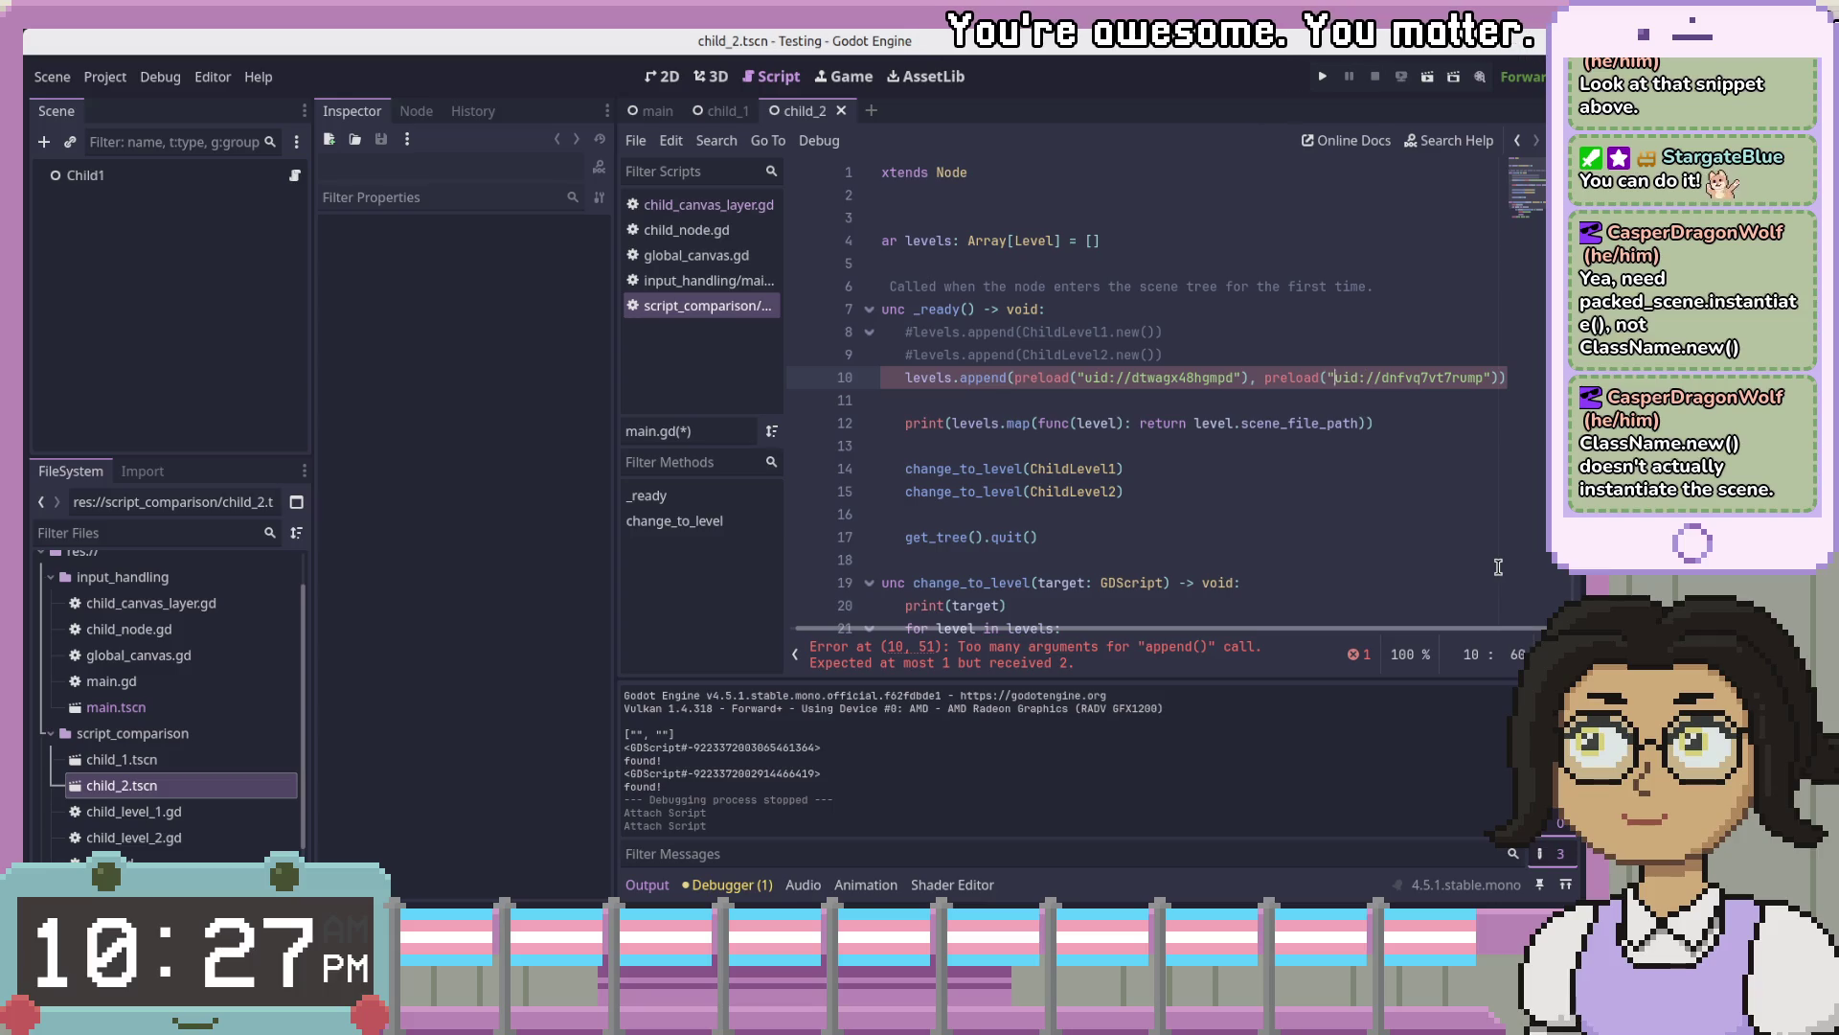
key(Return)
text(levels.)
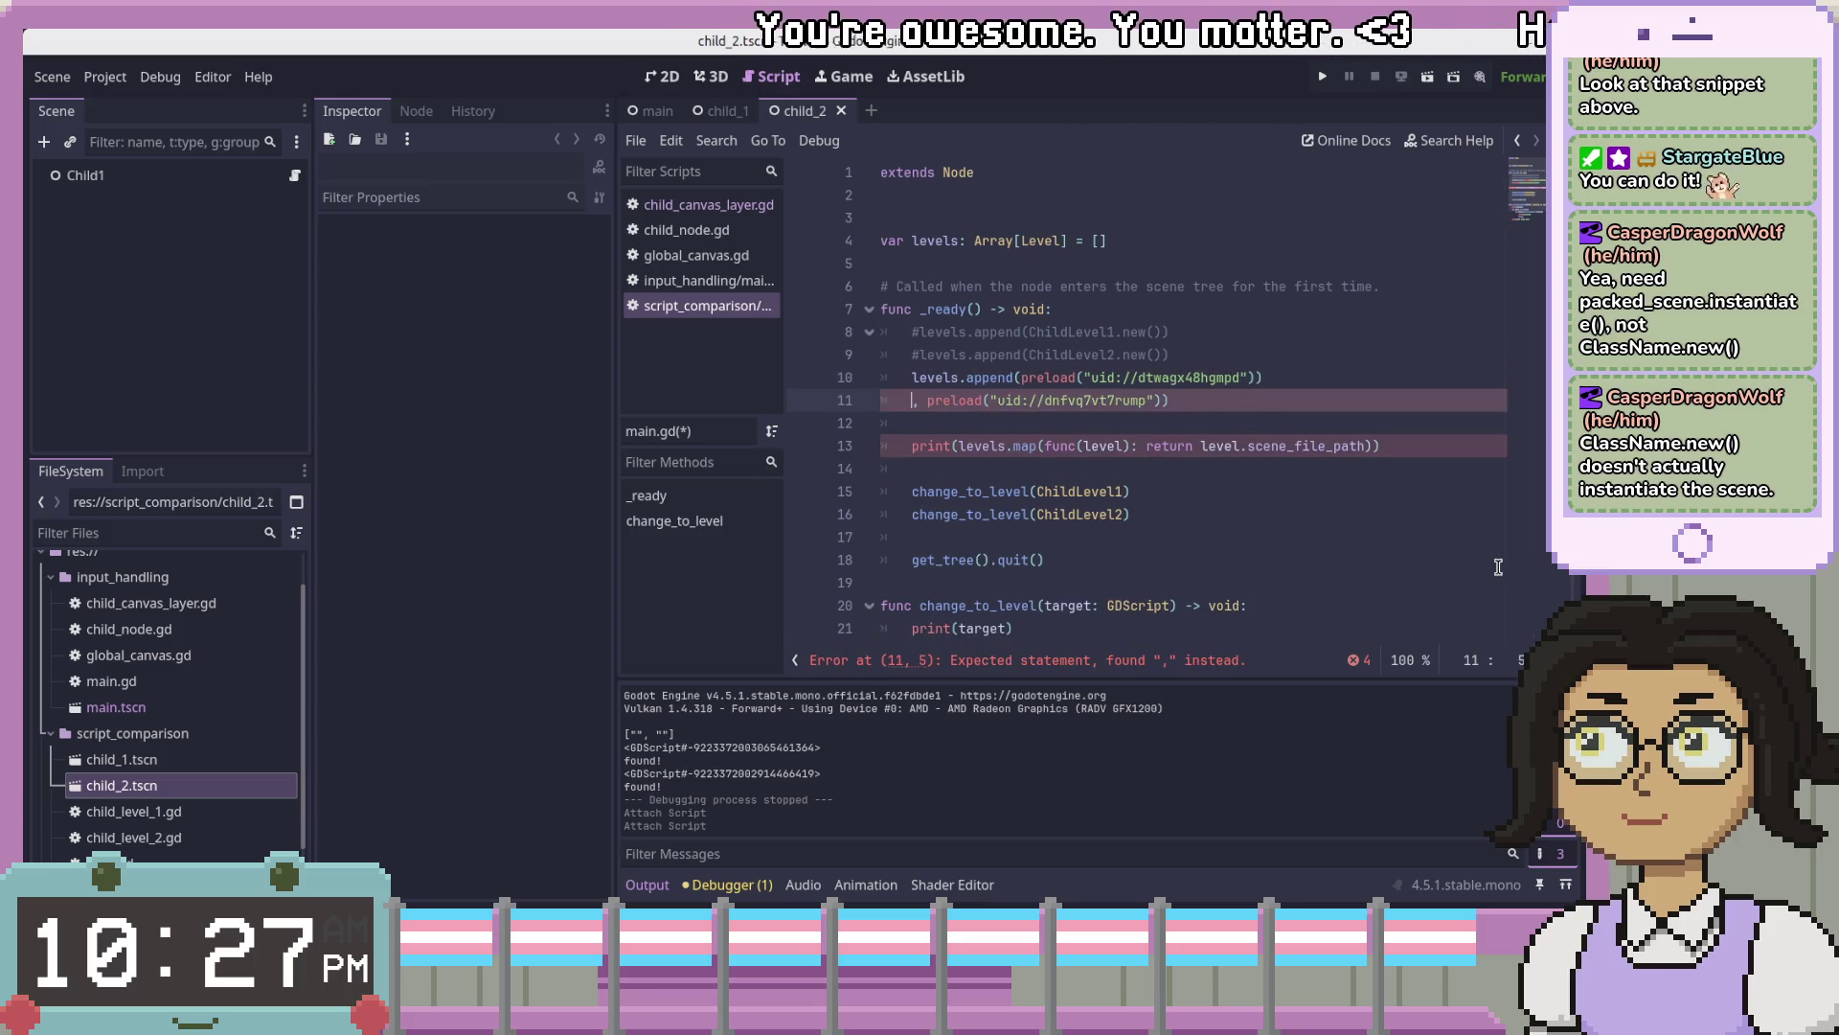
text(append)
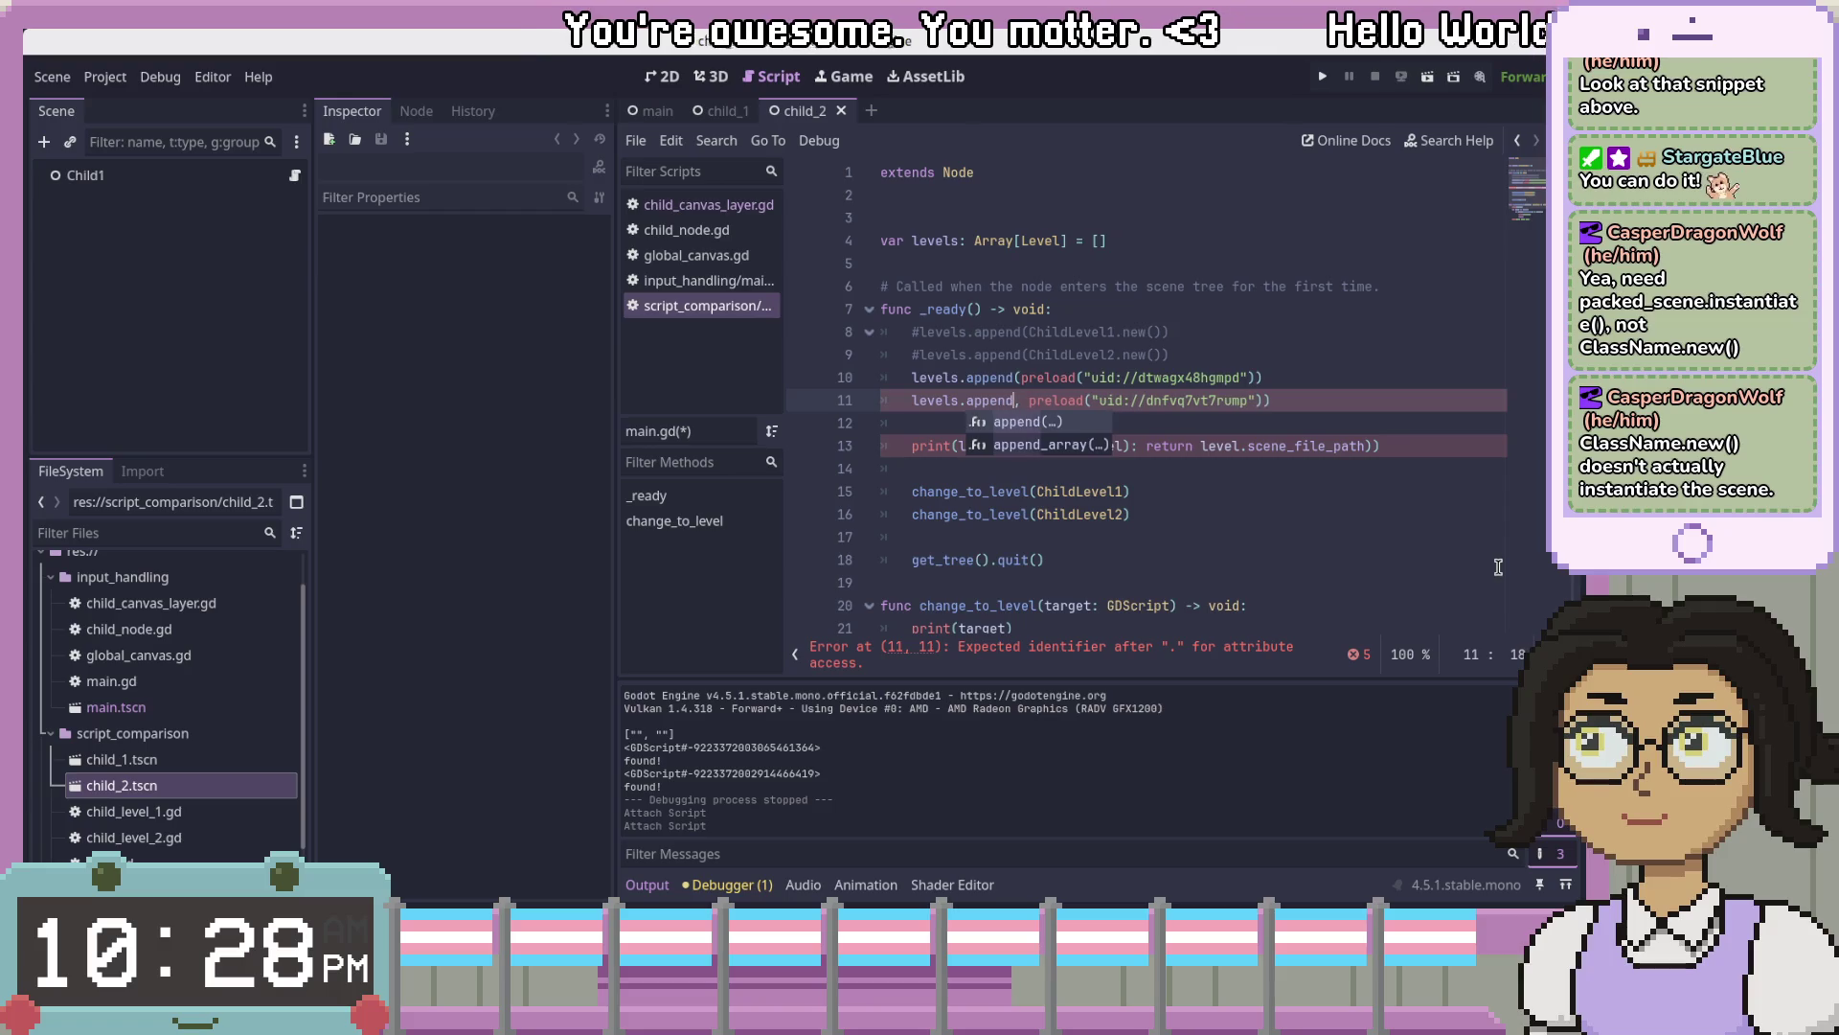
text(()
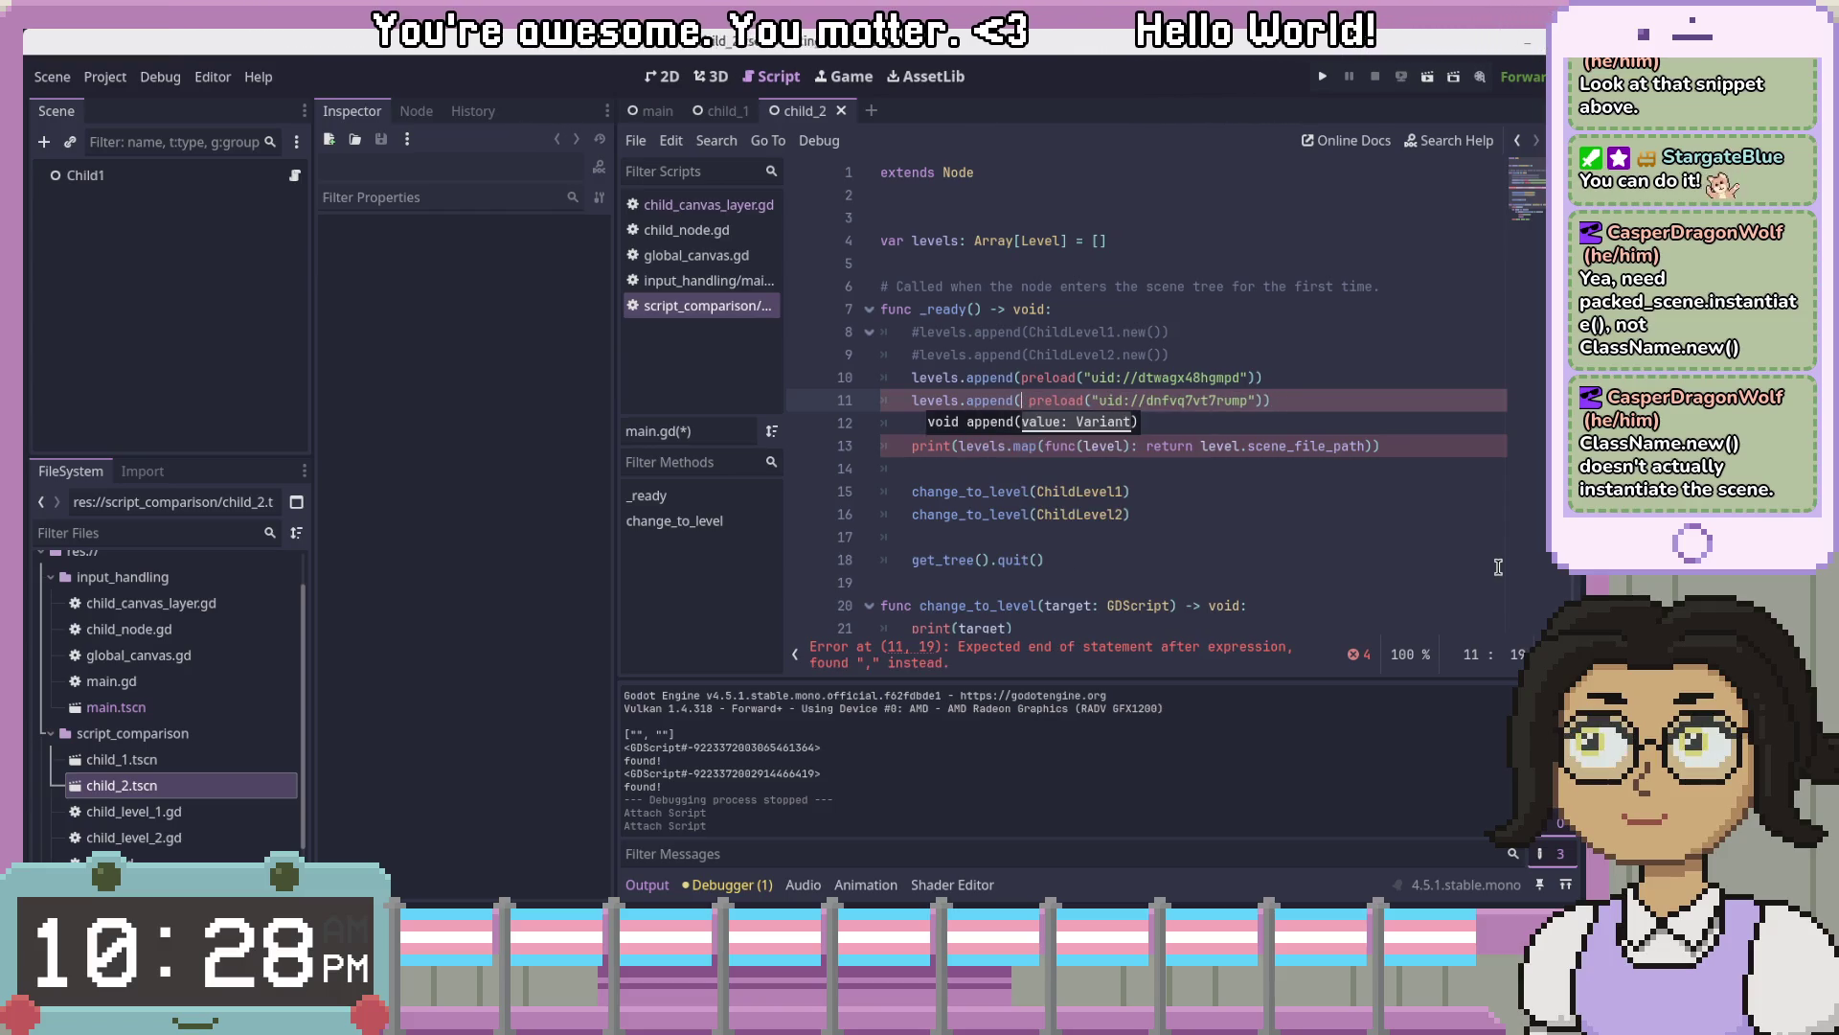
key(Delete)
key(Delete)
key(End)
click(1428, 76)
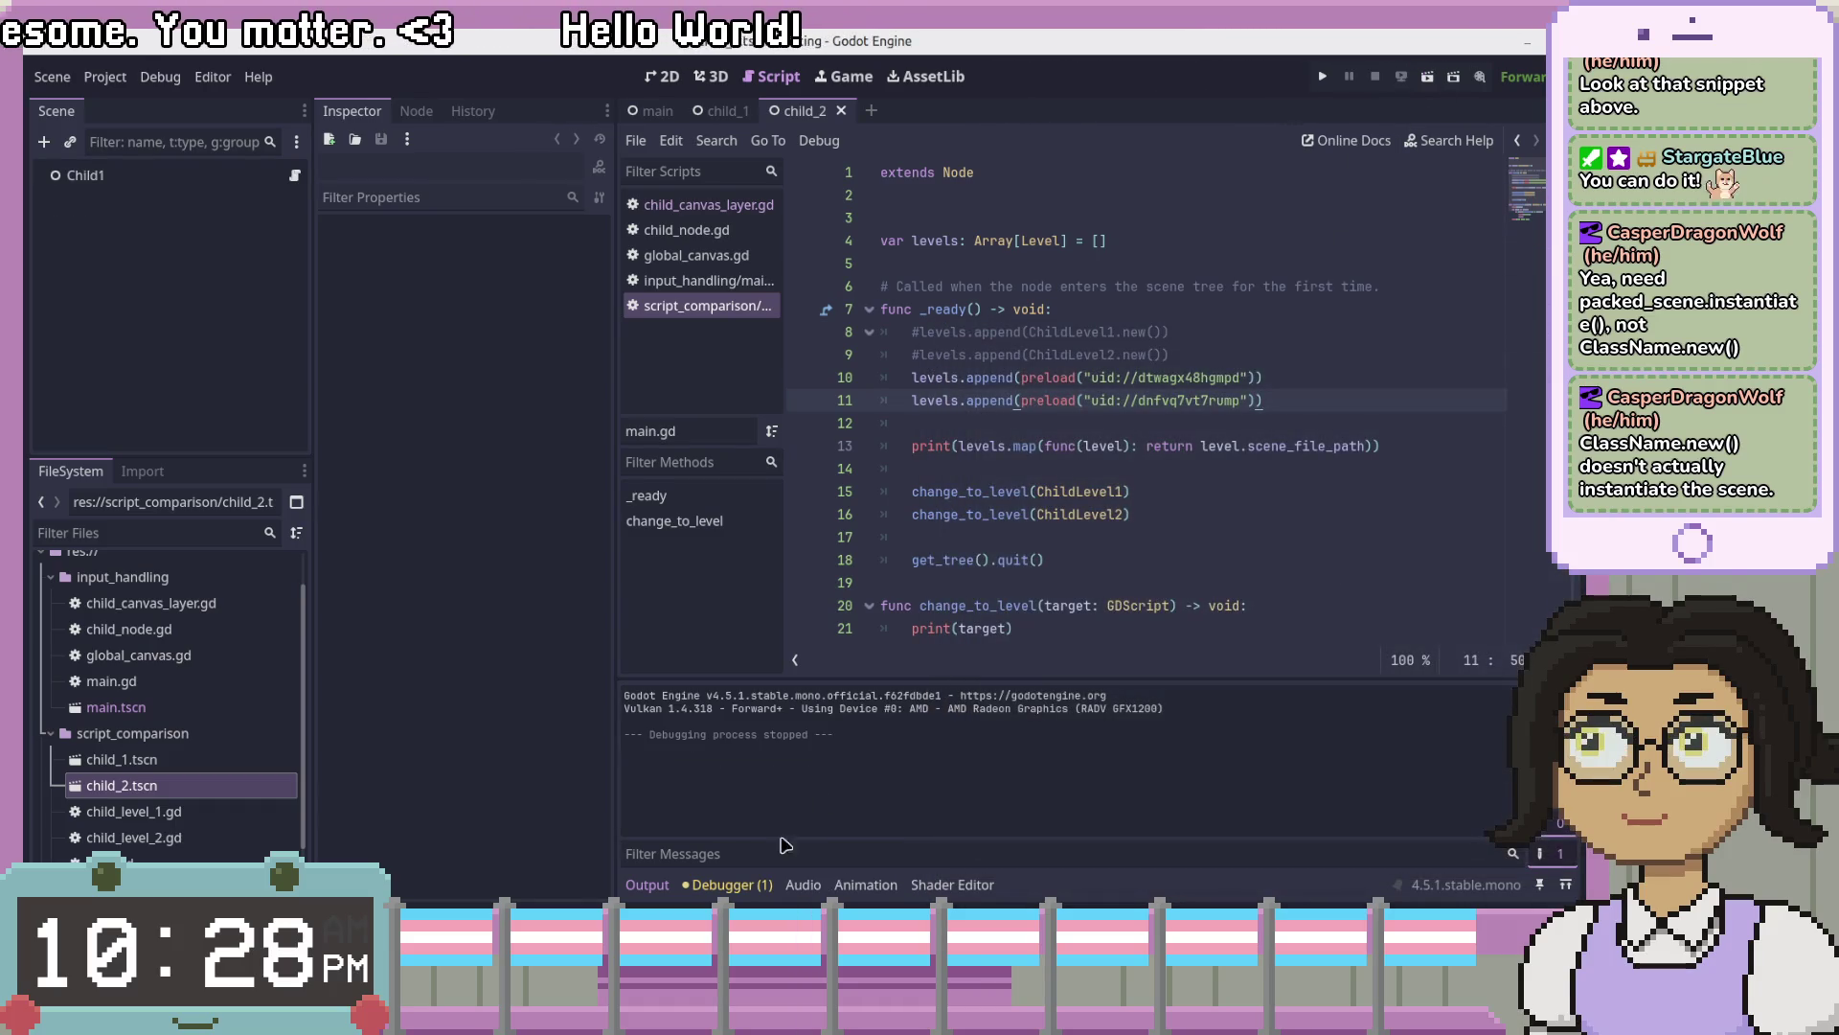
- Read the warning in the Debugger's Errors list and check the levels property
click(750, 679)
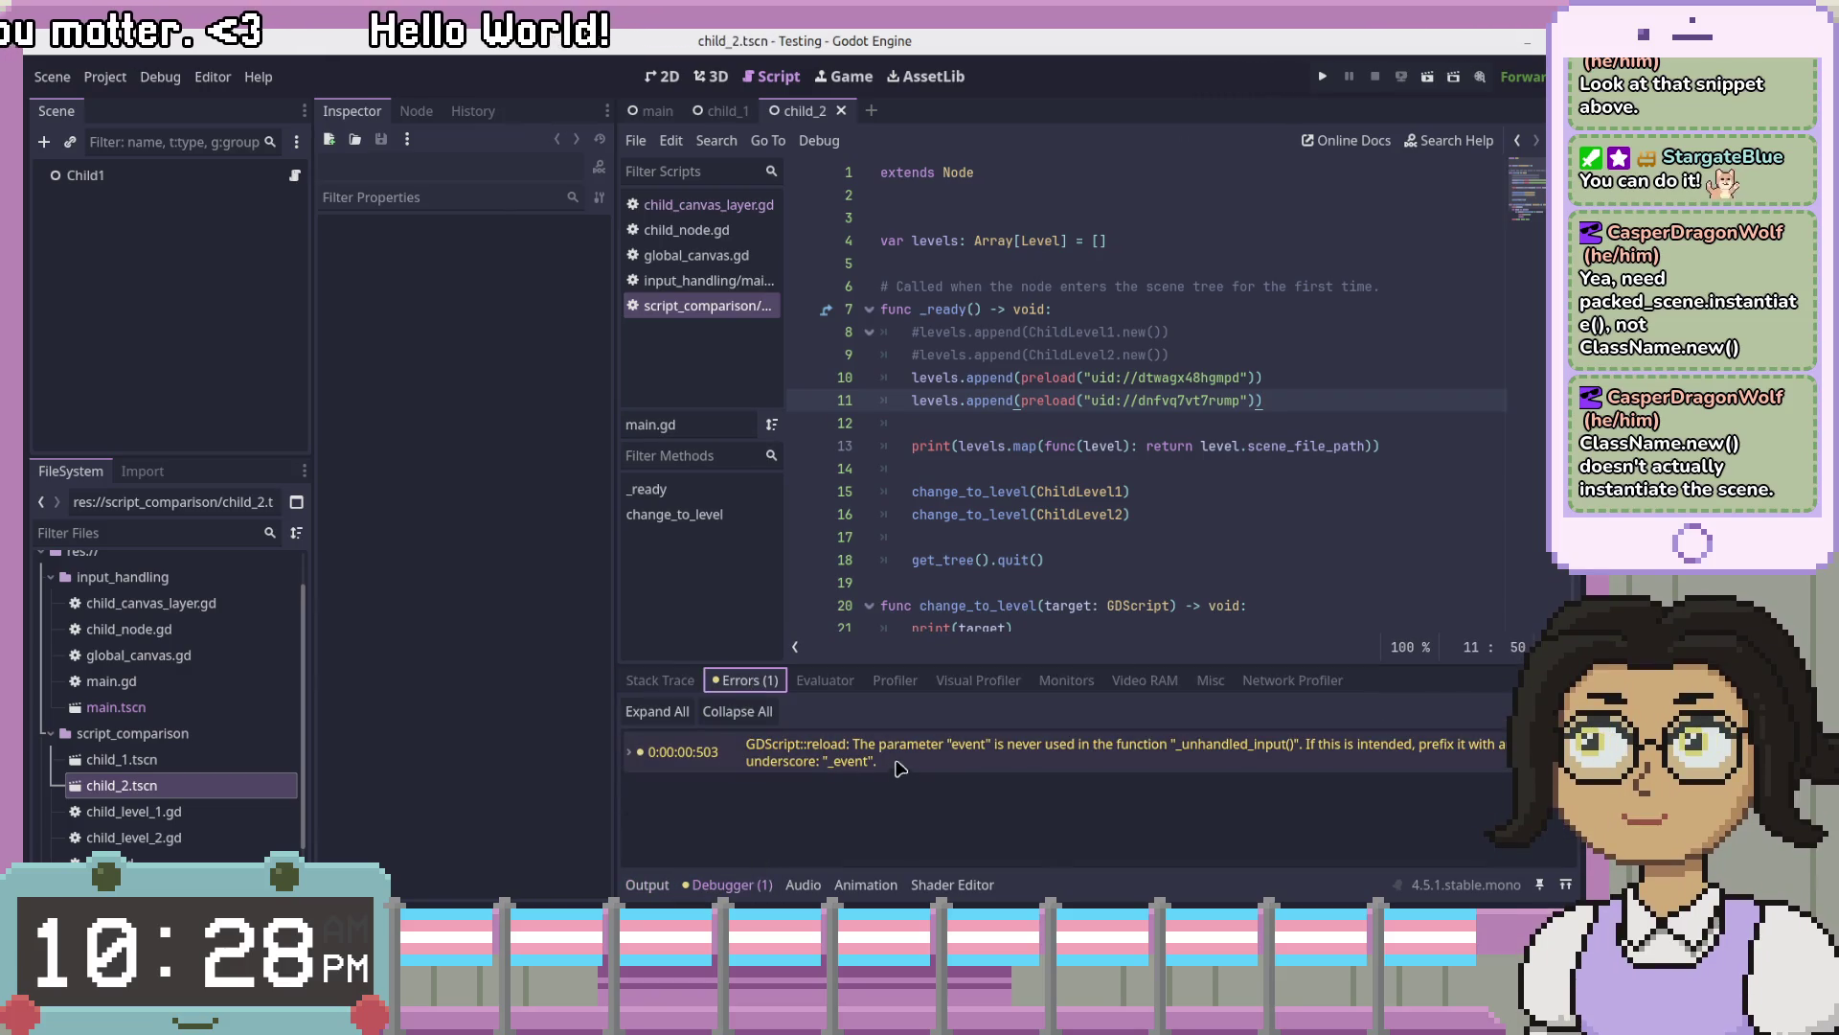
click(946, 762)
click(945, 762)
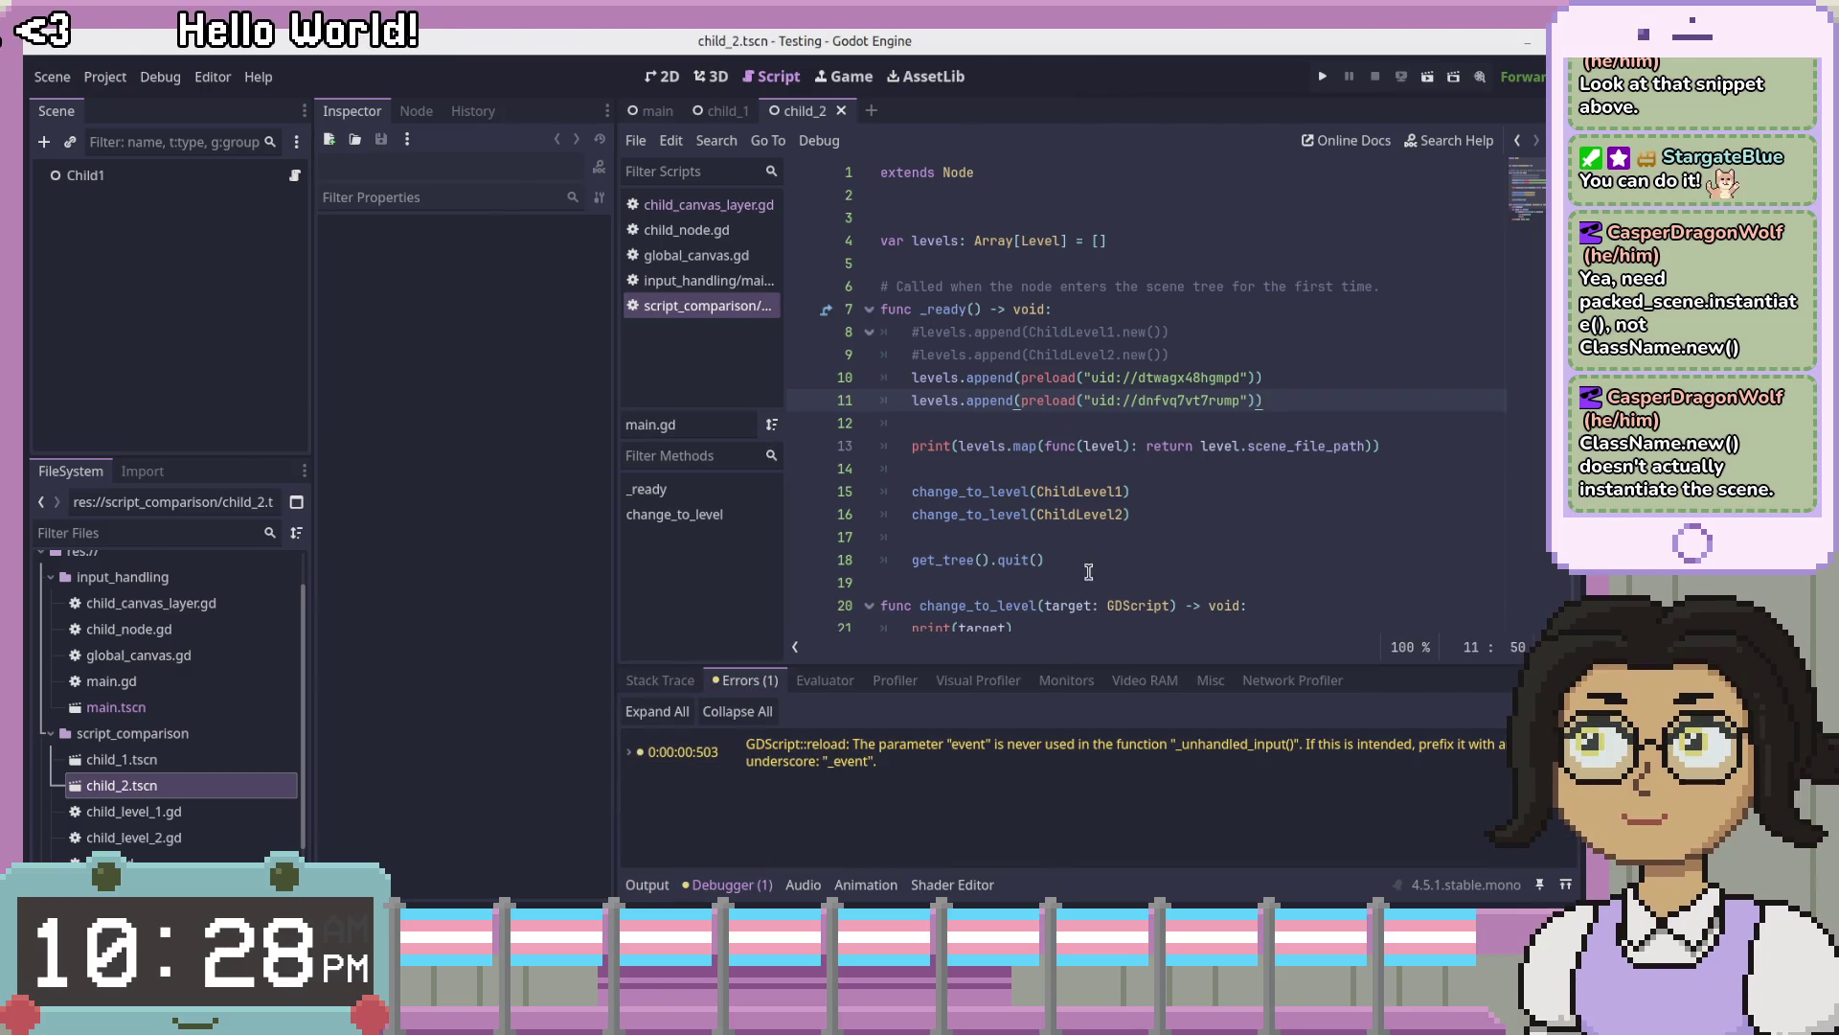
scroll(1112, 456, down, 2)
scroll(1096, 458, up, 2)
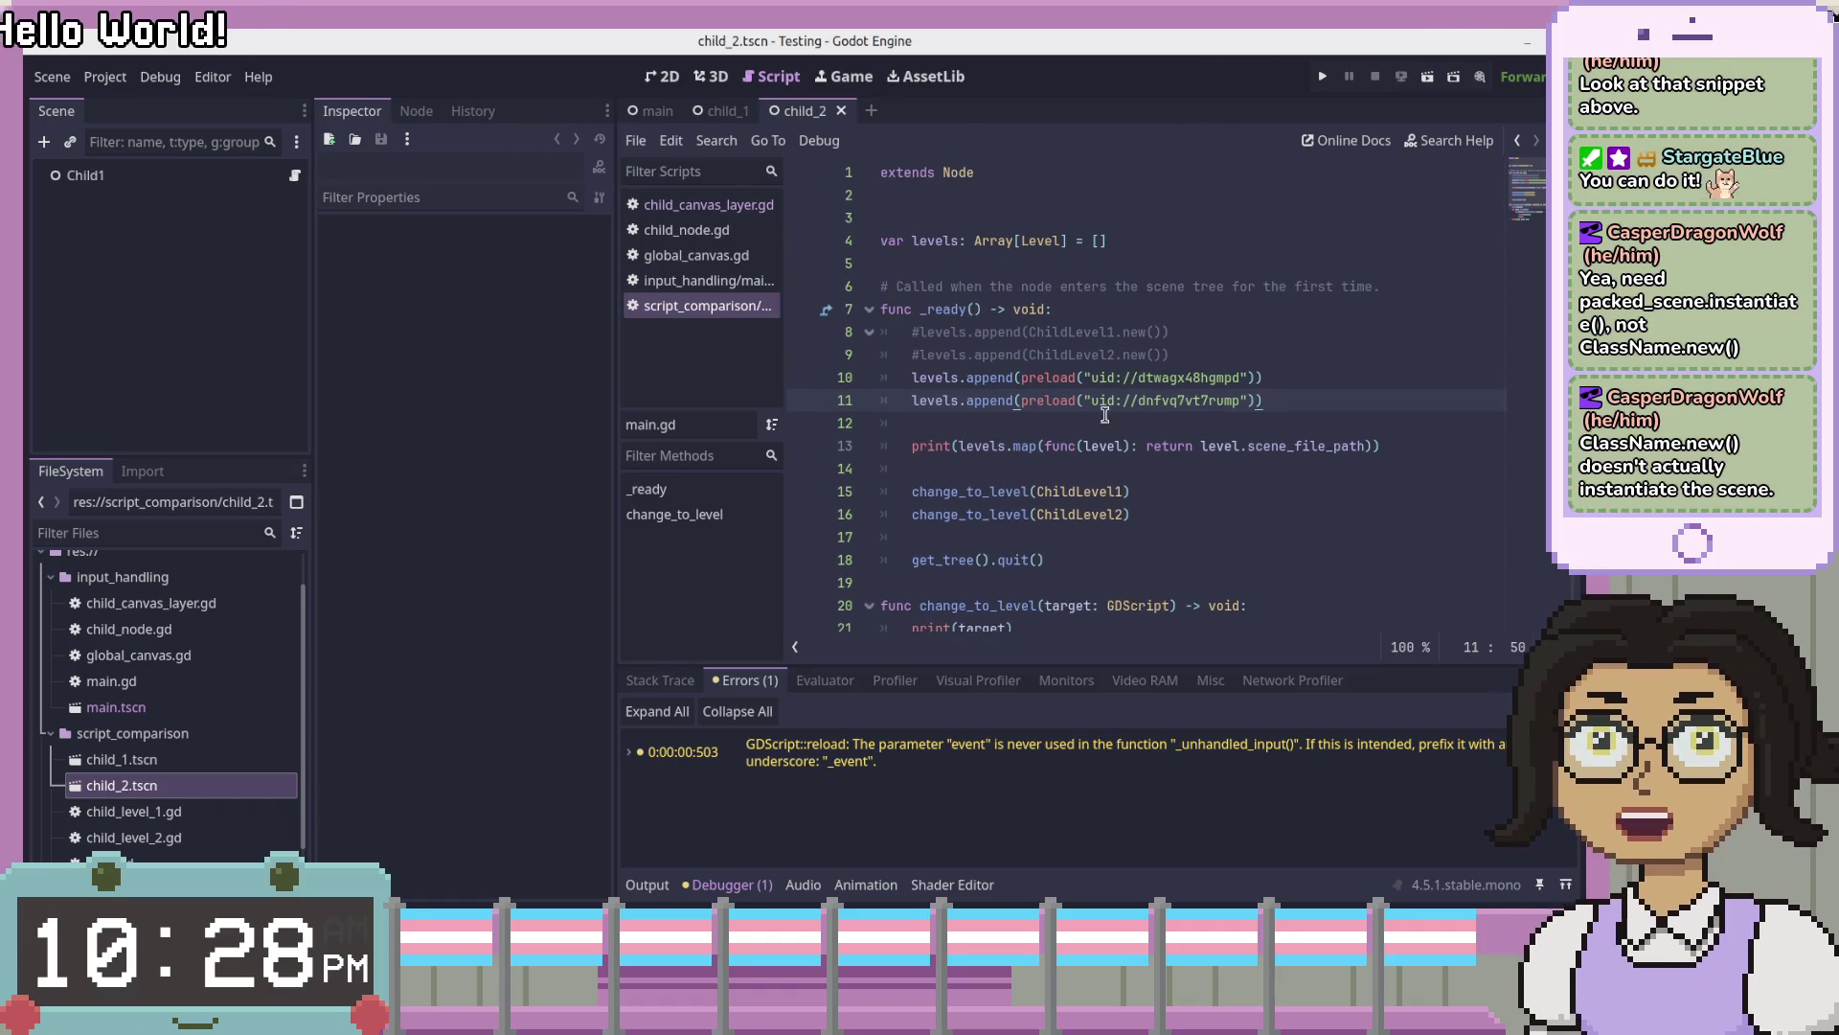
scroll(1038, 551, down, 2)
scroll(1102, 471, up, 2)
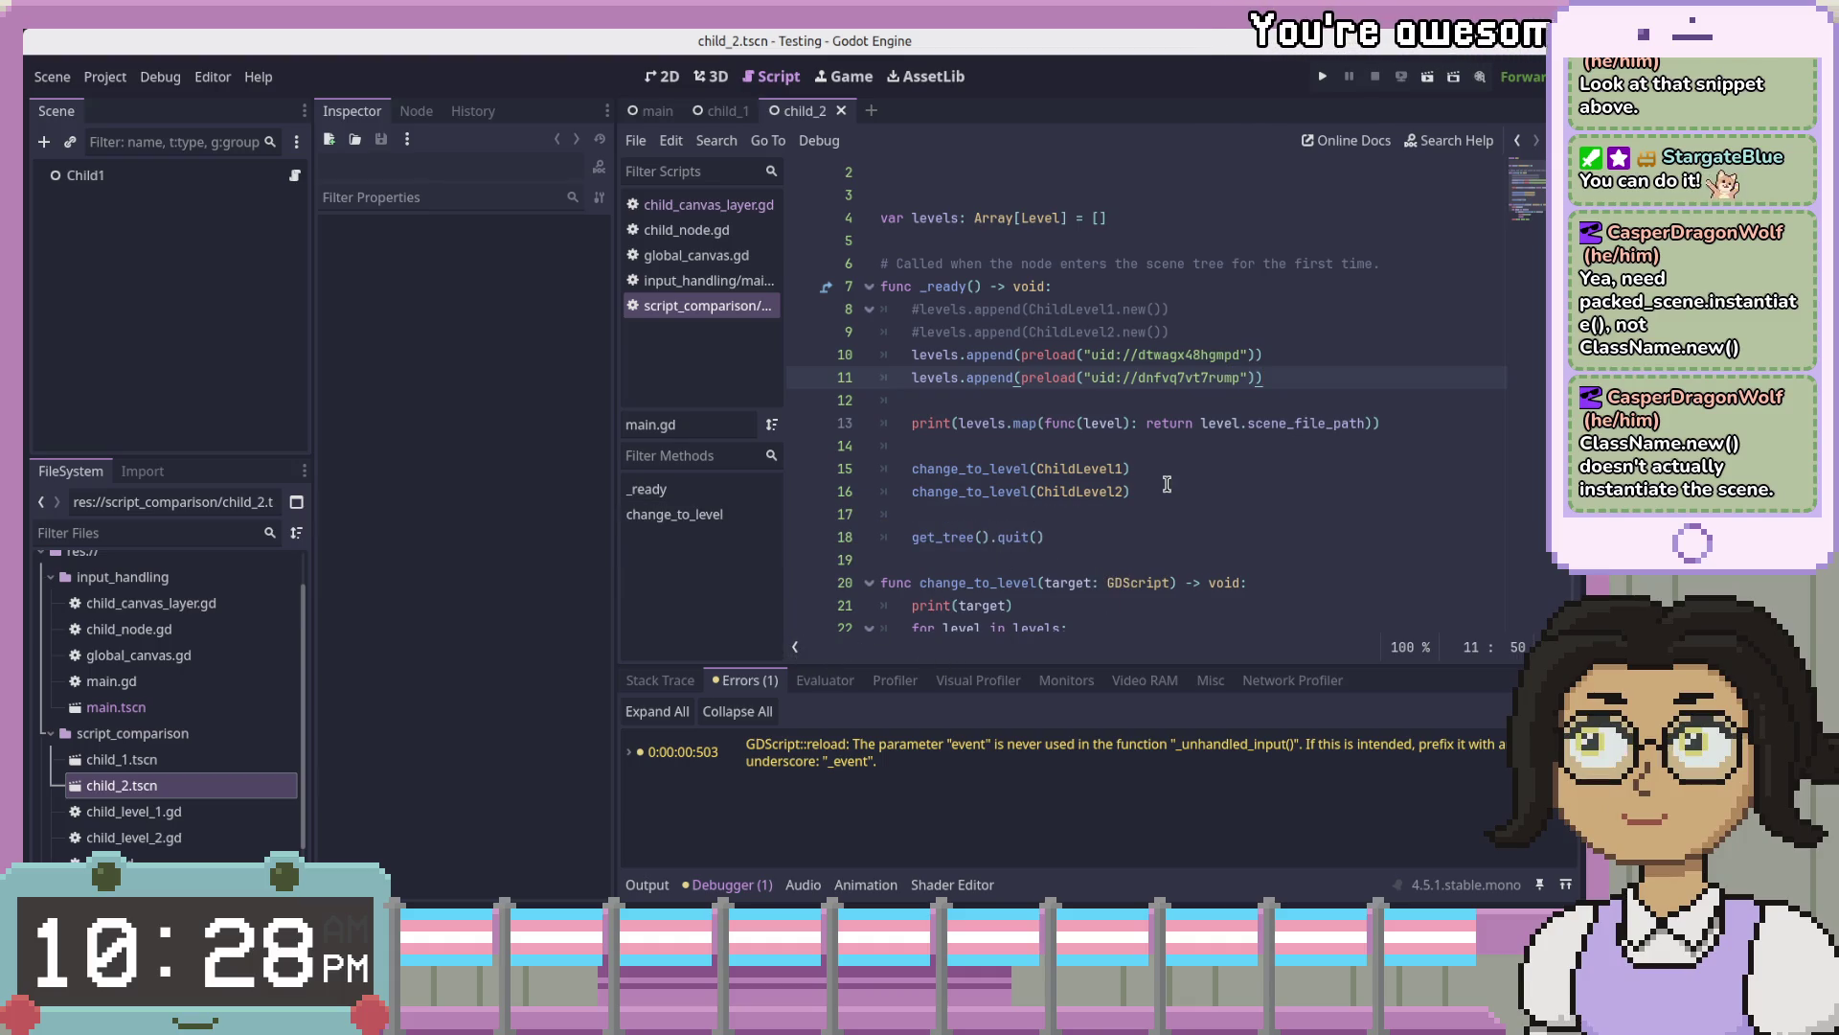
click(980, 408)
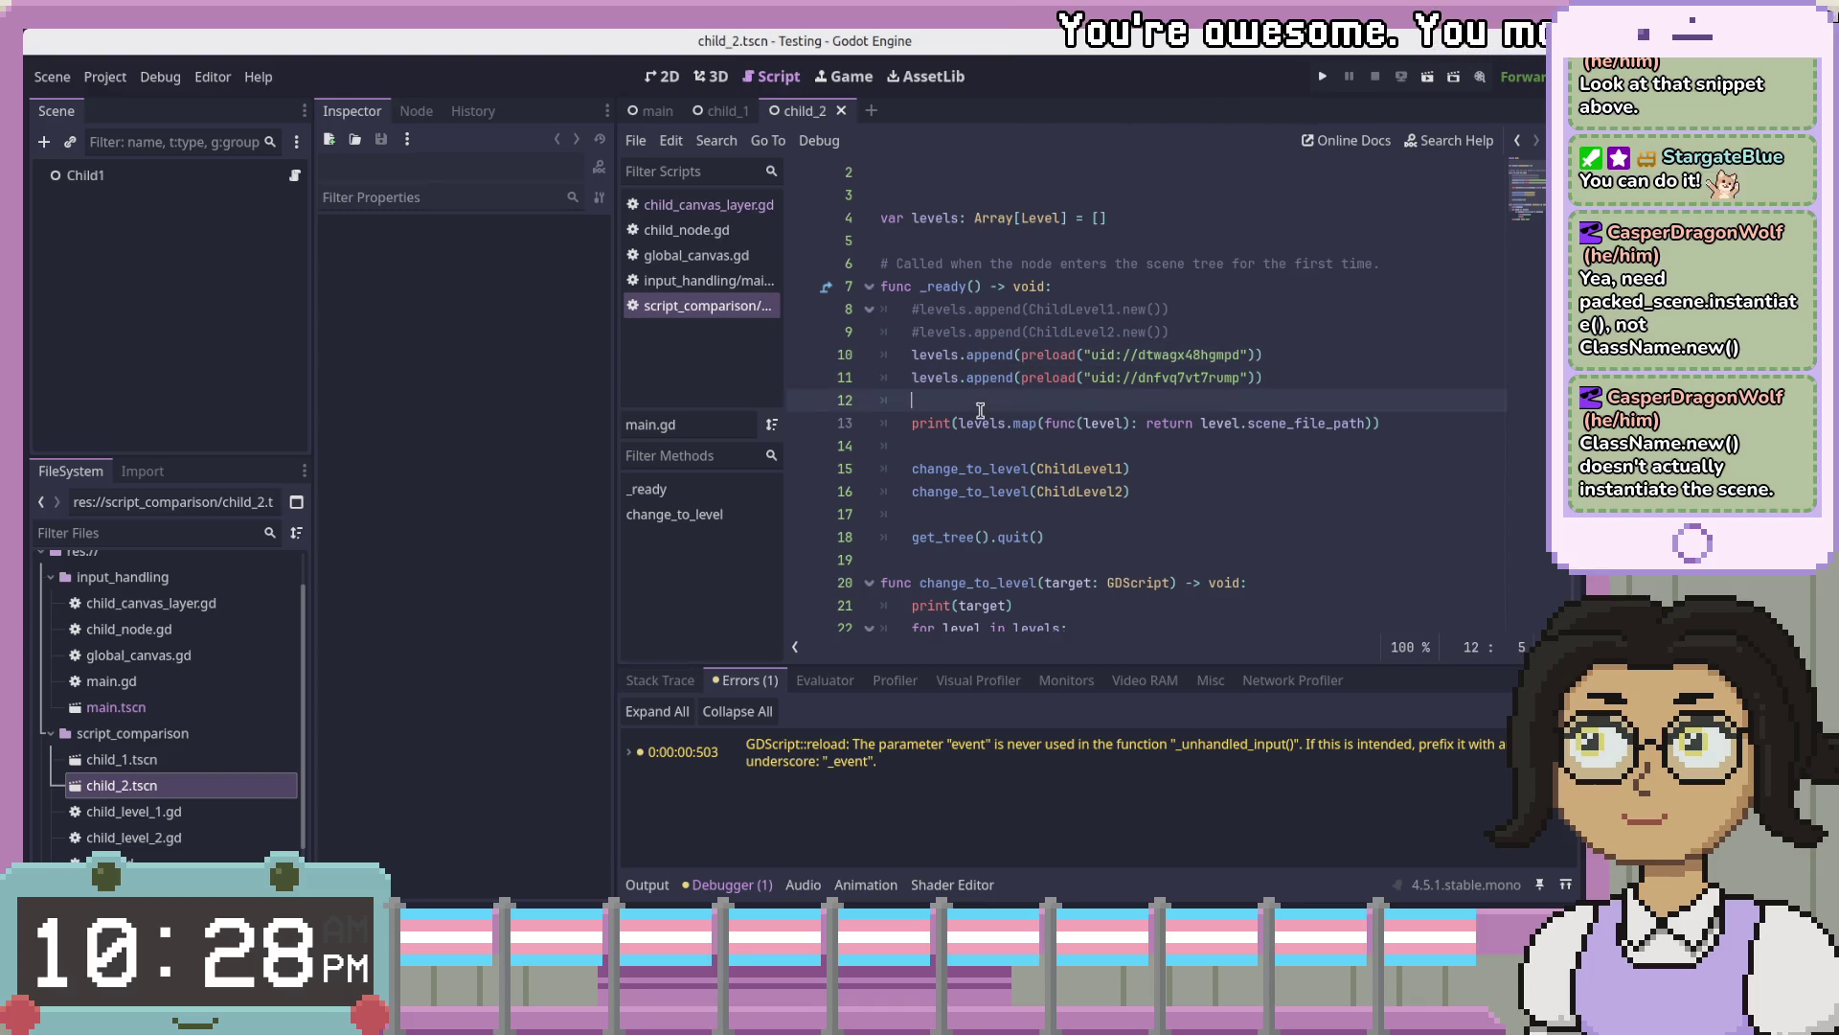
click(970, 427)
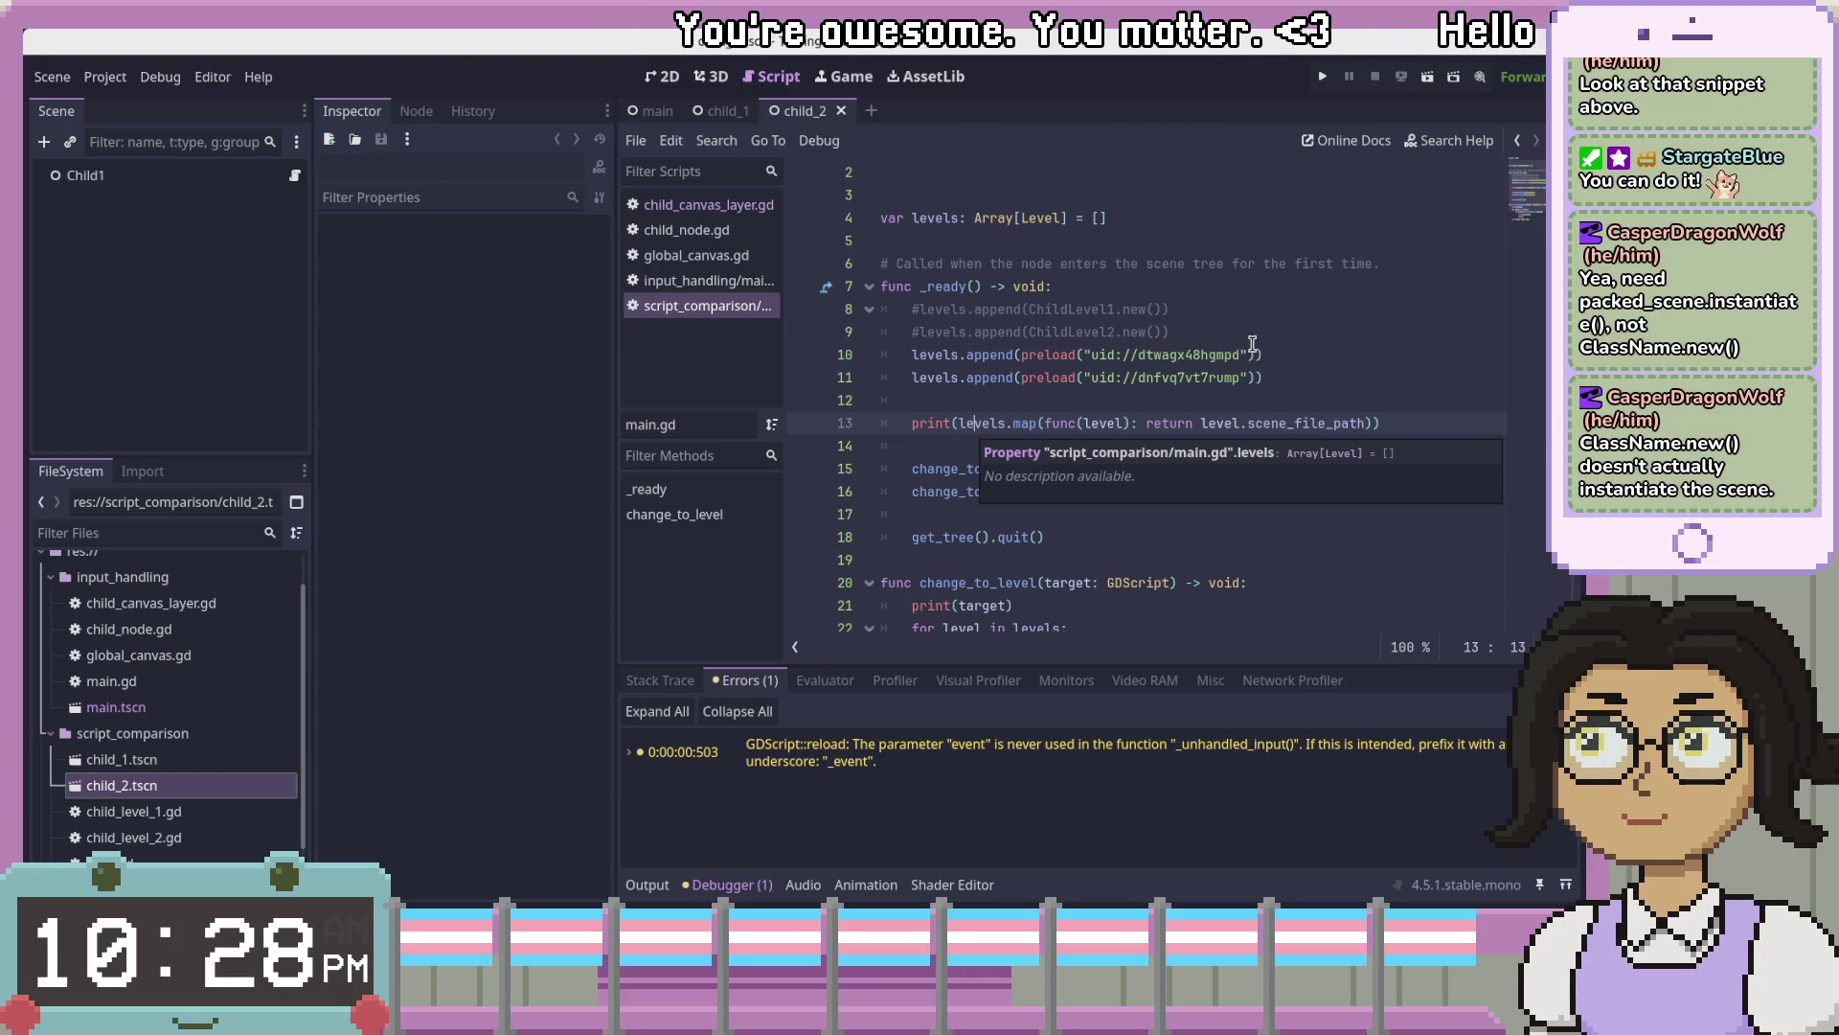
- Append .instantiate() to both preloads on lines 10 and 11 and rerun with F5
click(1256, 355)
text(.insta)
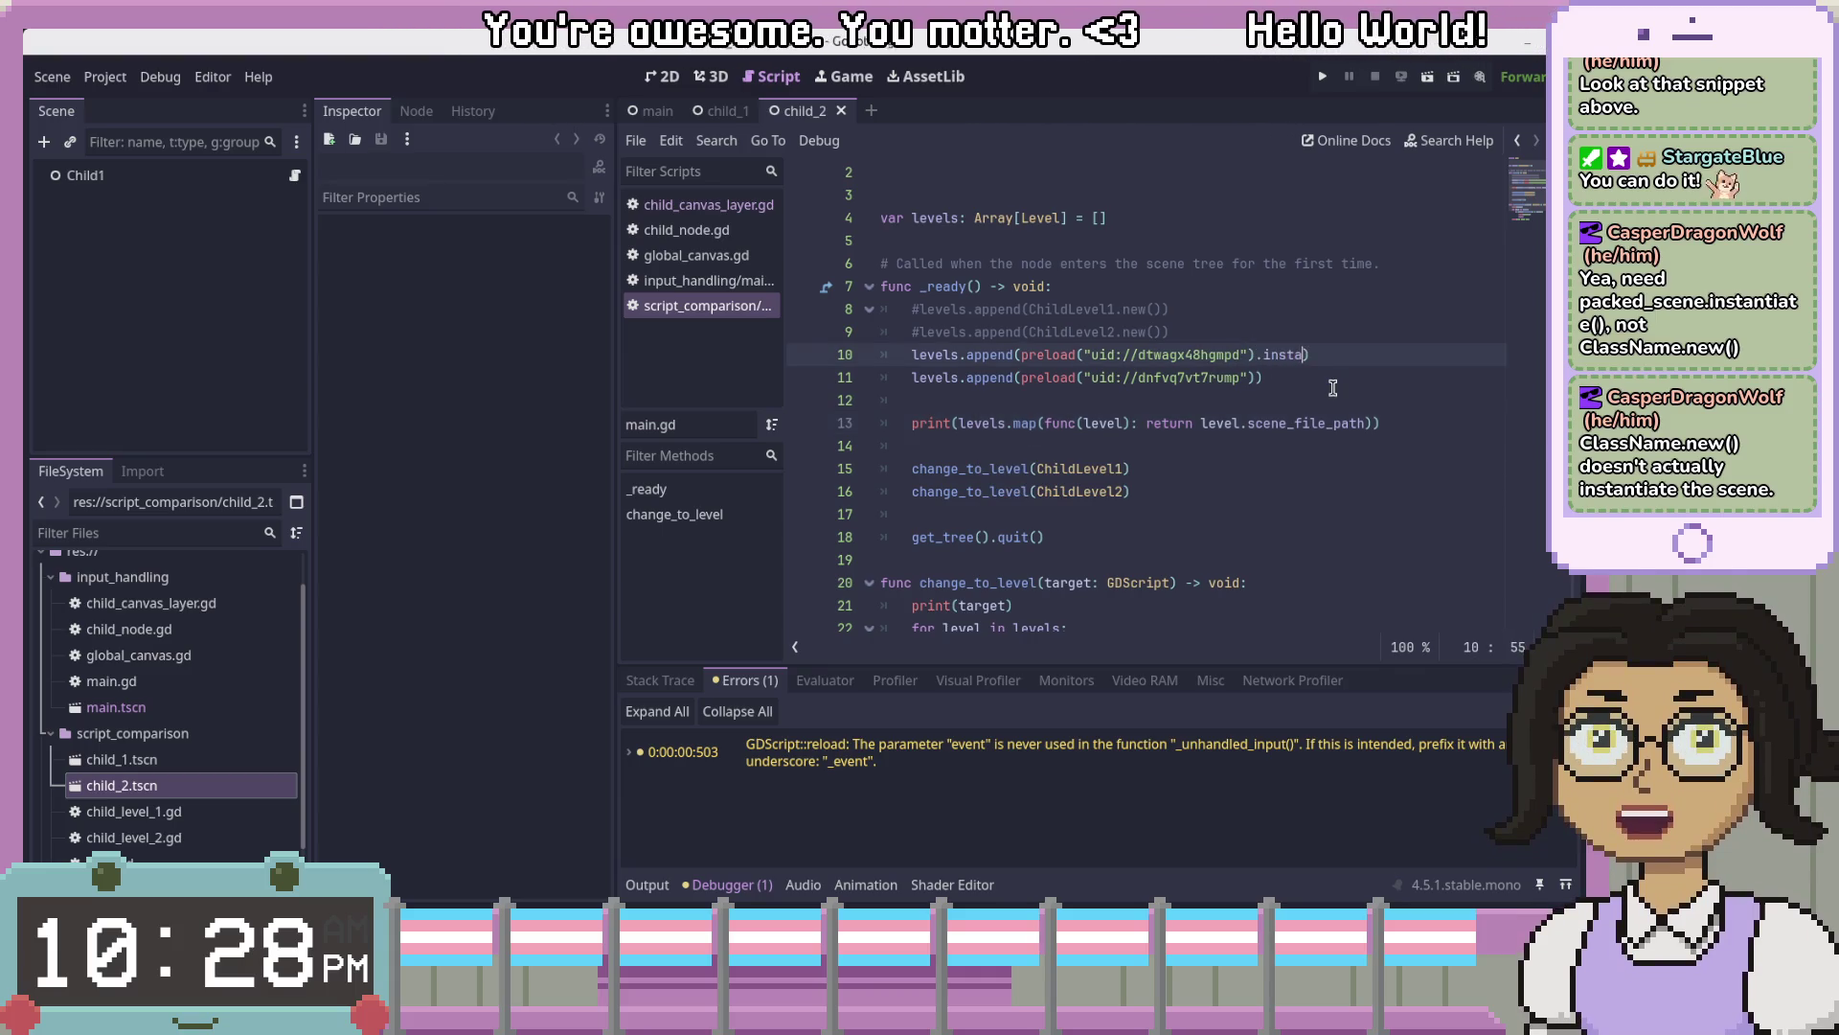
key(Return)
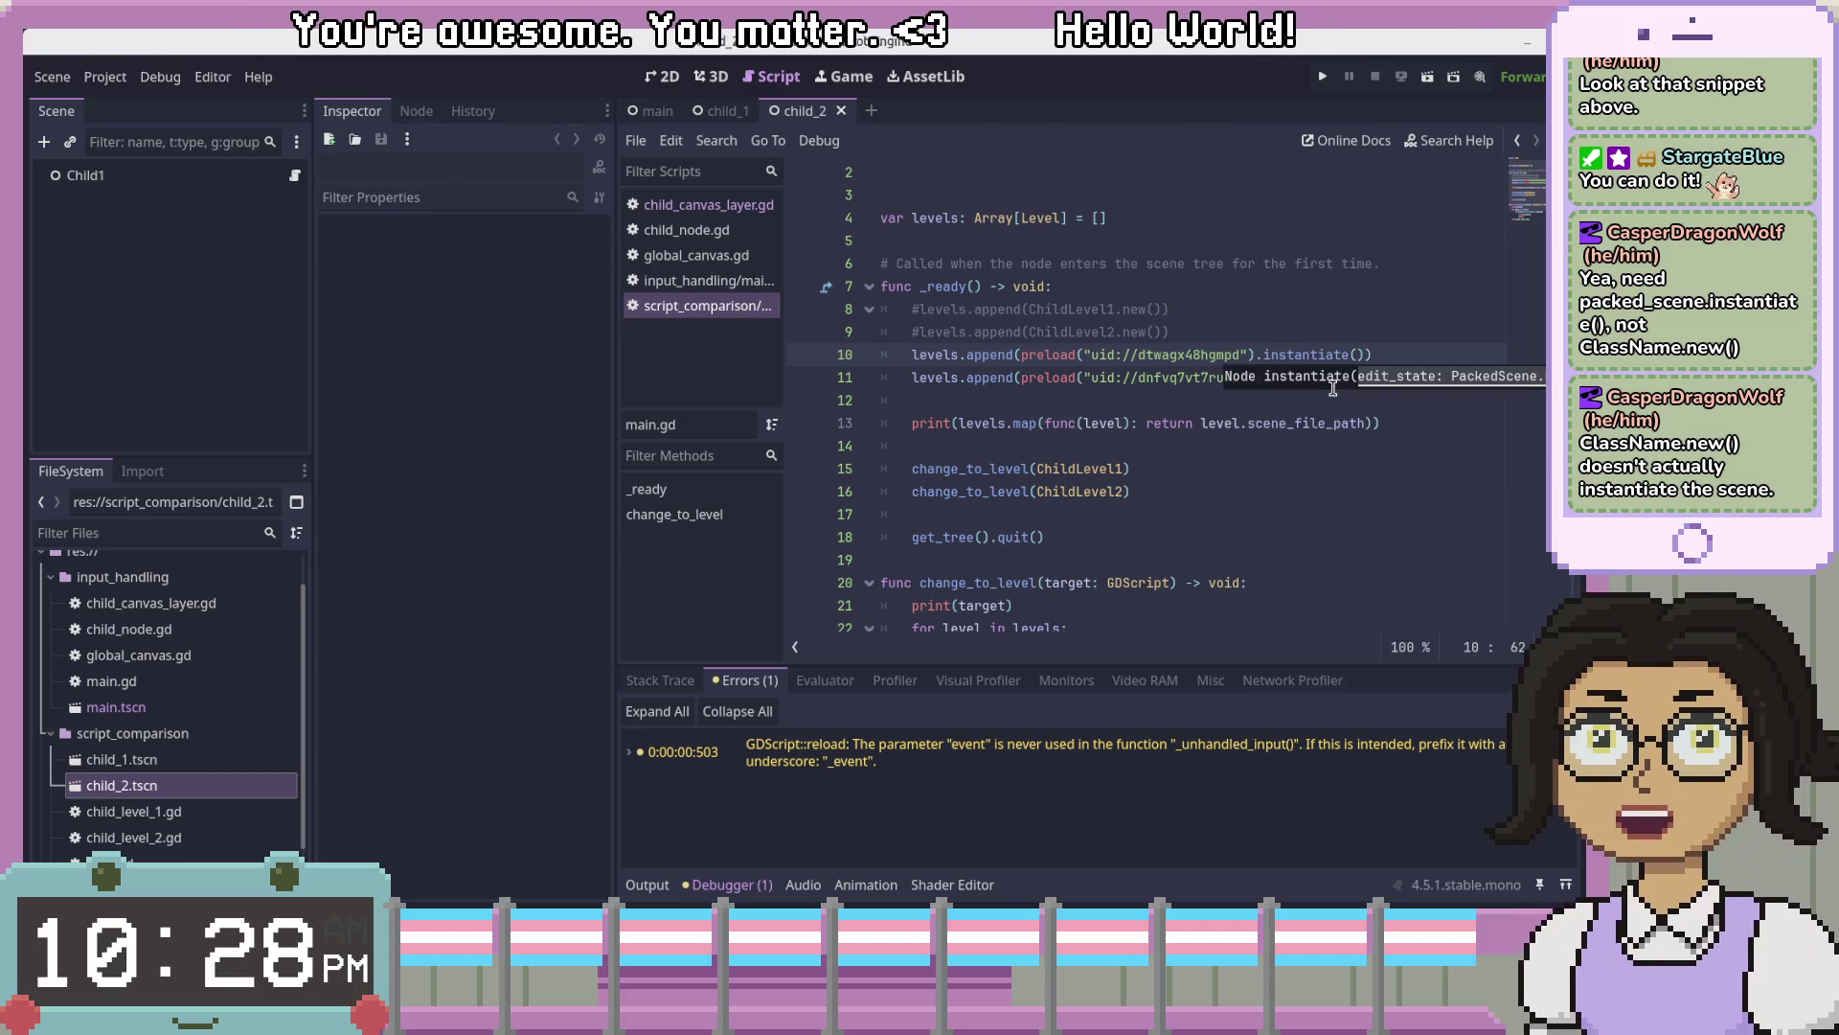
click(1333, 387)
key(Left)
text(.in)
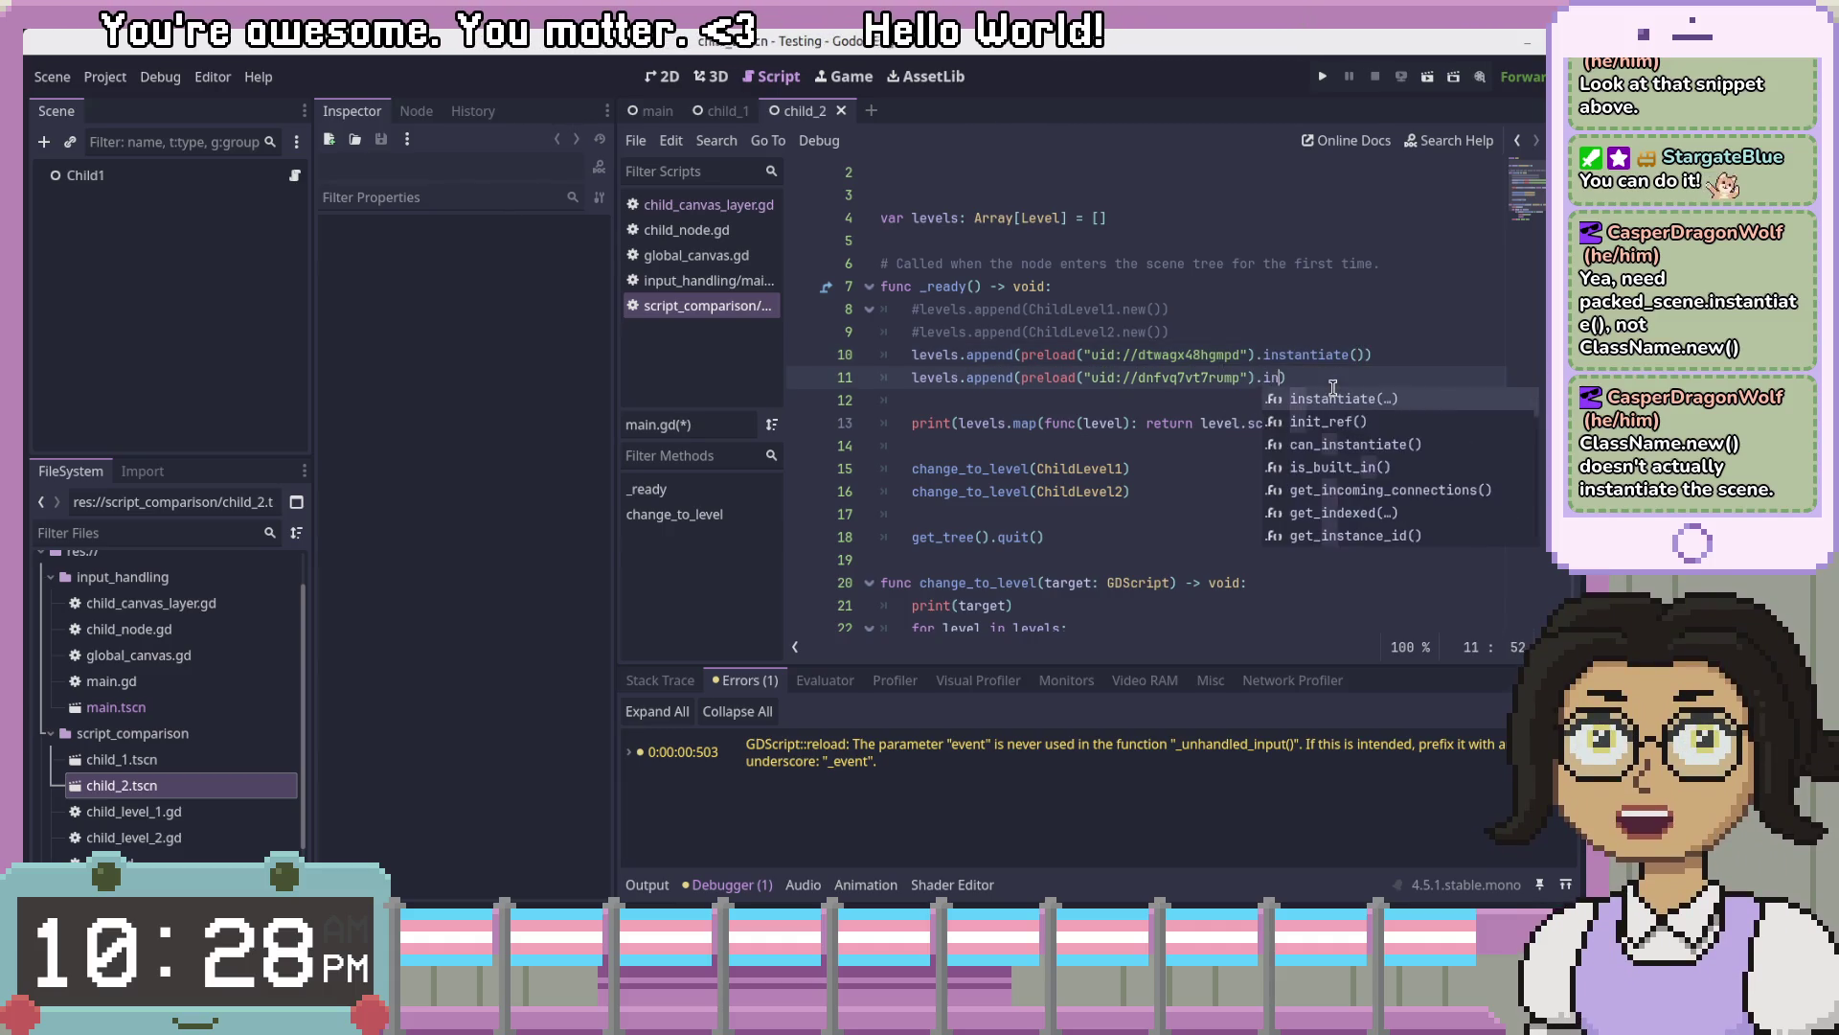
key(Return)
key(F5)
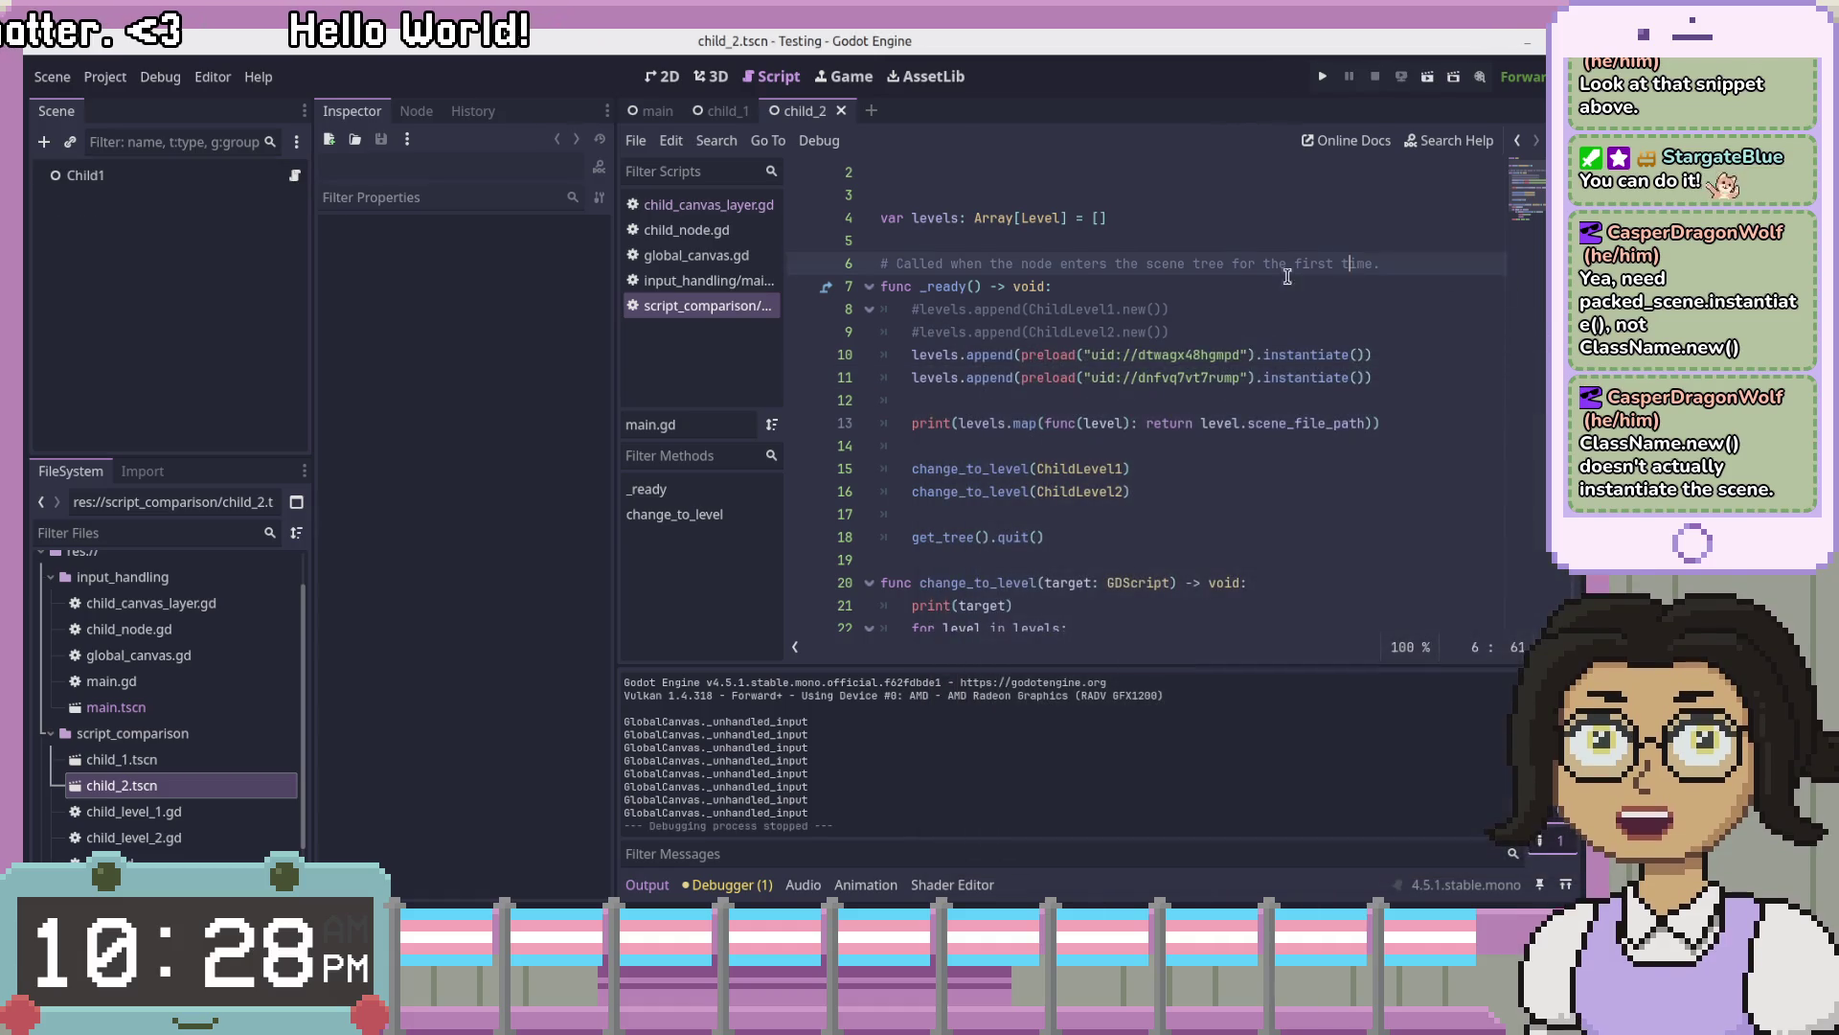
click(658, 112)
click(1360, 469)
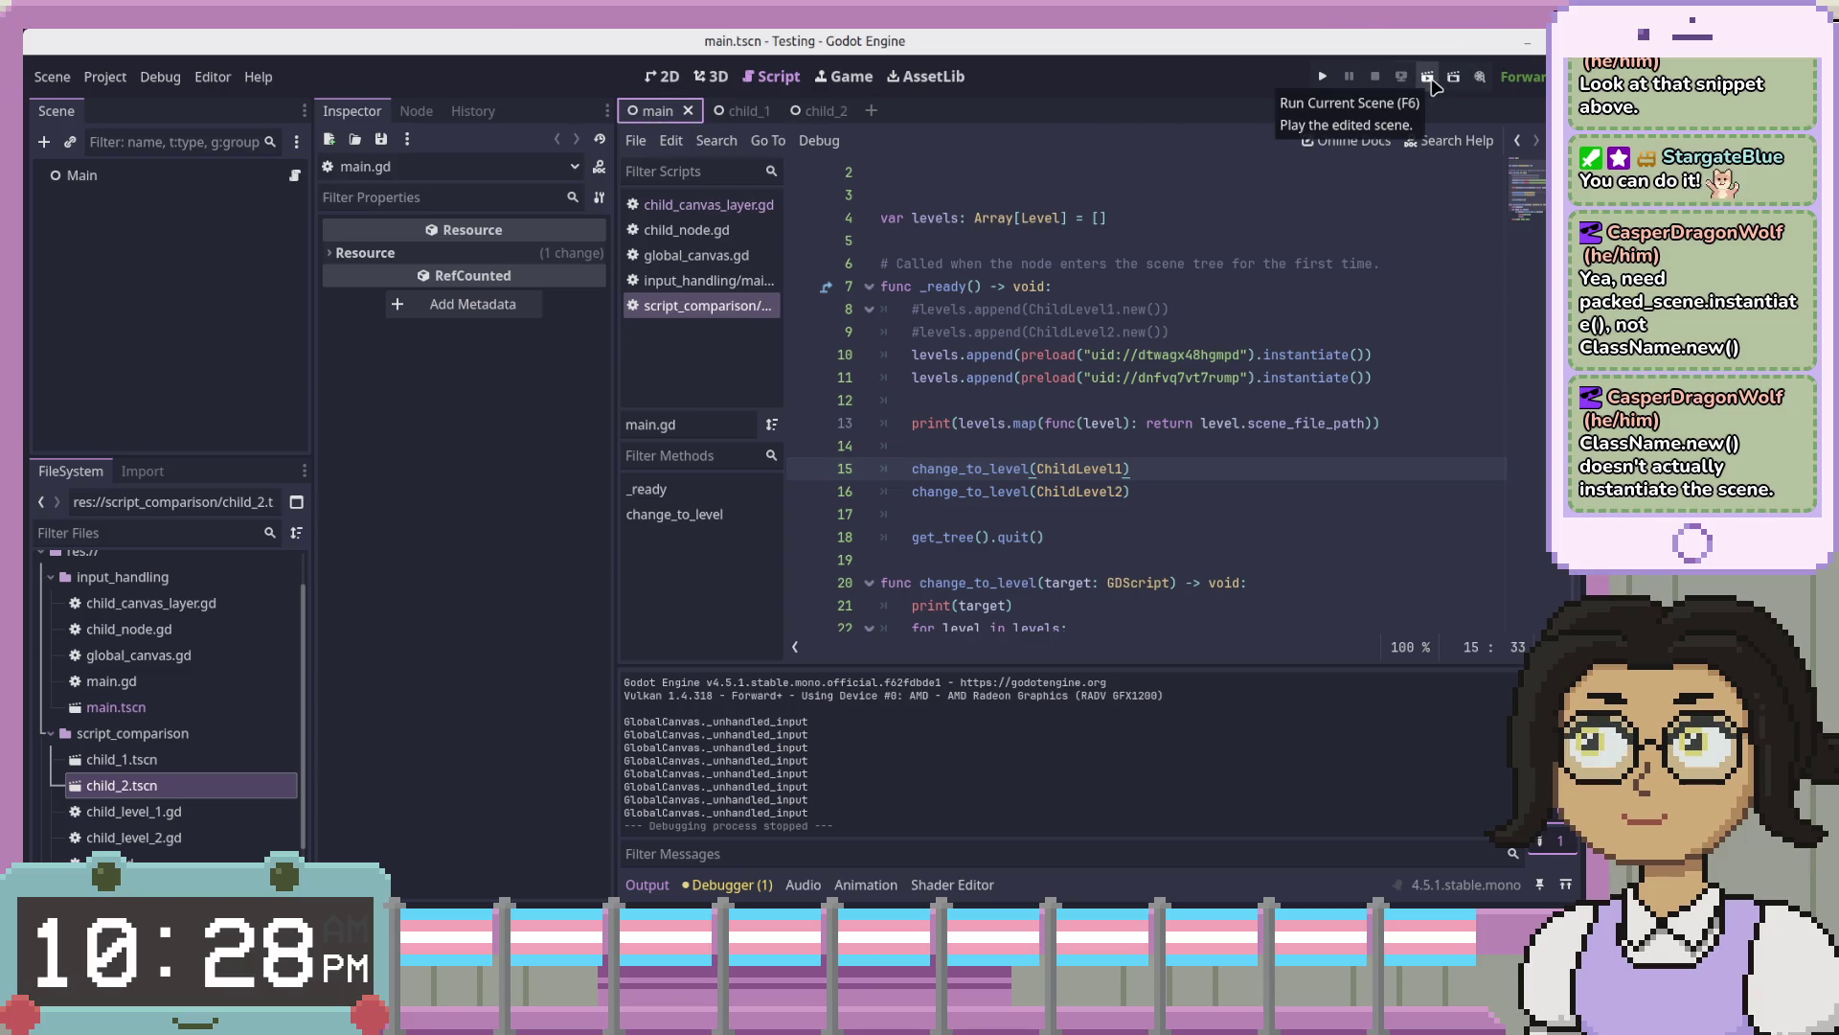
click(1429, 80)
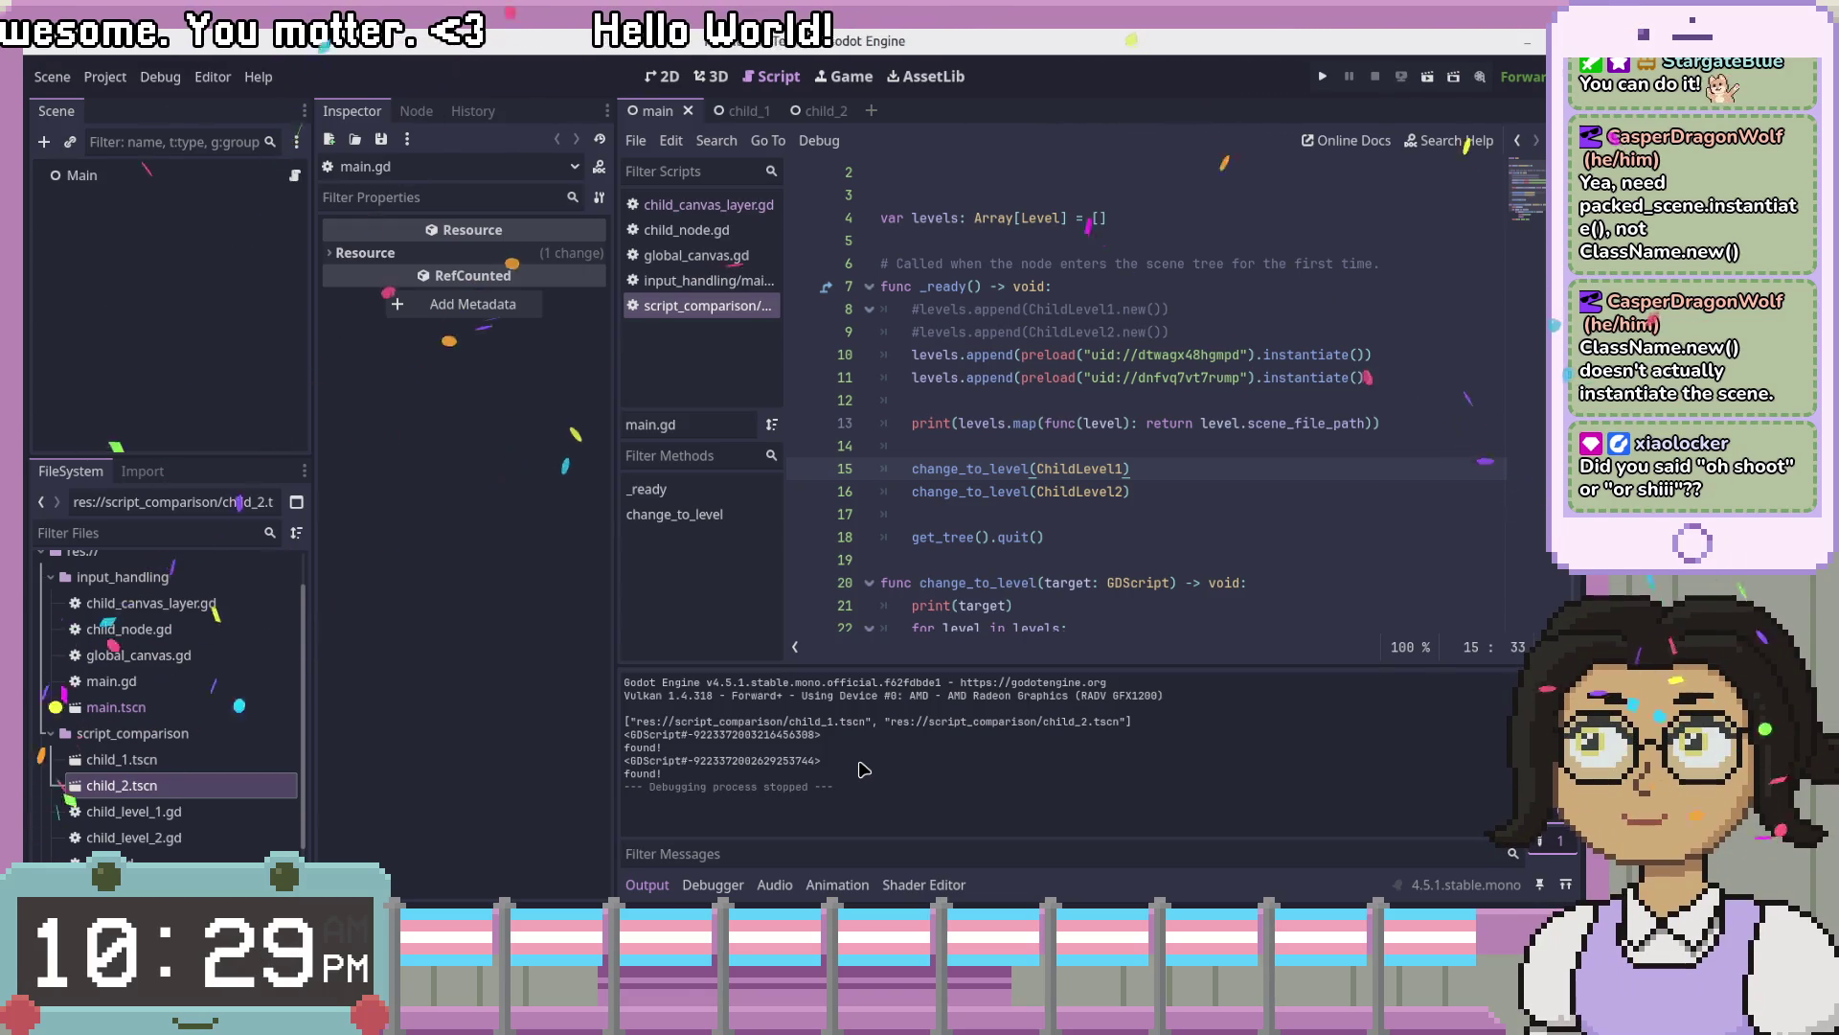
key(Down)
key(Down)
click(1205, 605)
scroll(1206, 597, down, 2)
click(1390, 521)
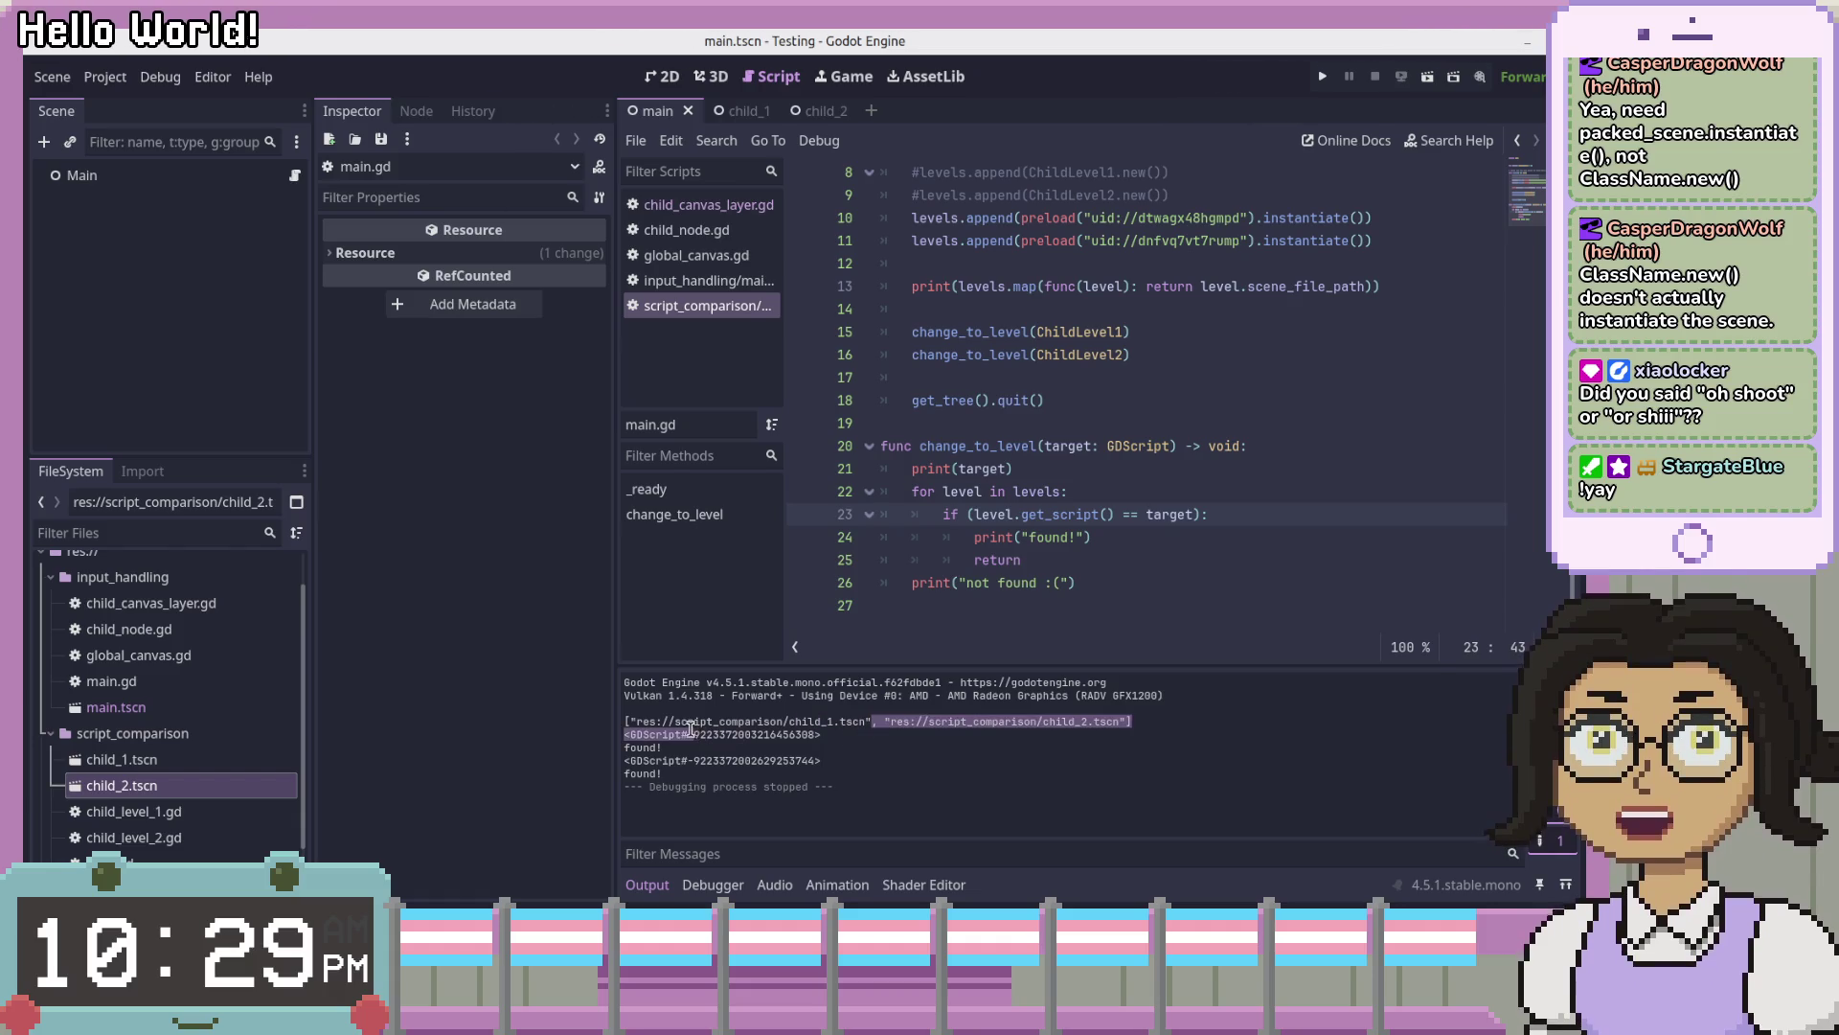
click(1269, 478)
scroll(1269, 505, up, 3)
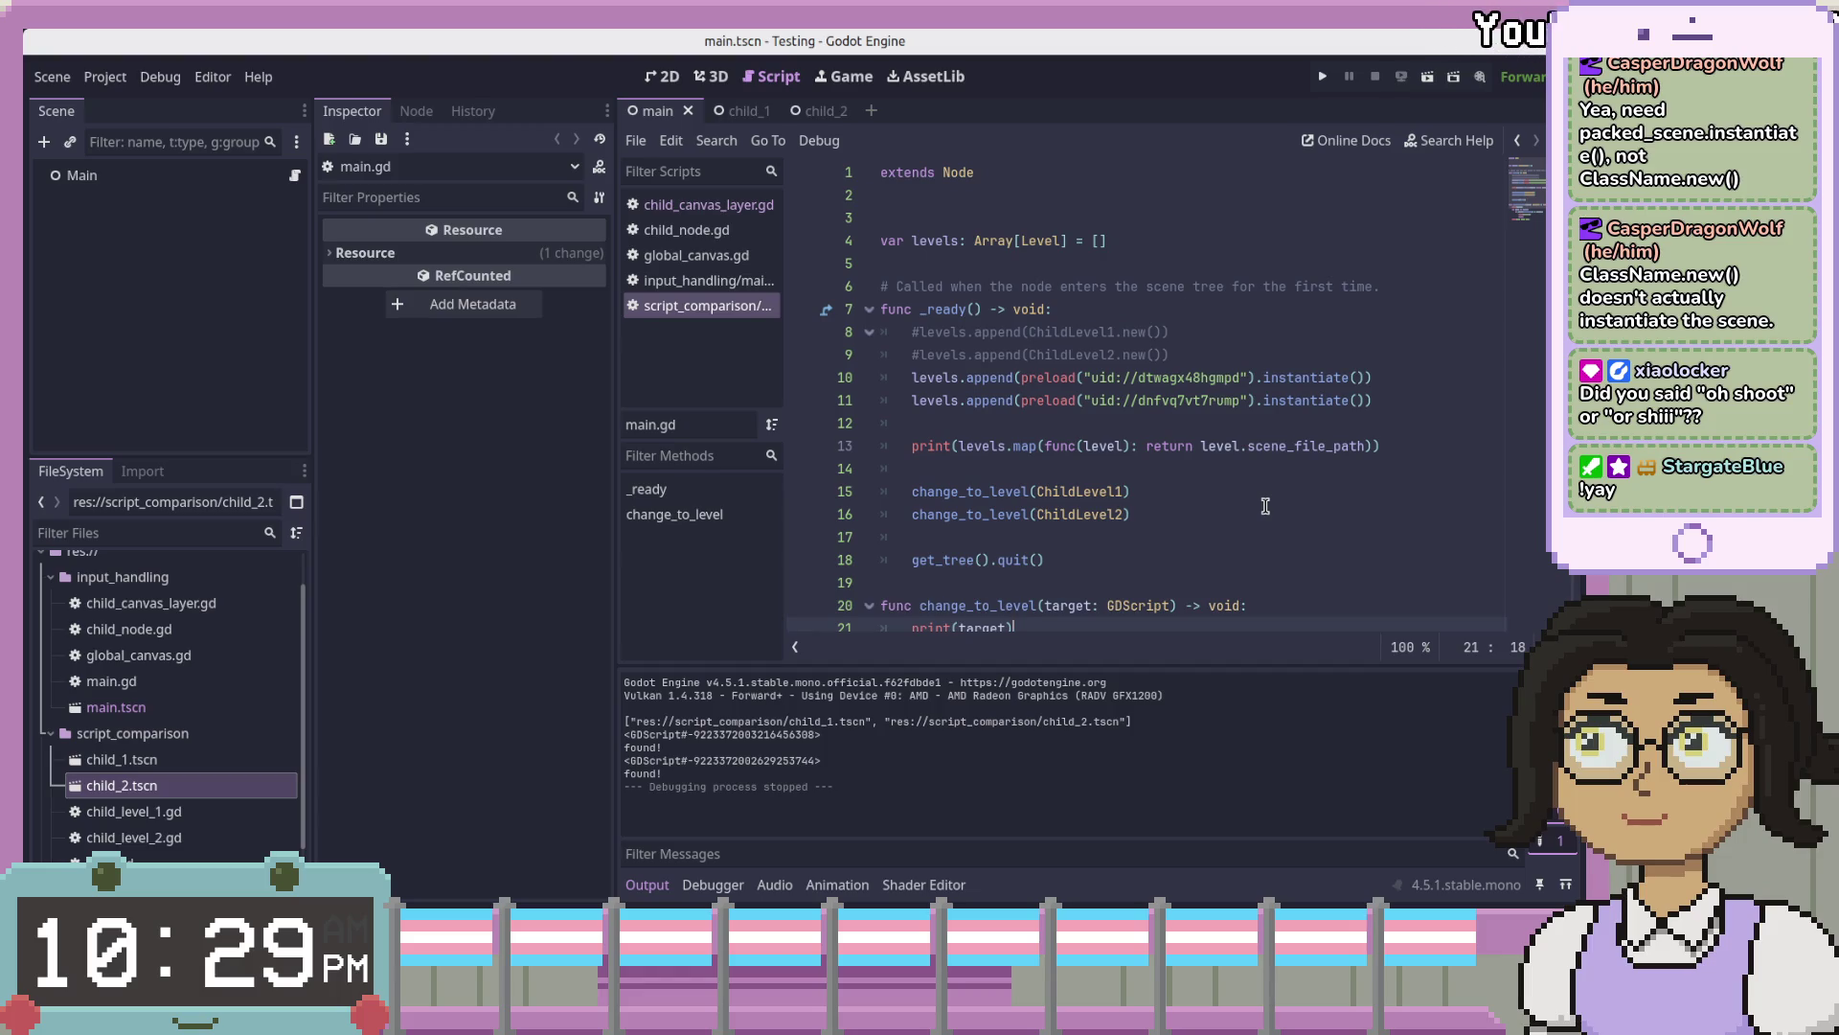
scroll(1266, 506, down, 3)
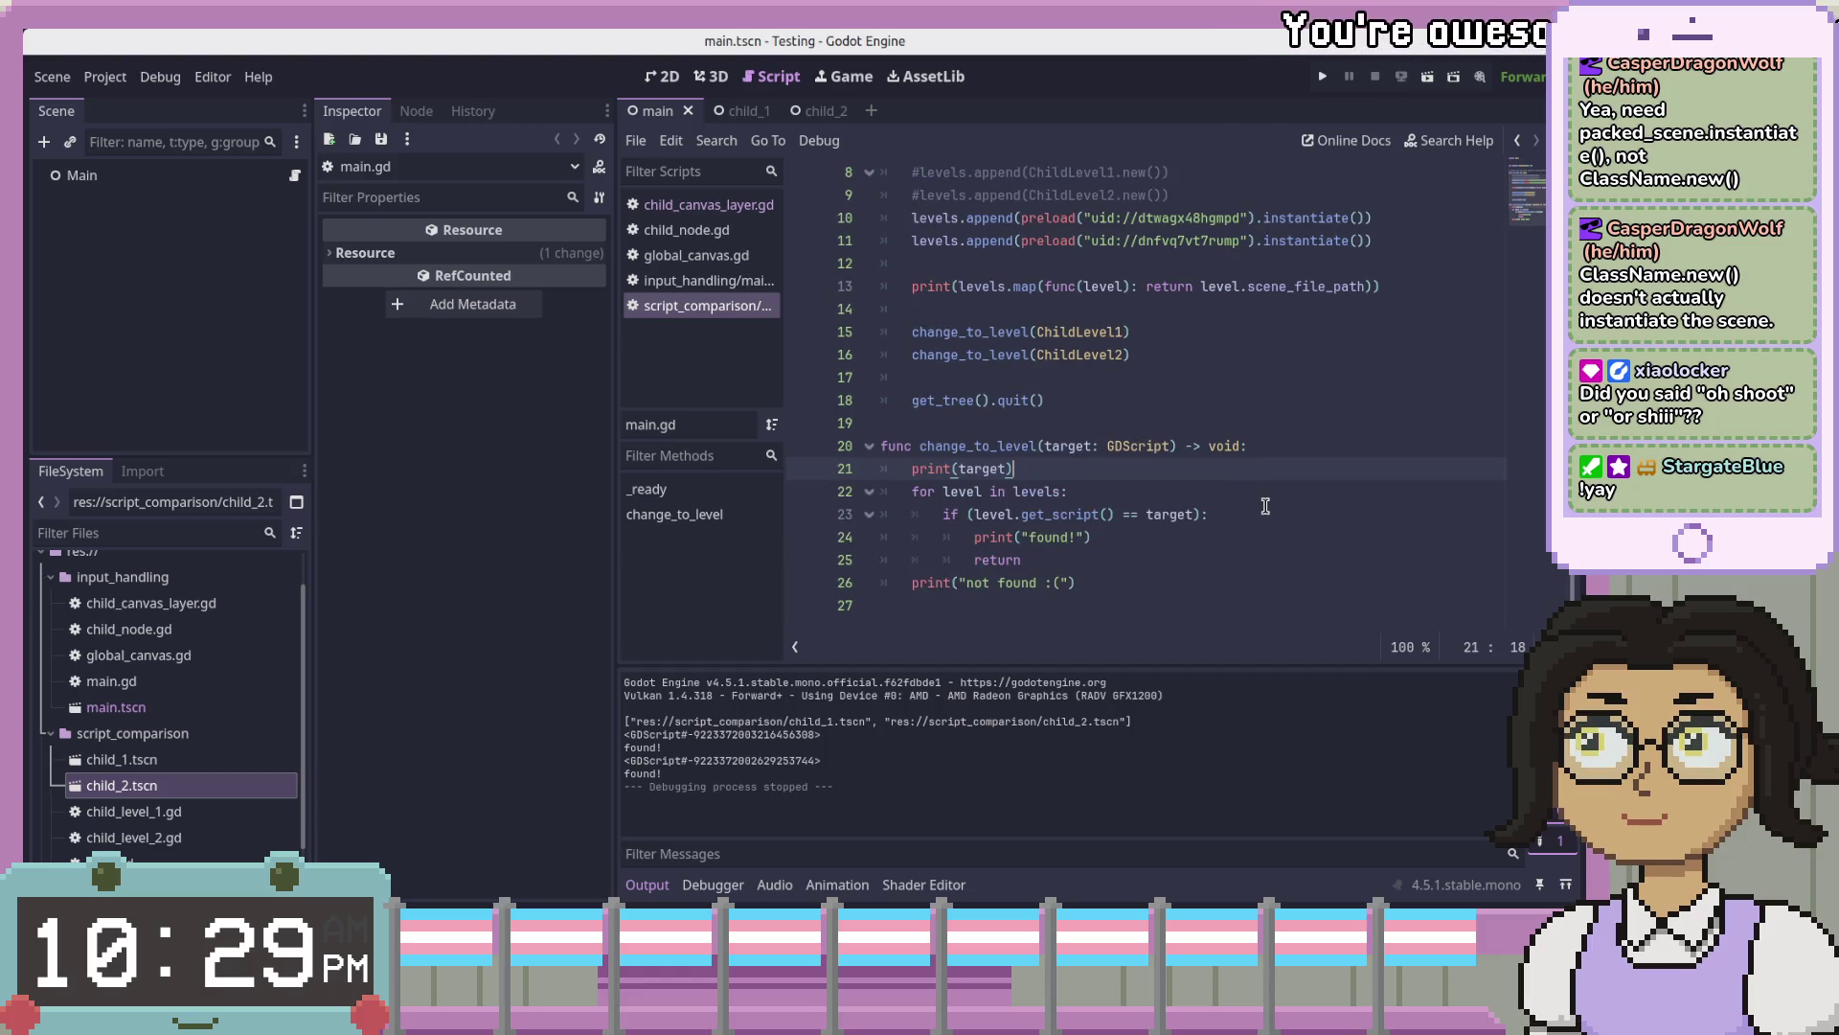
scroll(1266, 506, up, 1)
scroll(1265, 506, down, 1)
click(1429, 233)
click(1431, 212)
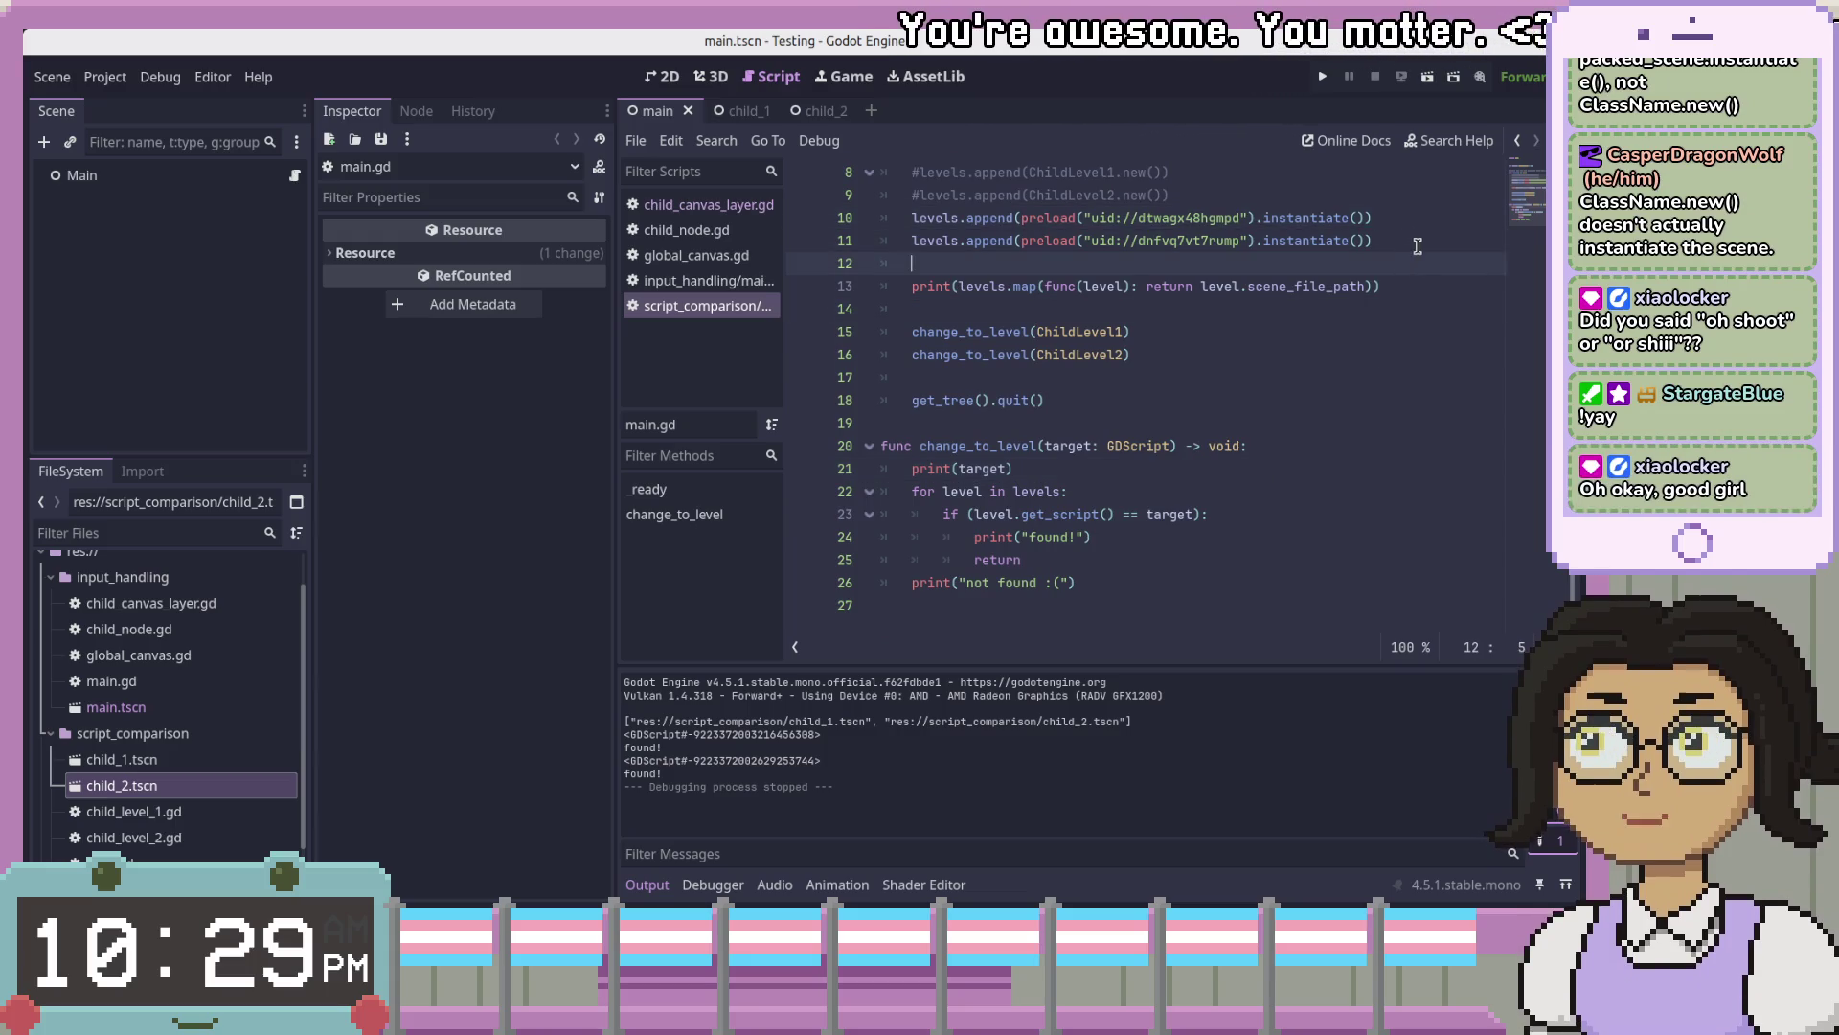
click(1391, 288)
click(1406, 314)
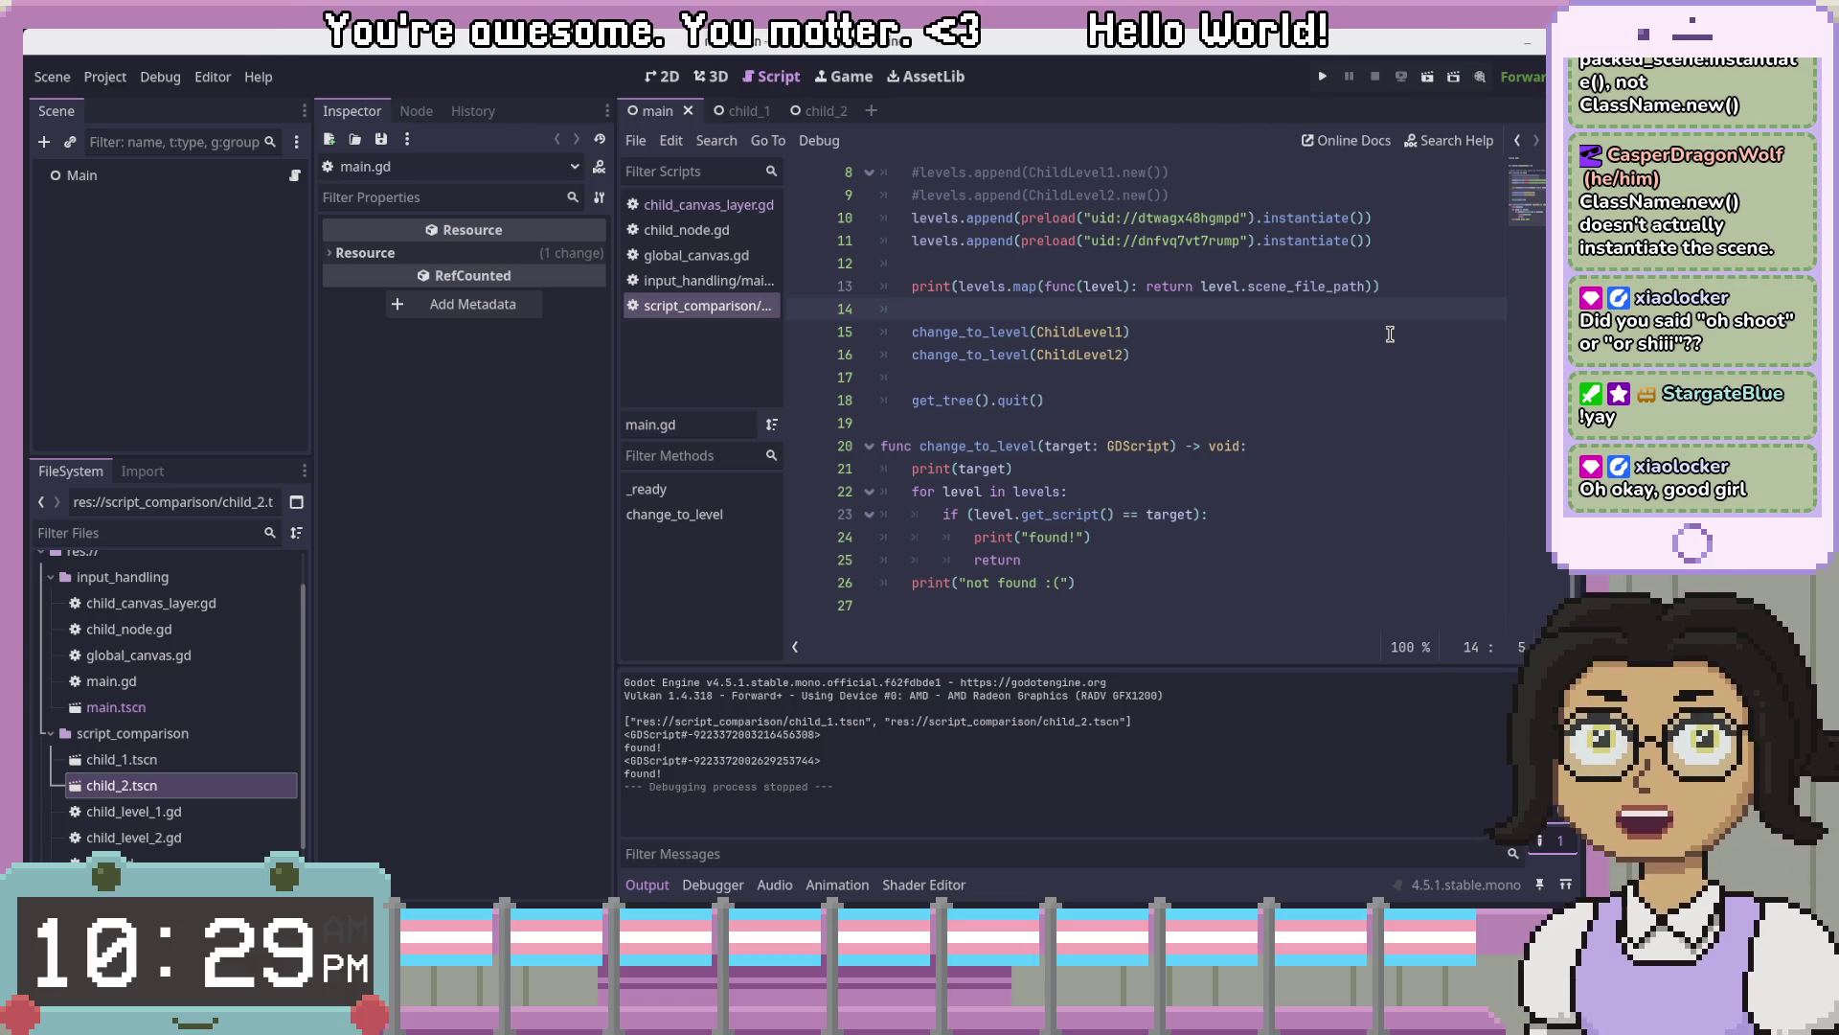
click(1408, 264)
click(1404, 287)
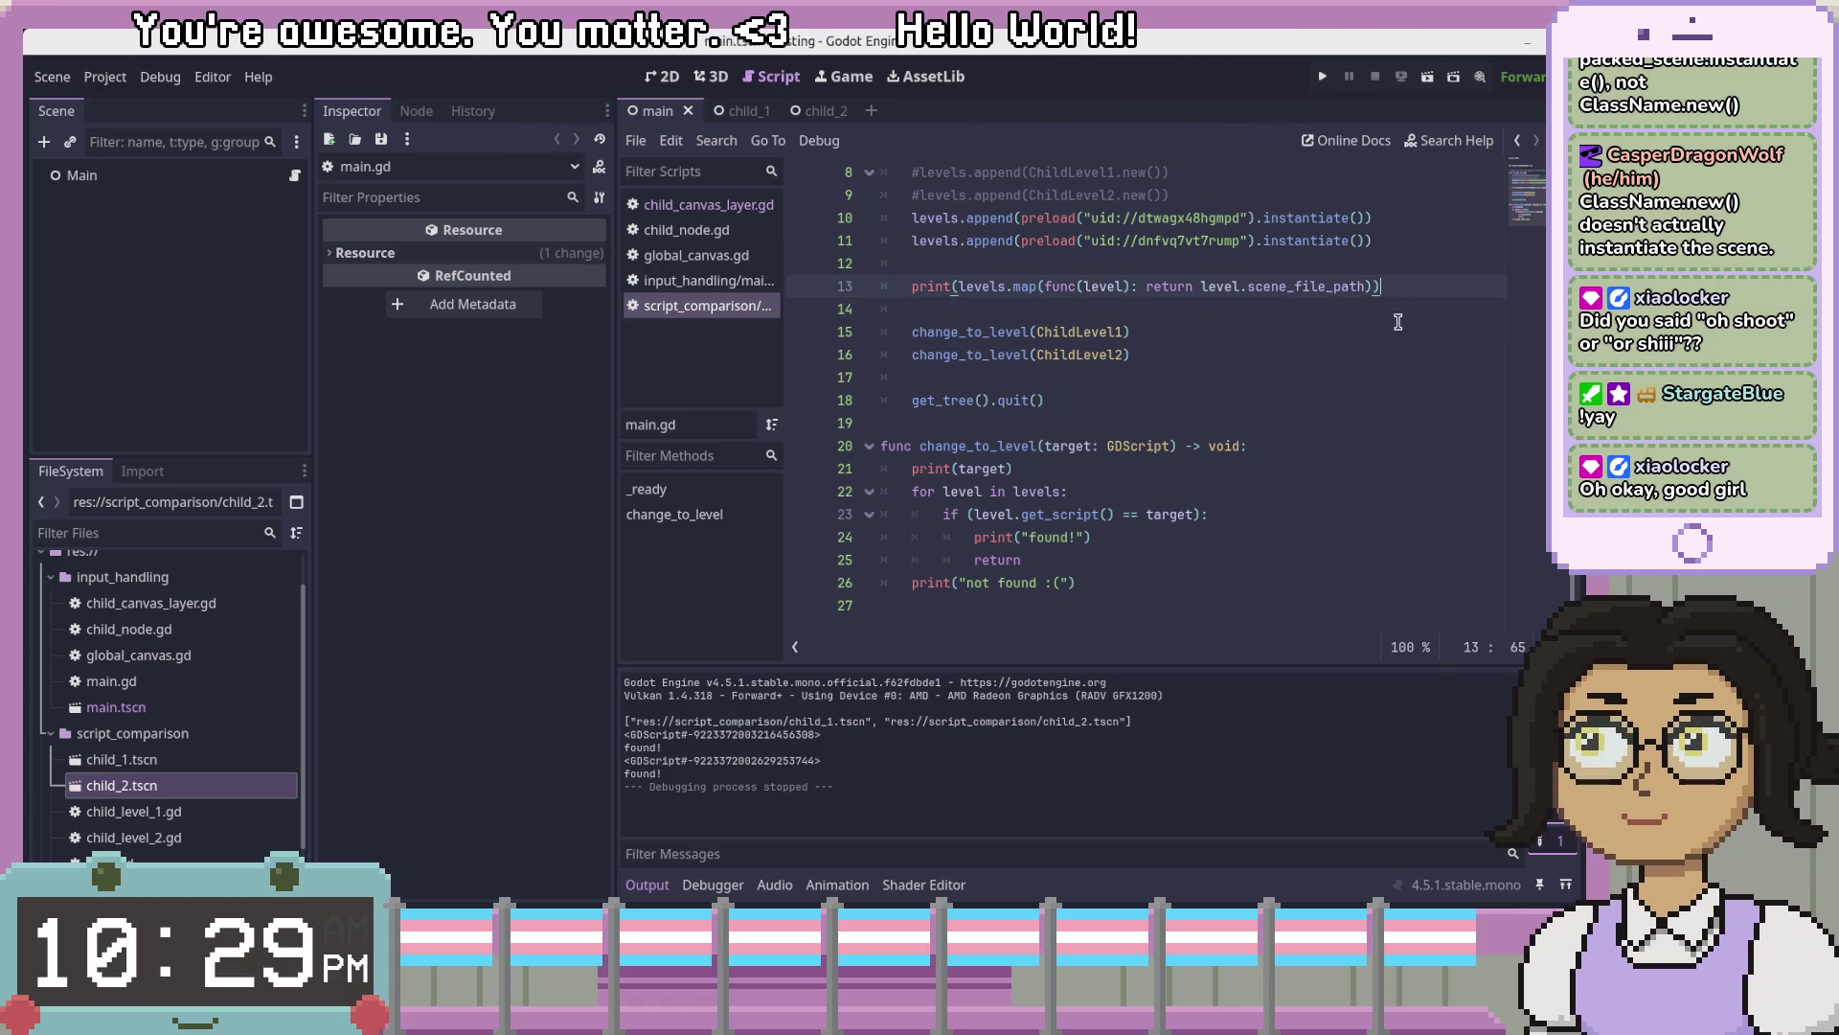
click(1400, 310)
click(1444, 287)
click(1442, 309)
click(1436, 349)
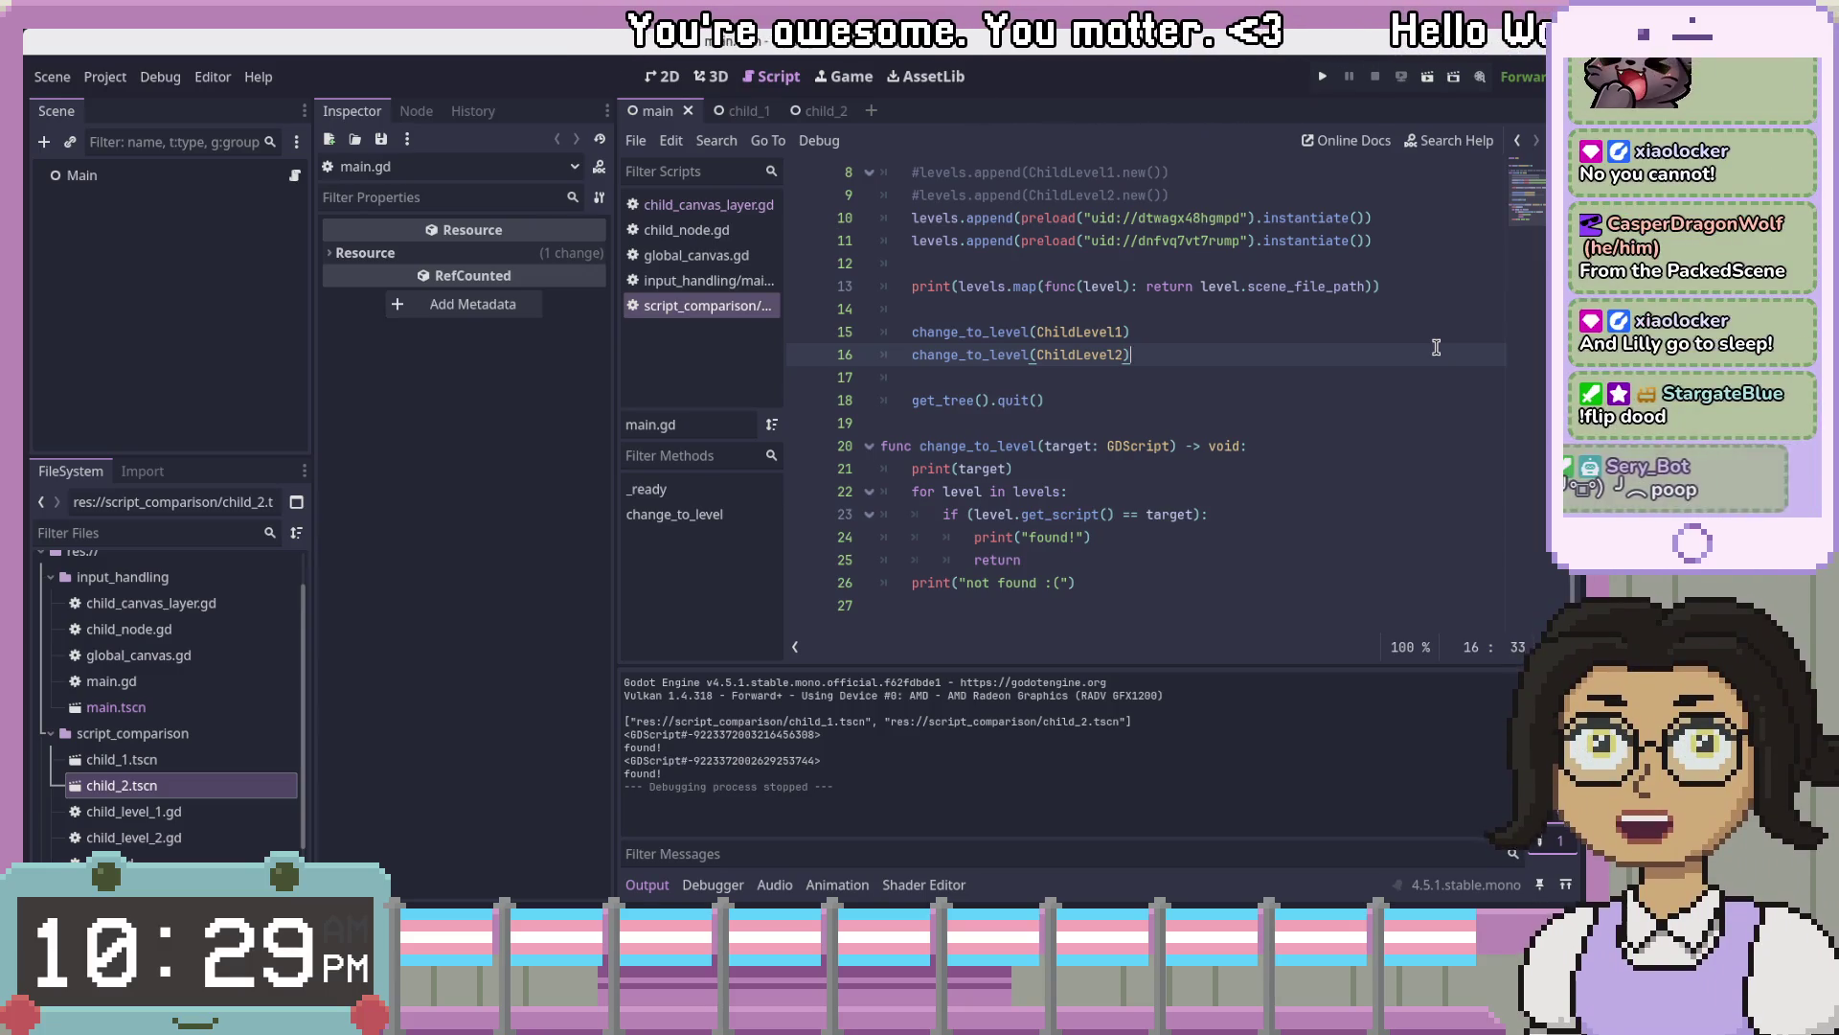
click(1250, 218)
drag(1250, 217, 1084, 218)
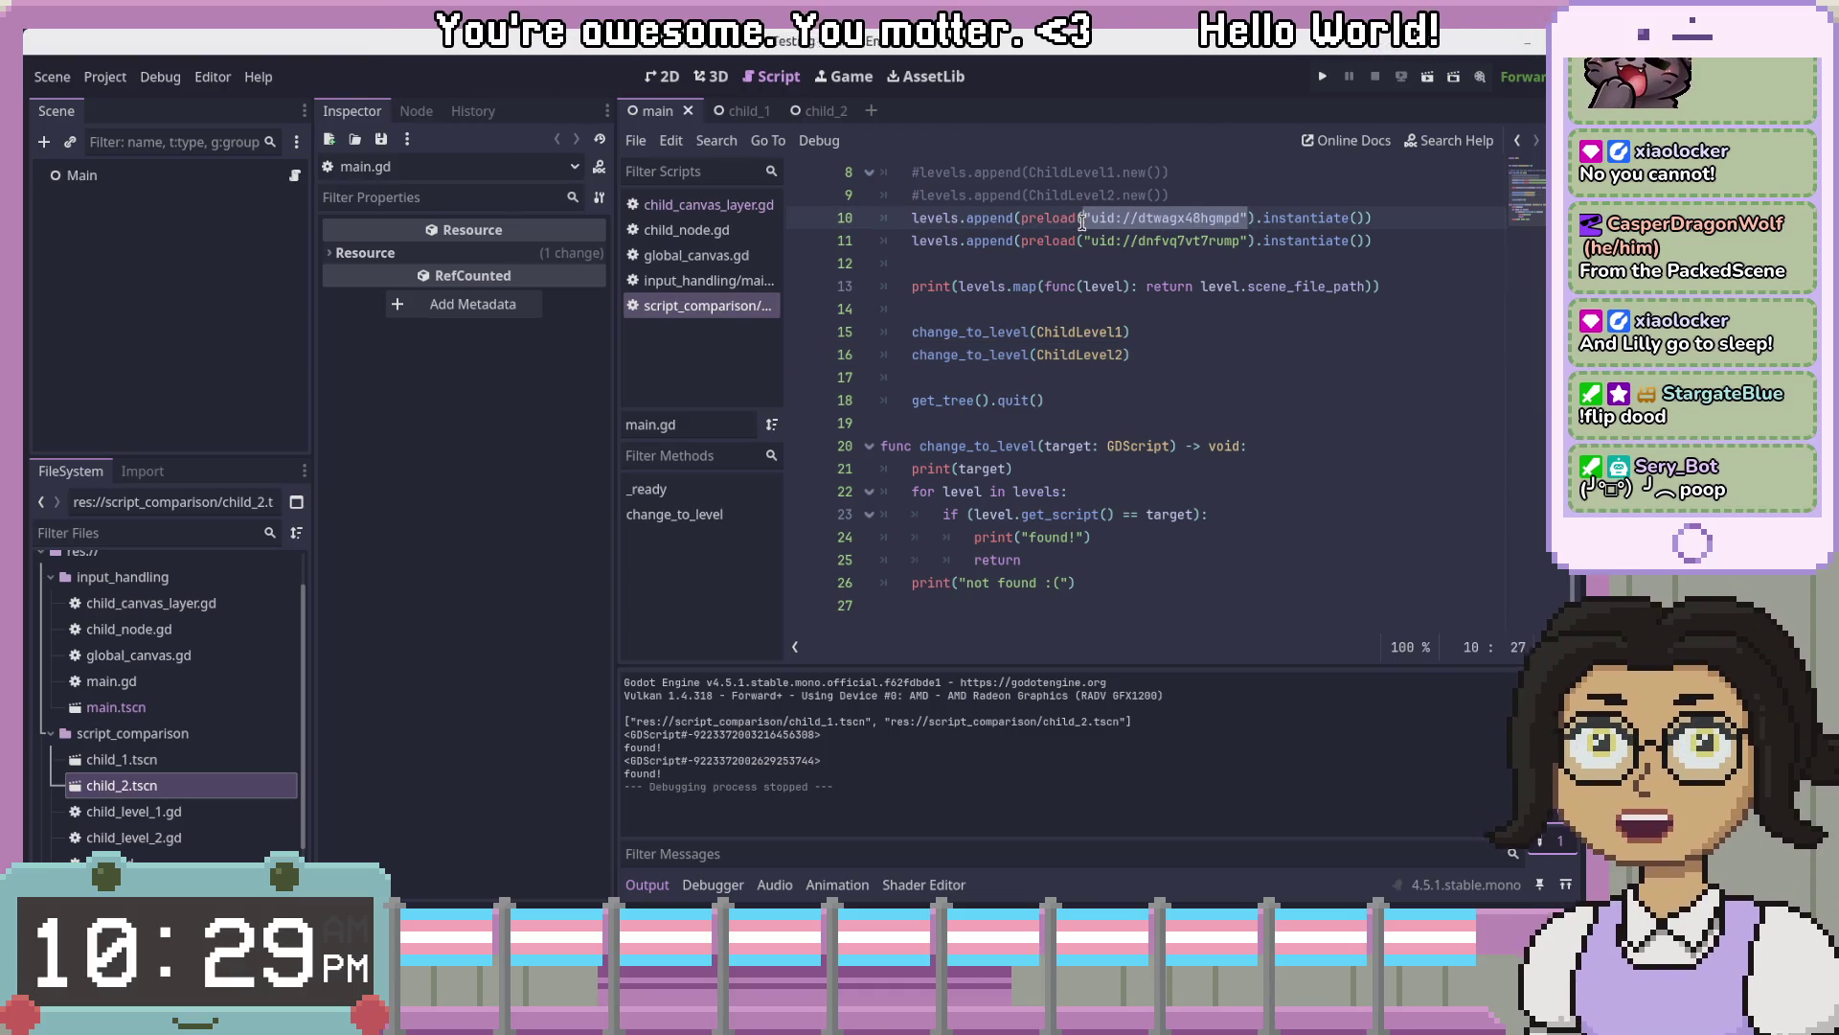
click(1298, 401)
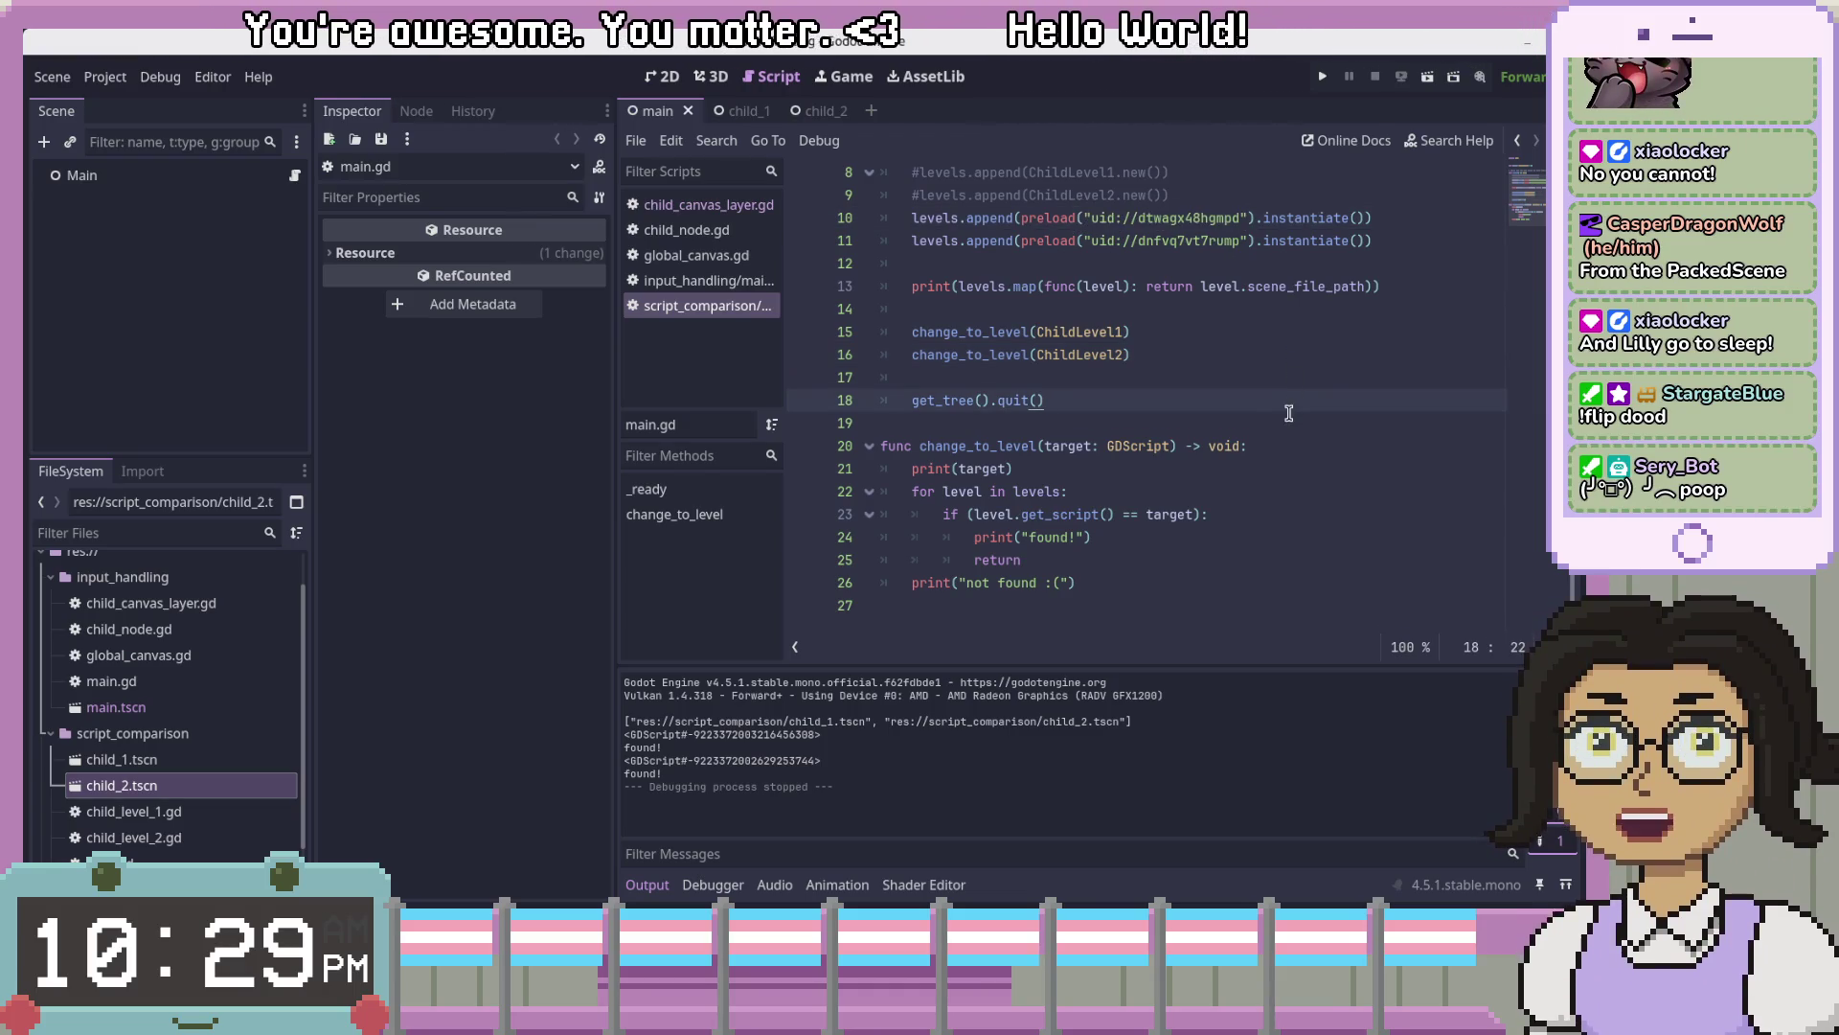
click(1282, 605)
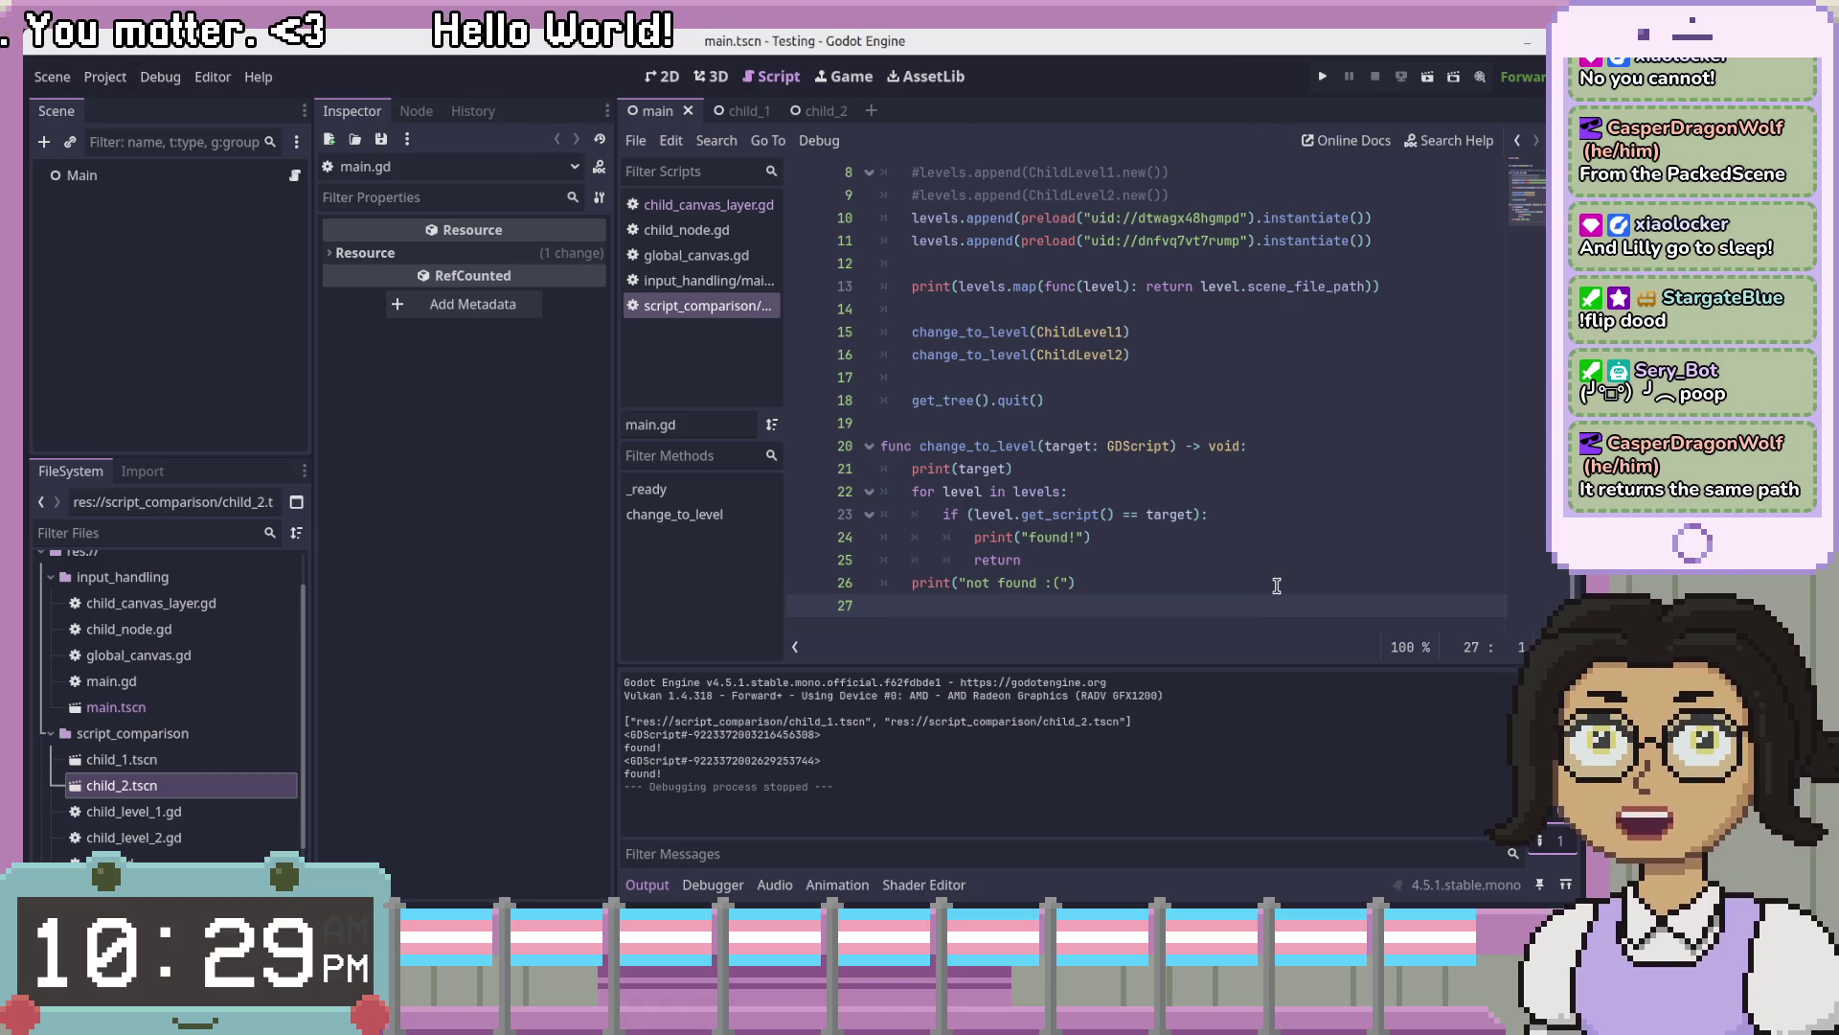
click(1386, 243)
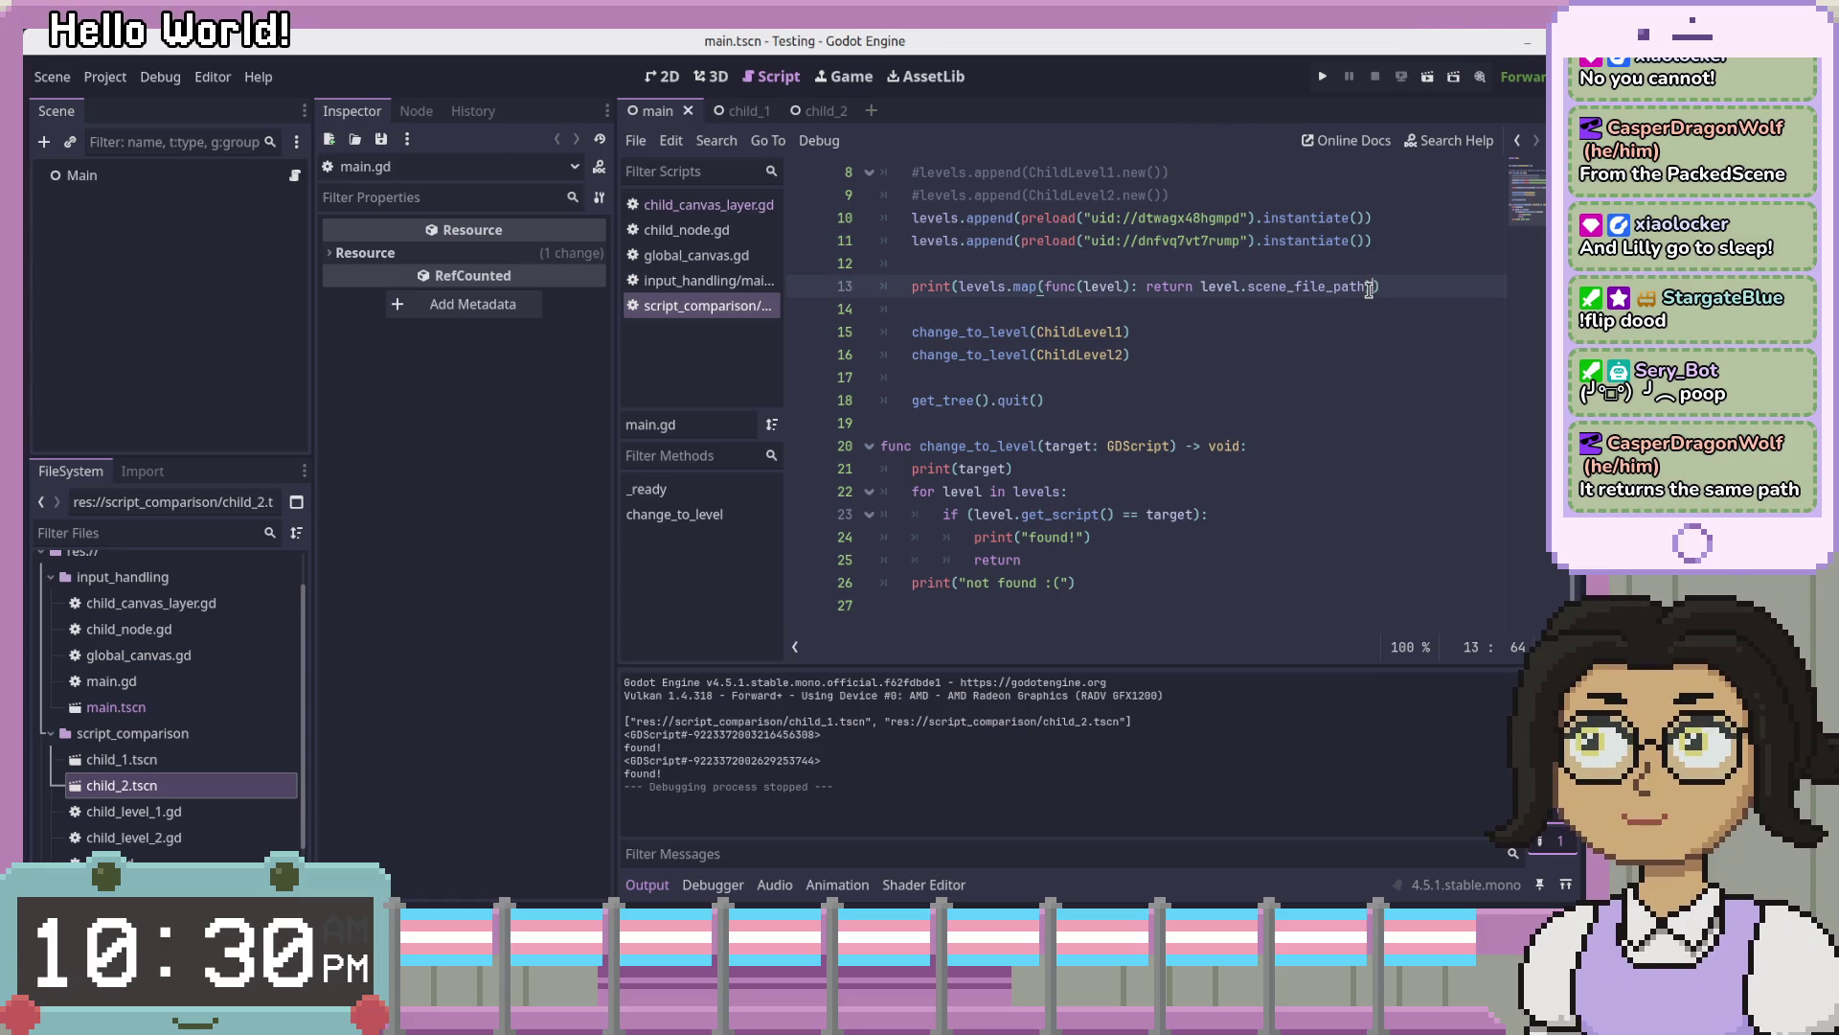
click(1391, 225)
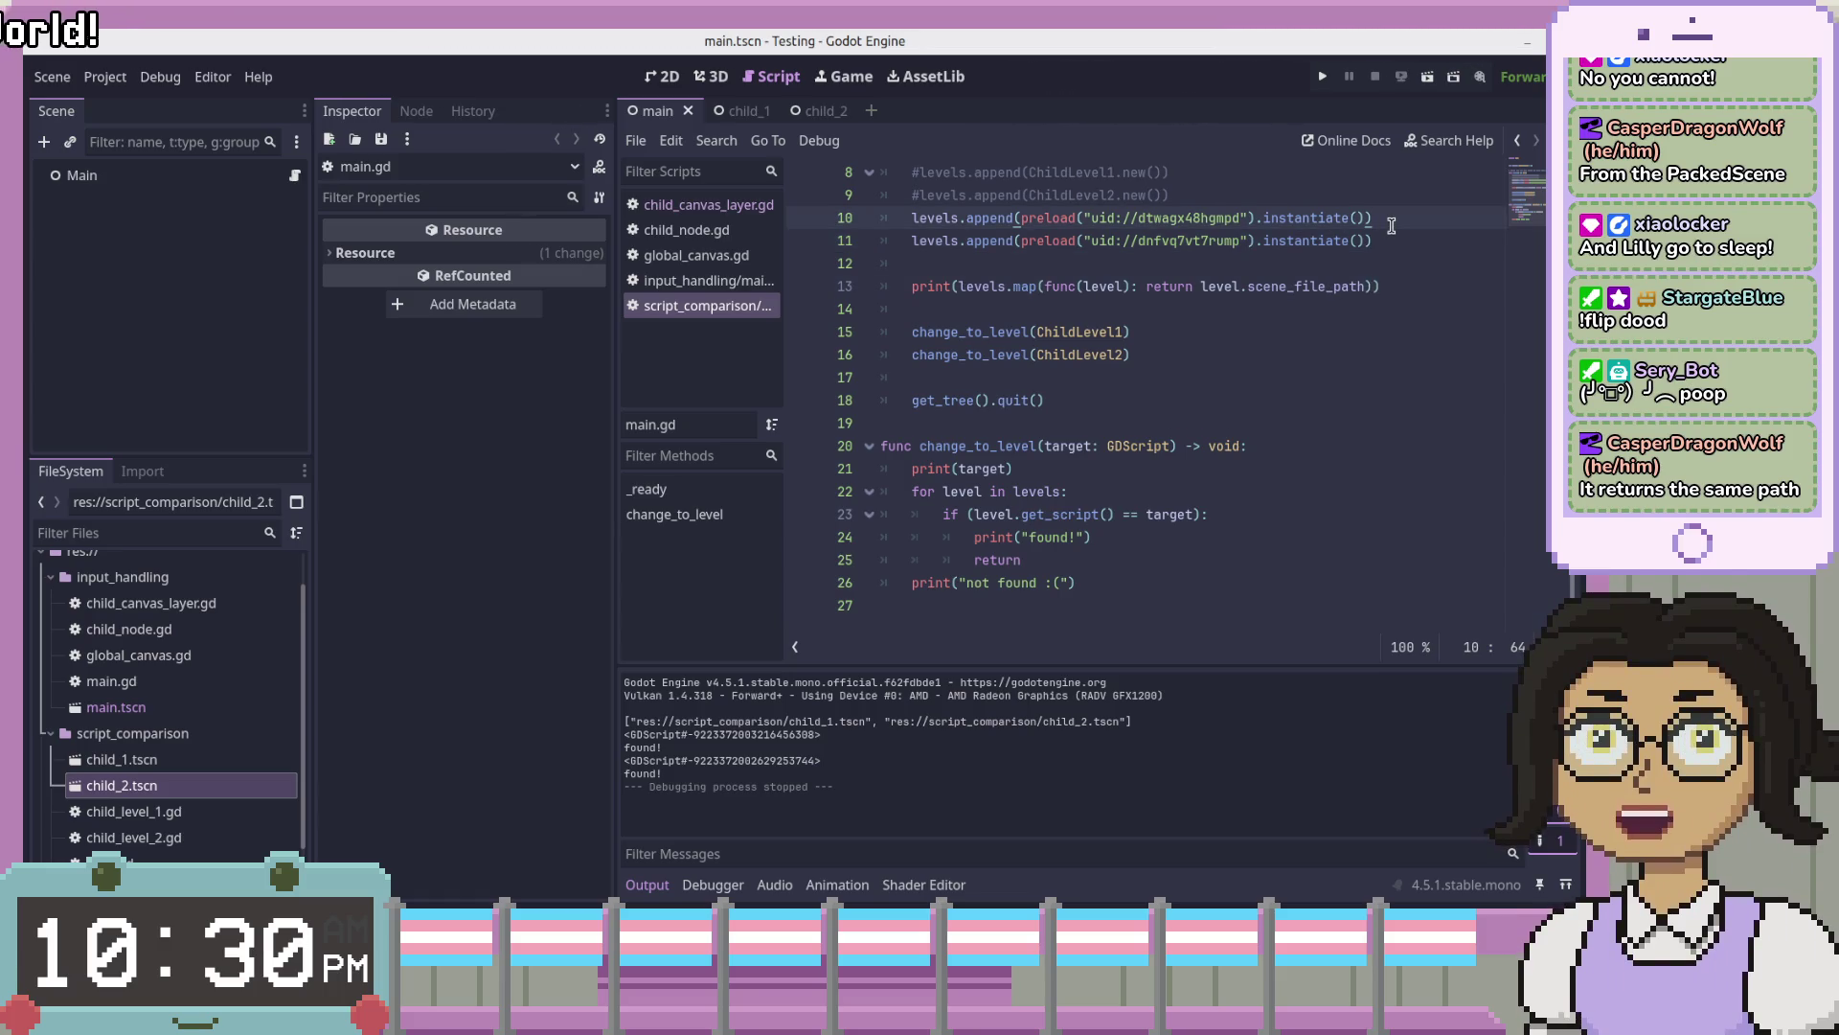
click(1390, 243)
scroll(1322, 476, up, 3)
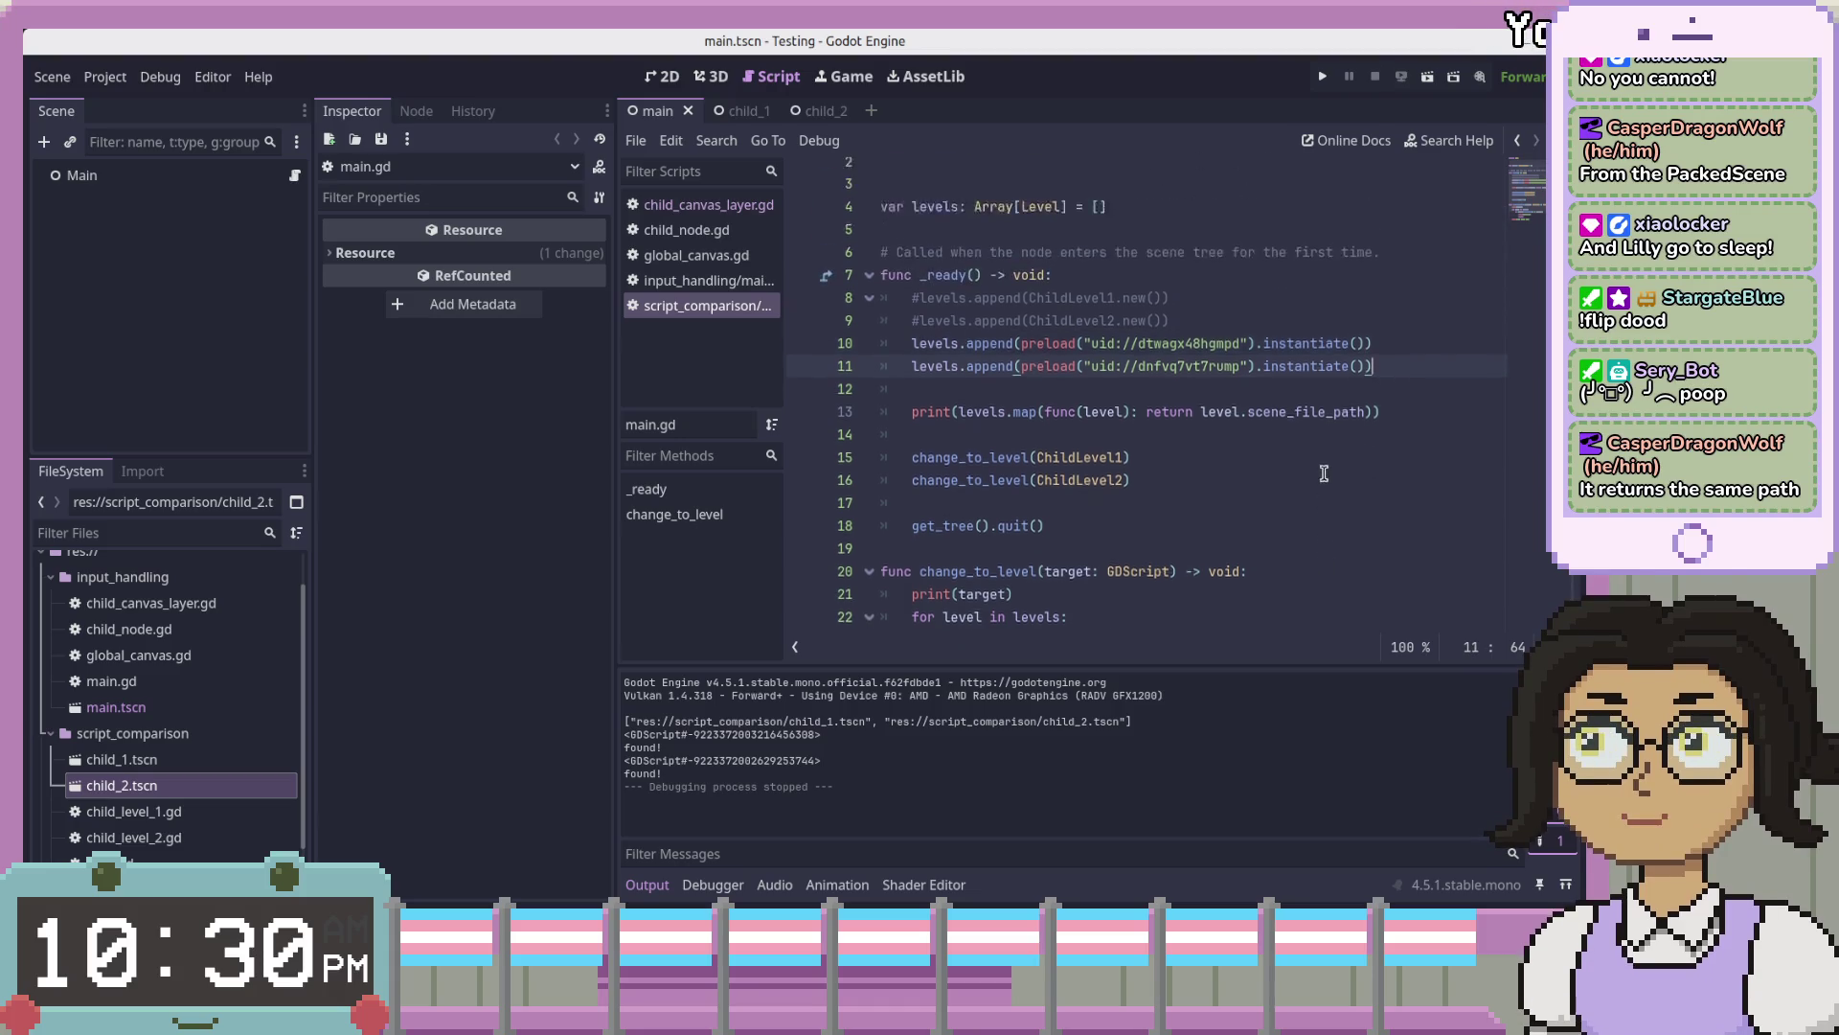
click(1045, 239)
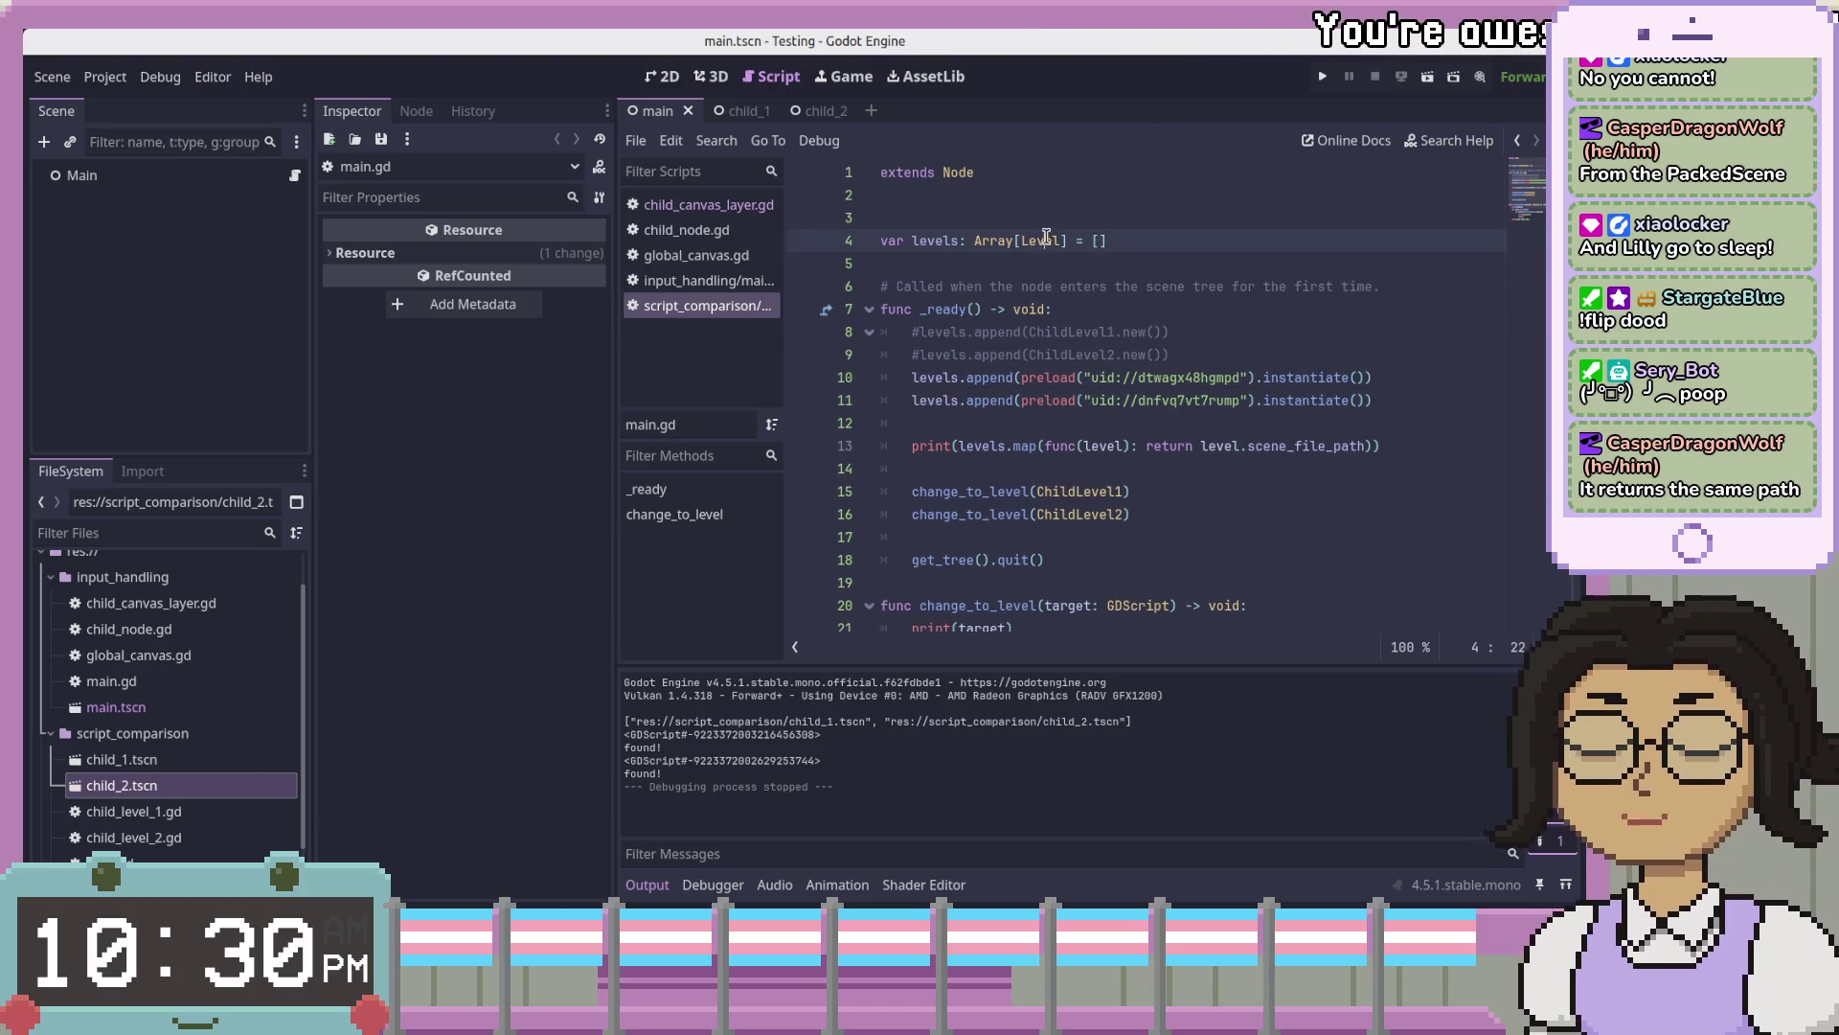
click(1463, 401)
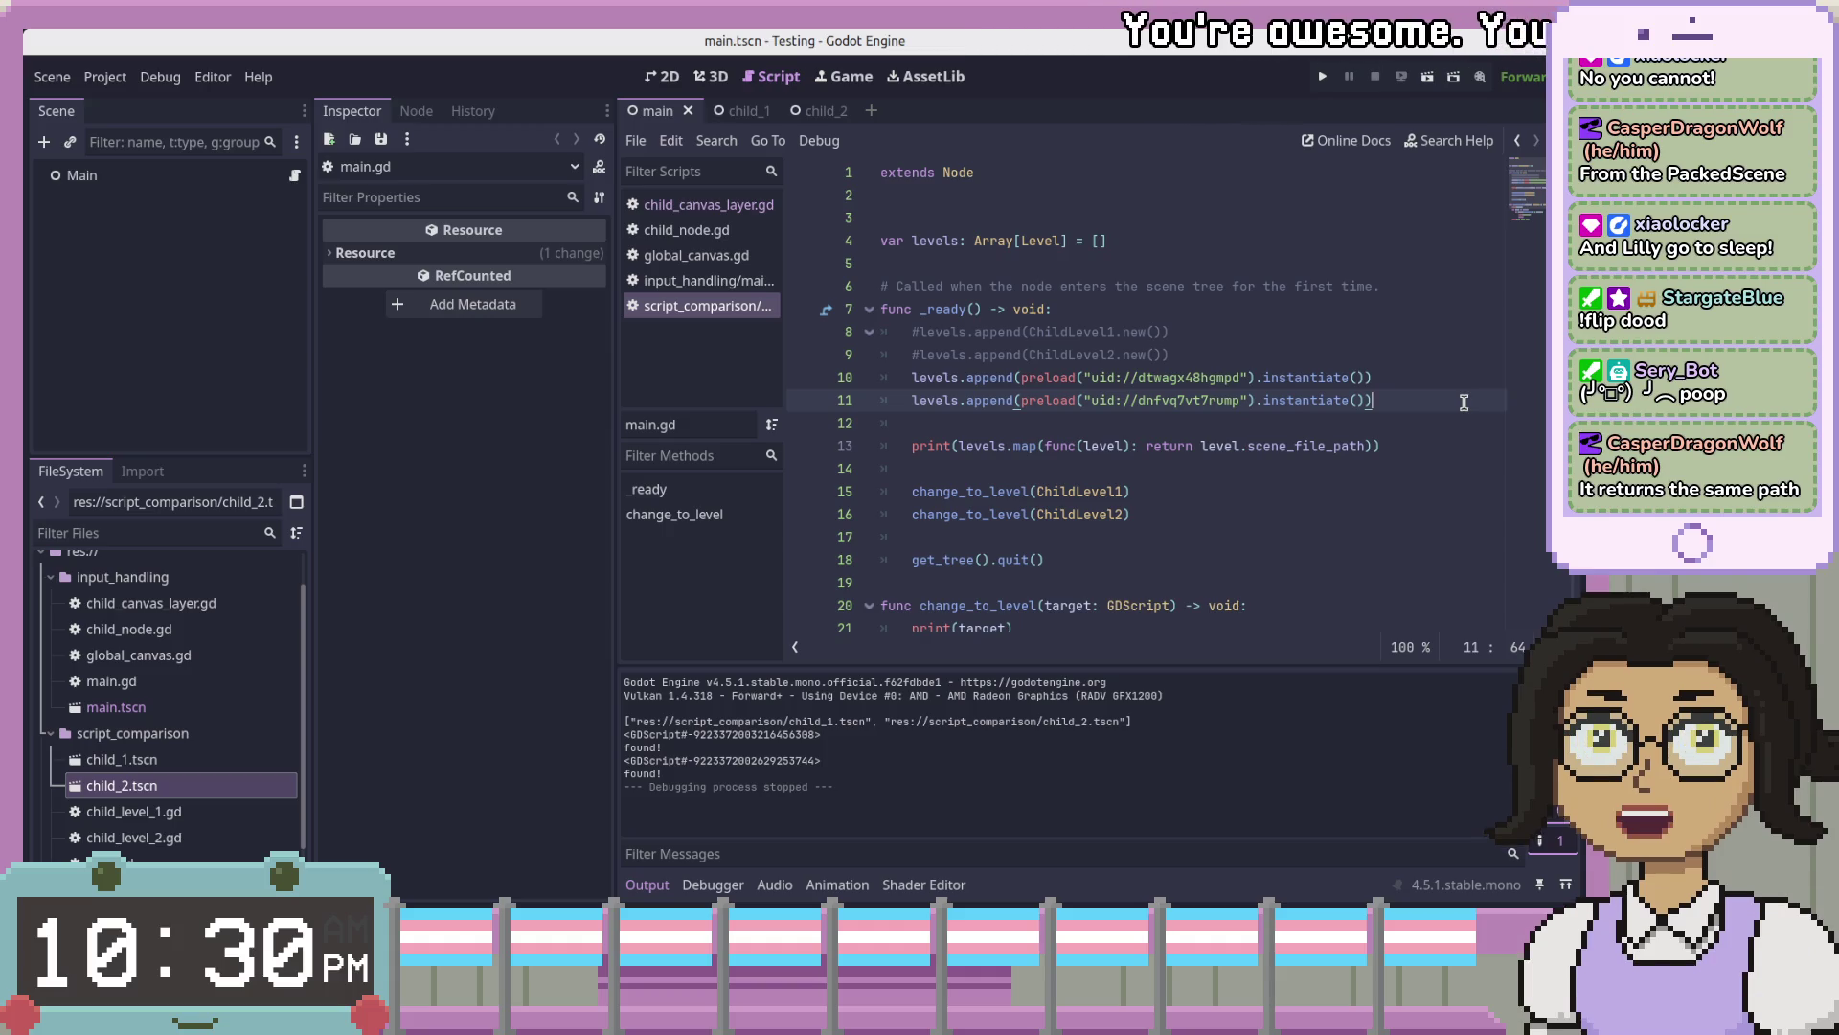
key(Down)
key(Down)
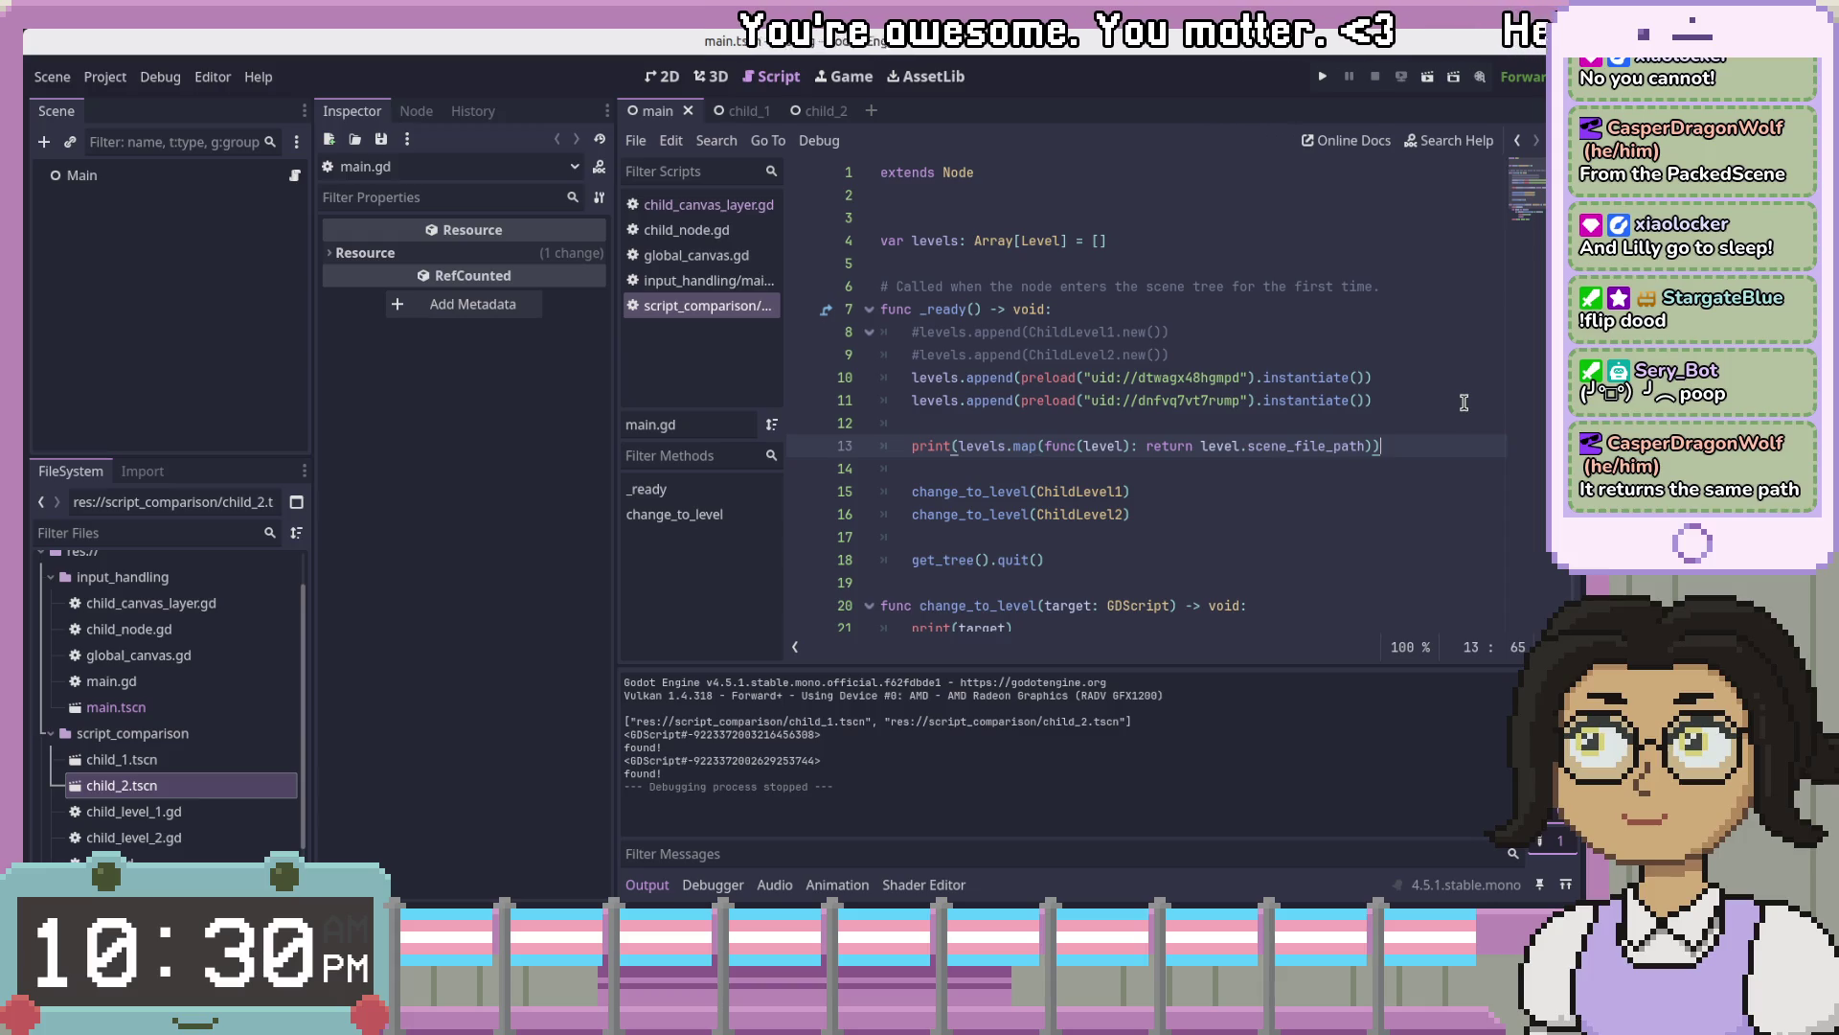
key(Return)
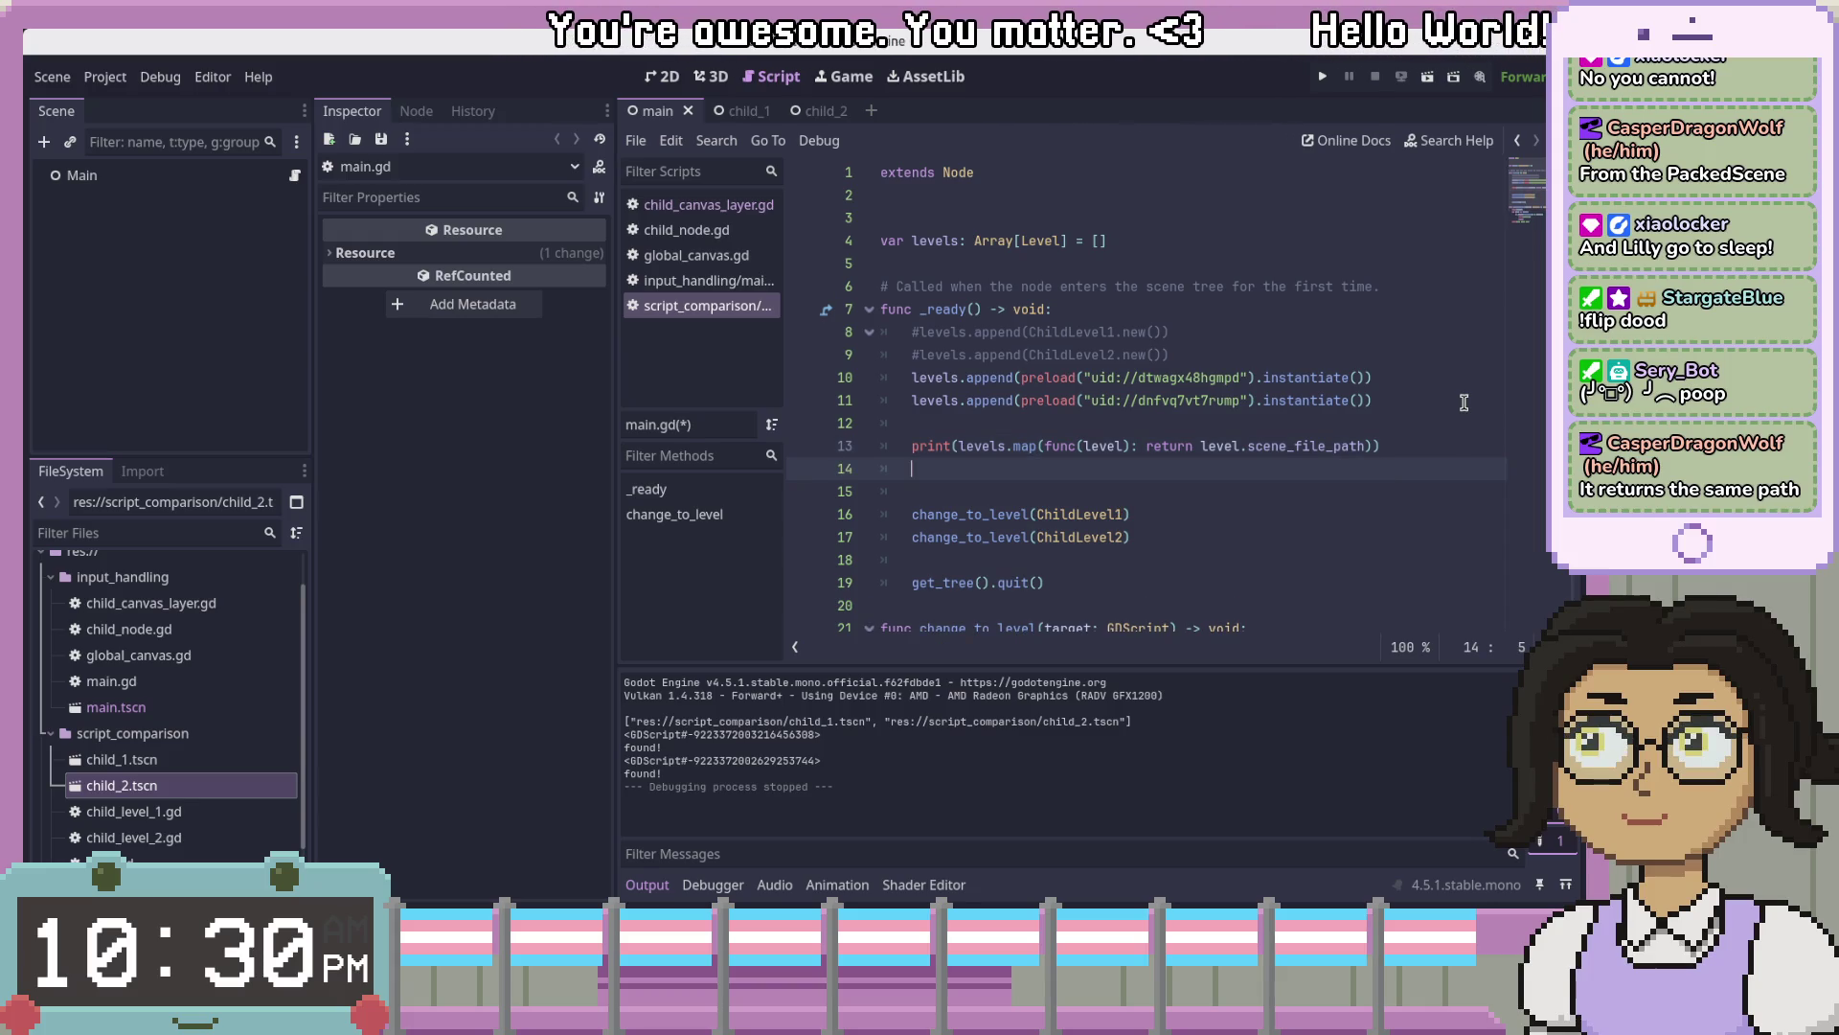
key(BackSpace)
key(BackSpace)
key(ctrl+s)
key(Up)
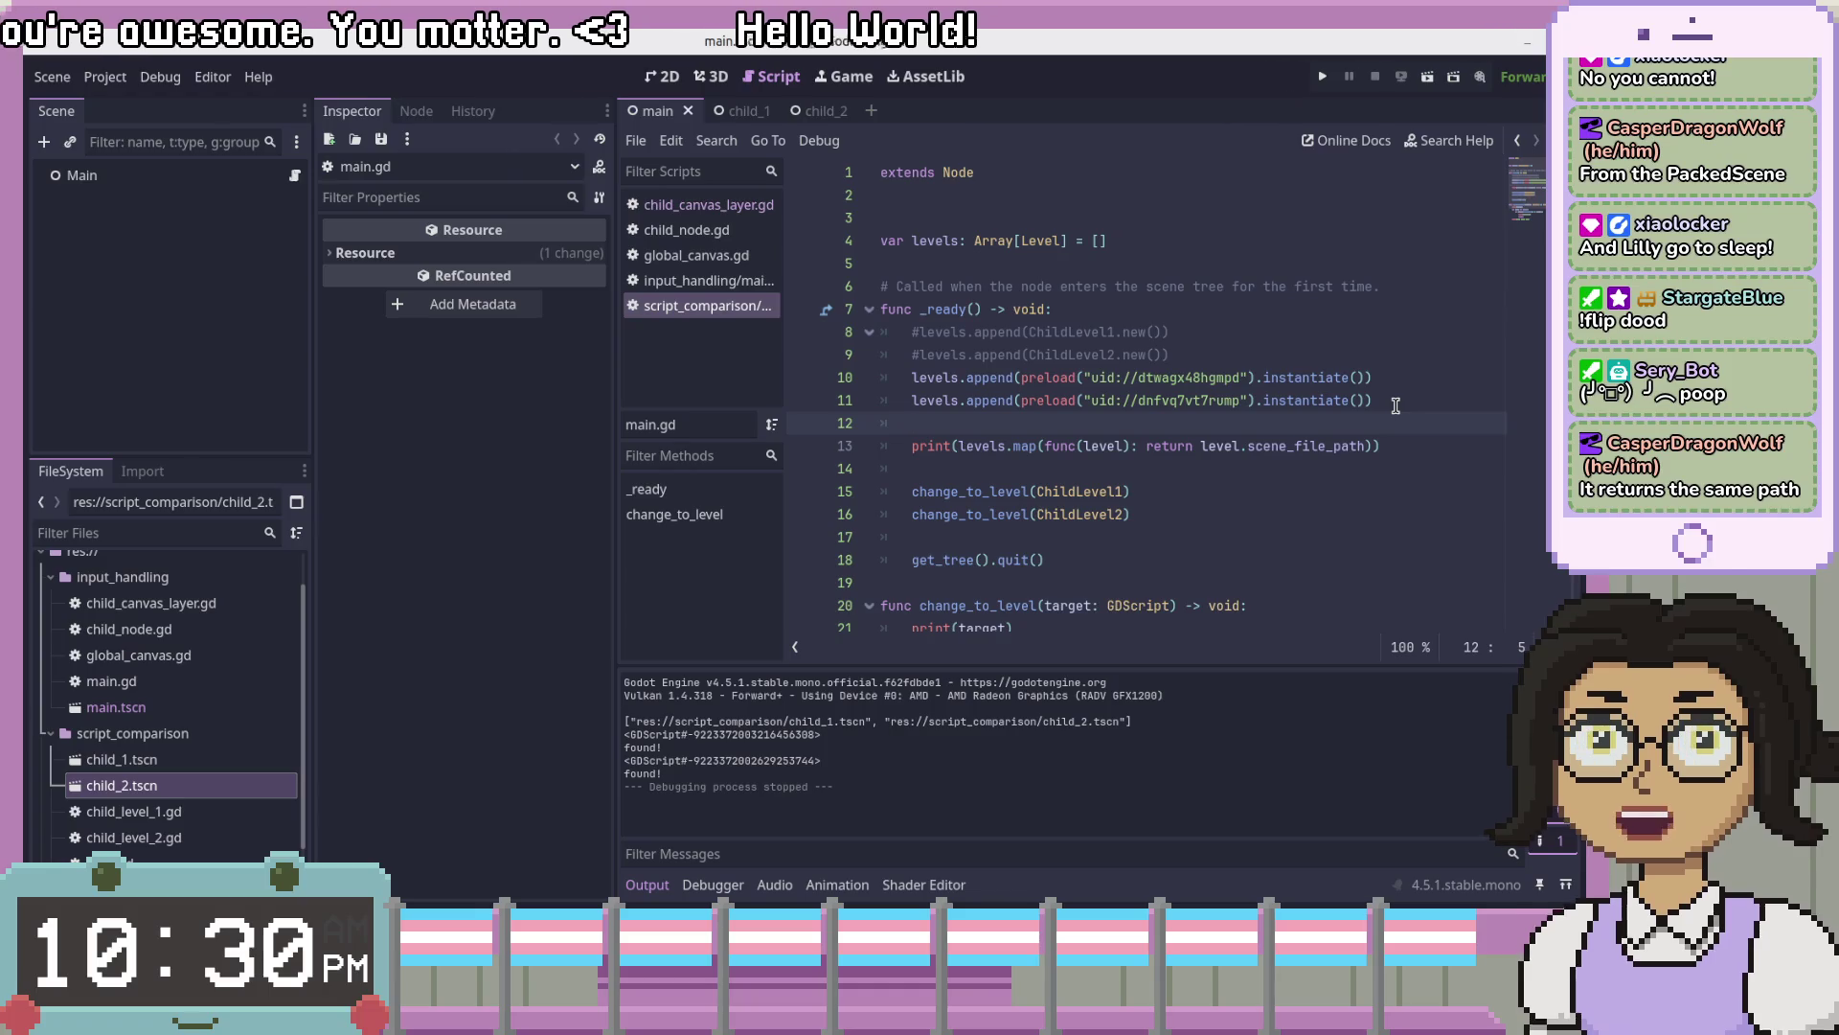
click(1396, 402)
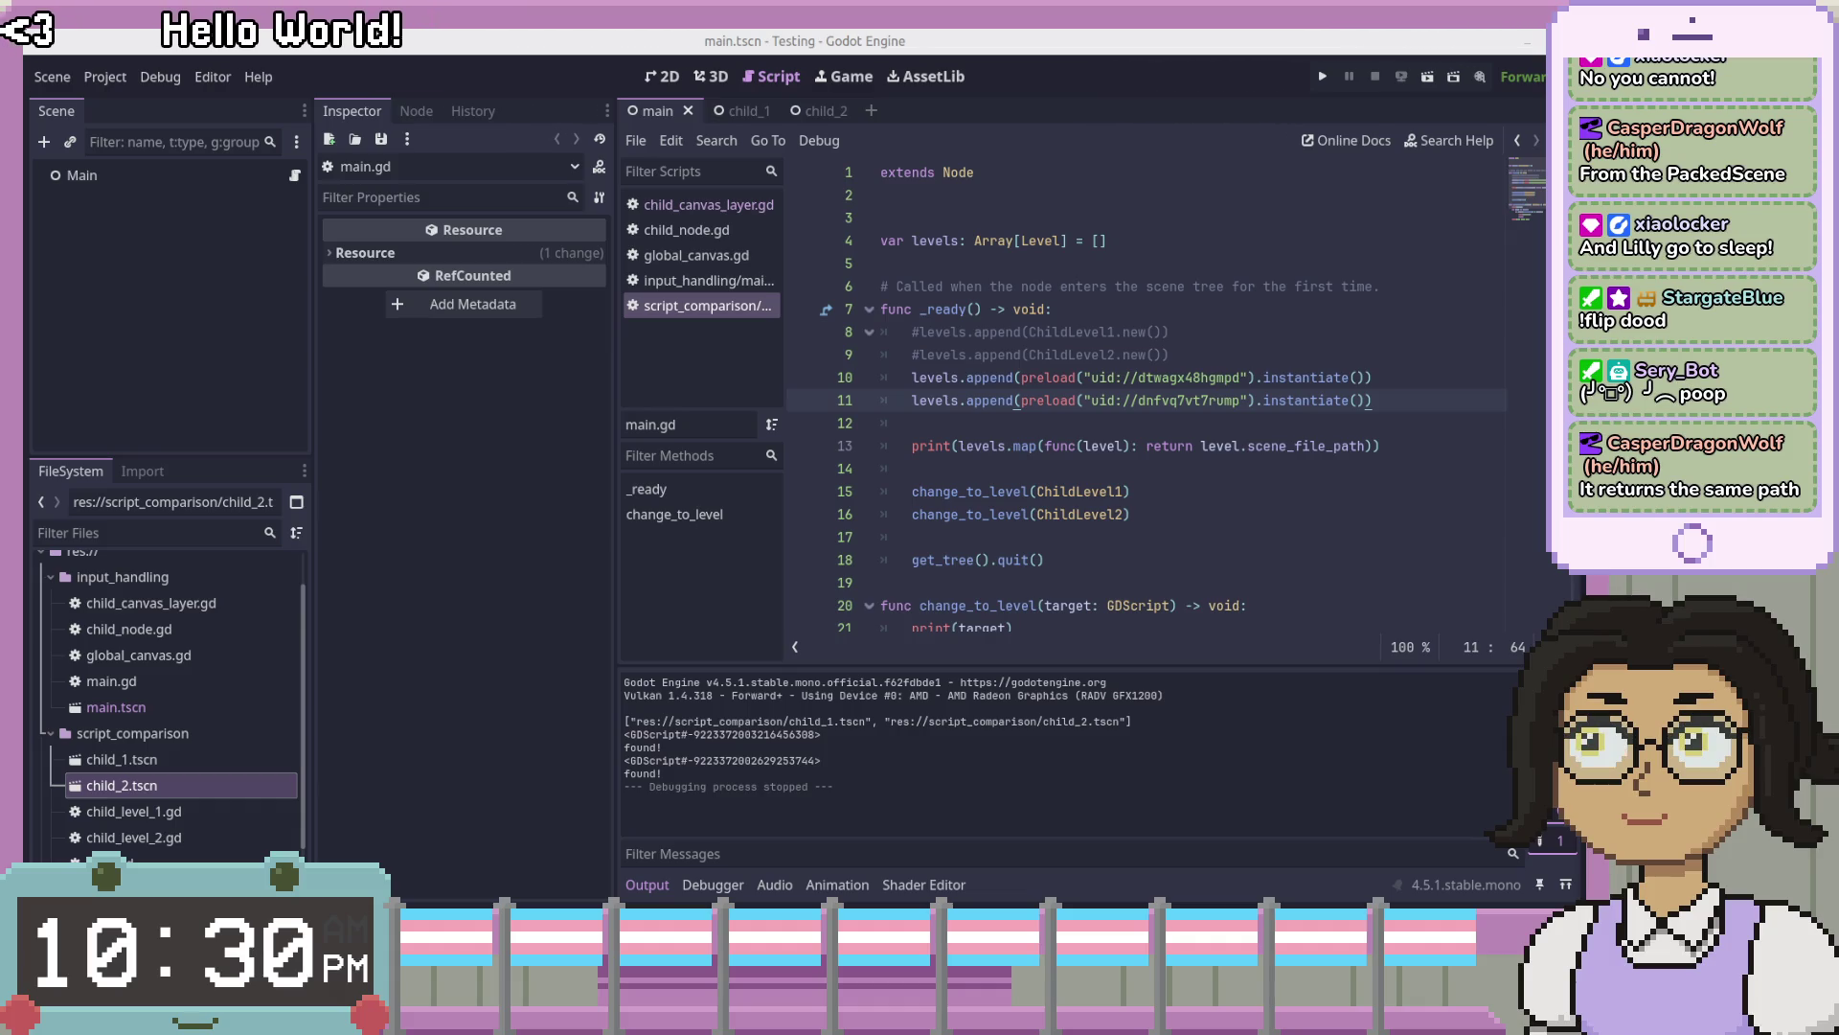
click(1409, 445)
click(1368, 473)
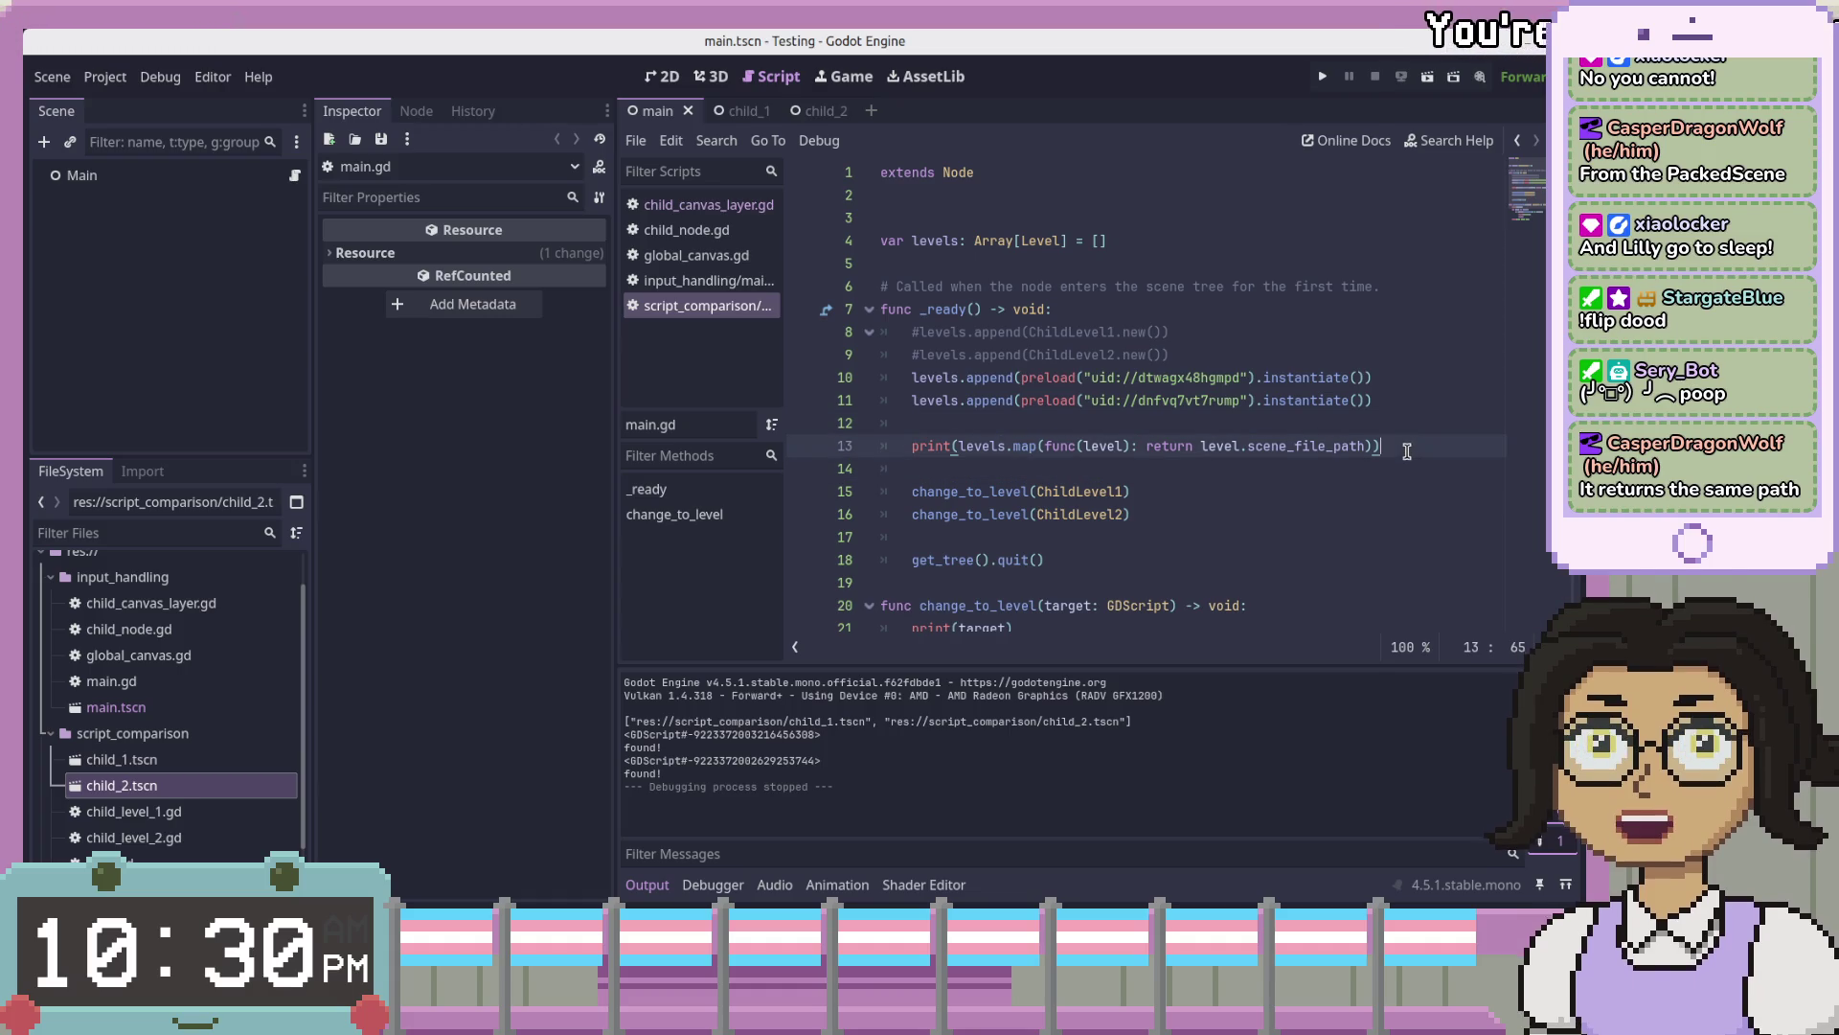
click(1388, 468)
click(1413, 445)
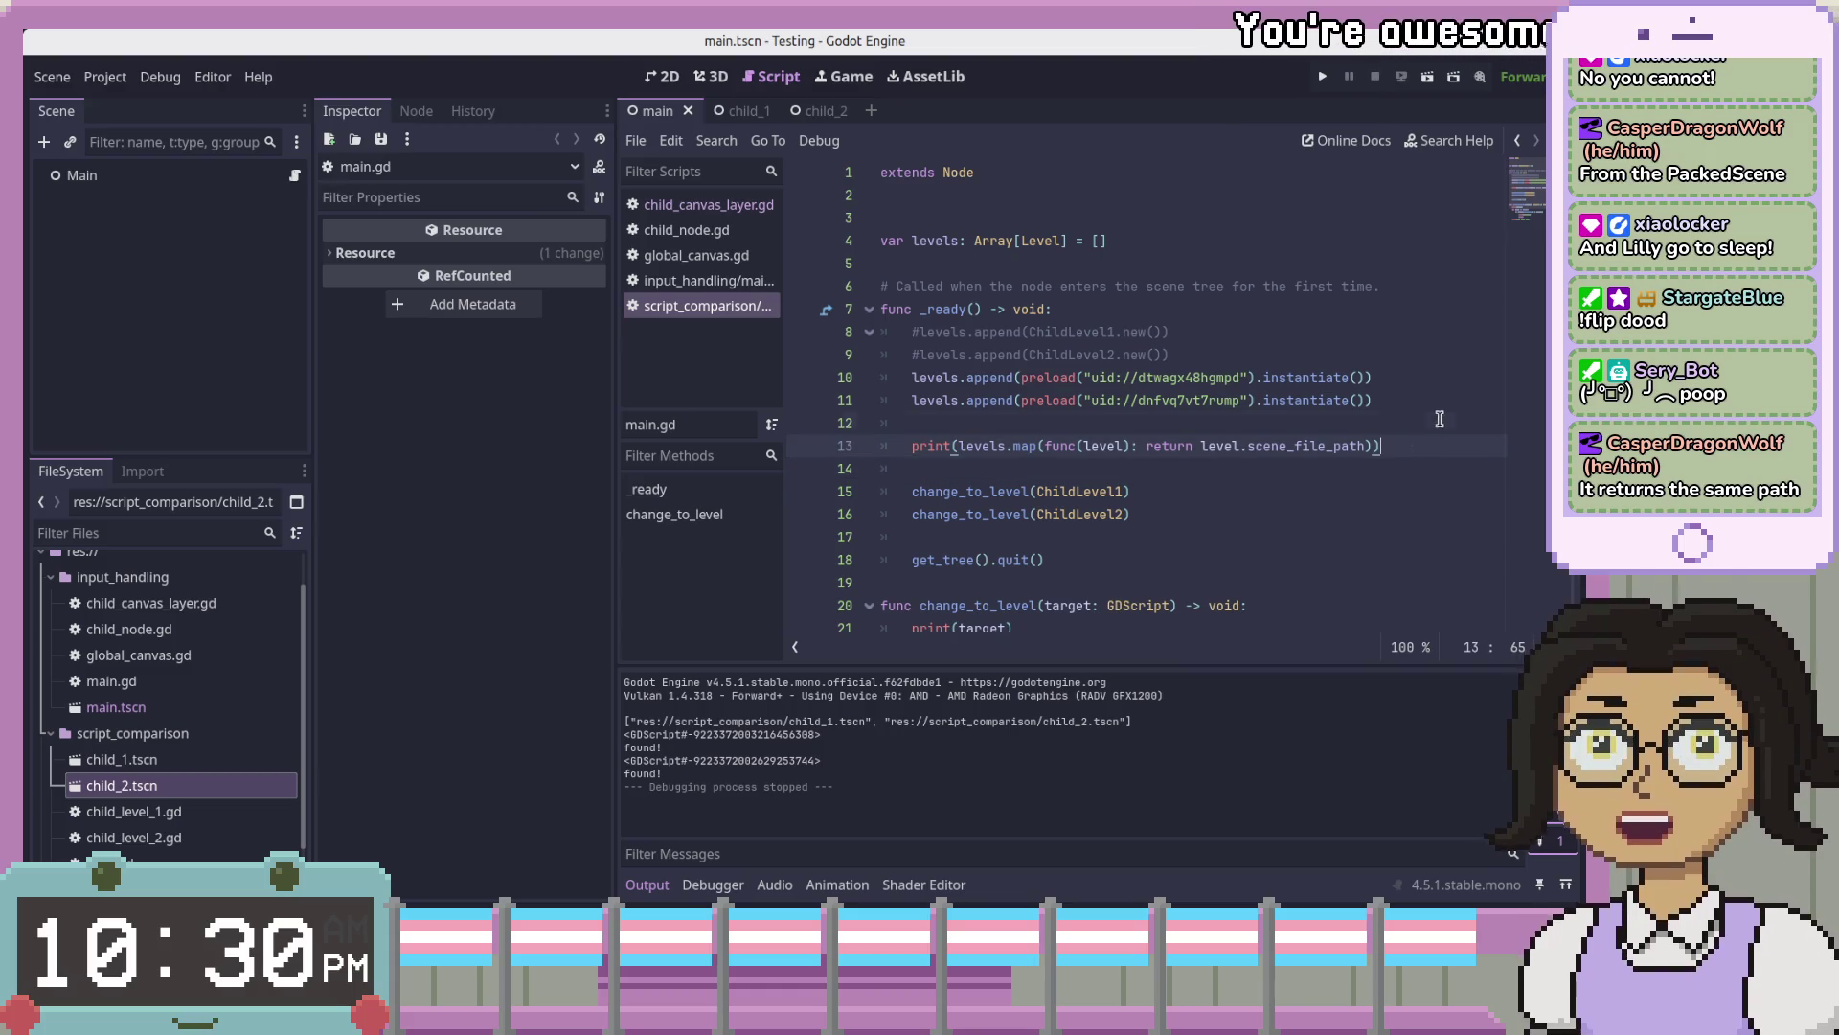
click(1428, 377)
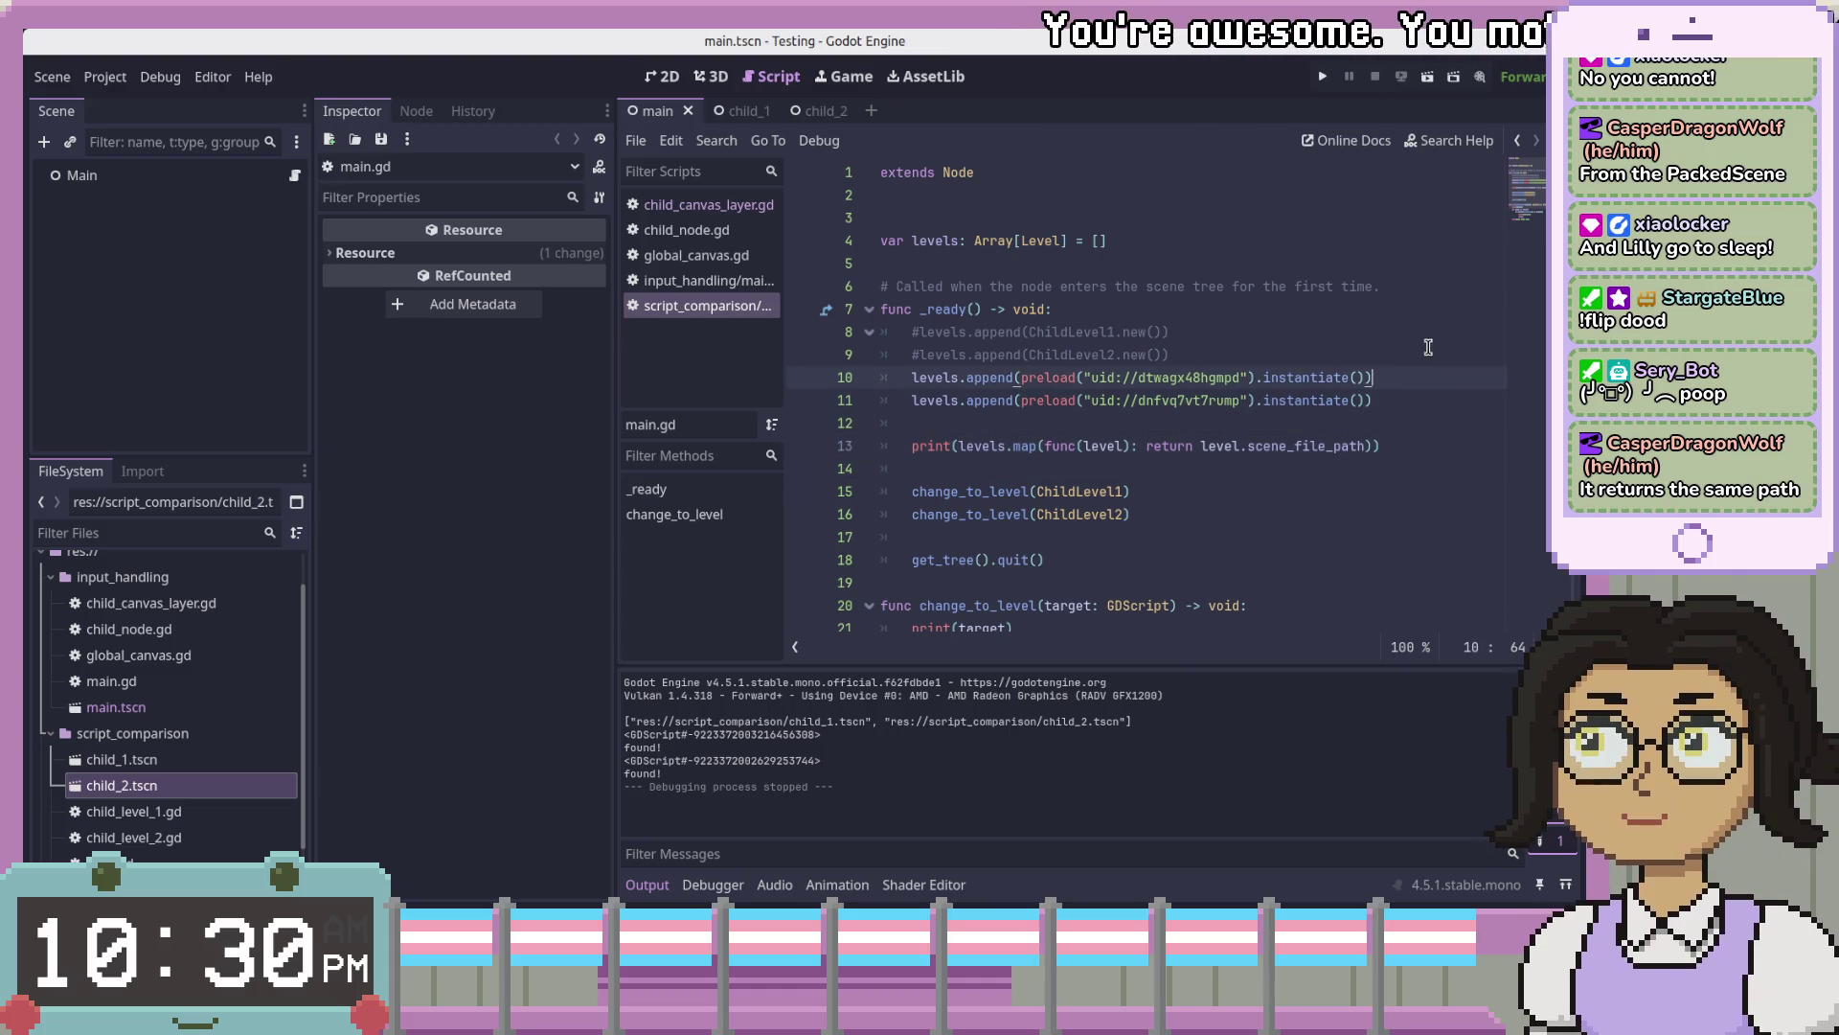
click(1416, 356)
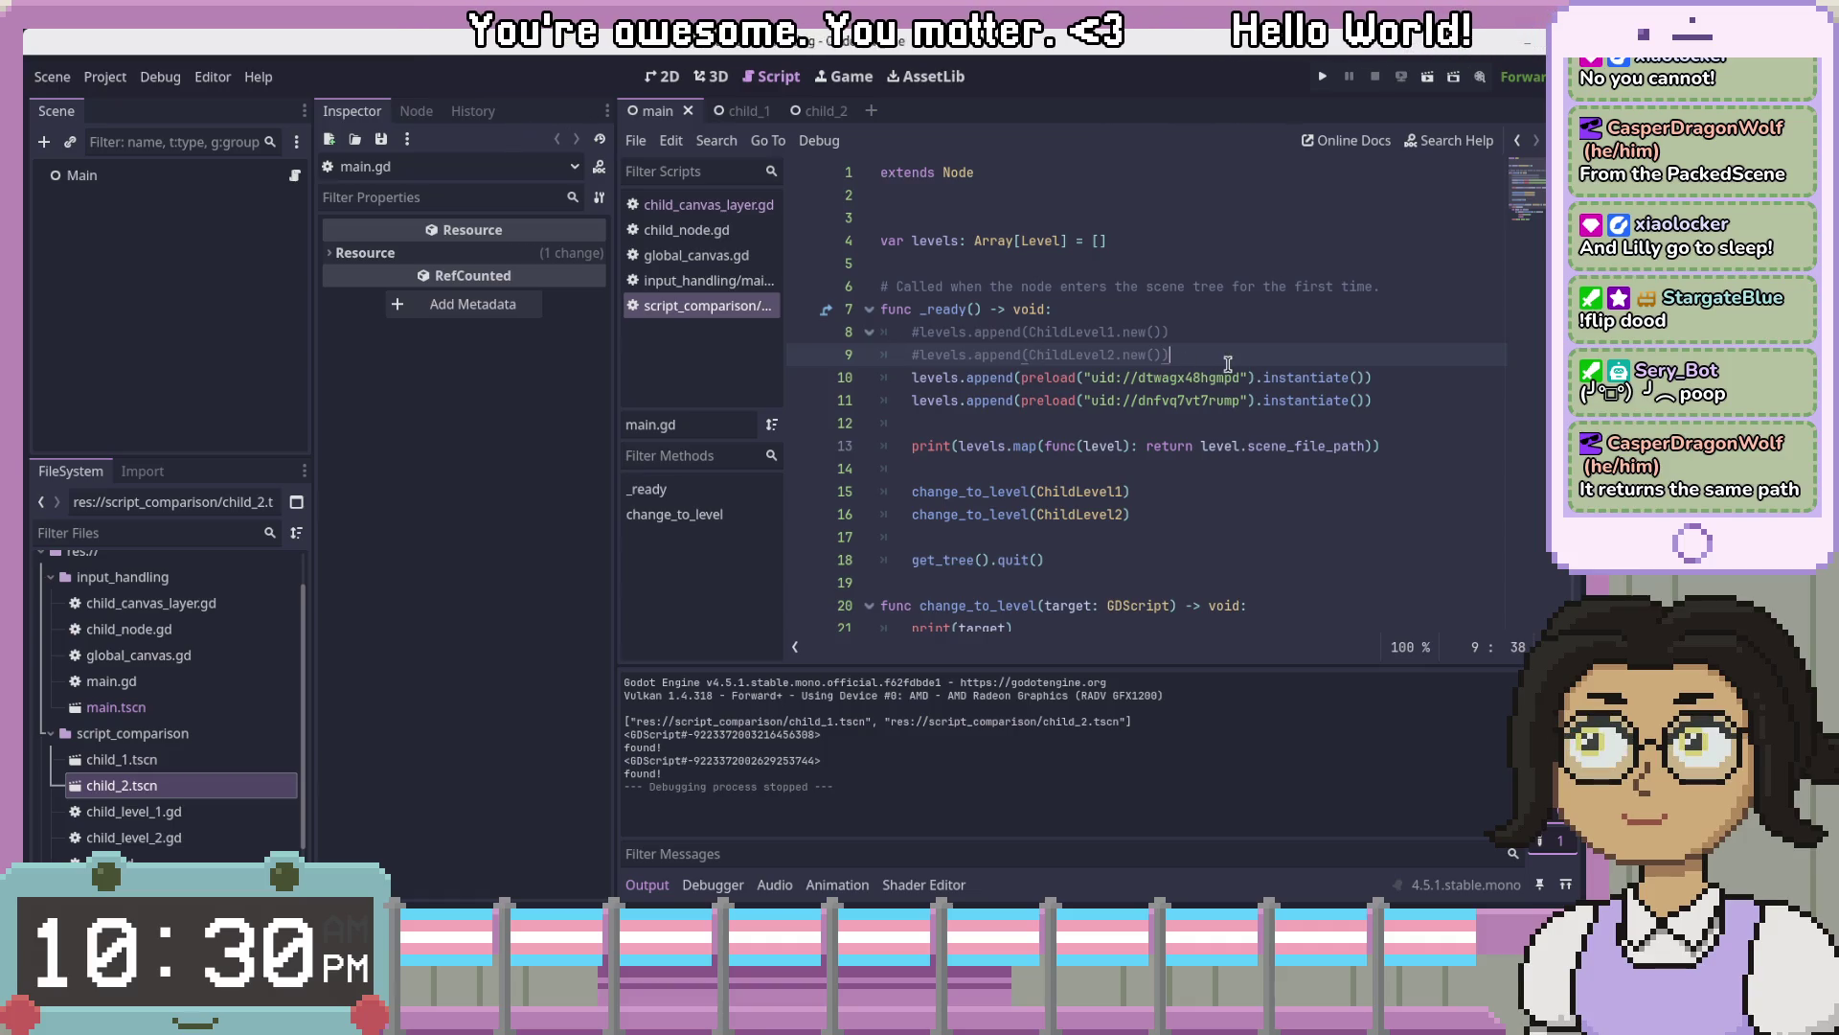
click(1379, 468)
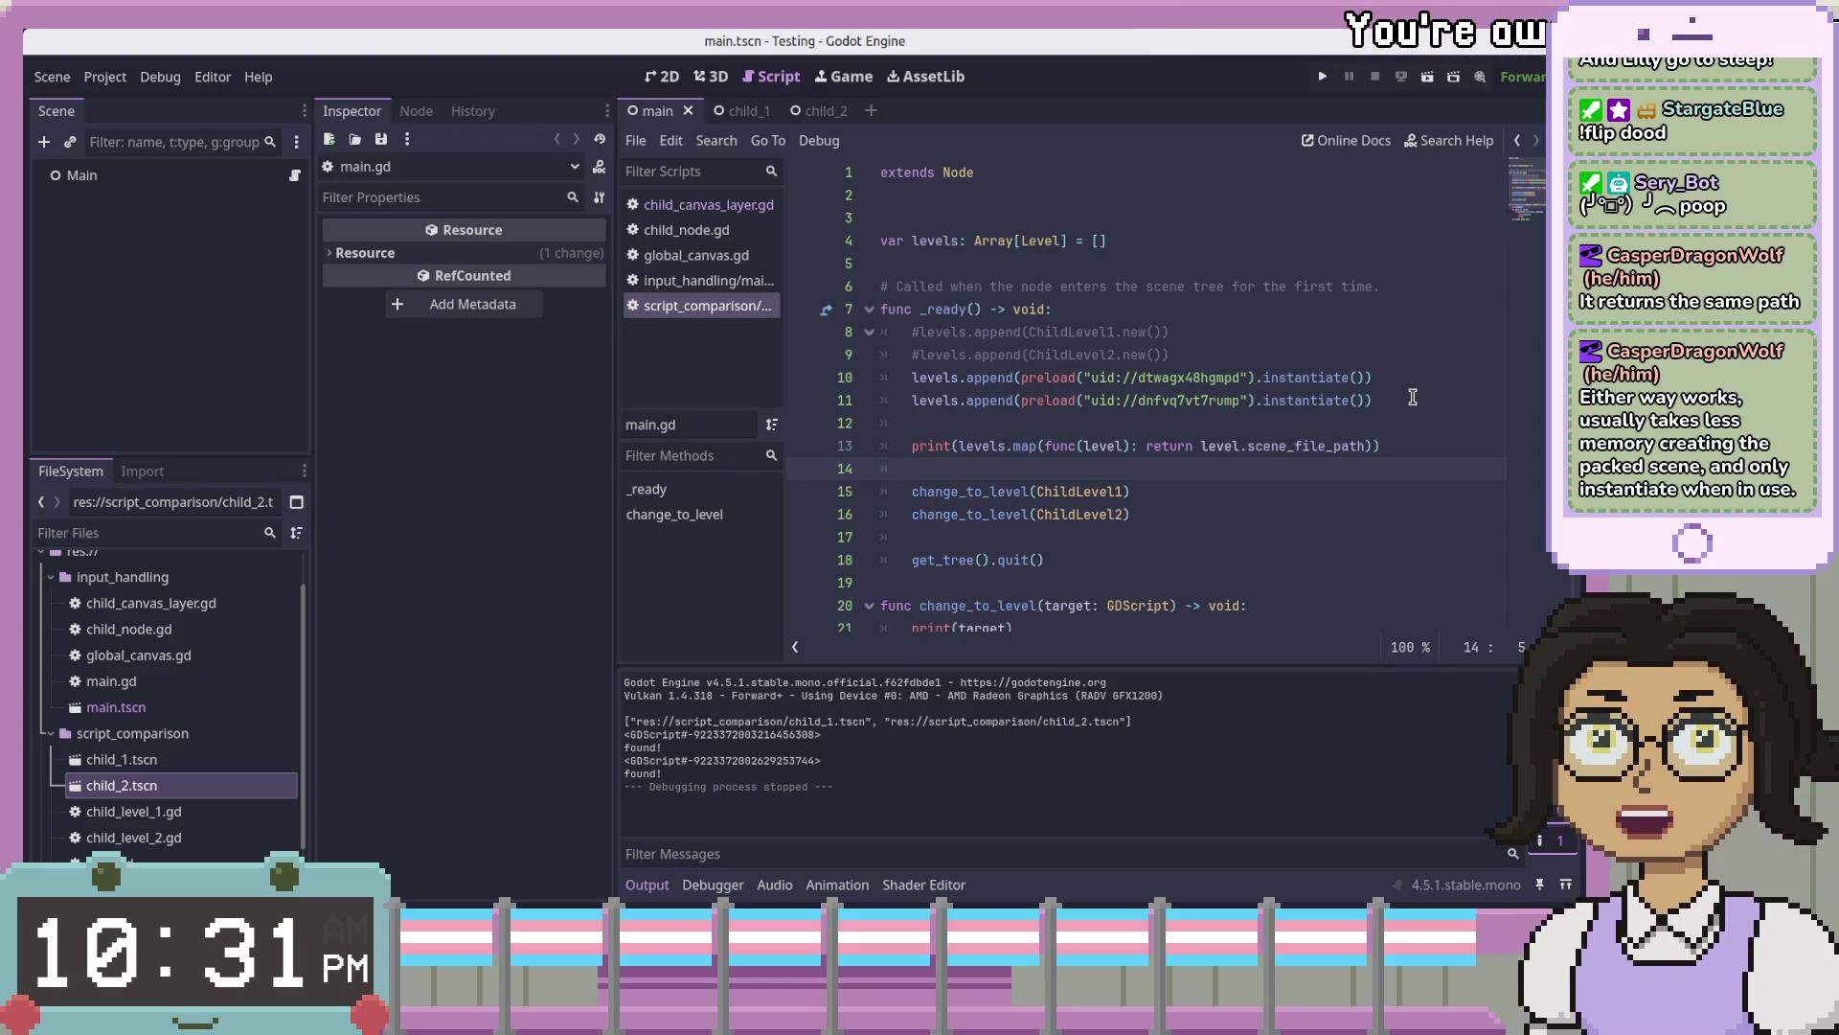
click(1440, 385)
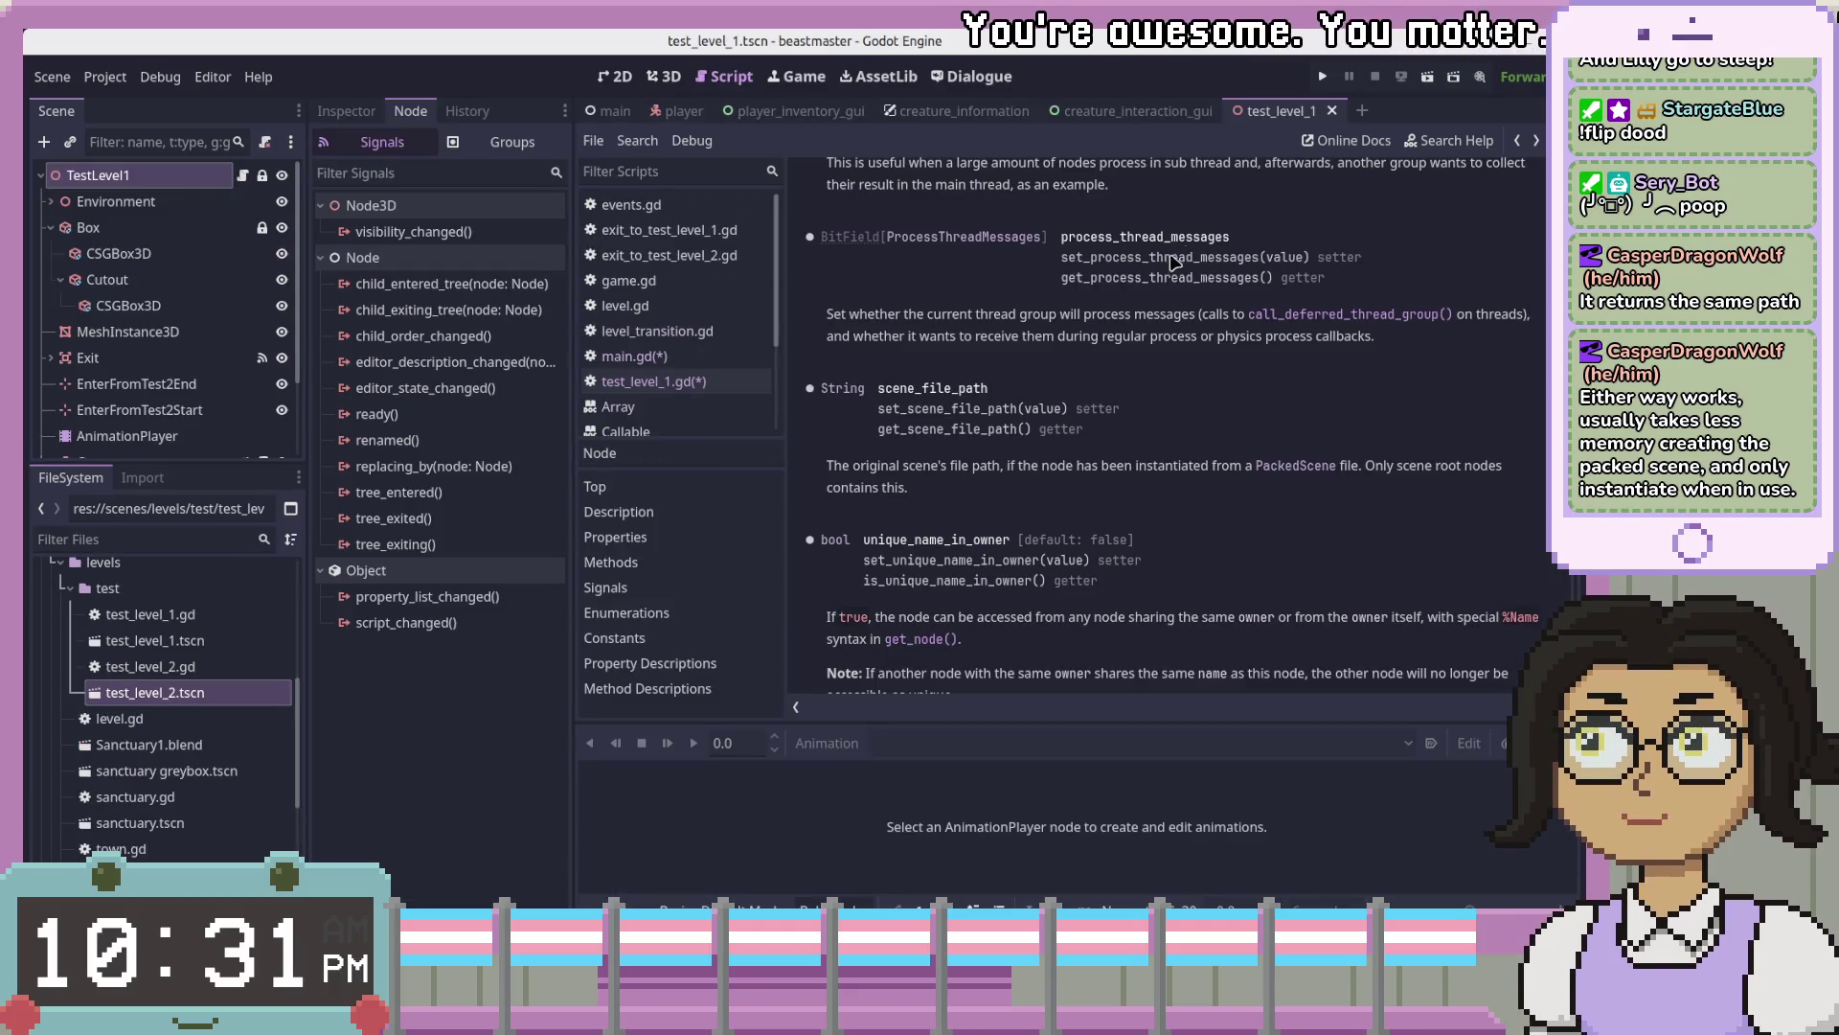
- Open main.gd at change_level and start retyping target_level's Level type as String
click(743, 355)
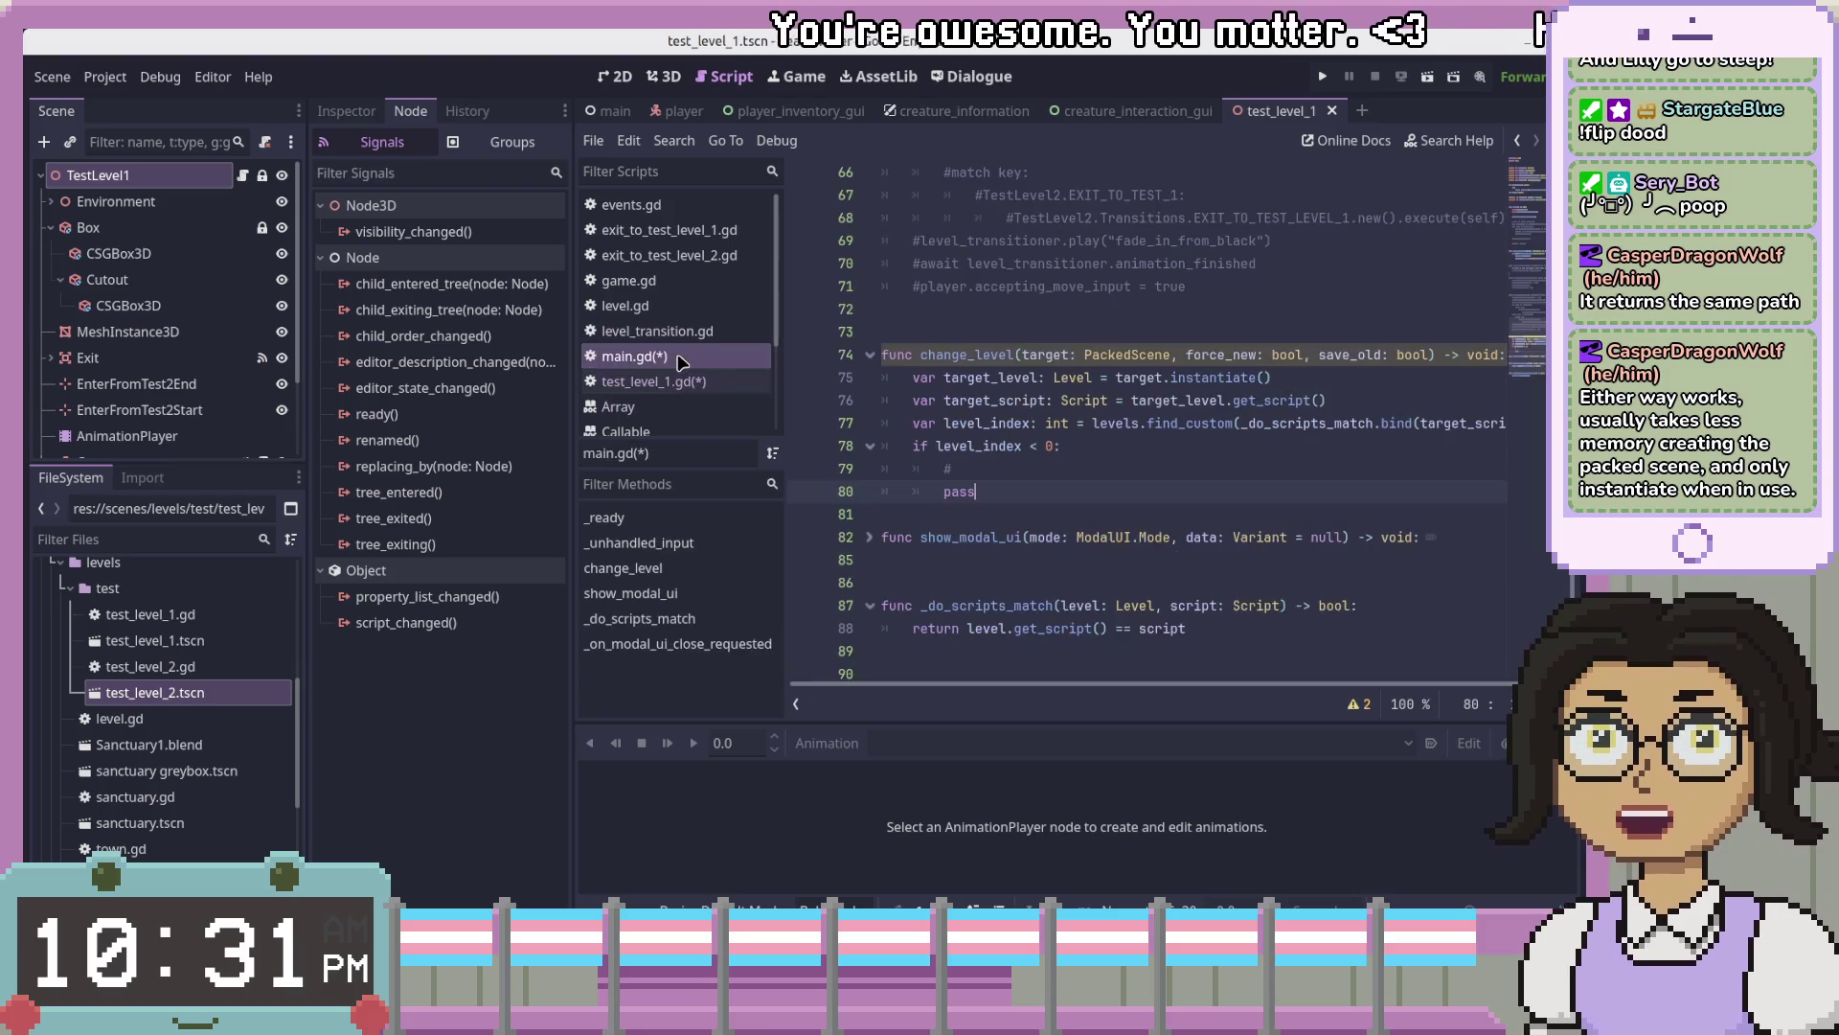
click(1131, 355)
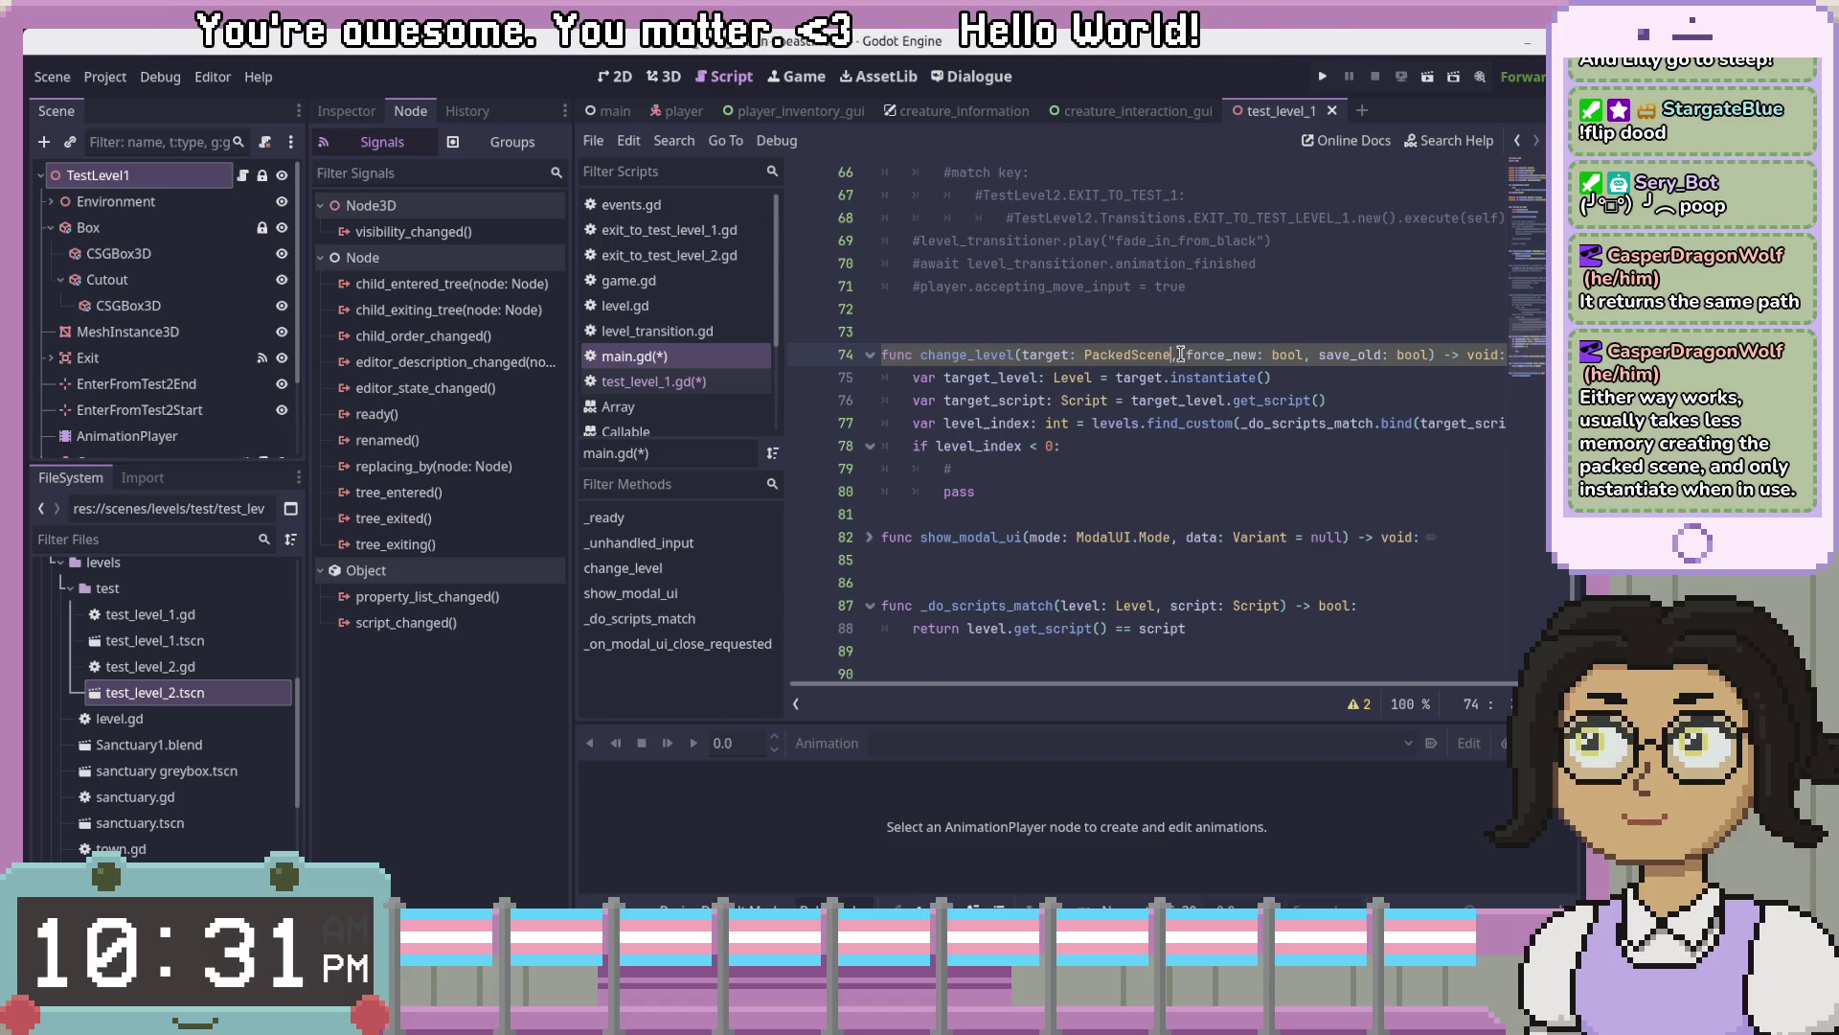
drag(1170, 354, 1021, 355)
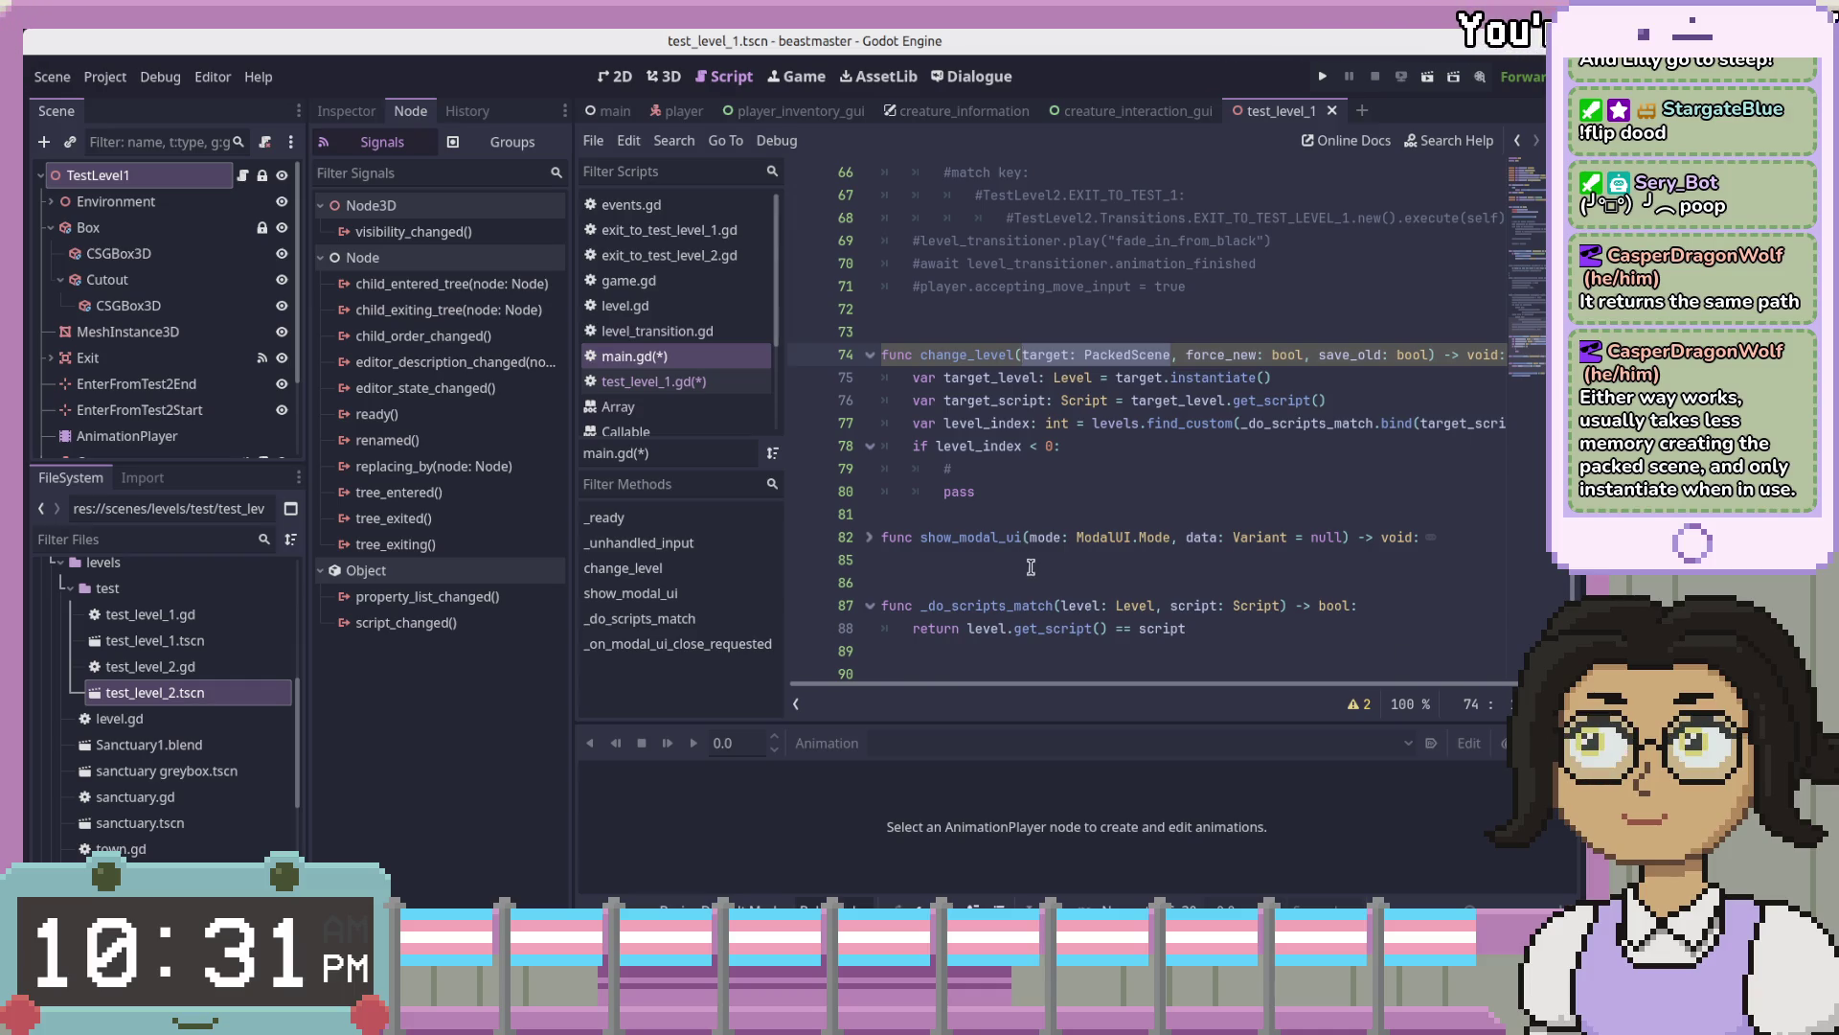
click(1174, 378)
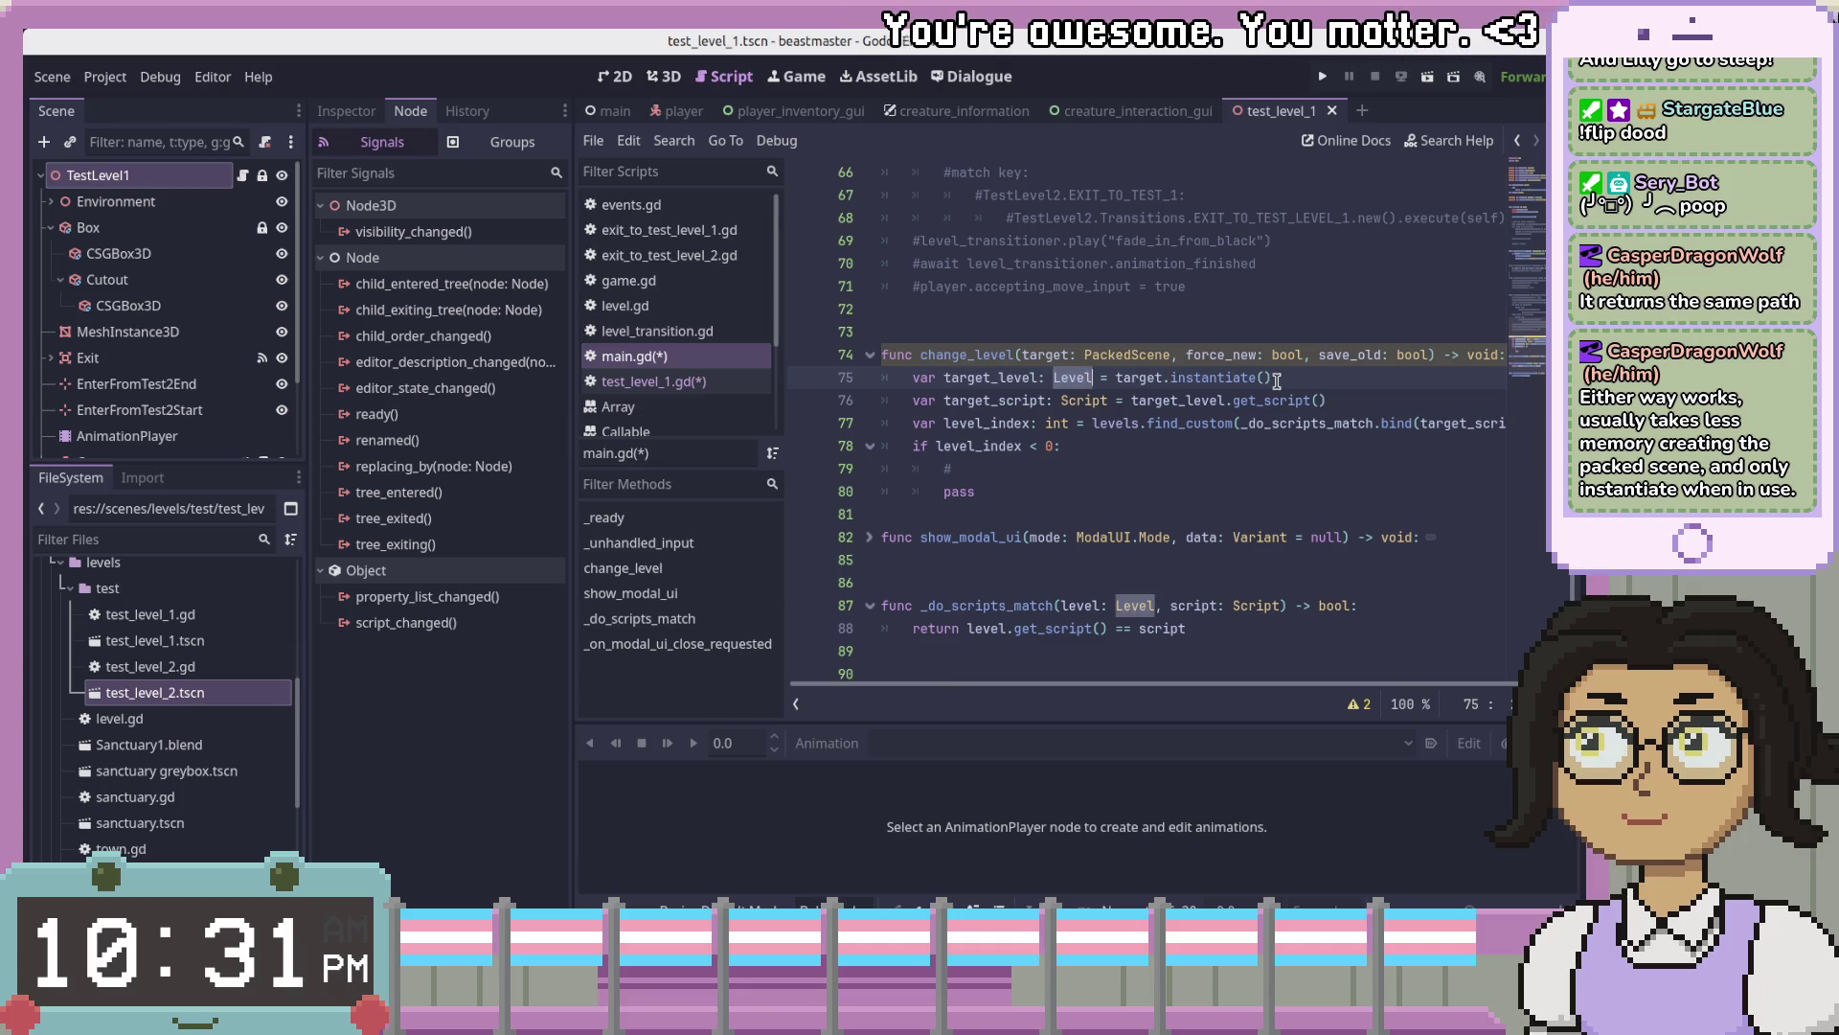
text(scSt)
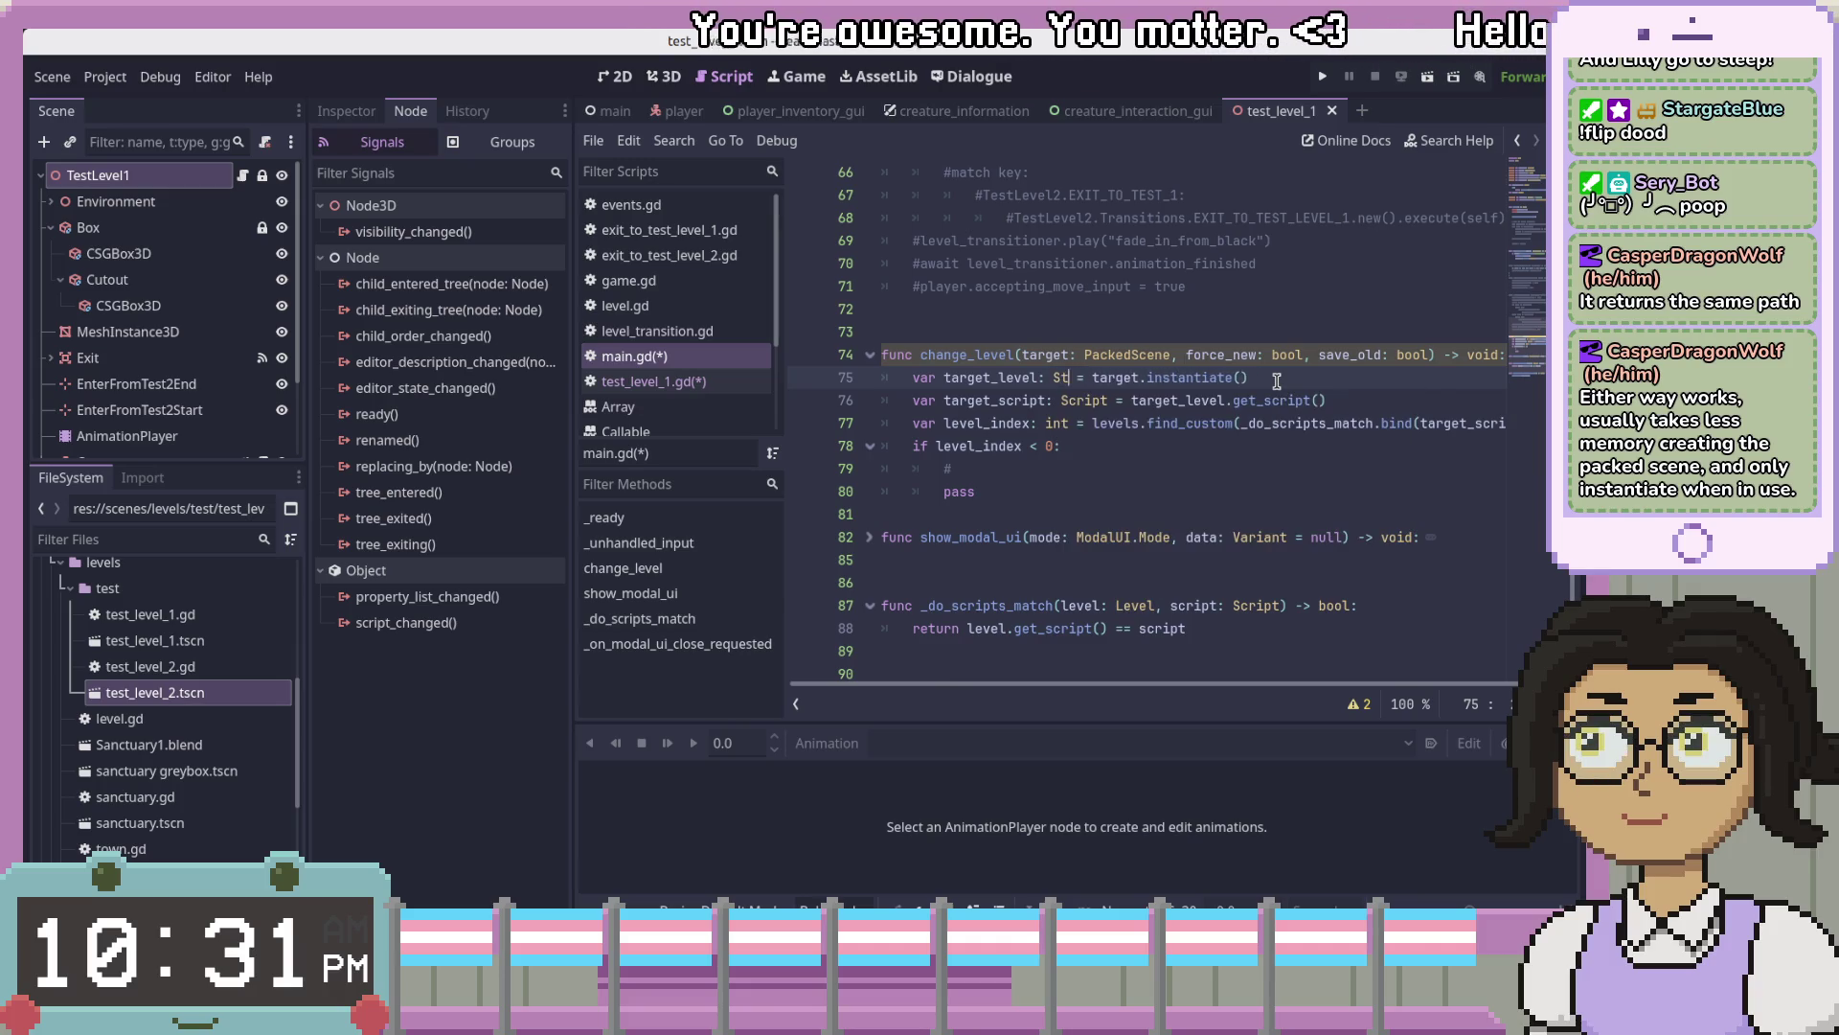
text(ring)
- Replace the instantiate call on line 75 with target.resource_path
key(ctrl+shift+Right)
key(ctrl+shift+Right)
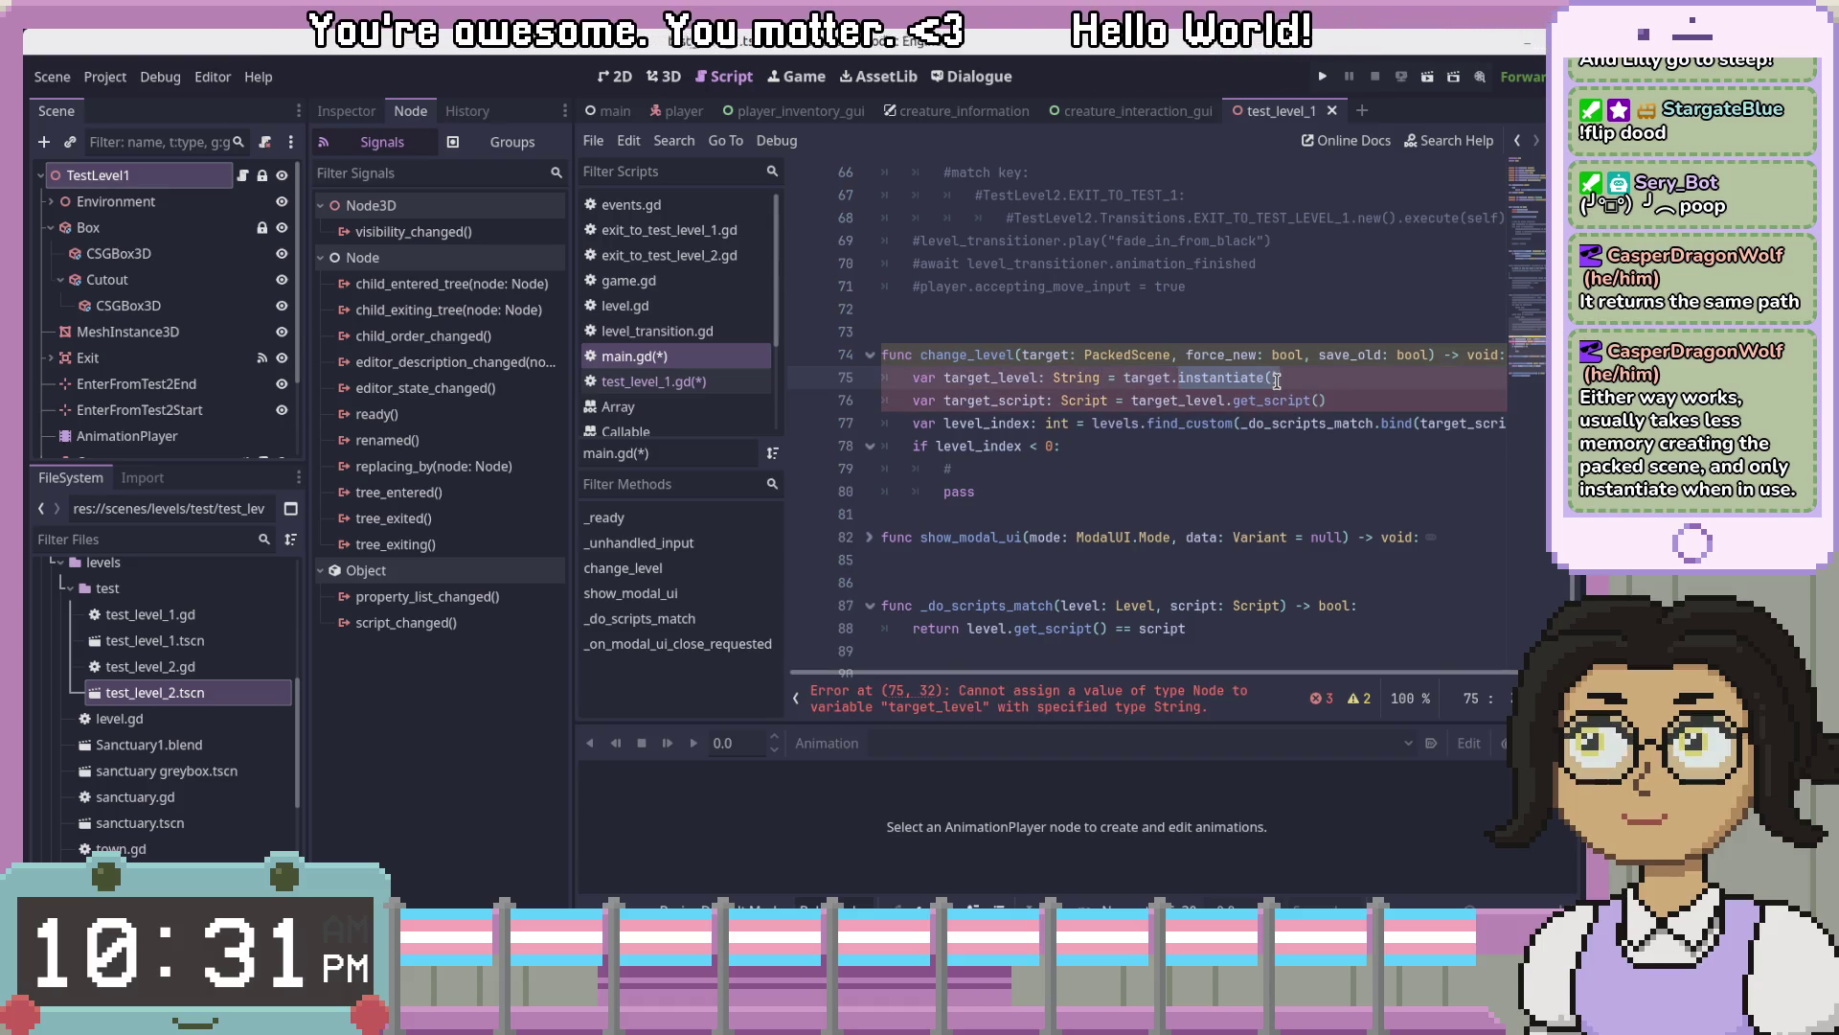
key(BackSpace)
key(BackSpace)
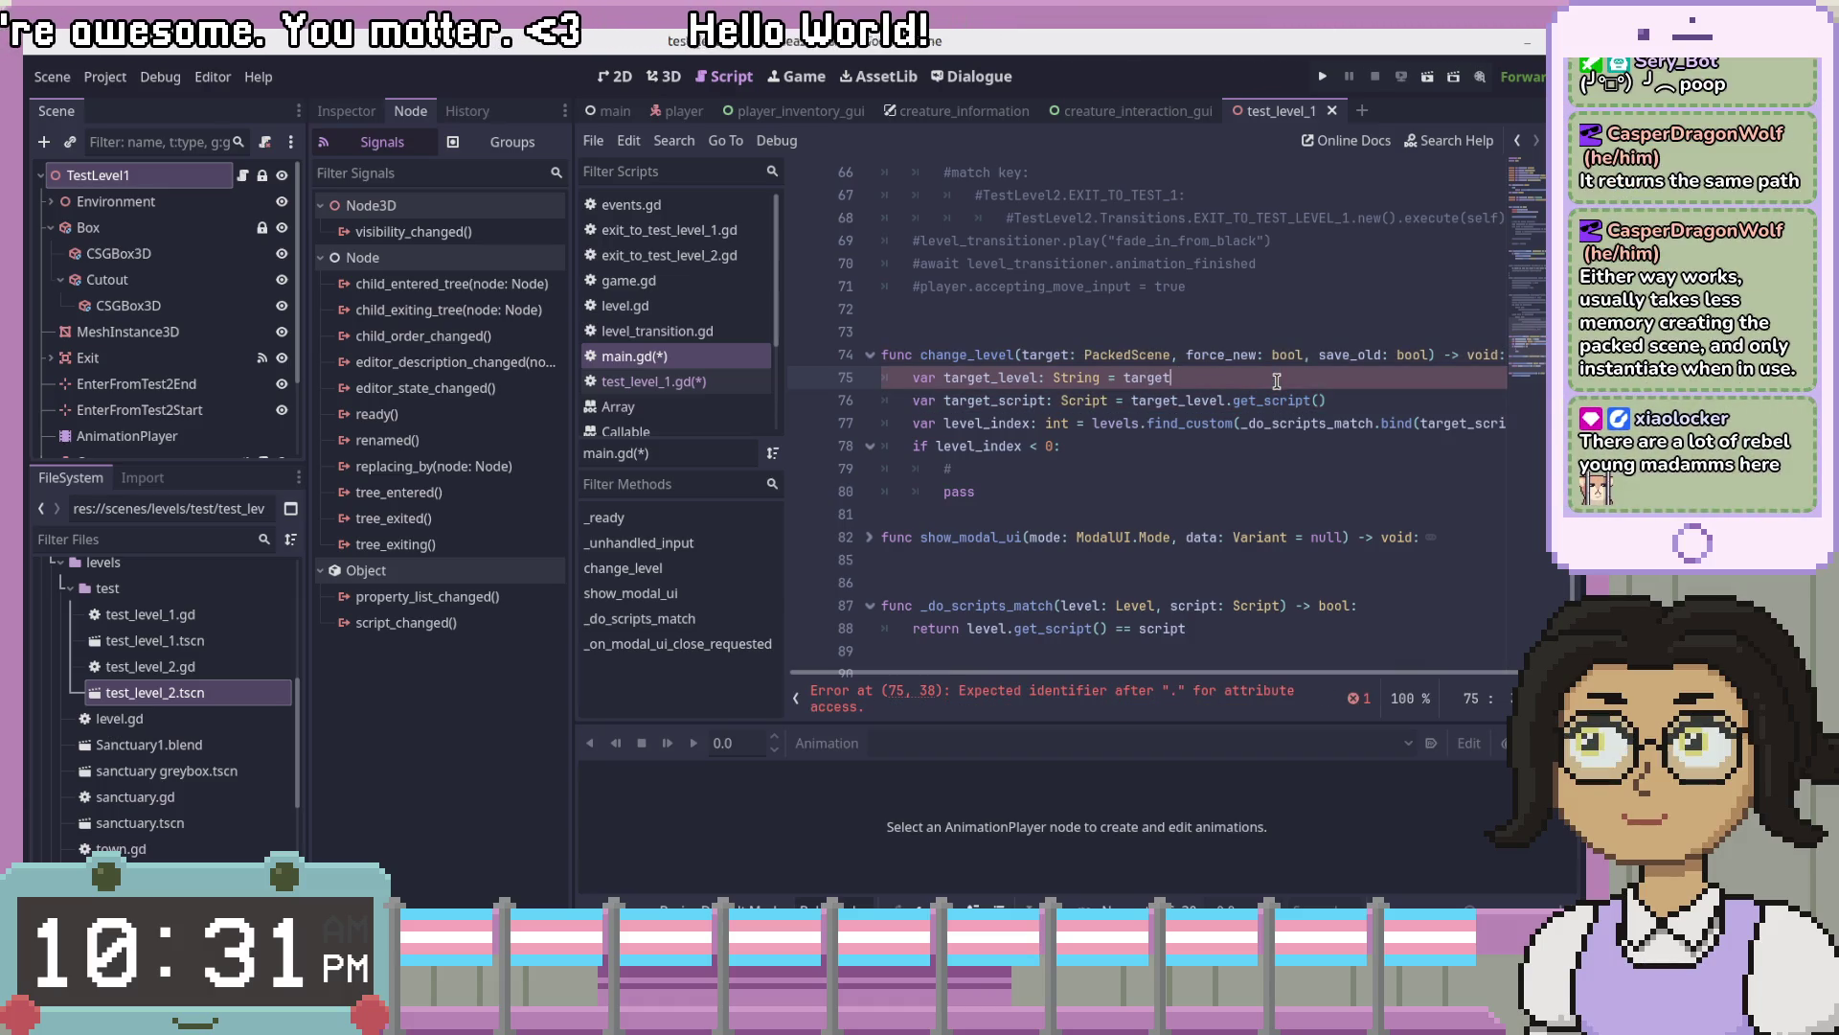
text(.)
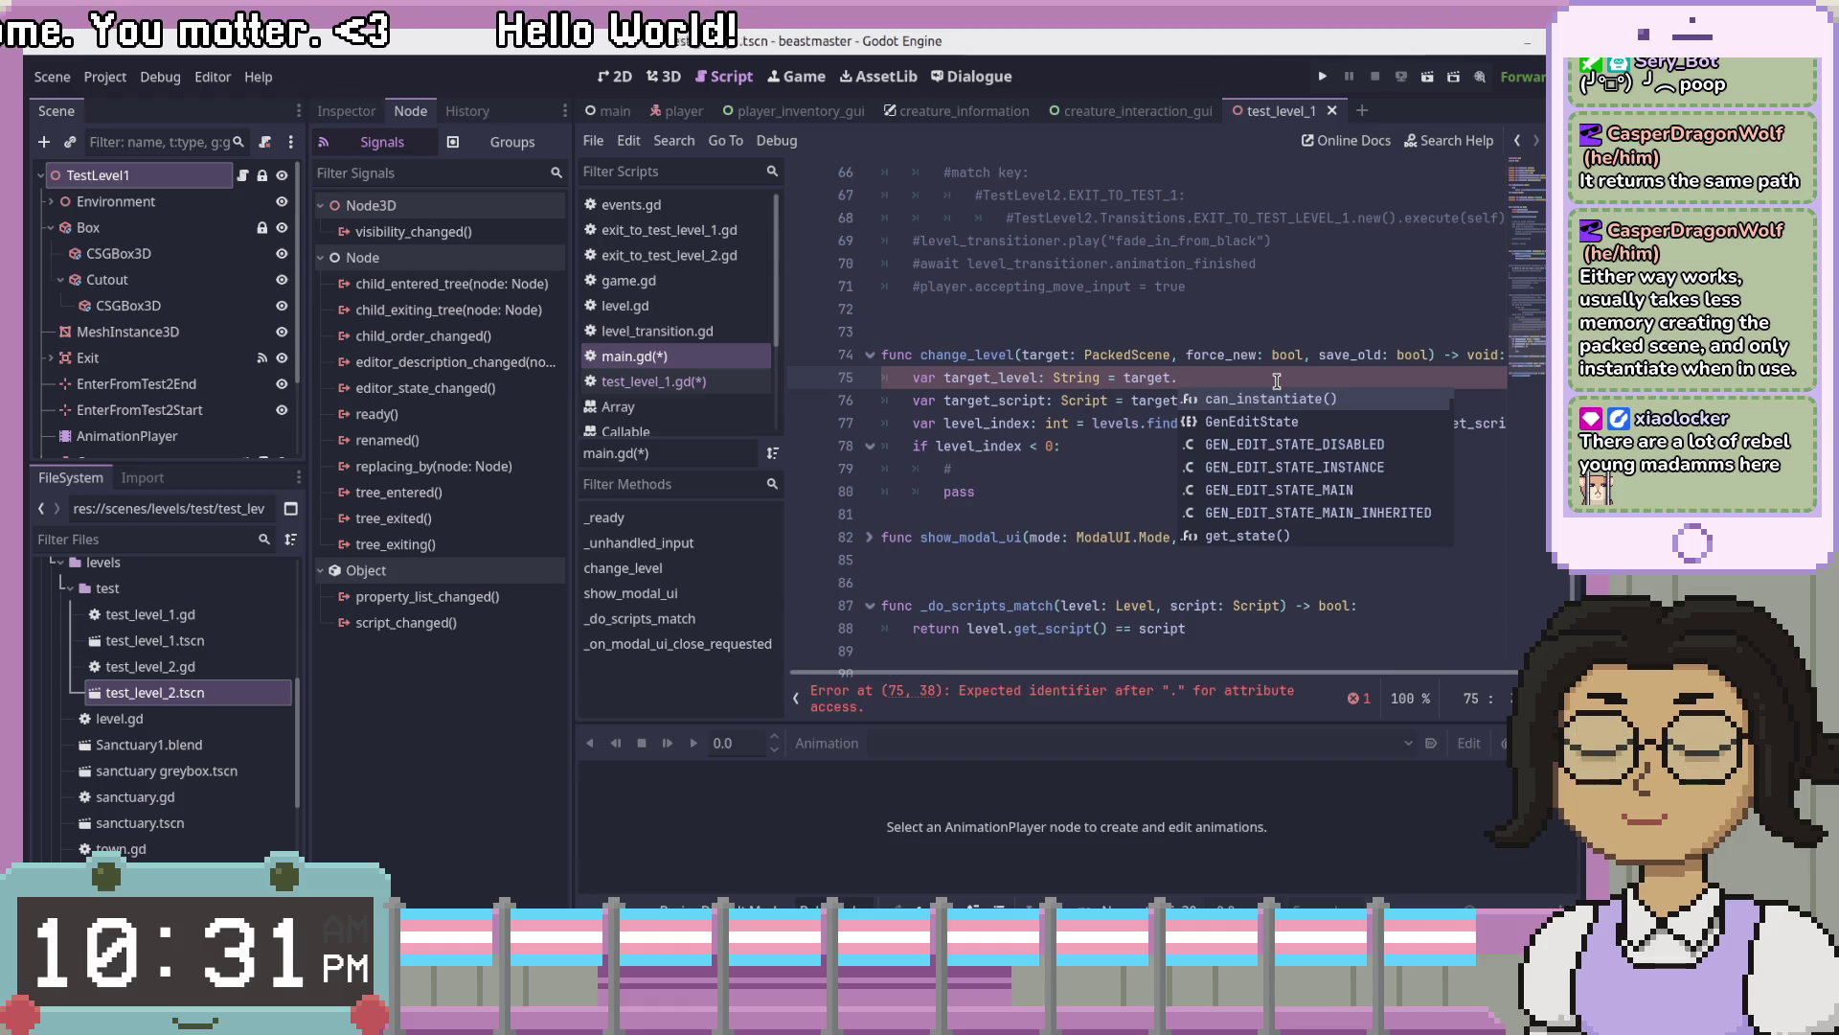
text(get_)
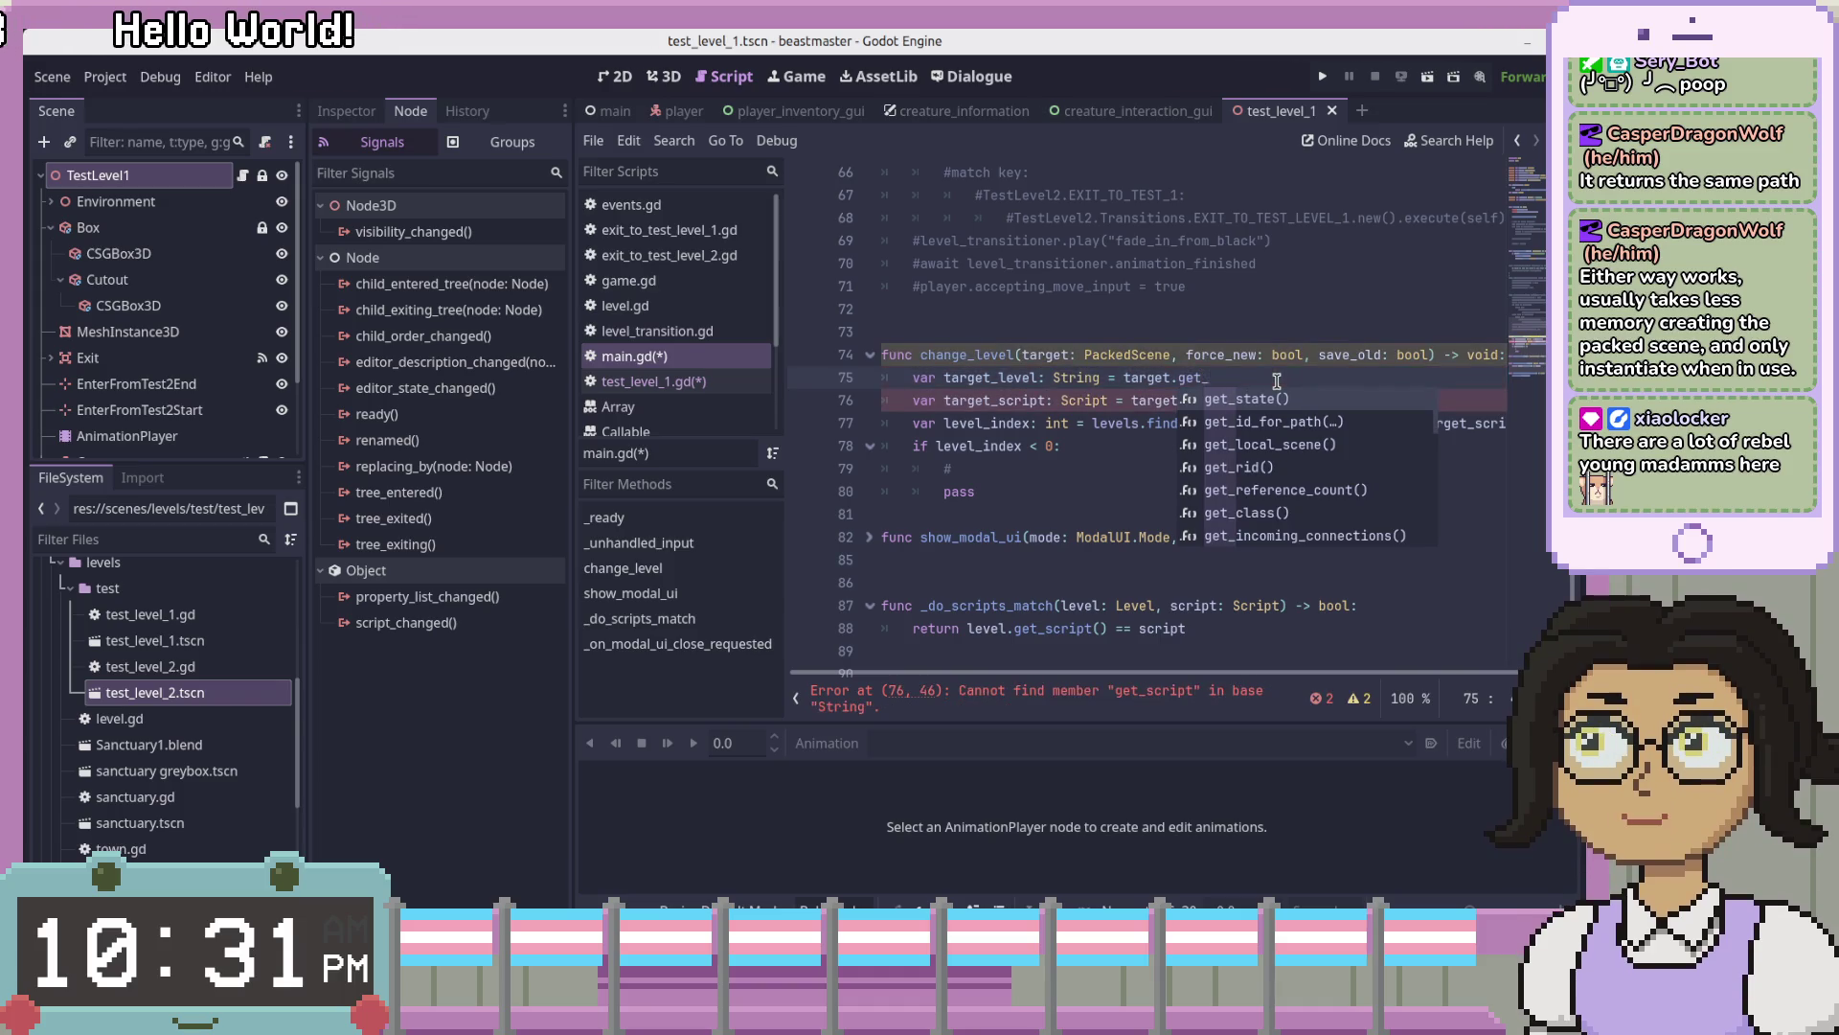
key(BackSpace)
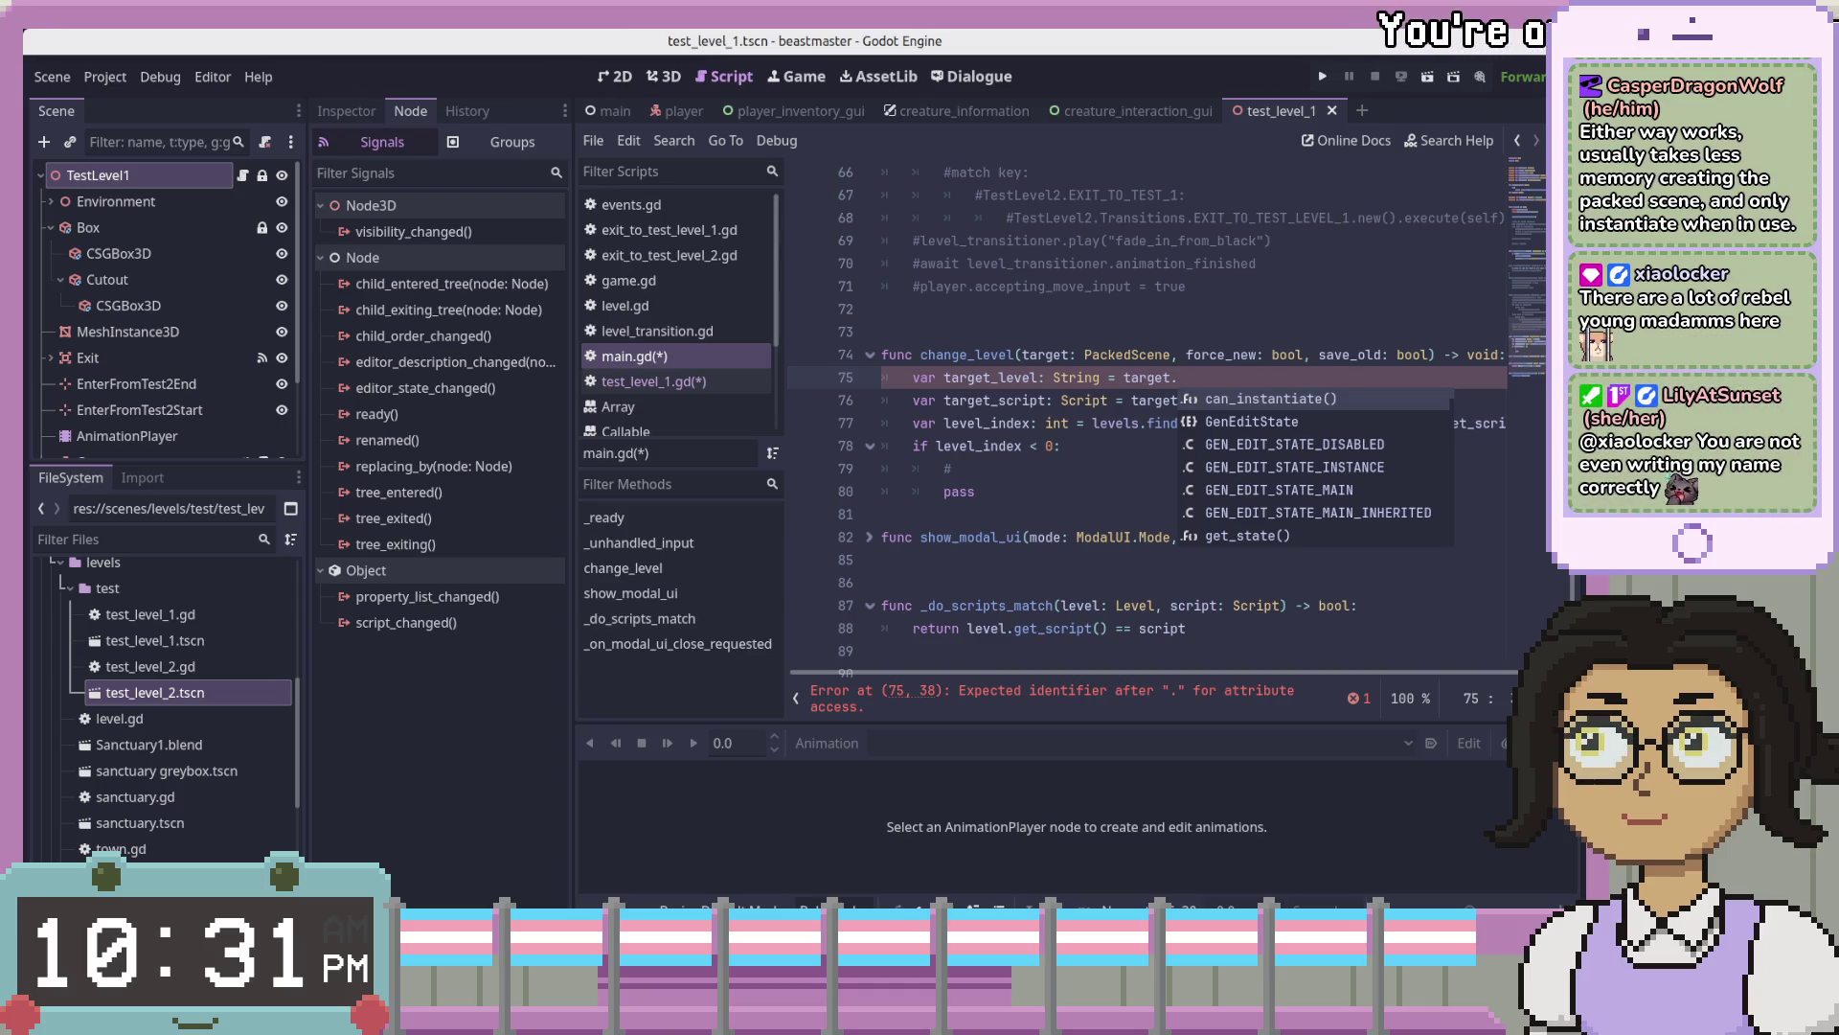
text(res)
key(Down)
key(Down)
key(Down)
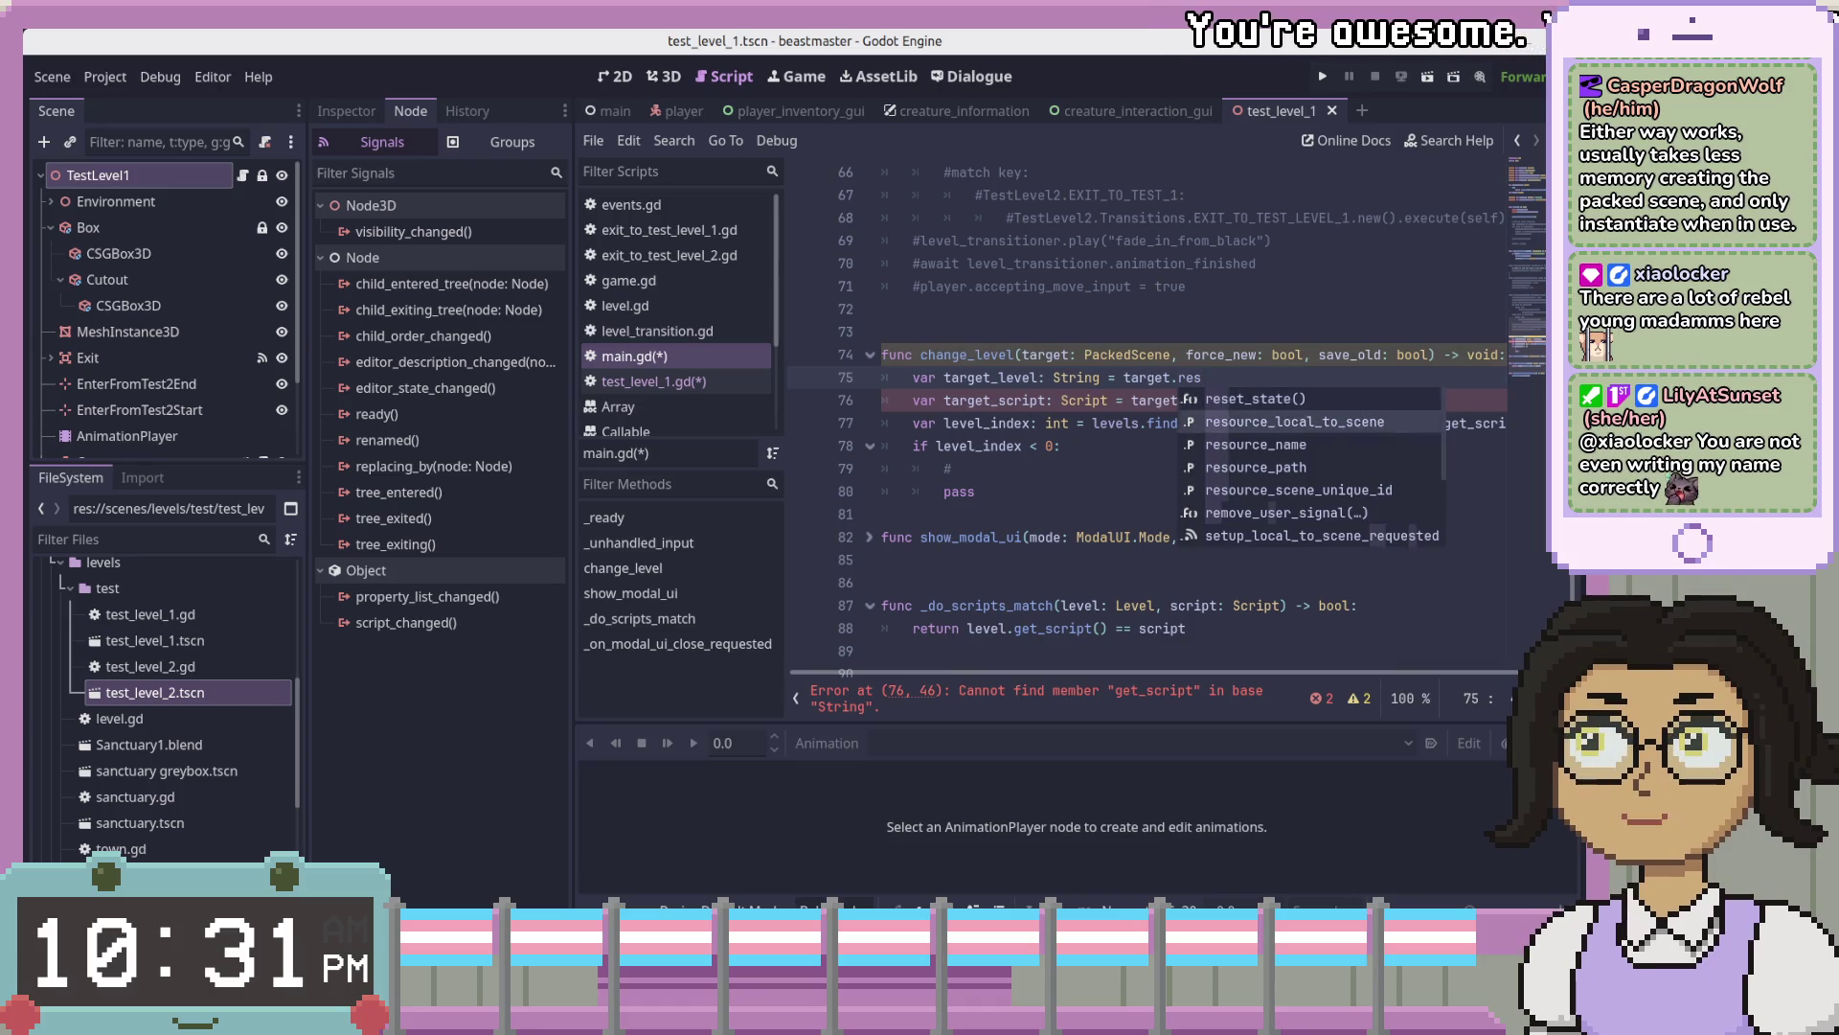
key(Return)
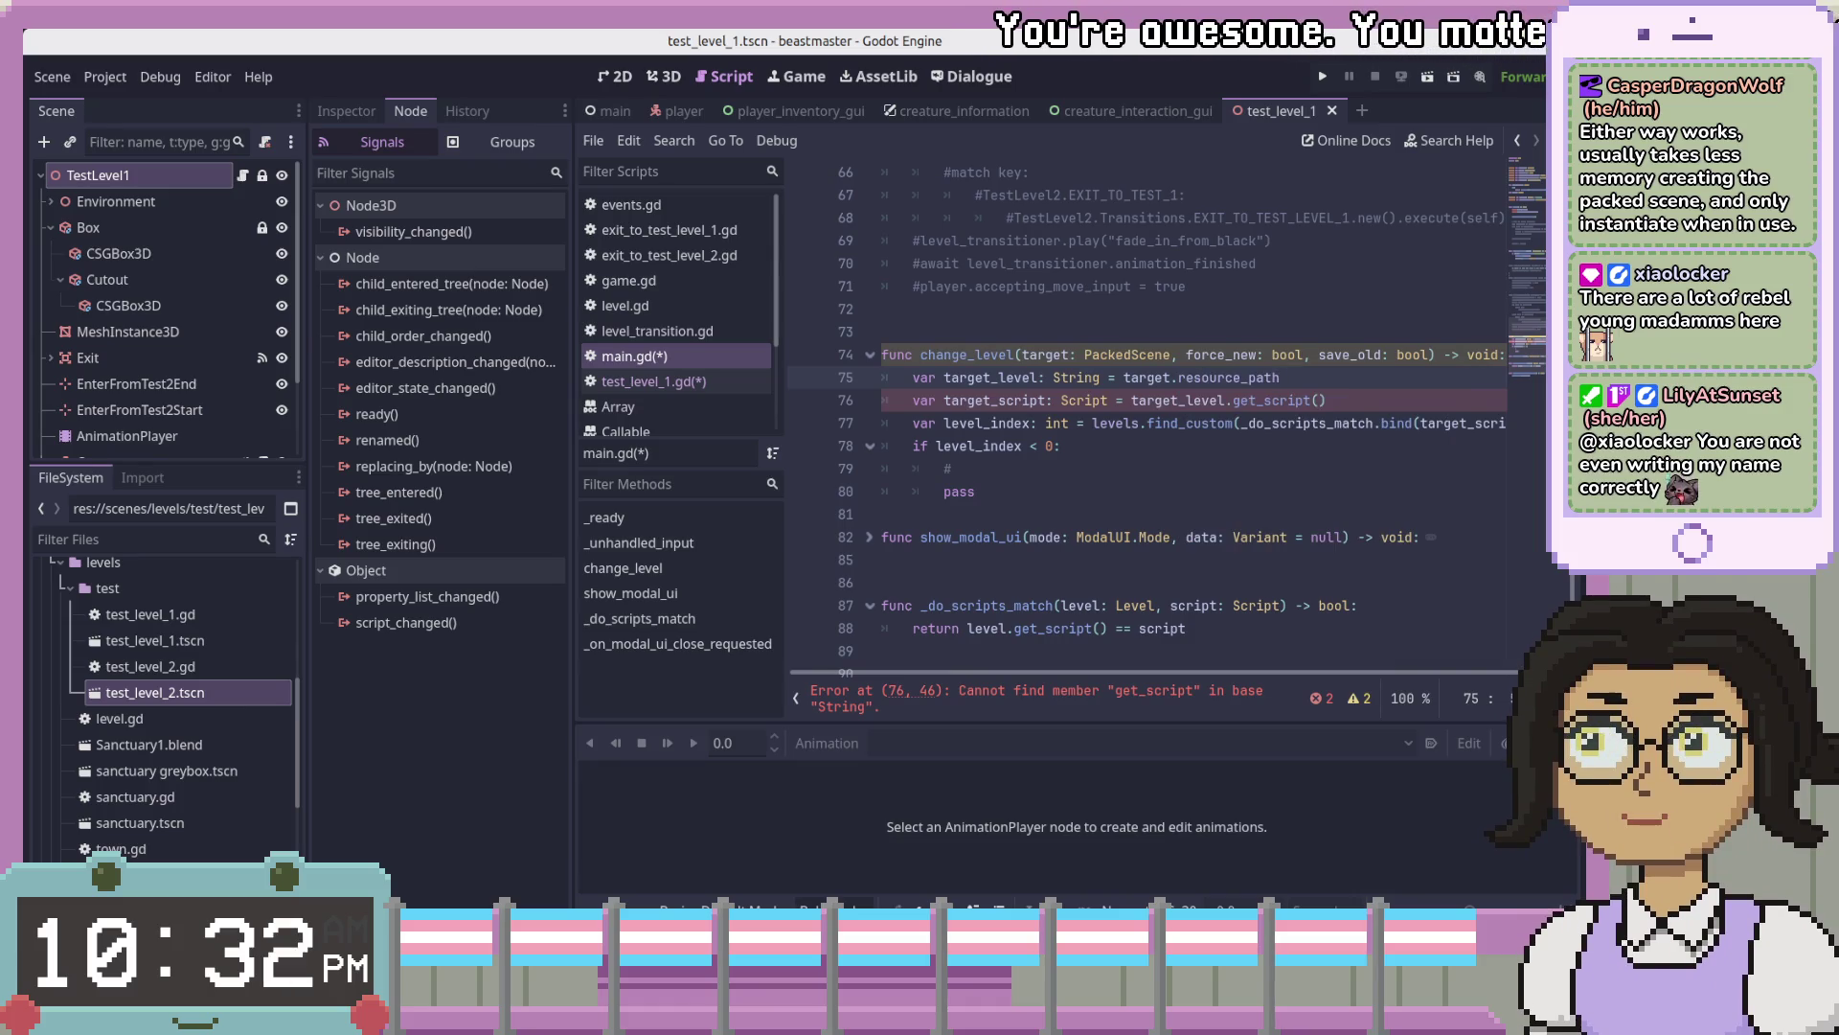
- Rename target_level to target_path and delete the target_script line
click(943, 377)
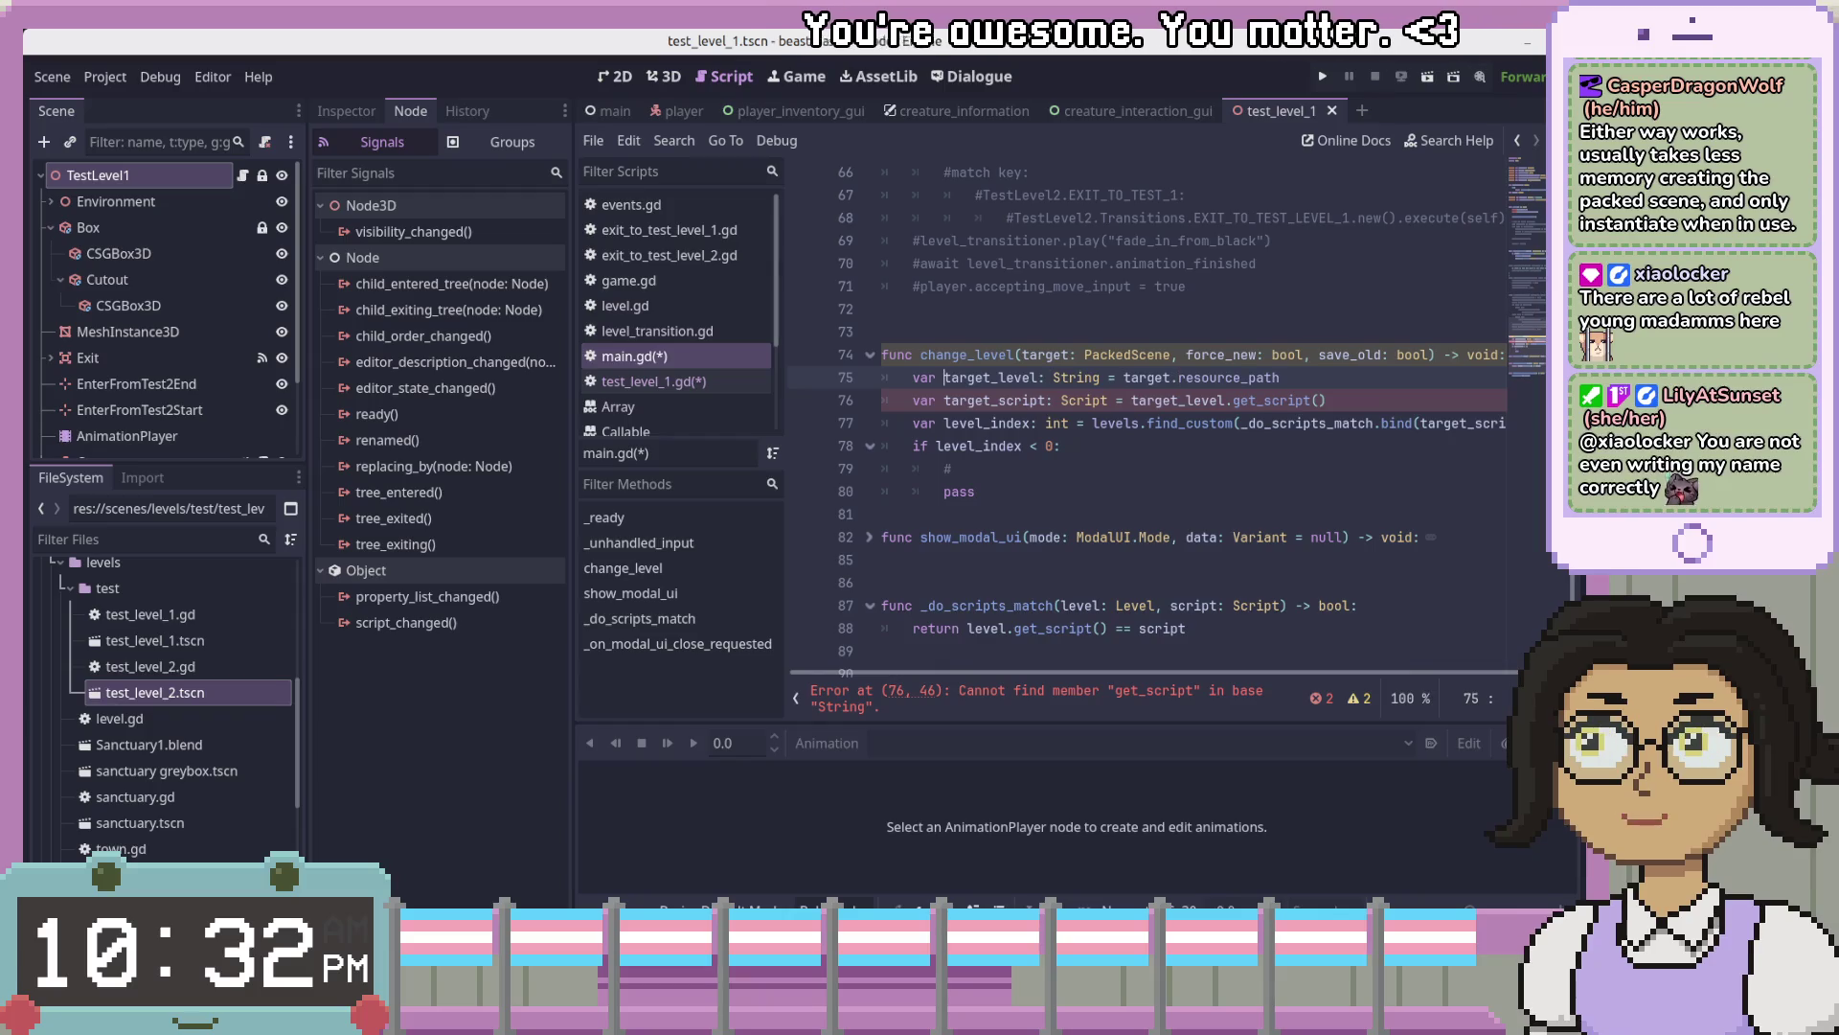
click(998, 377)
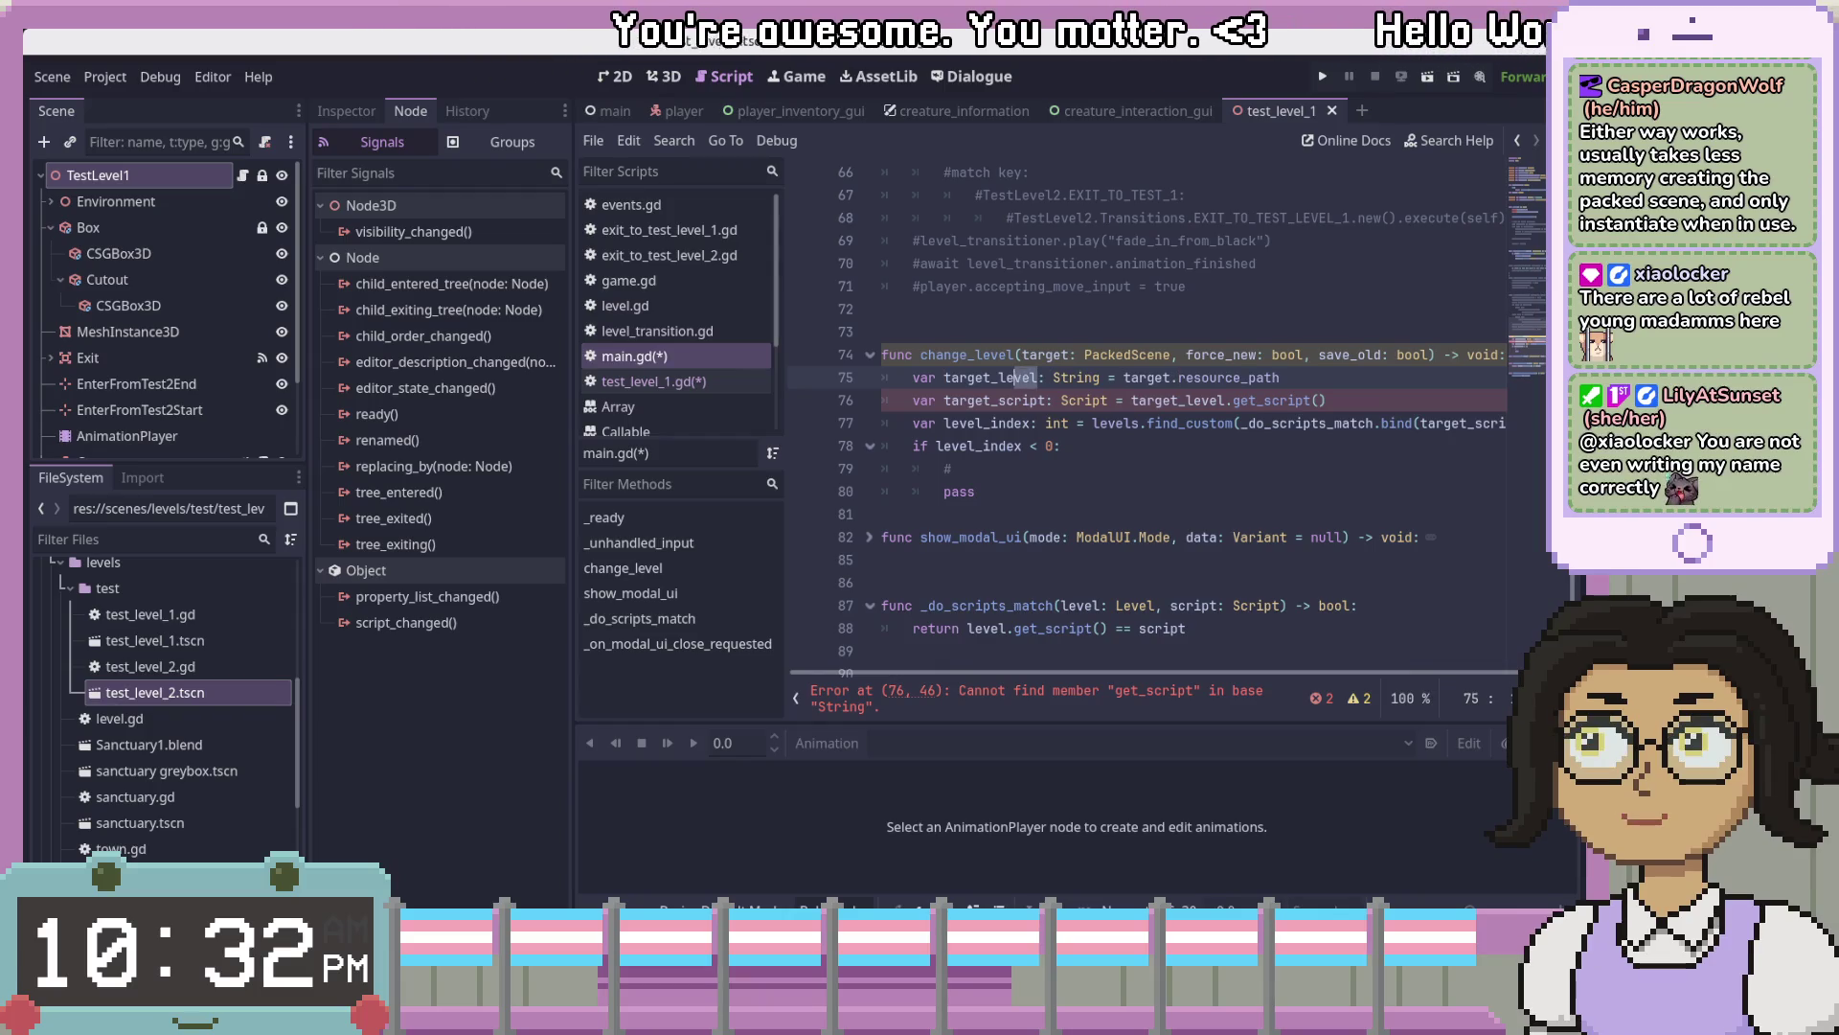
key(ctrl+Delete)
text(path)
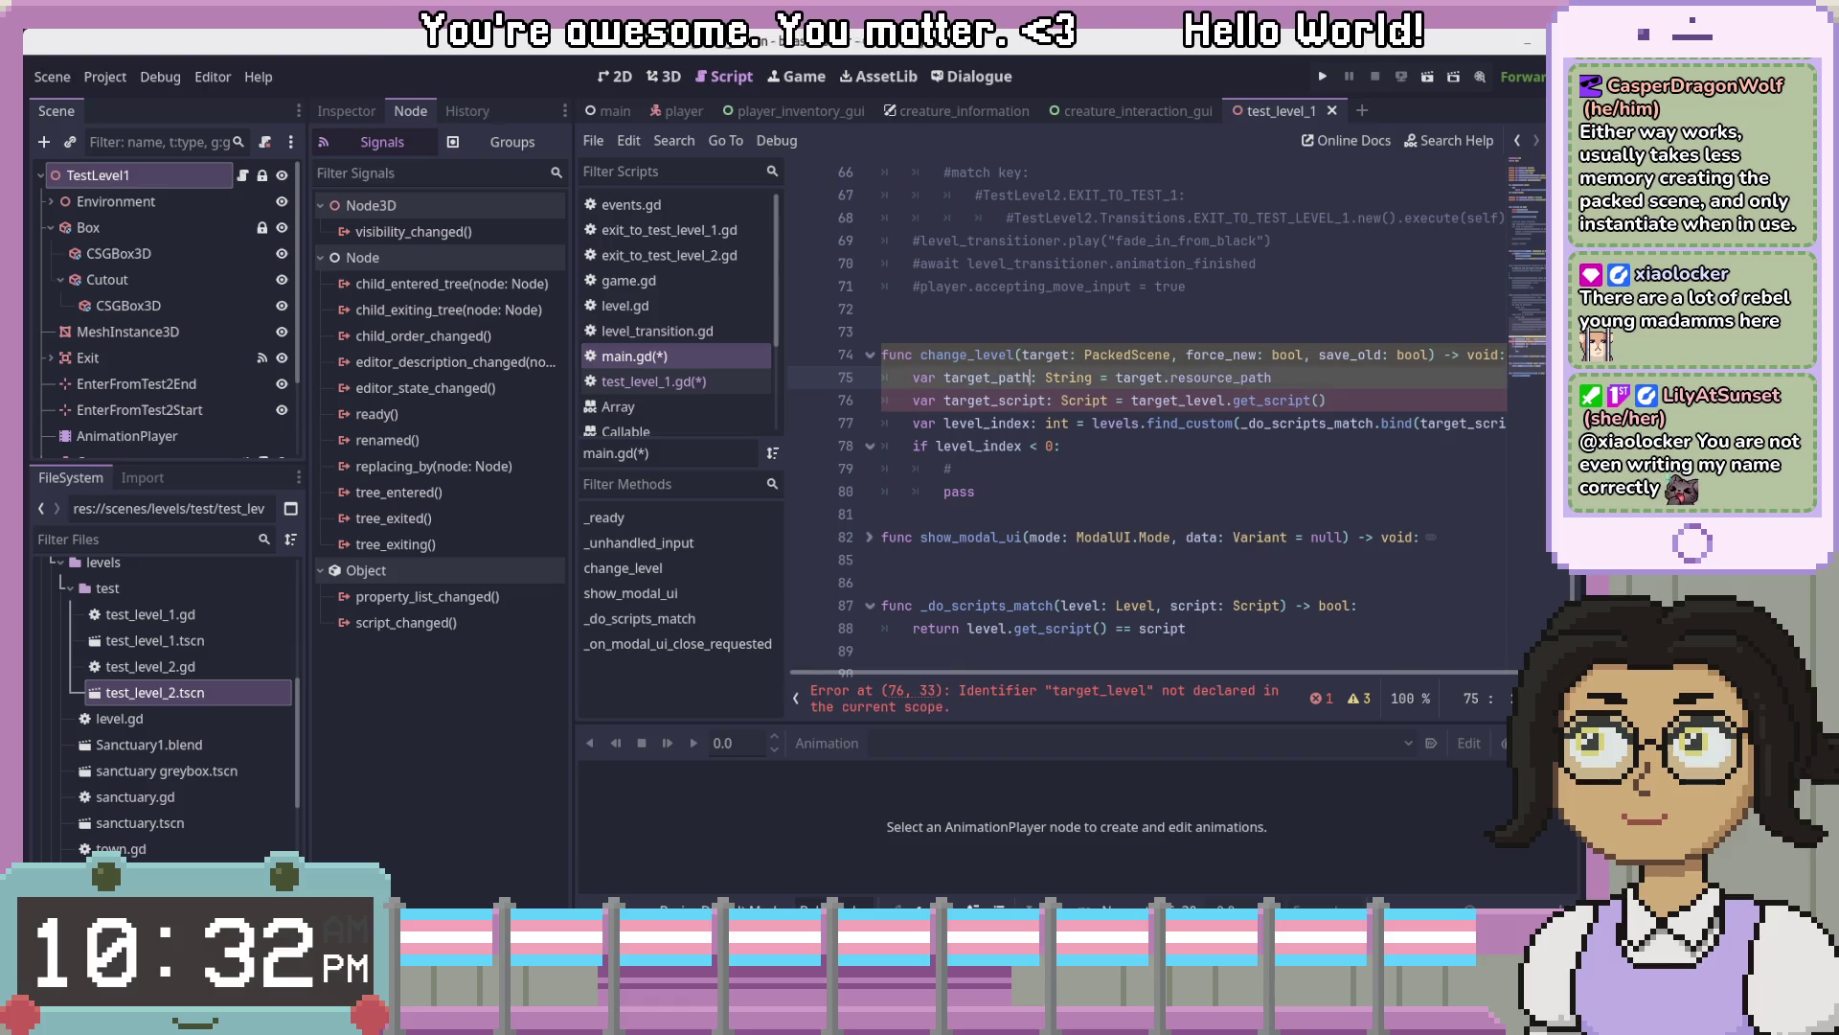
key(Return)
text(va)
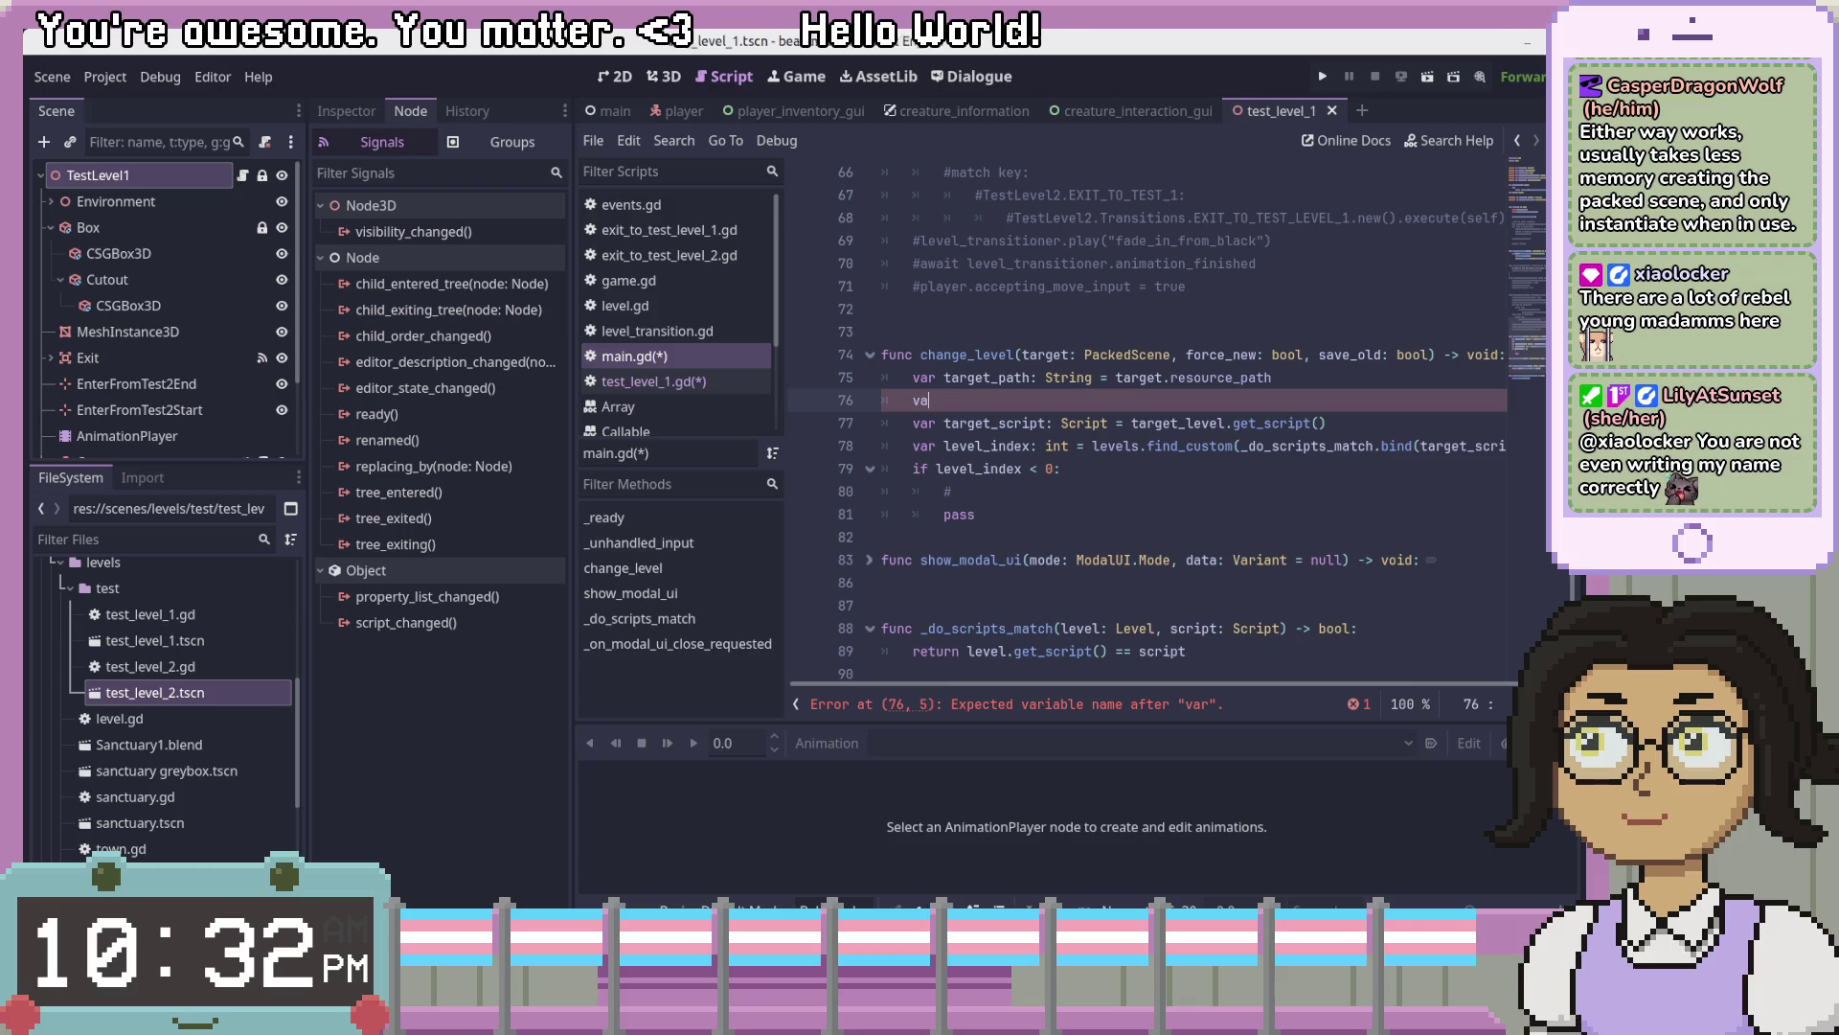
key(ctrl+shift+k)
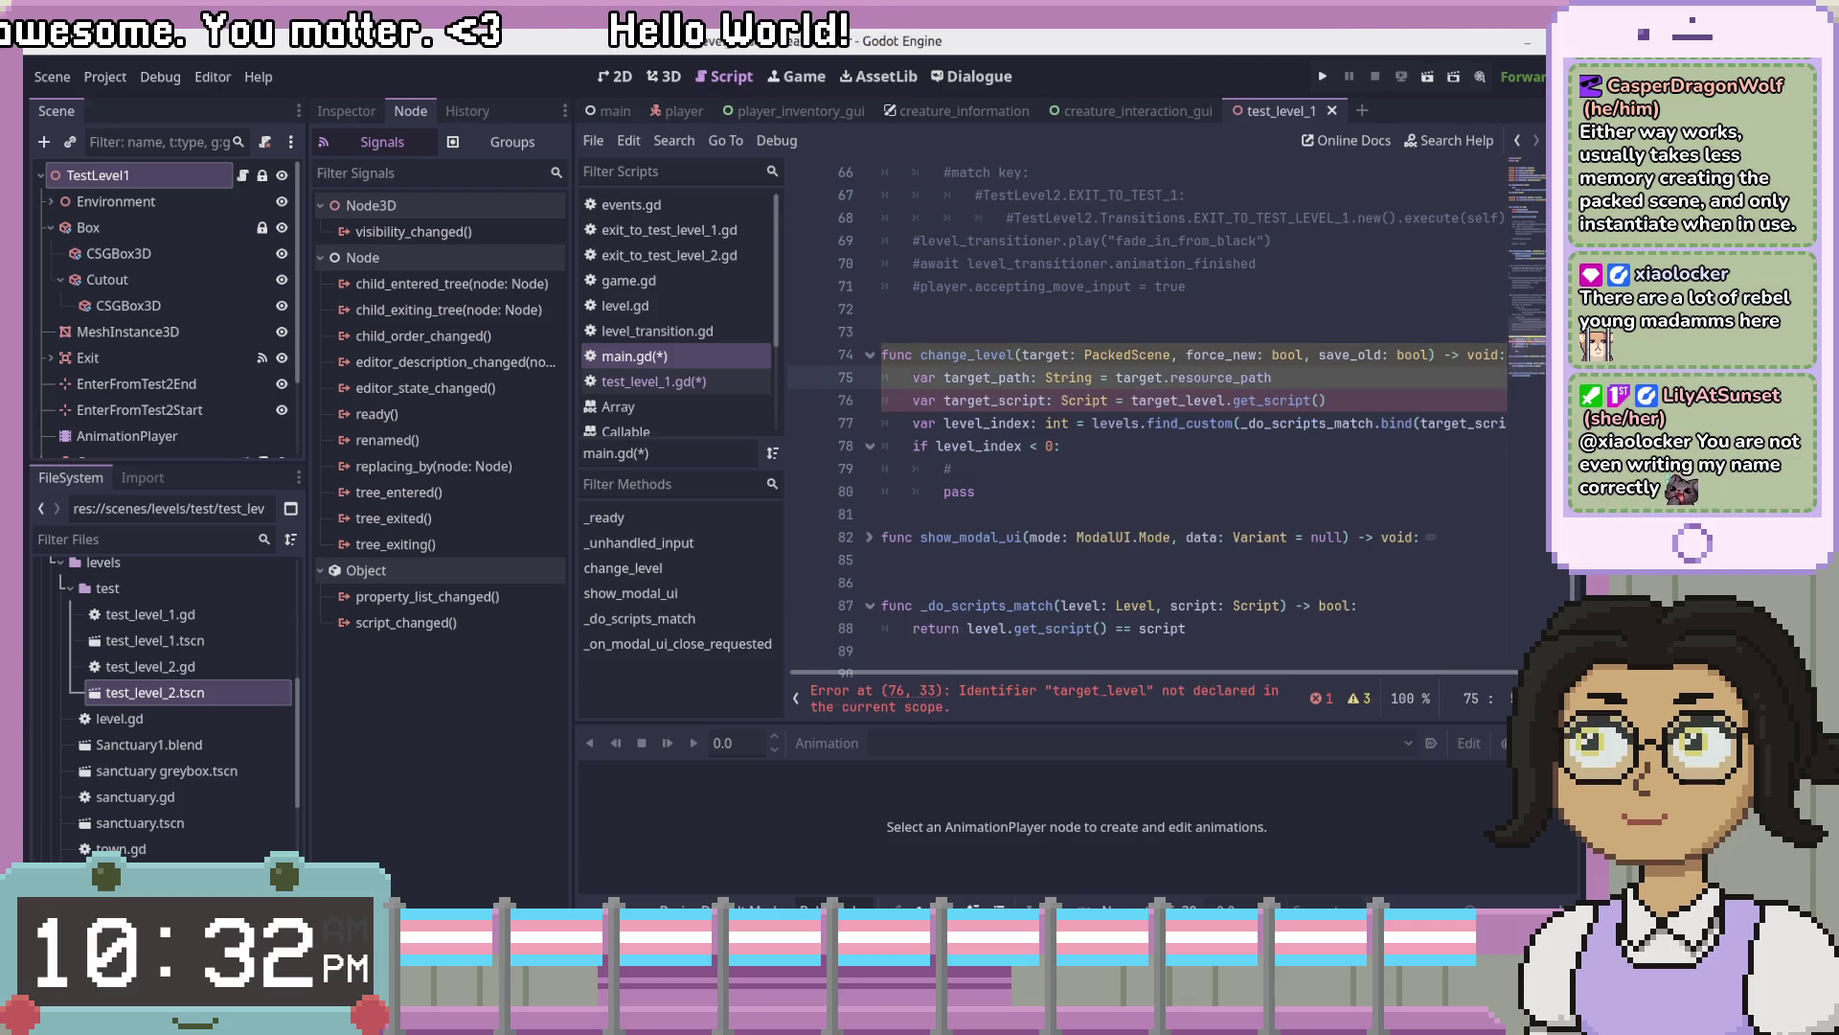
key(shift+Home)
key(BackSpace)
key(ctrl+shift+k)
click(1258, 583)
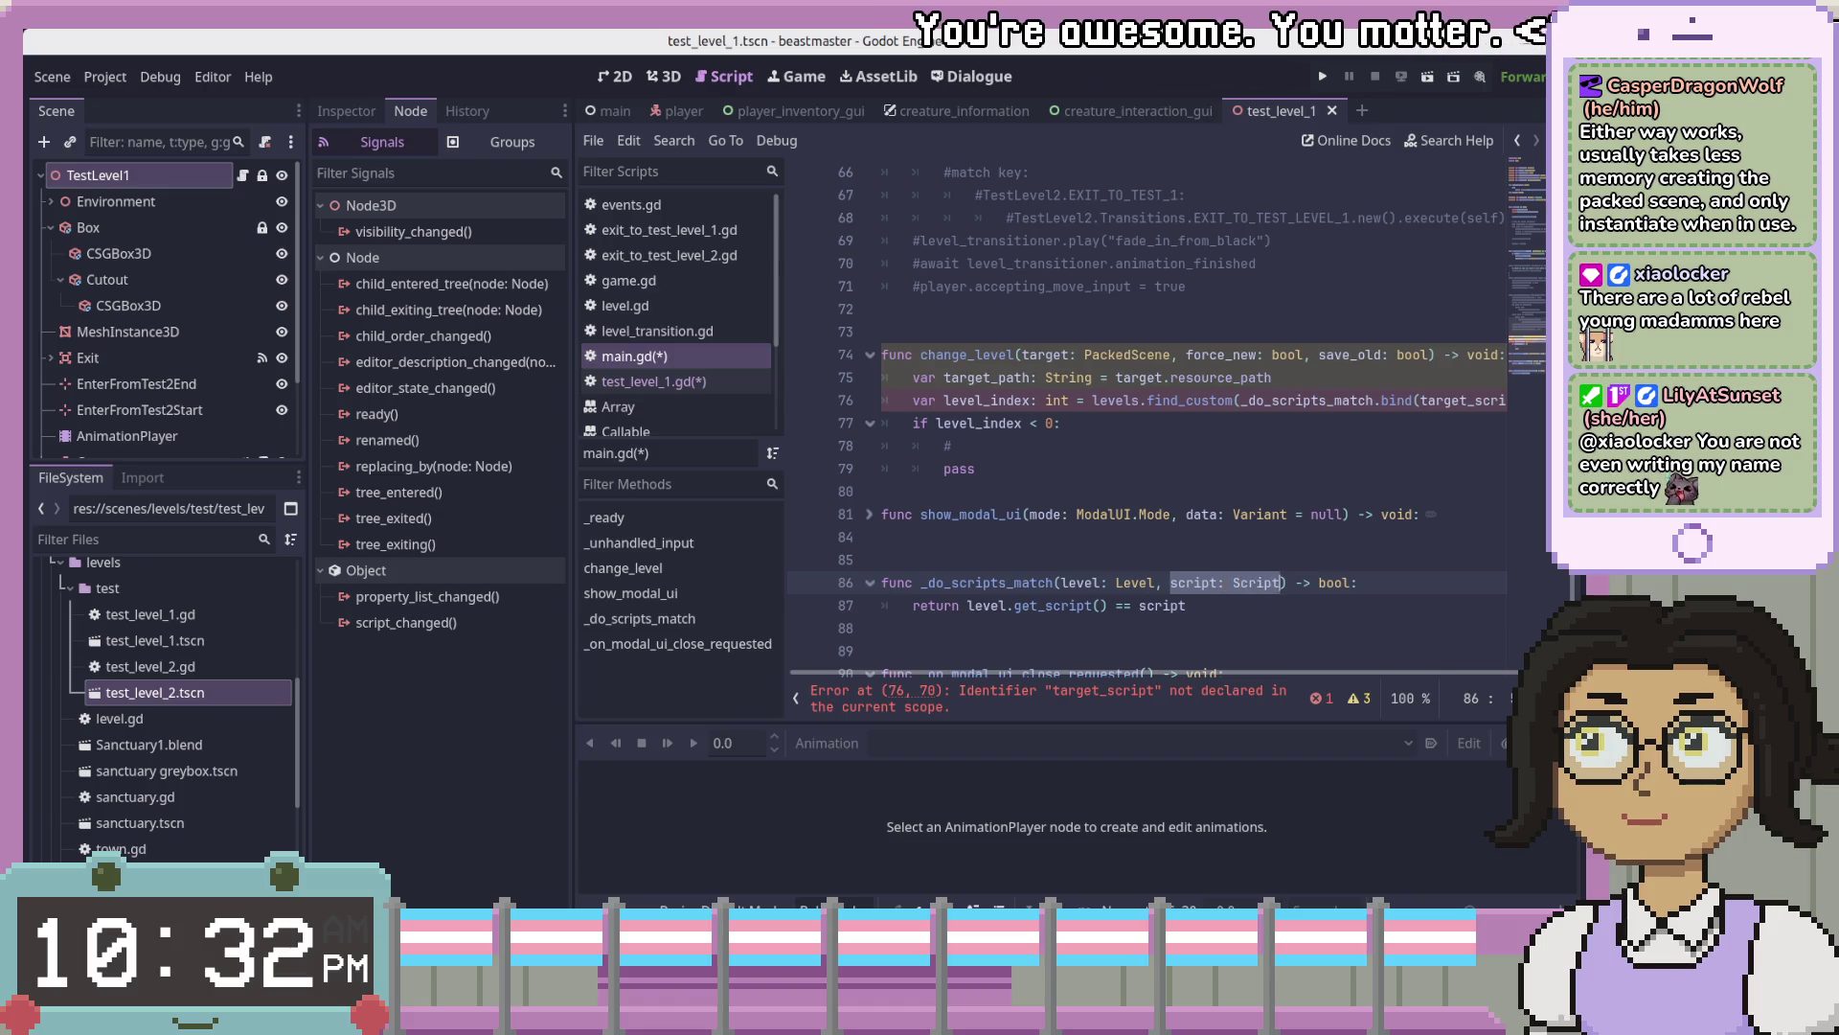
- Make the parameter target: PackedScene, comment out line 75, and bind target in find_custom
text(target: Packed)
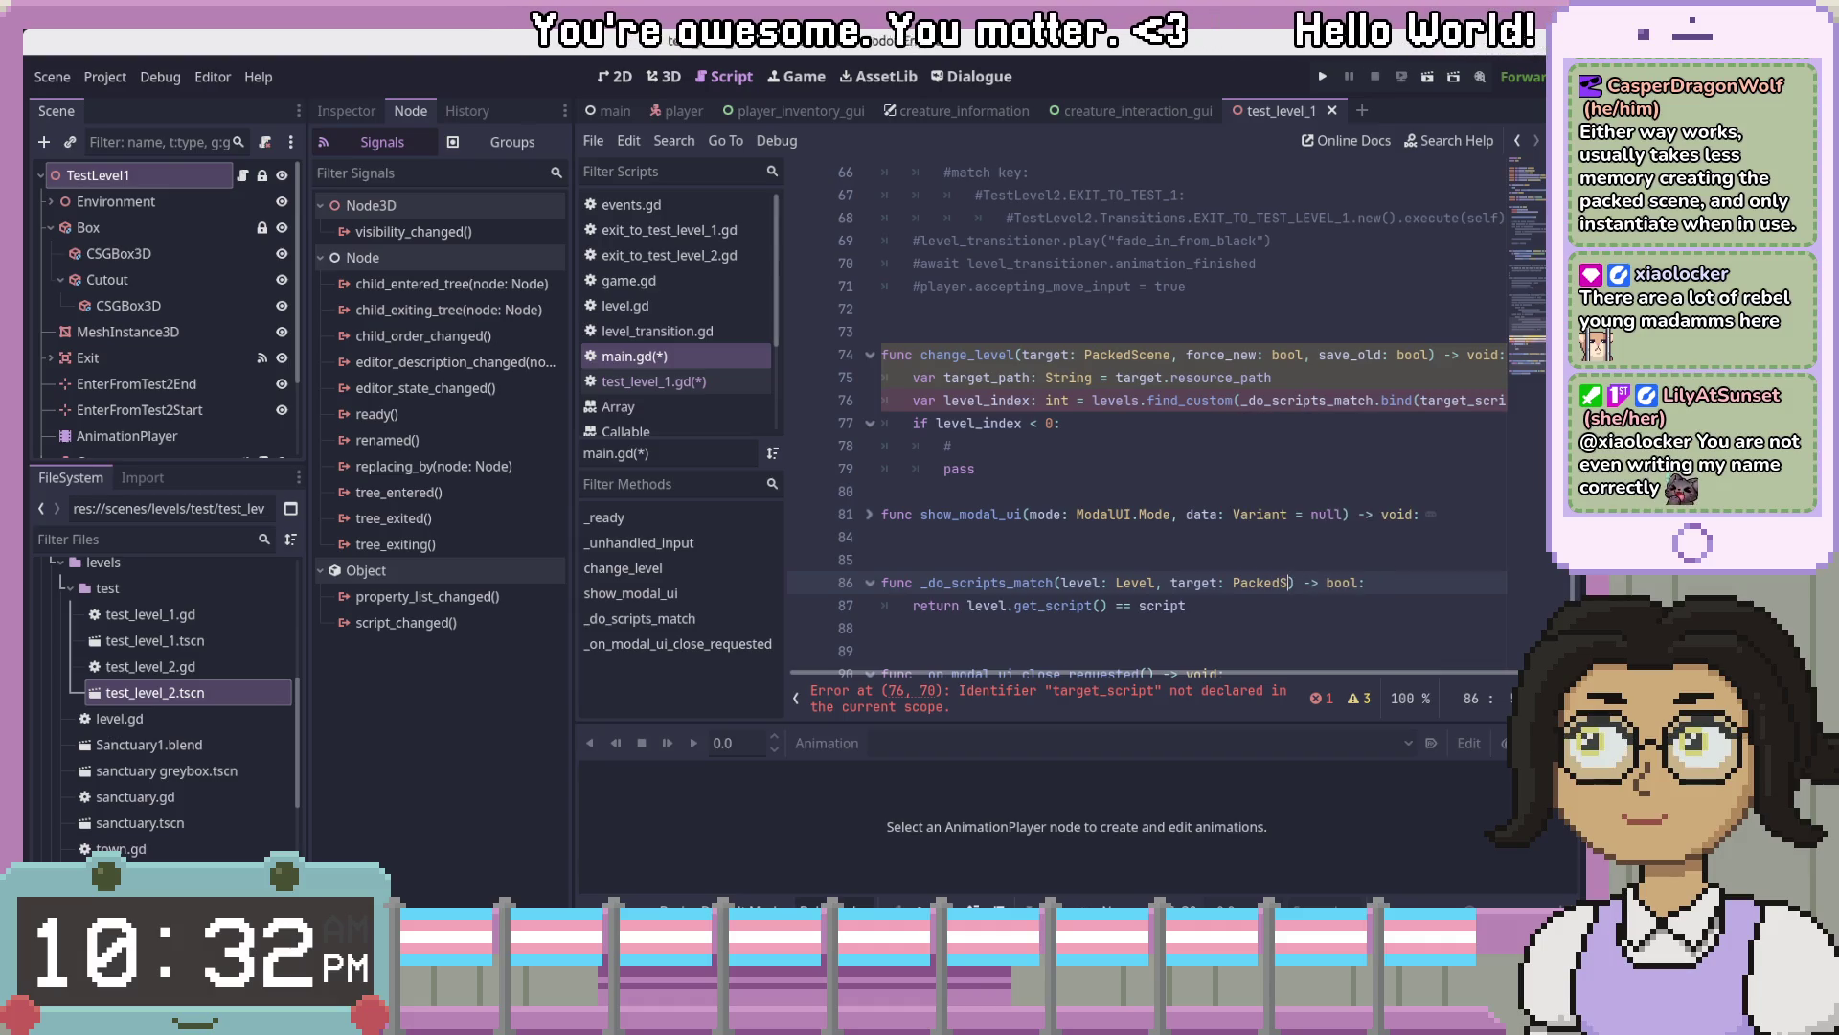
text(cene)
click(1367, 376)
key(ctrl+k)
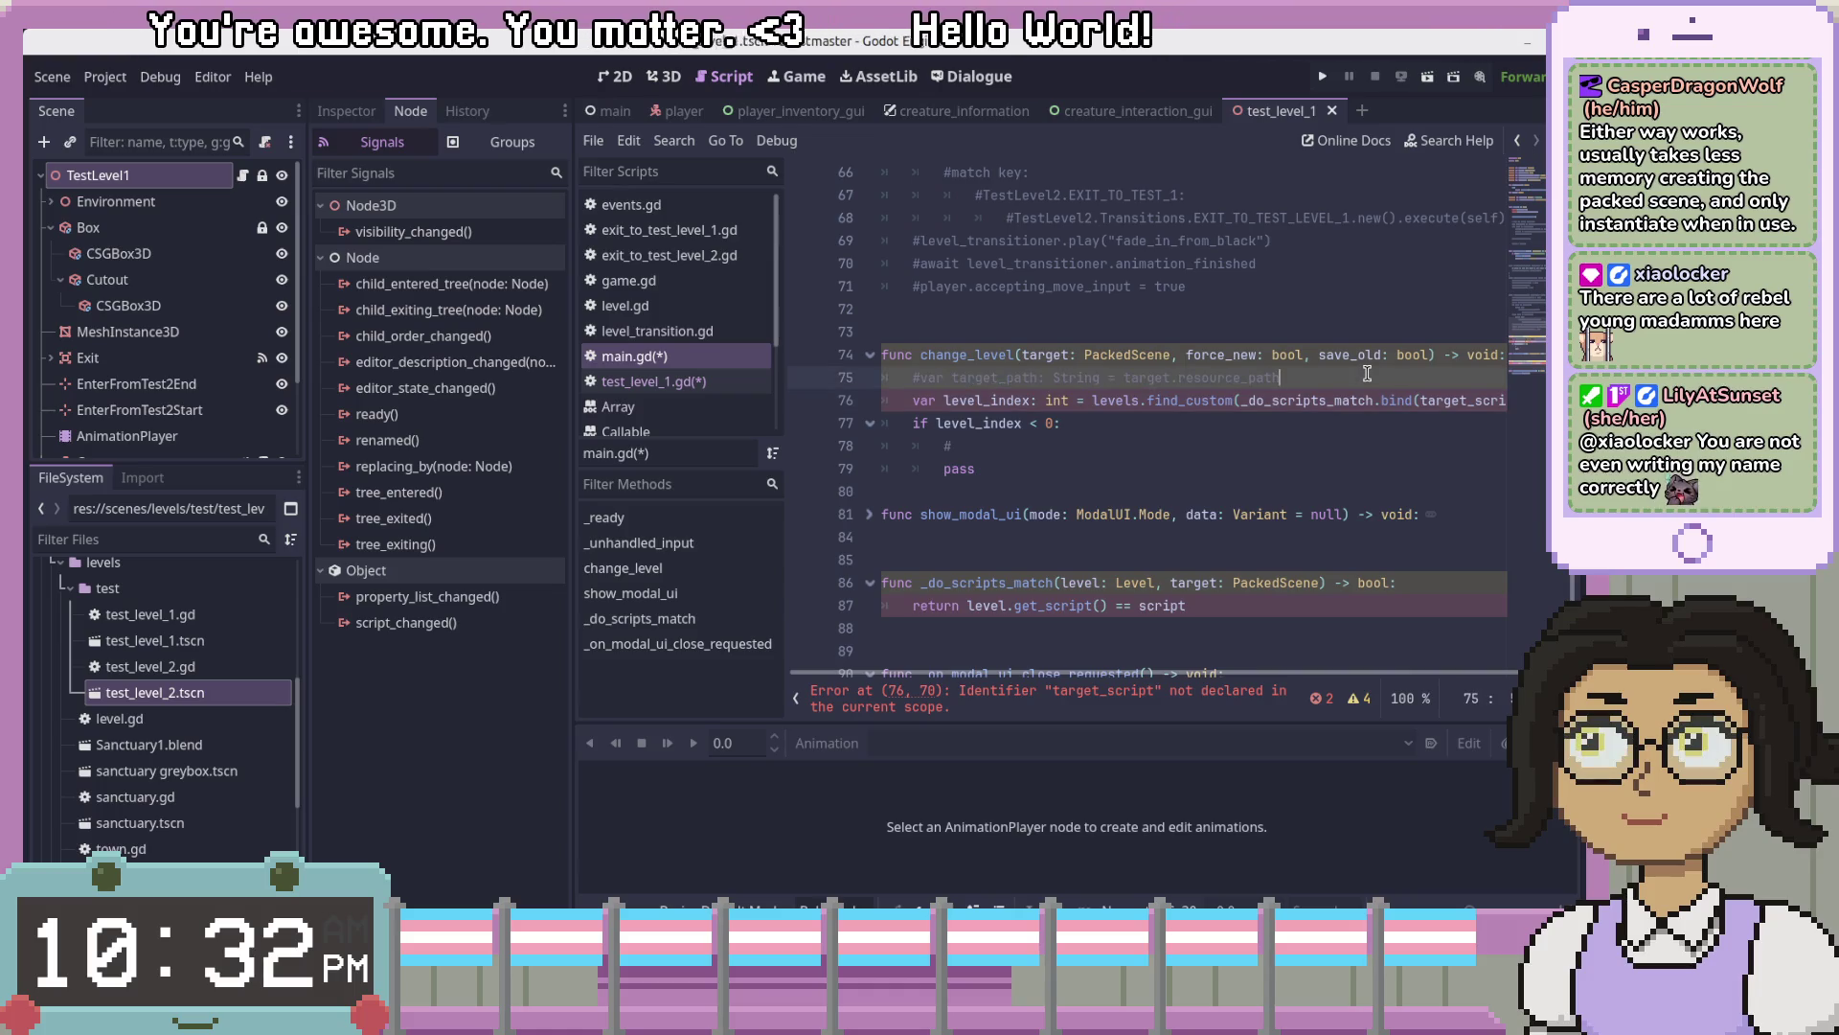
key(Down)
key(End)
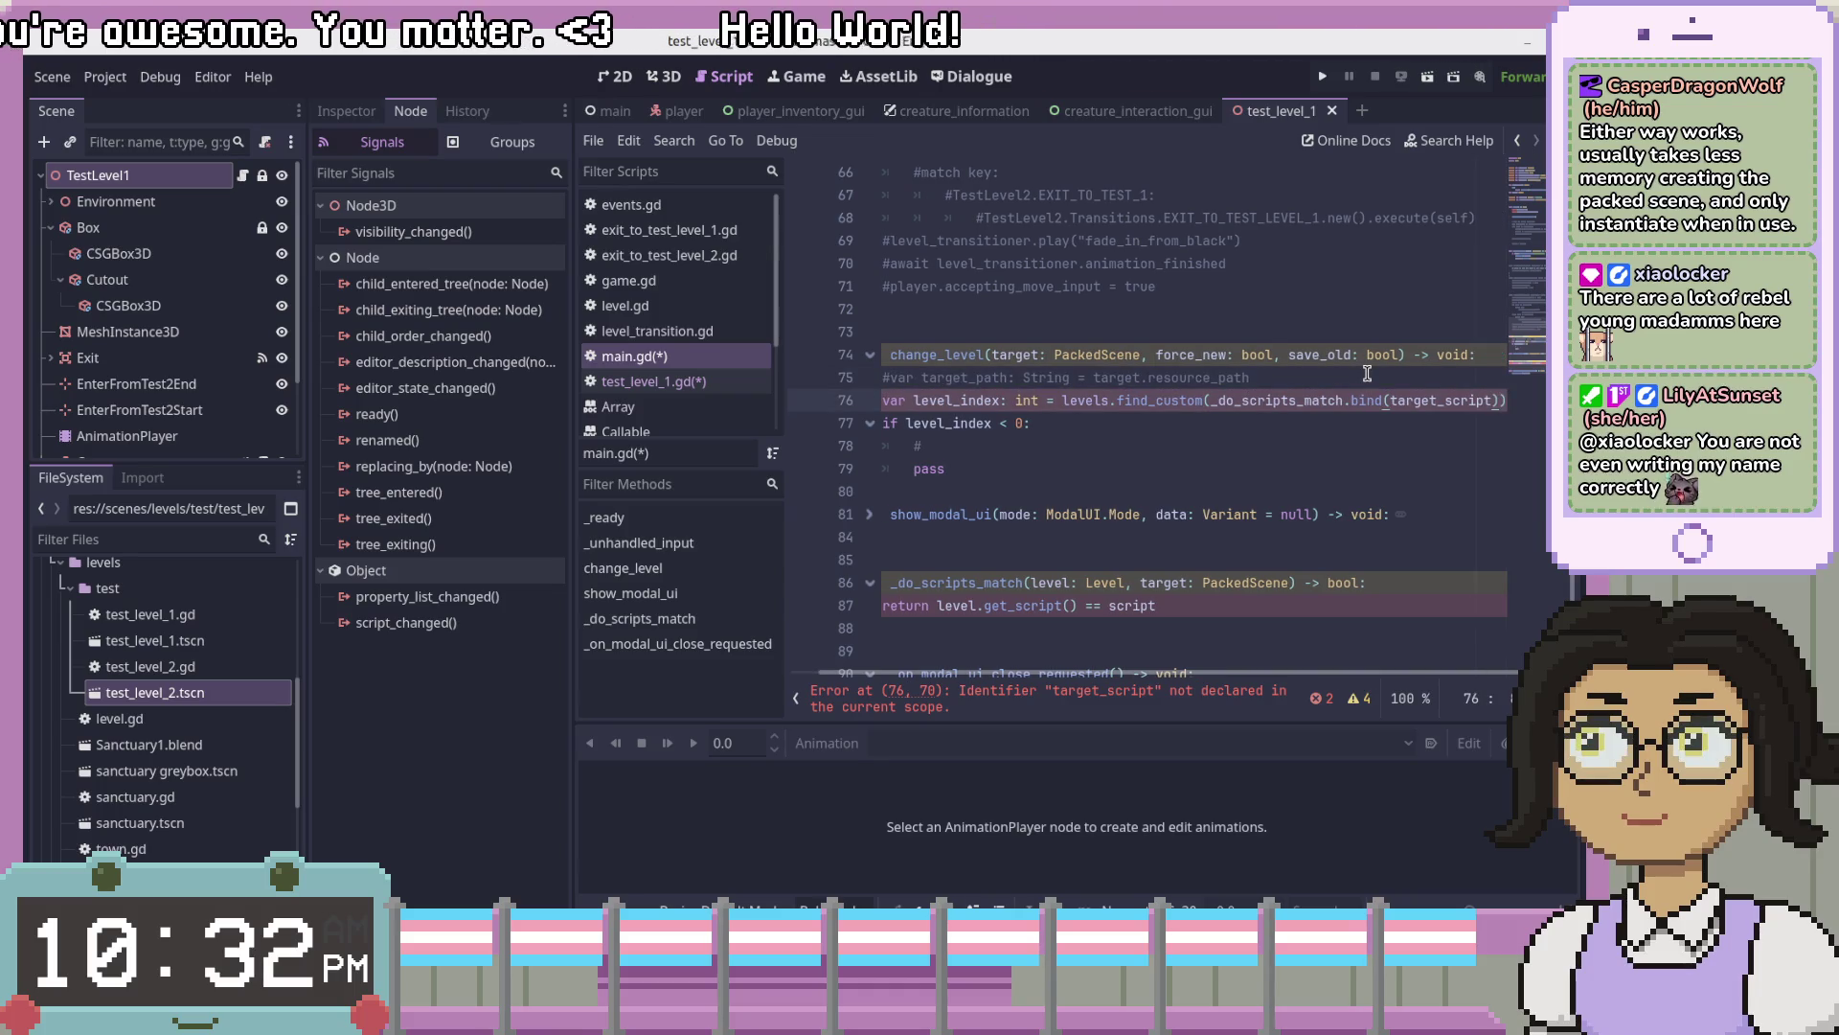
text(targ)
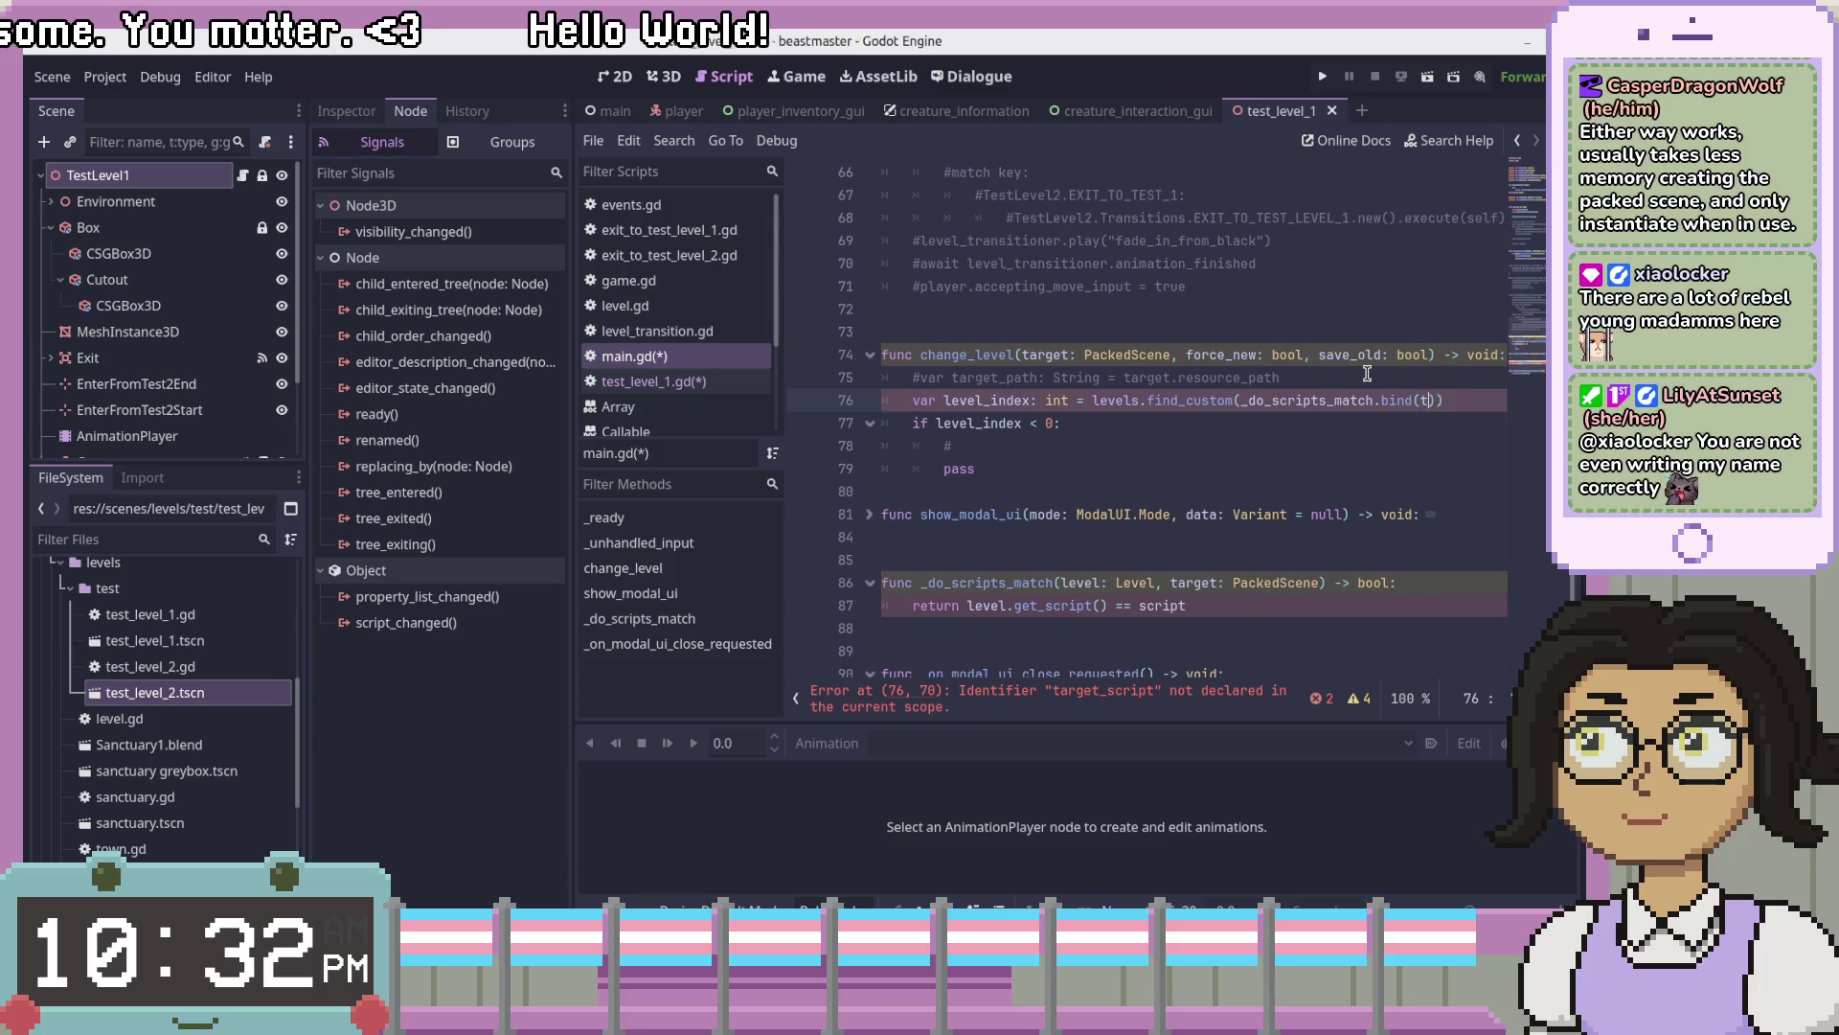
text(e)
key(Return)
- Replace get_script in line 87's comparison, then look up the PackedScene reference page
key(Down)
key(Down)
key(Down)
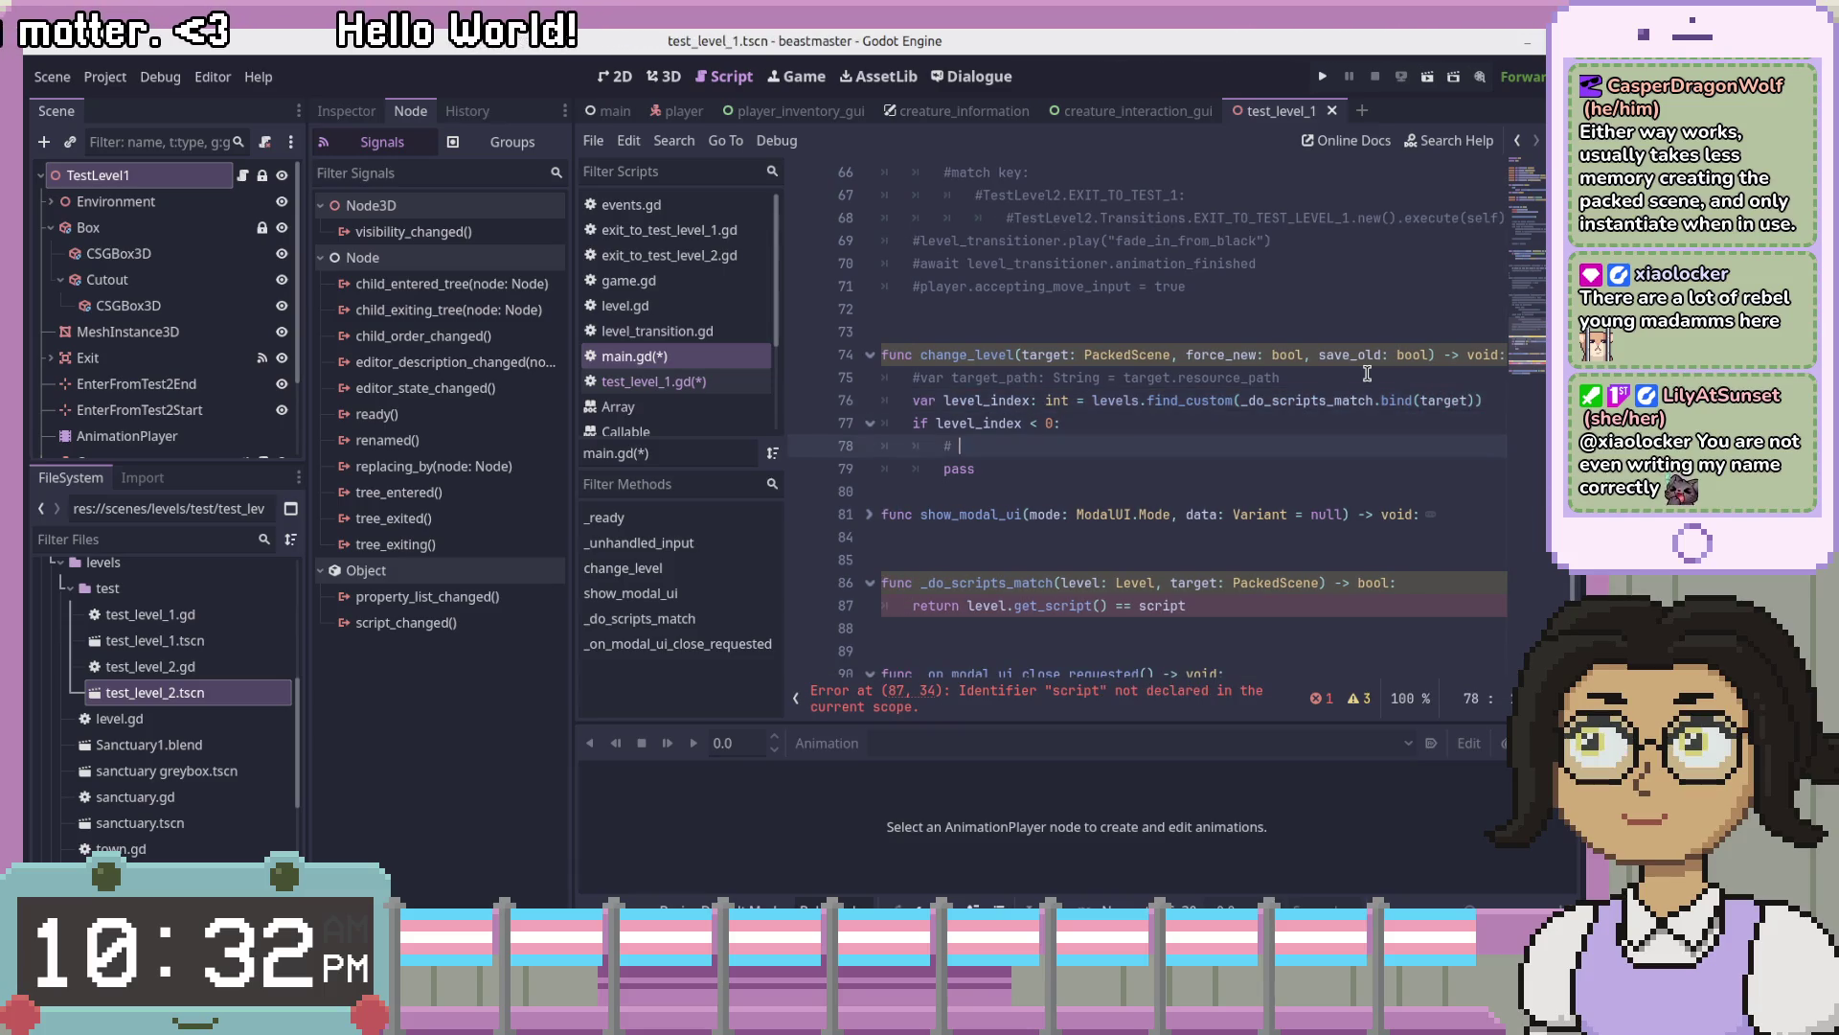
key(Down)
key(Down)
key(Down)
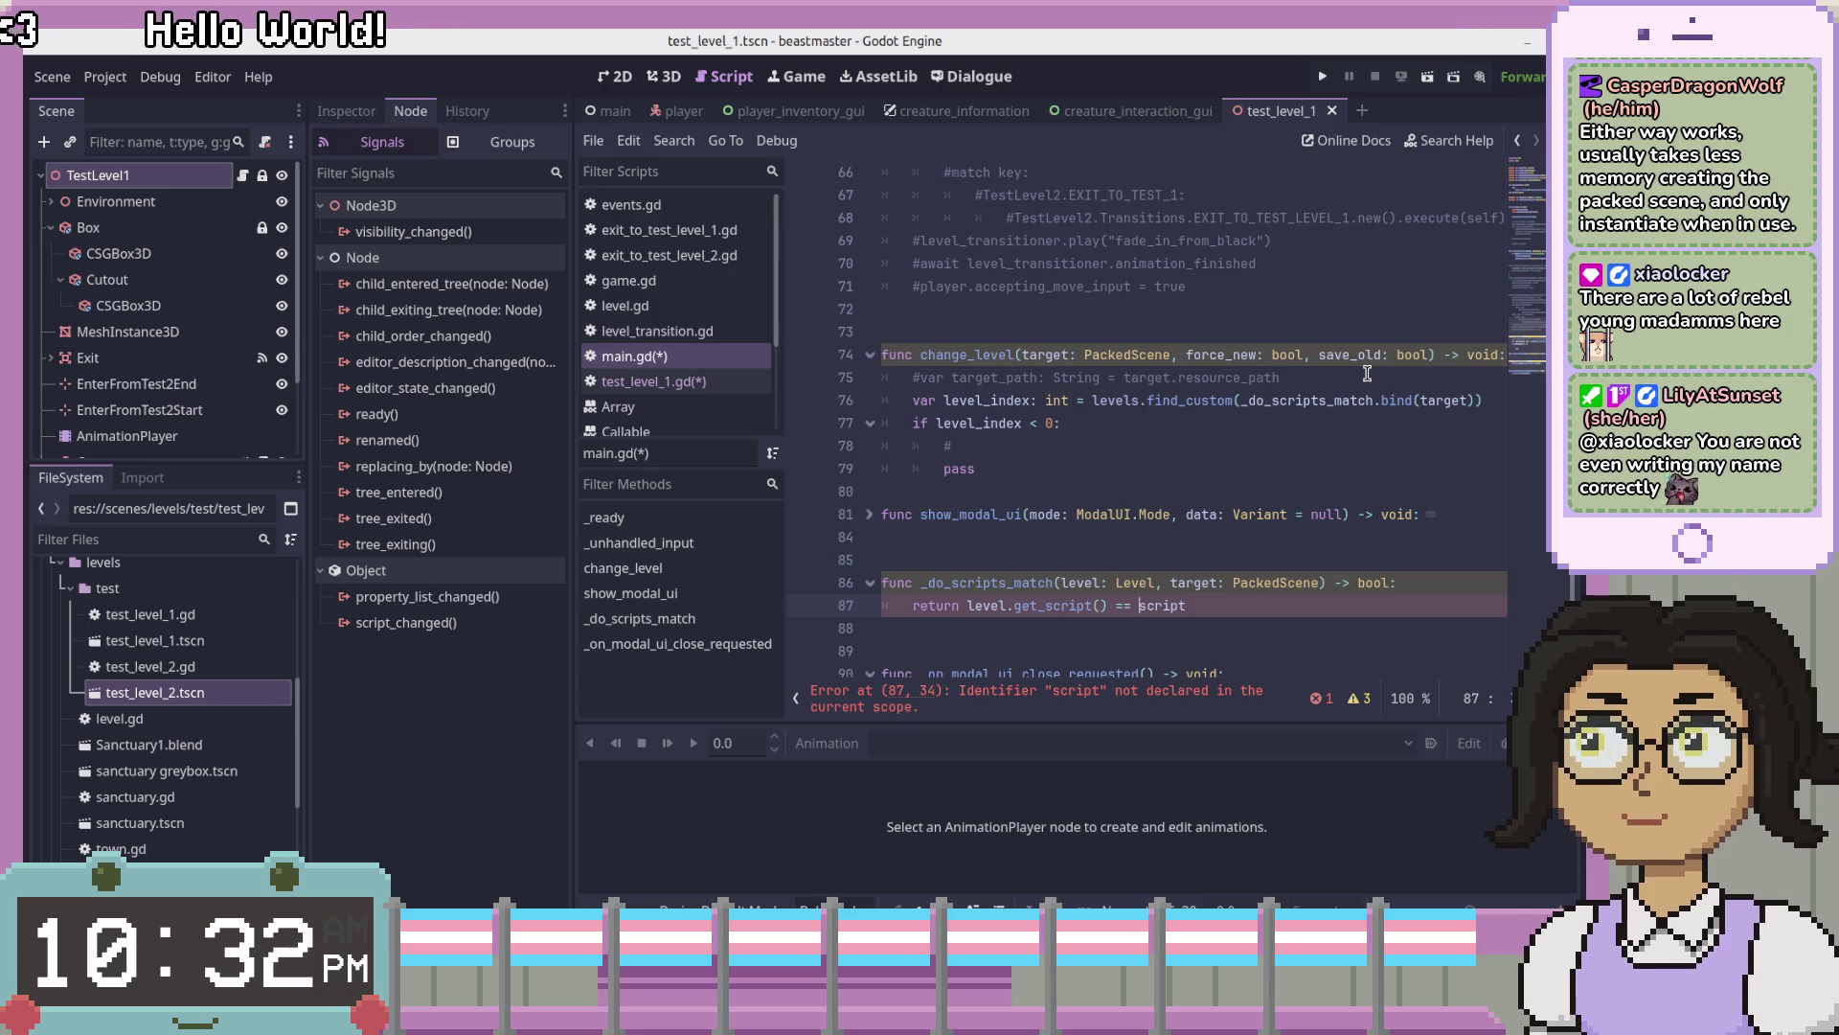
key(ctrl+shift+Right)
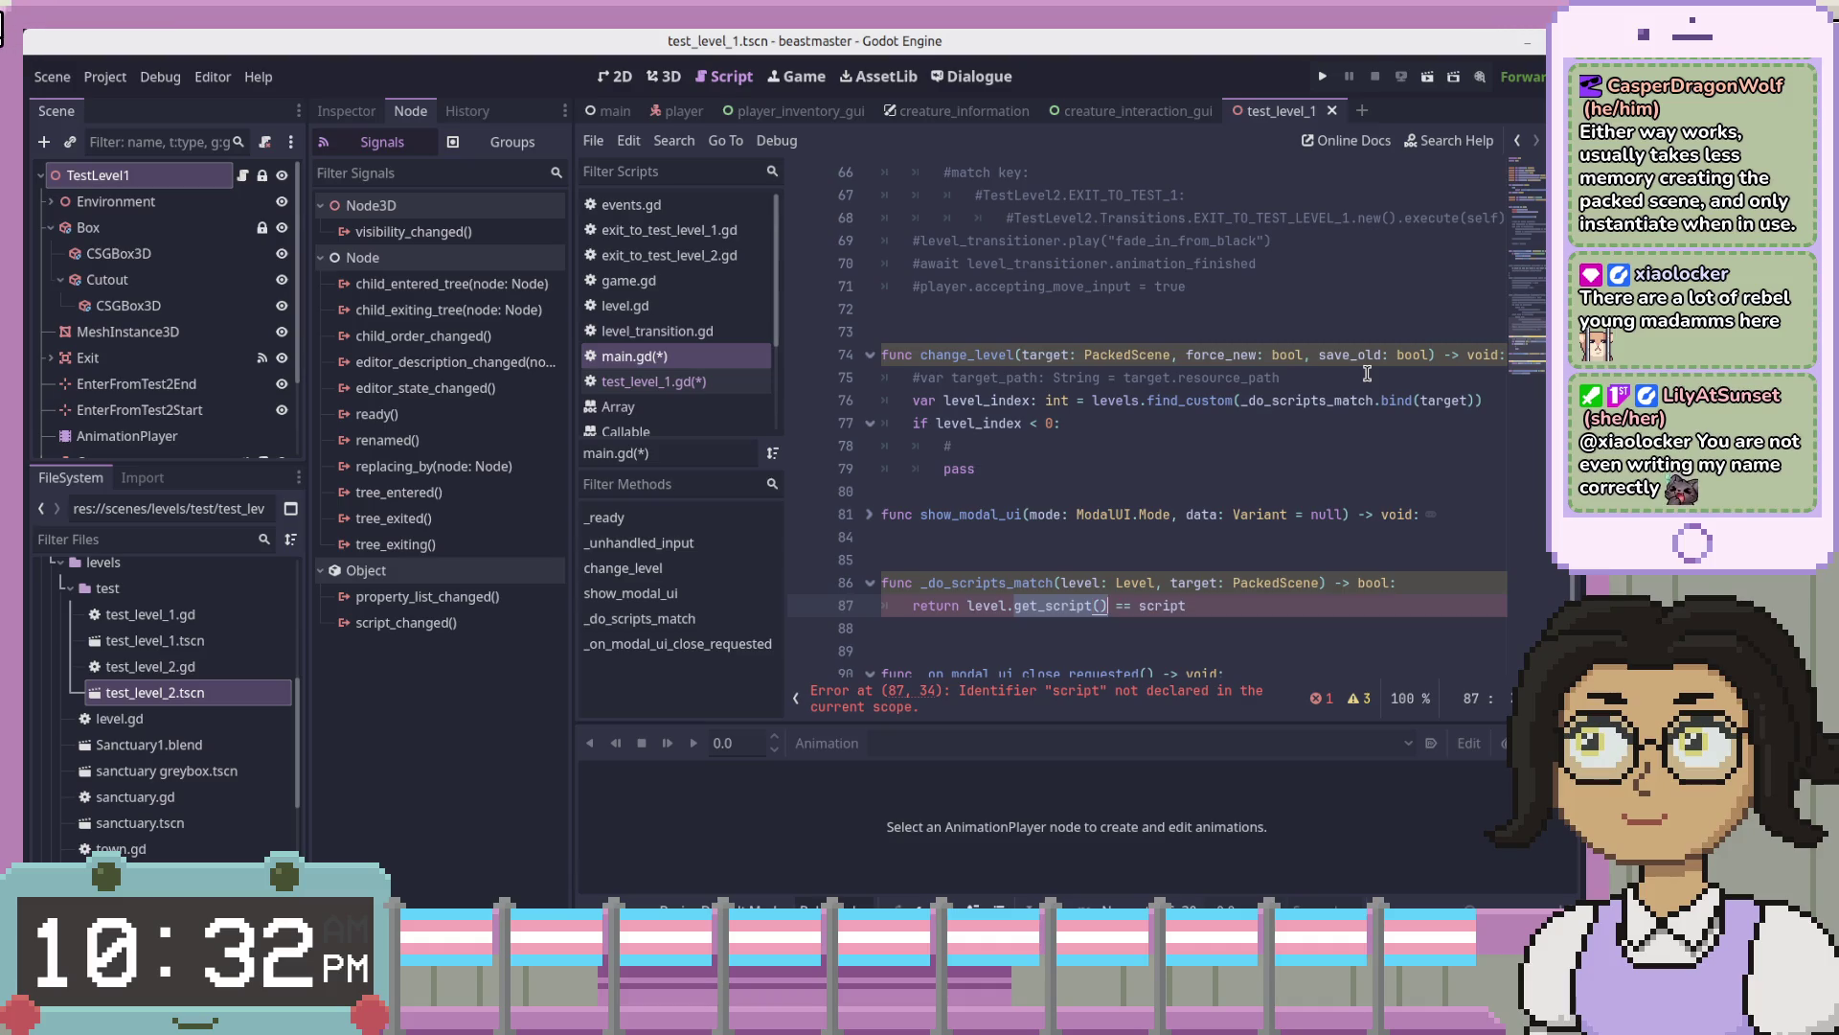
key(BackSpace)
text(get_)
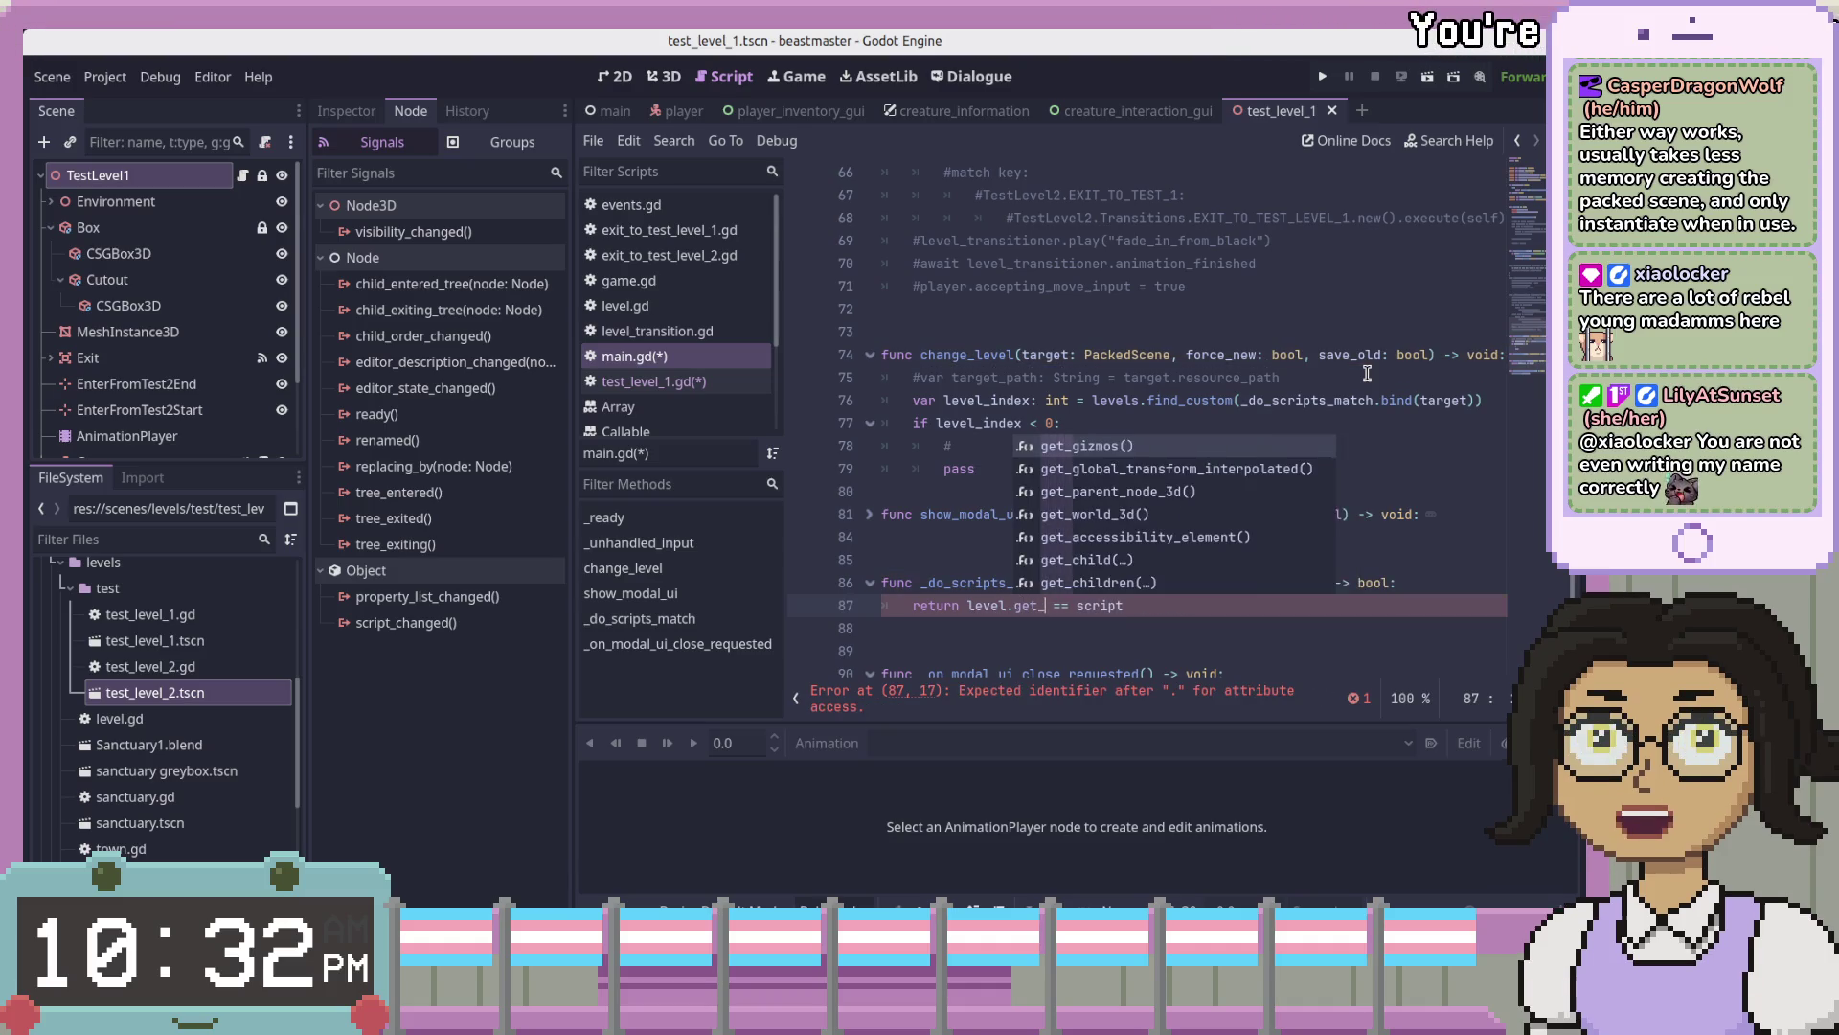
text(sc)
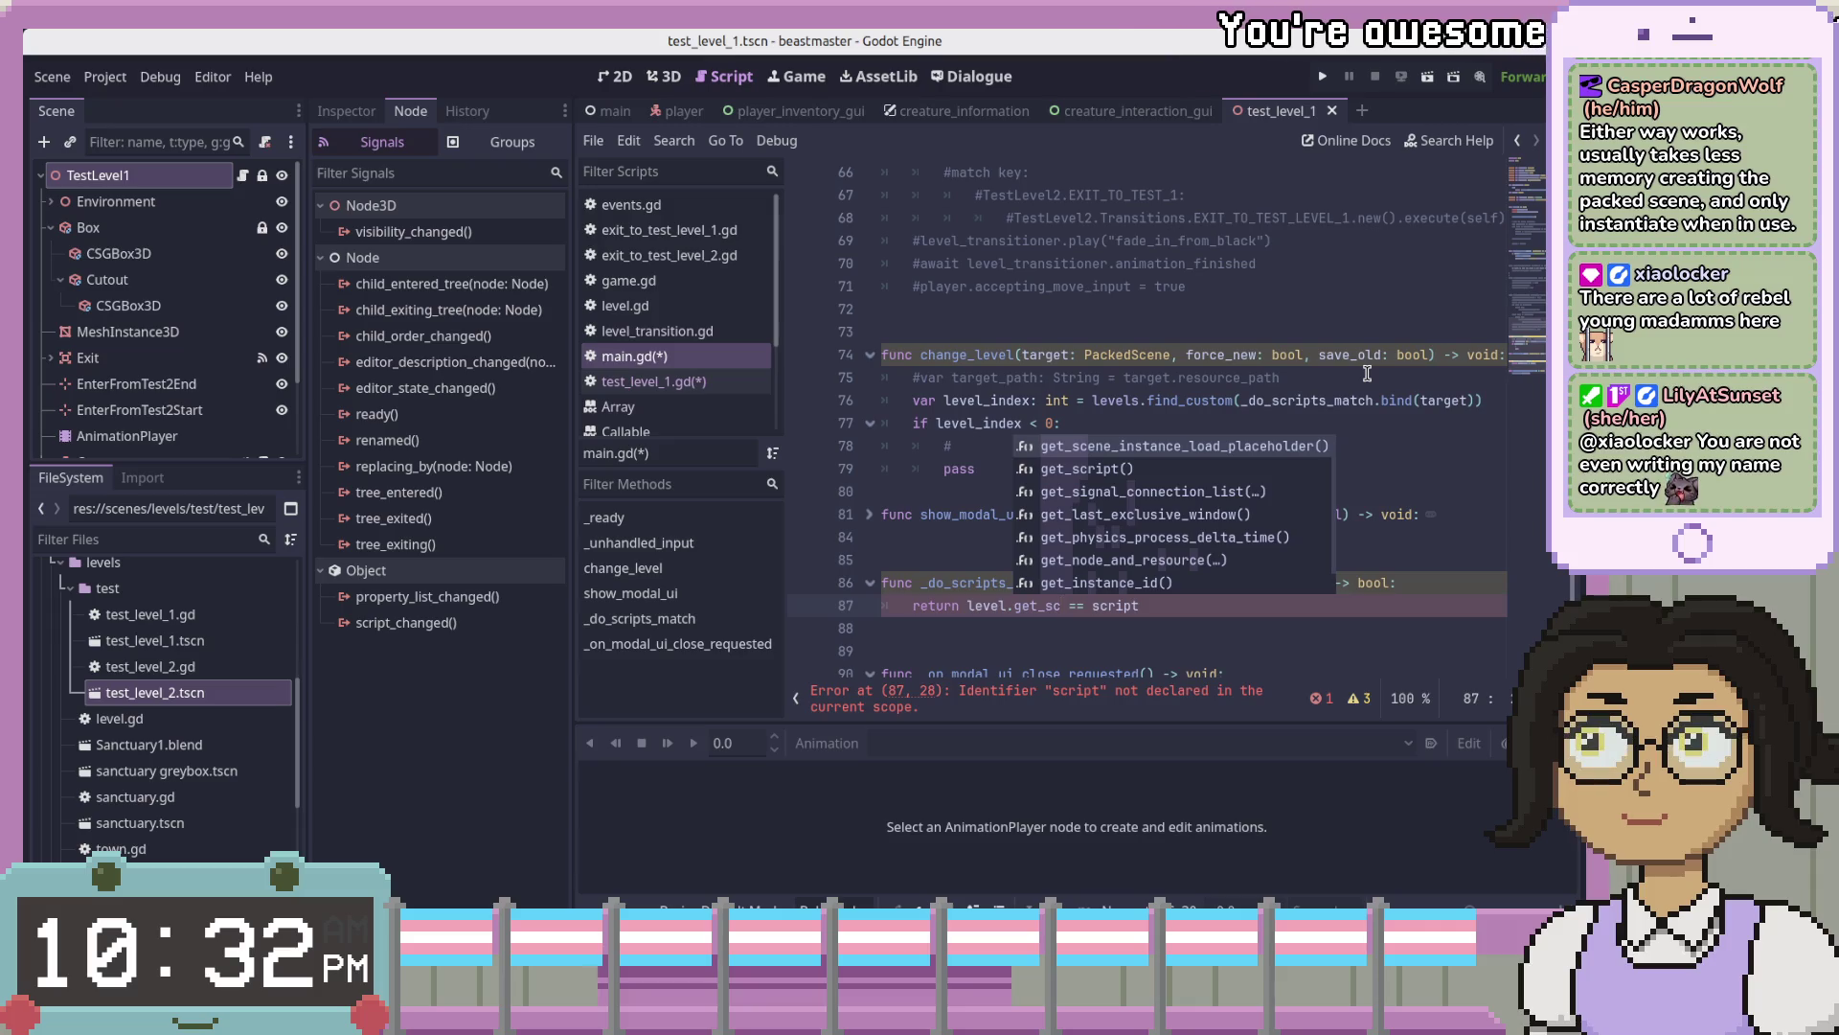
key(BackSpace)
key(BackSpace)
text(re)
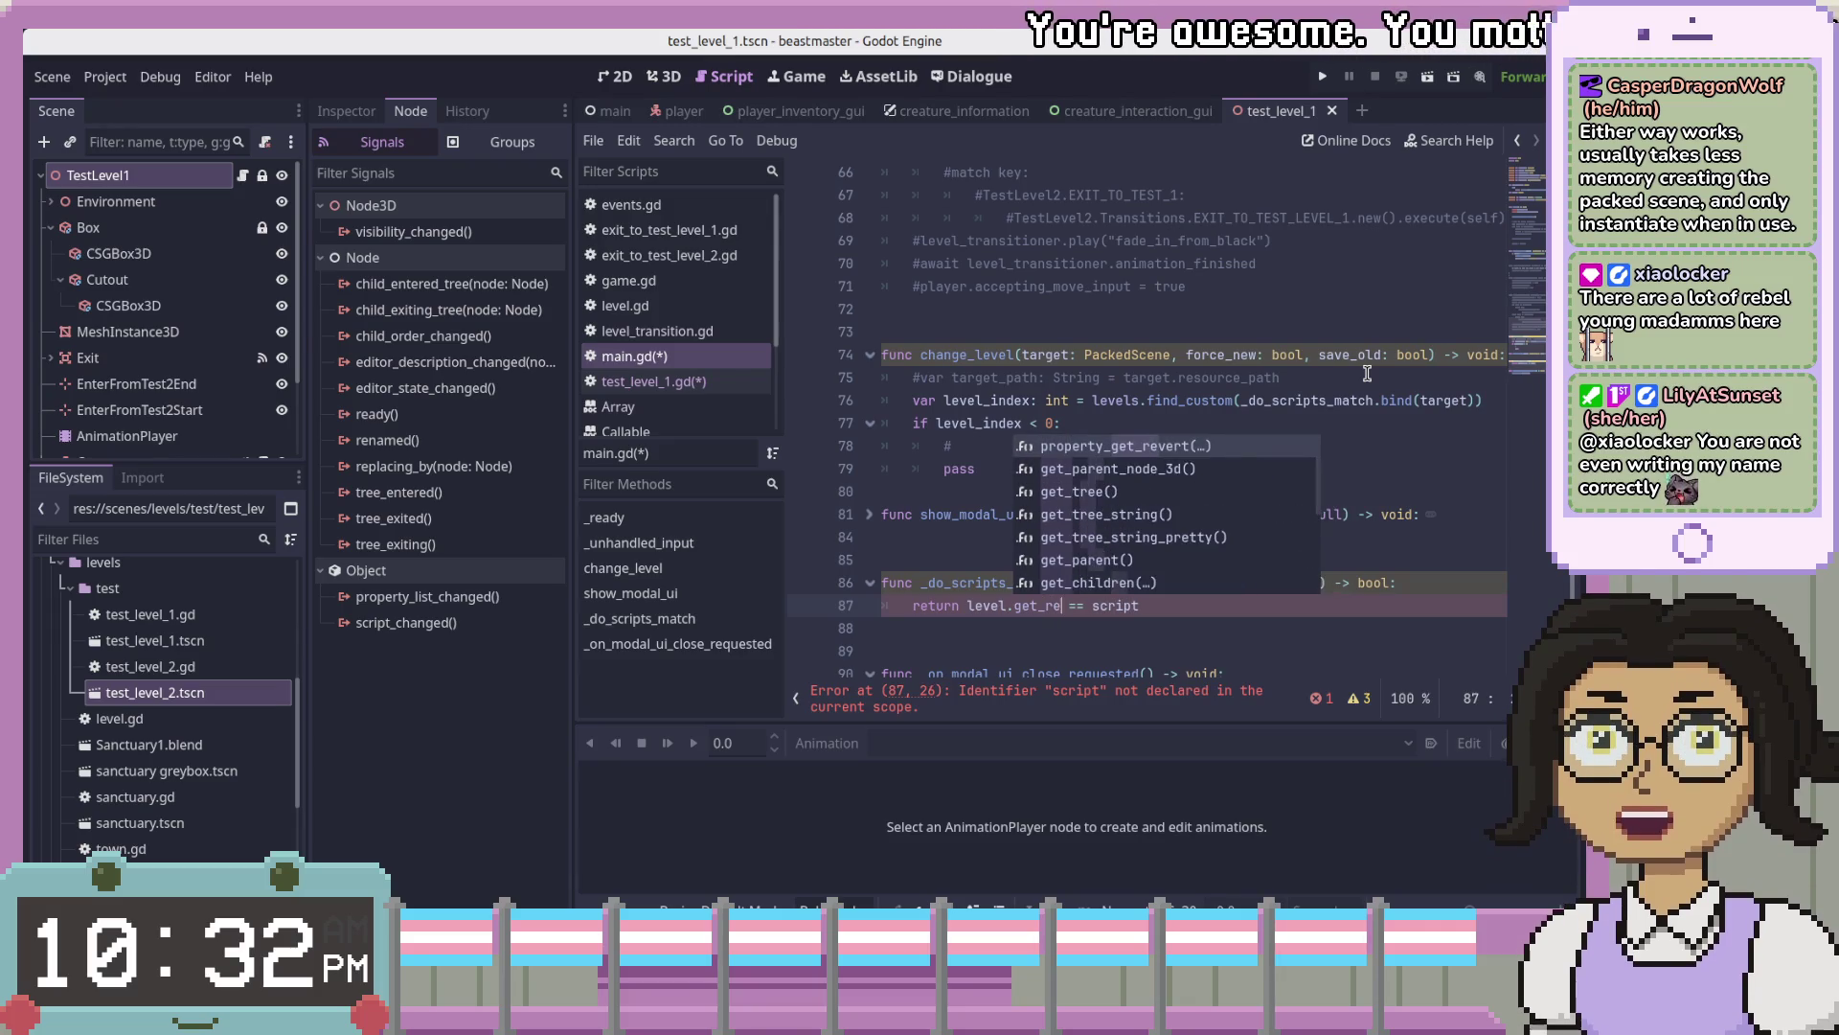
key(BackSpace)
key(BackSpace)
key(BackSpace)
text(res)
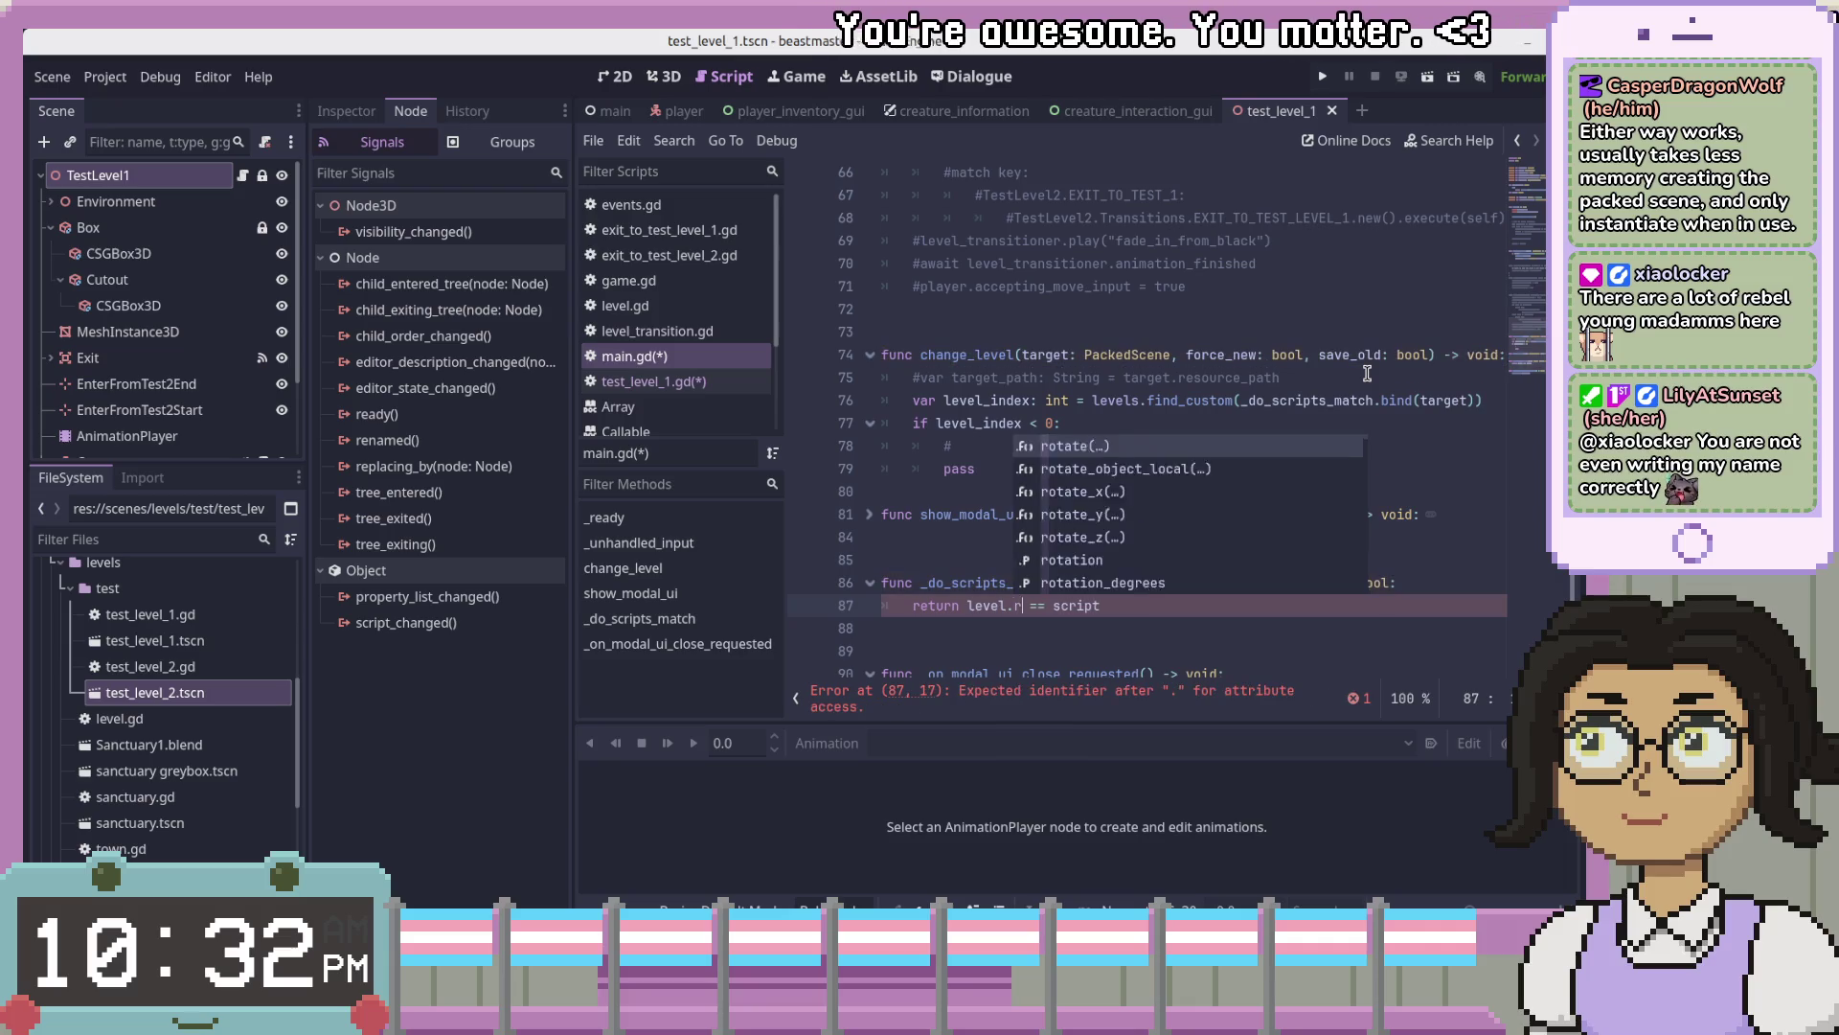
text(ourc)
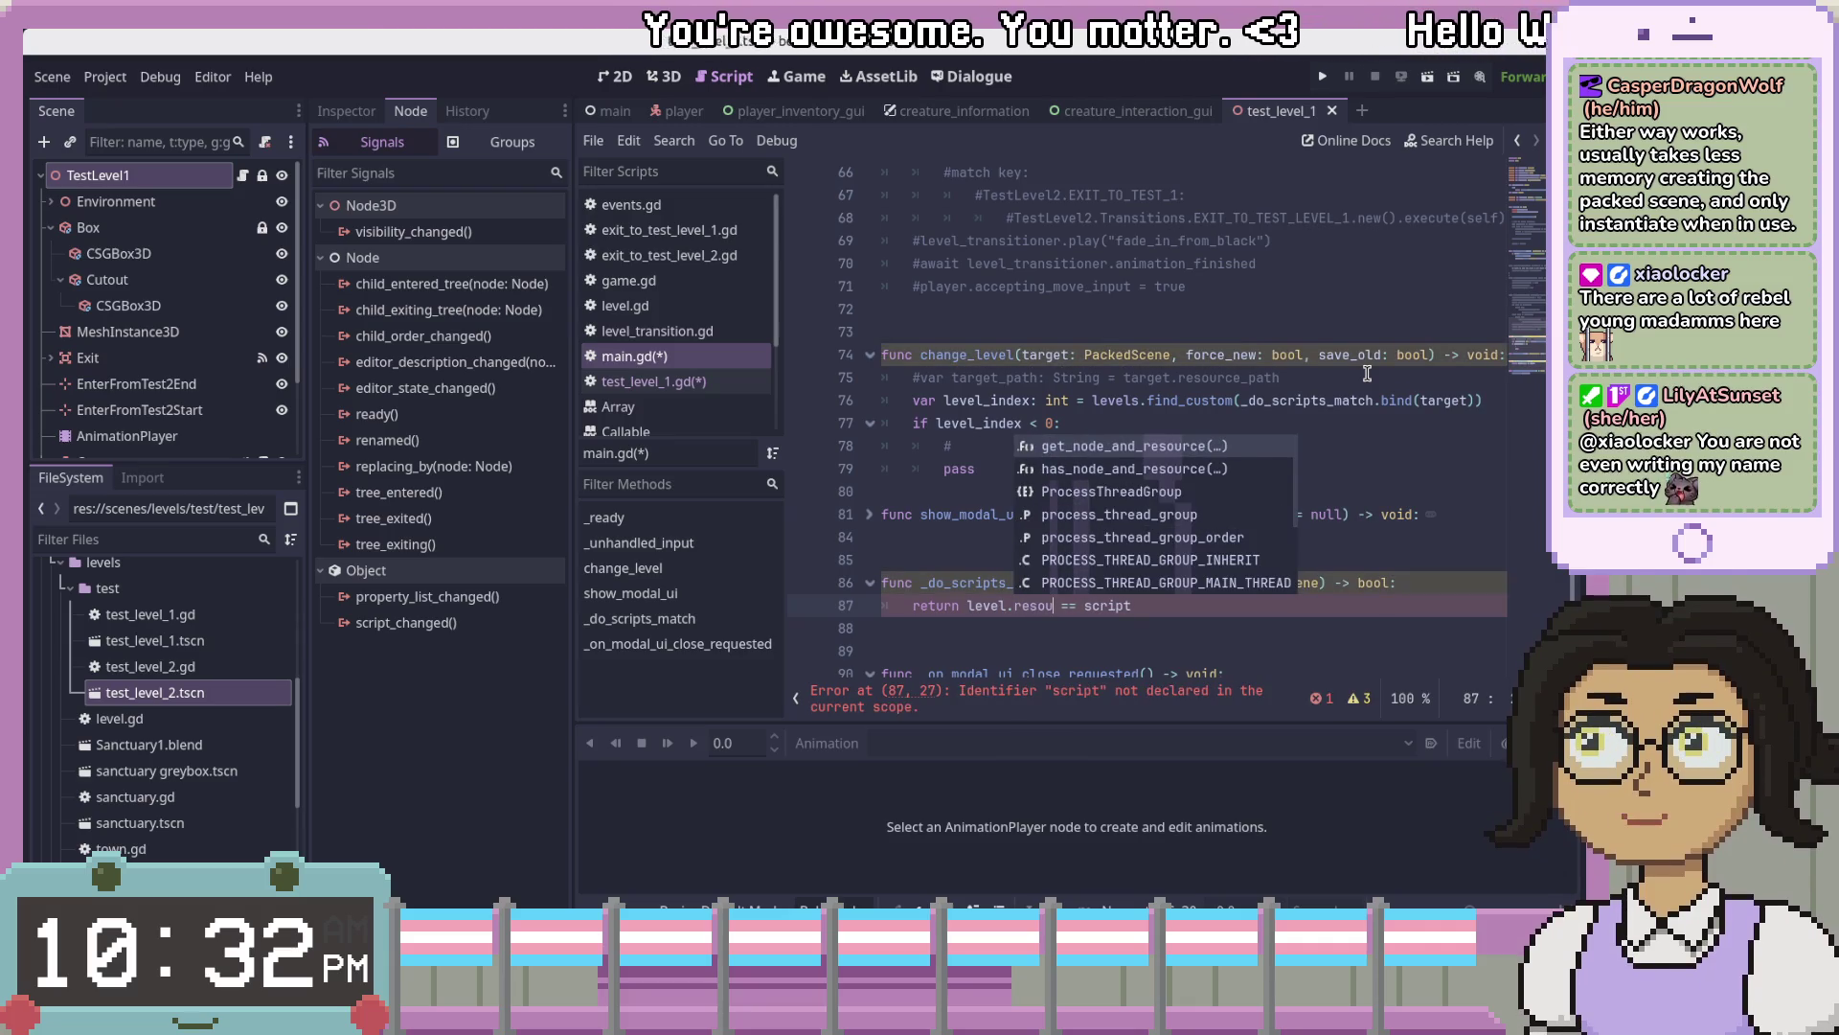
key(BackSpace)
key(BackSpace)
key(BackSpace)
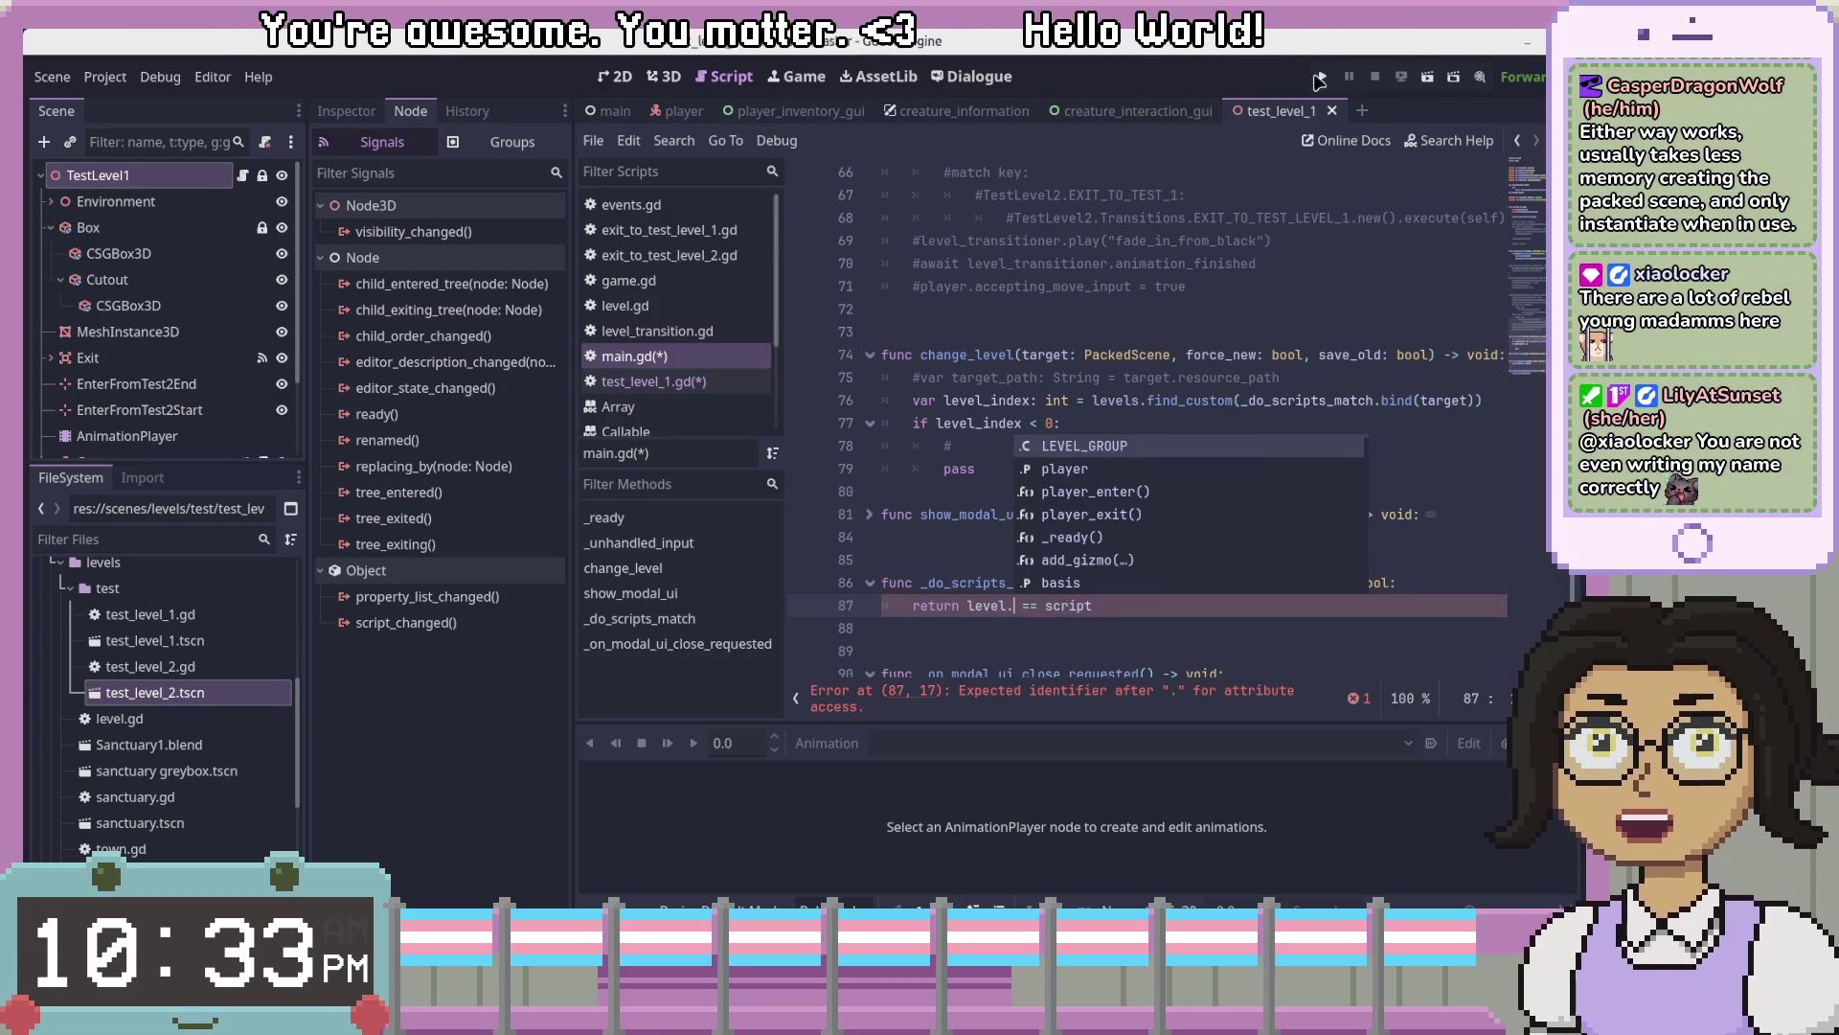
scroll(725, 382, down, 3)
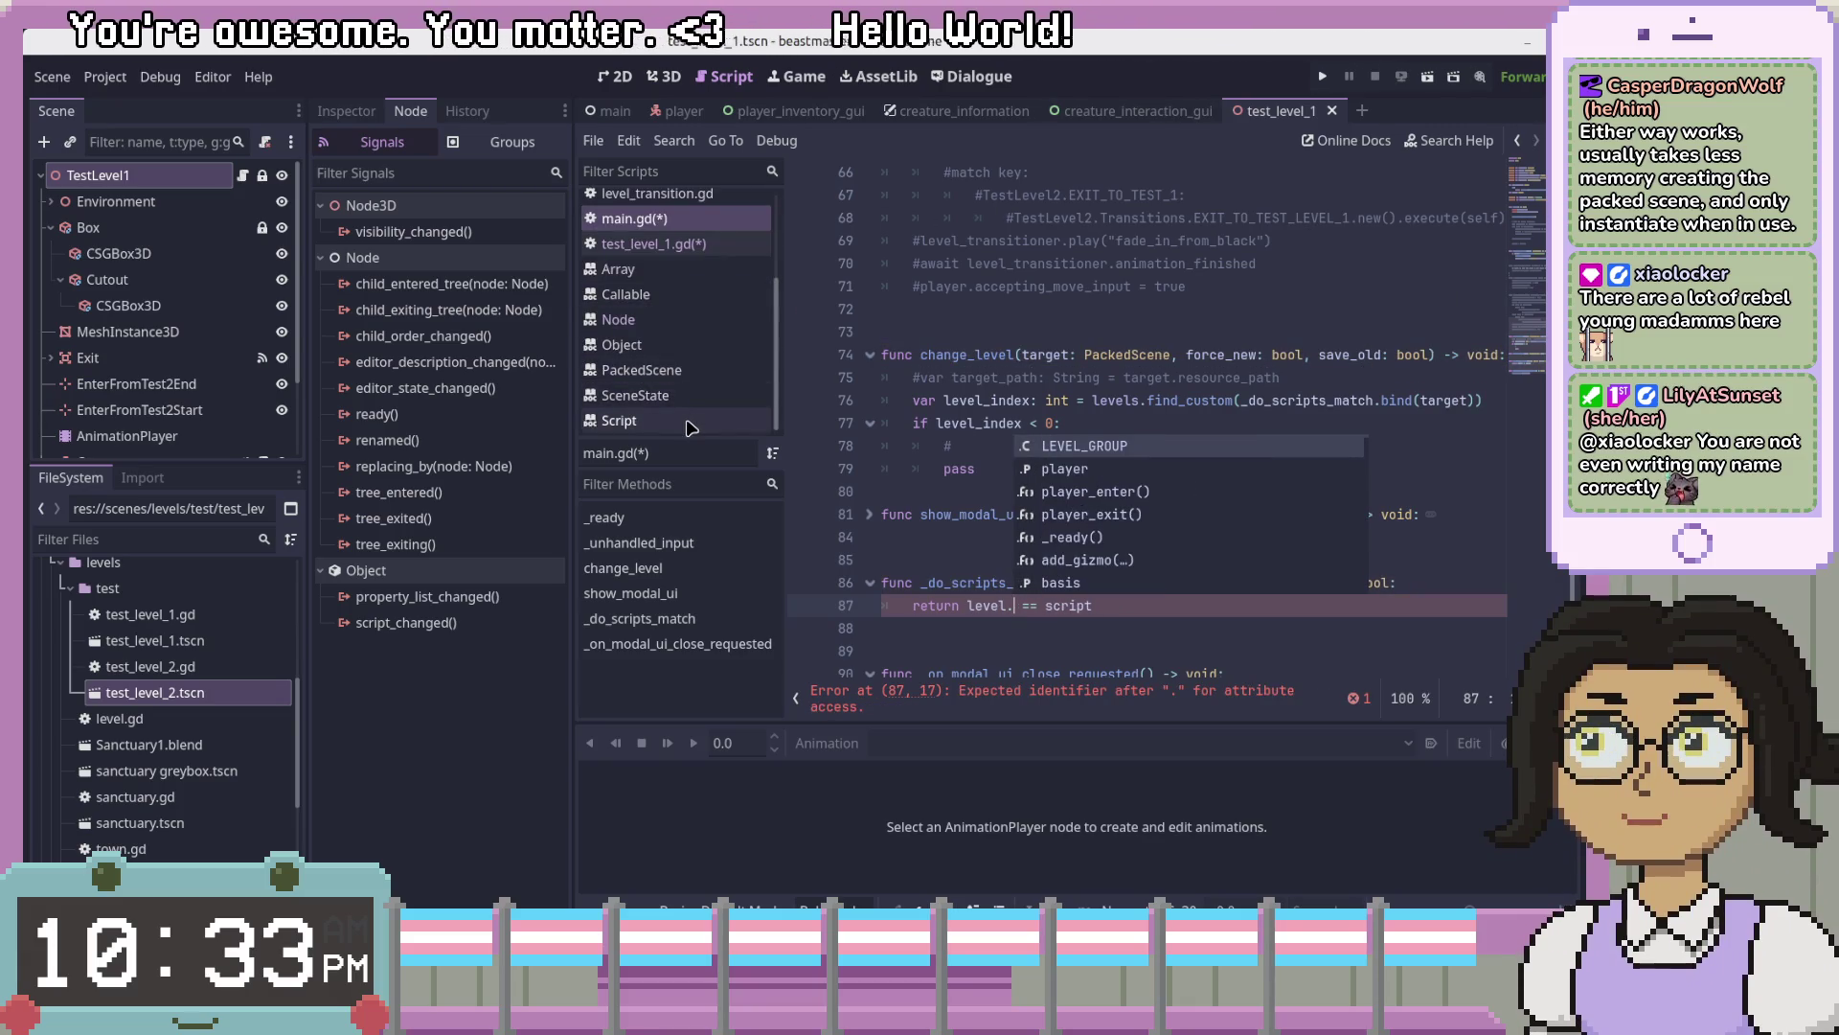
click(706, 372)
- Check the Node reference, then return to main.gd with line 87 reading 'level. == script'
click(694, 320)
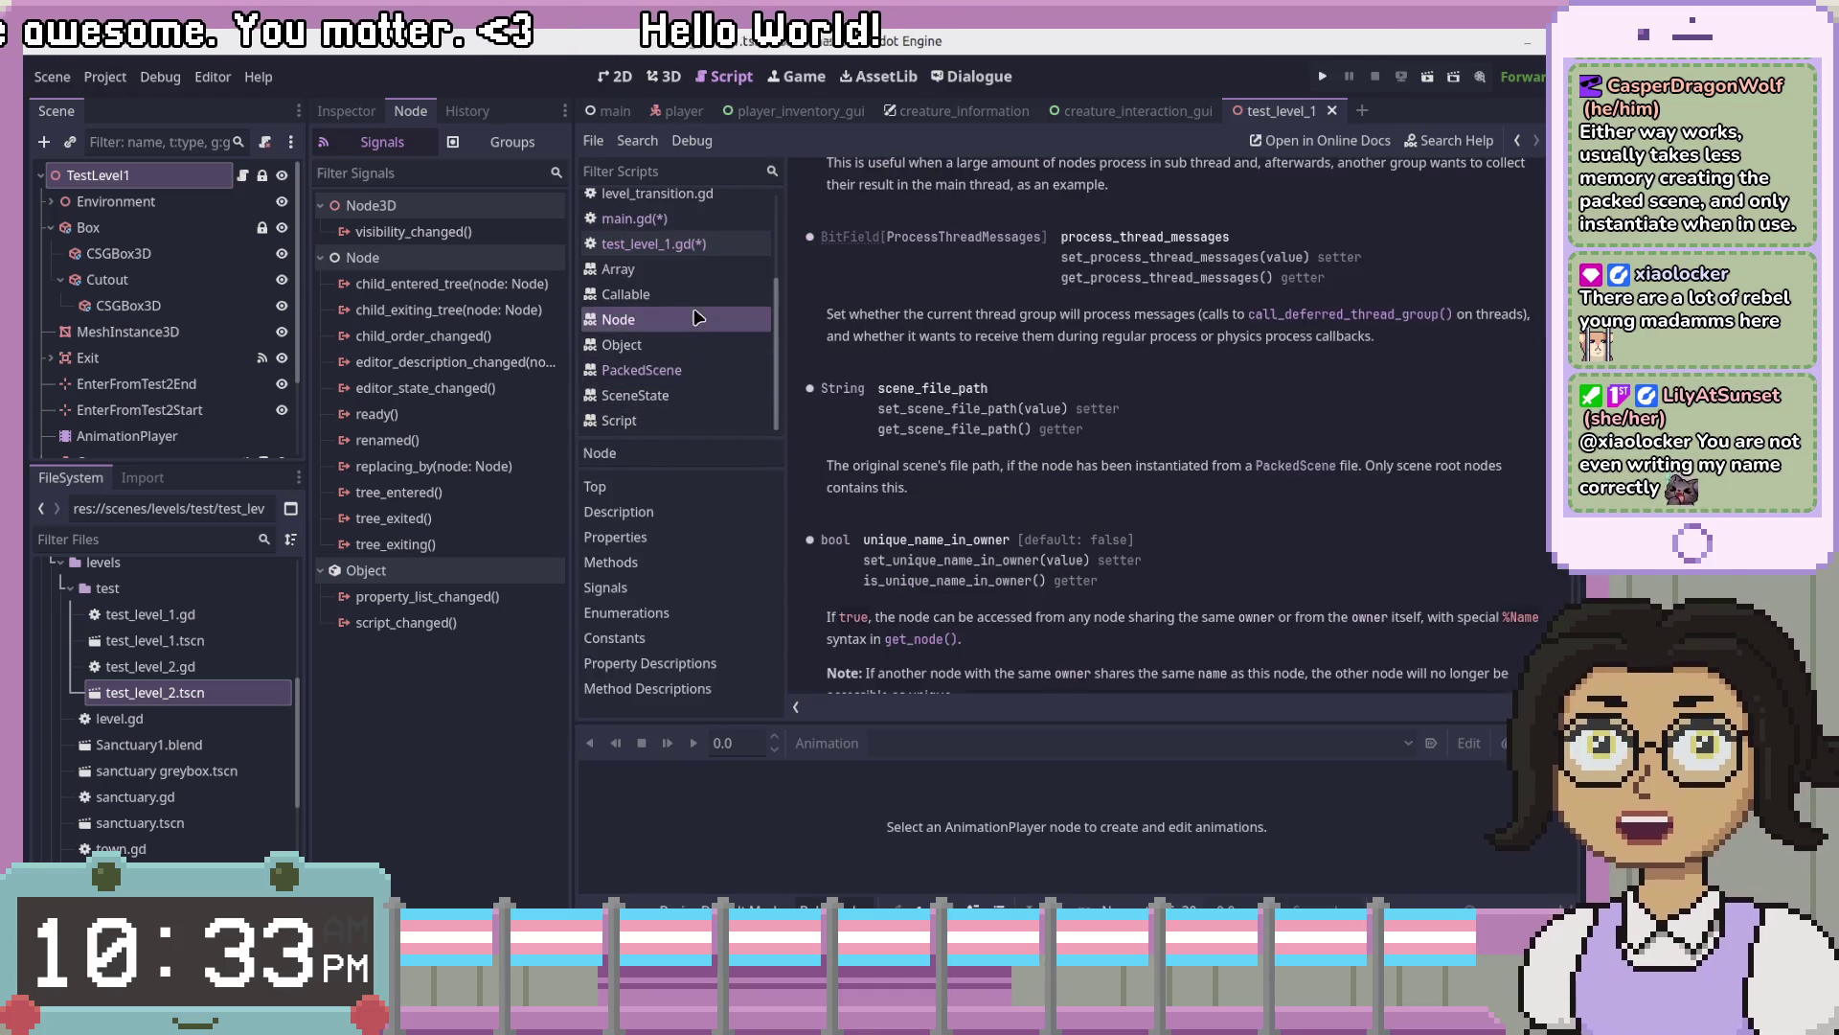
scroll(918, 362, down, 4)
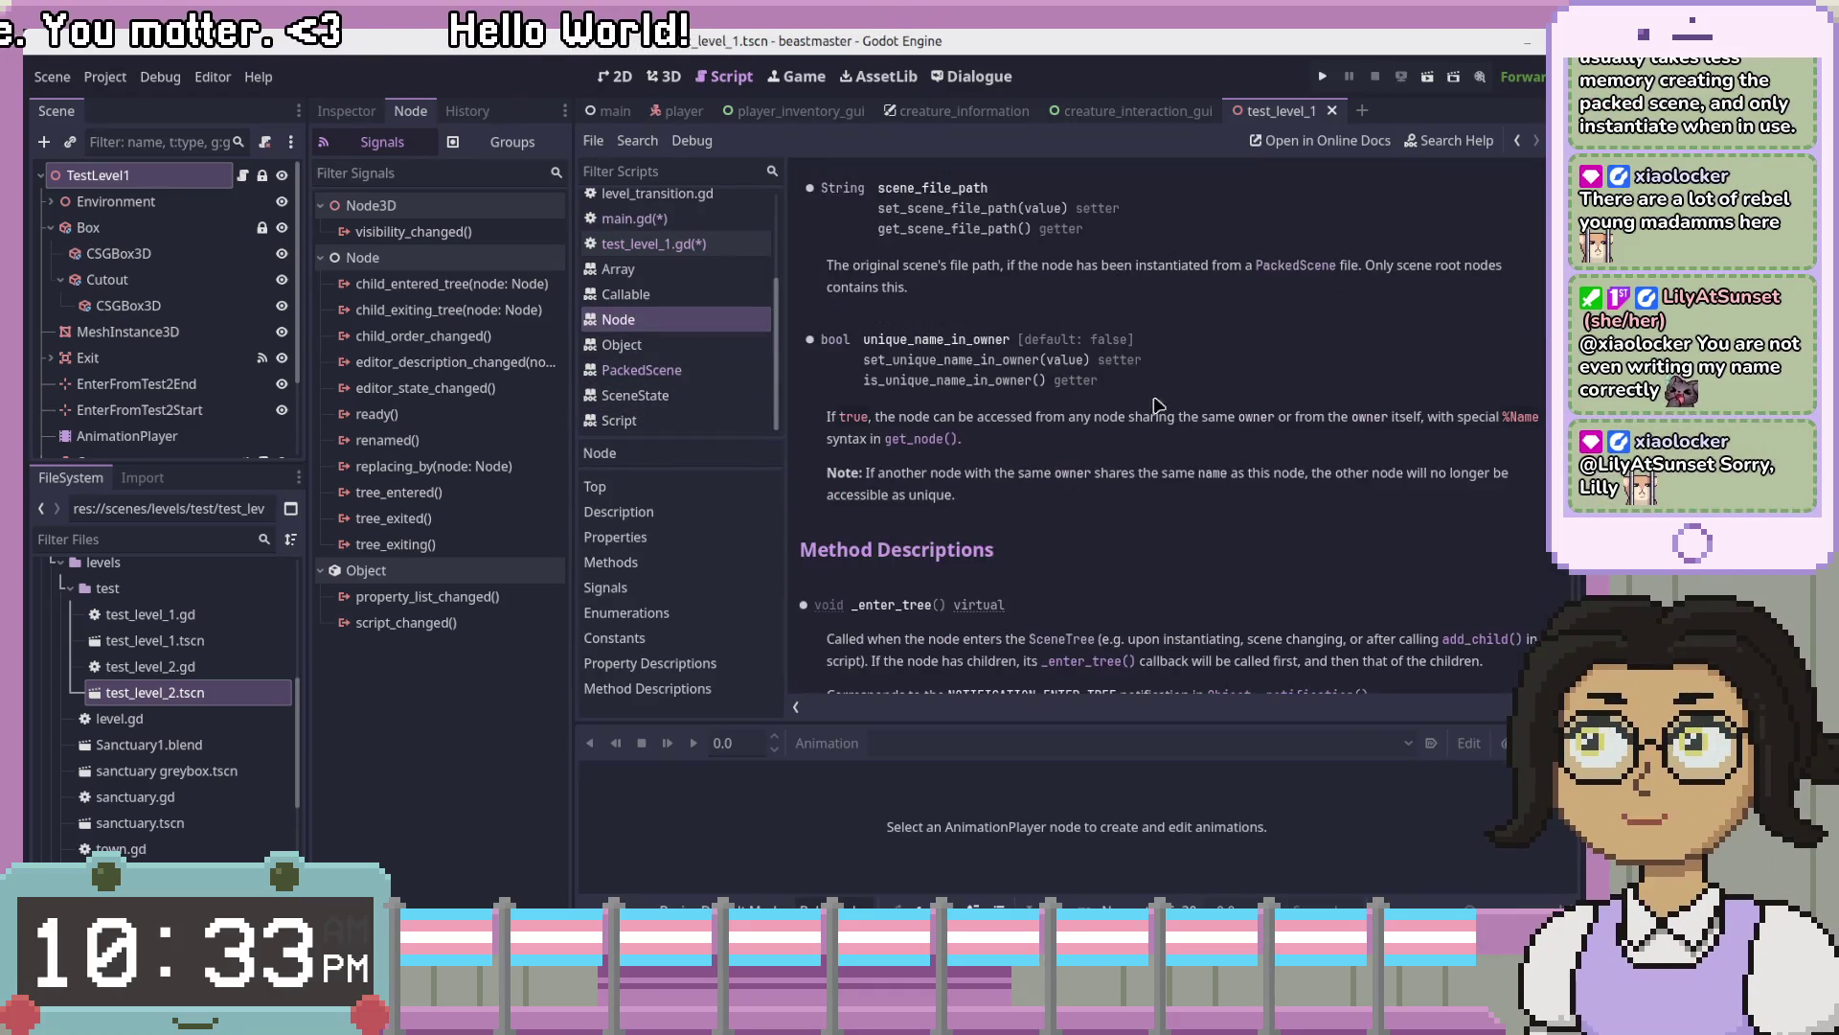
scroll(918, 362, up, 1)
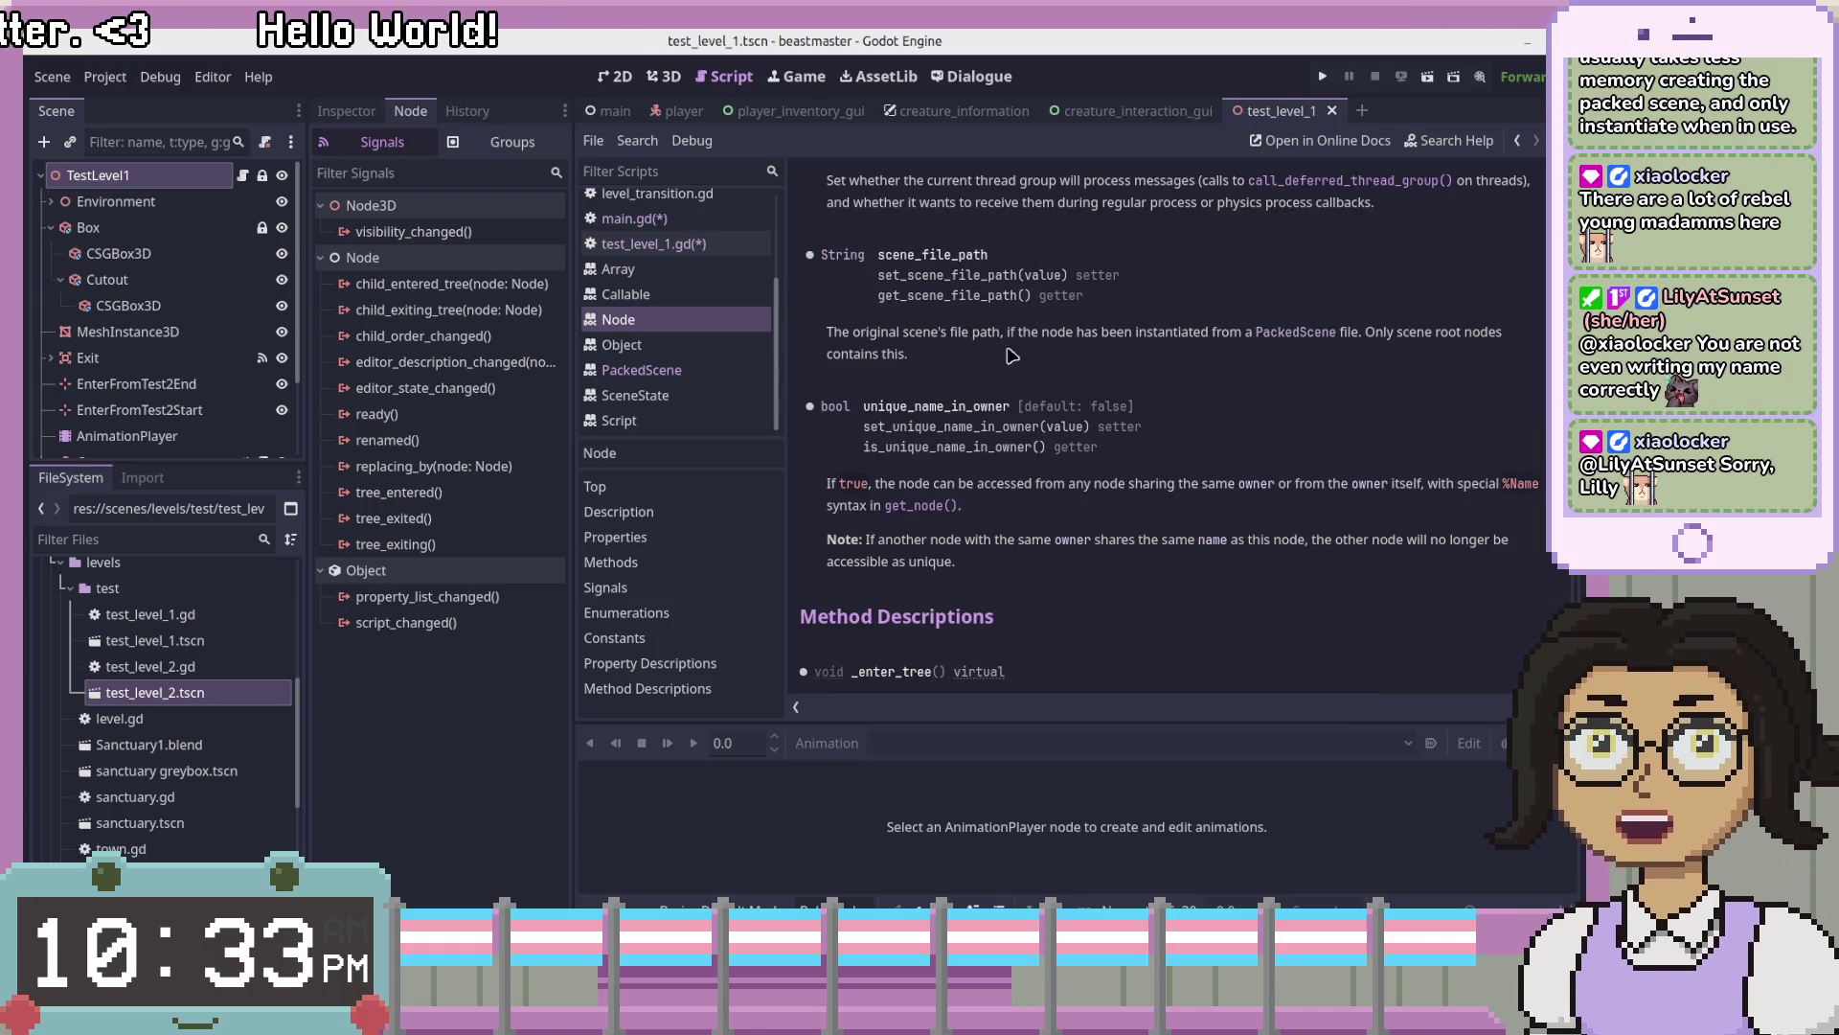
click(634, 219)
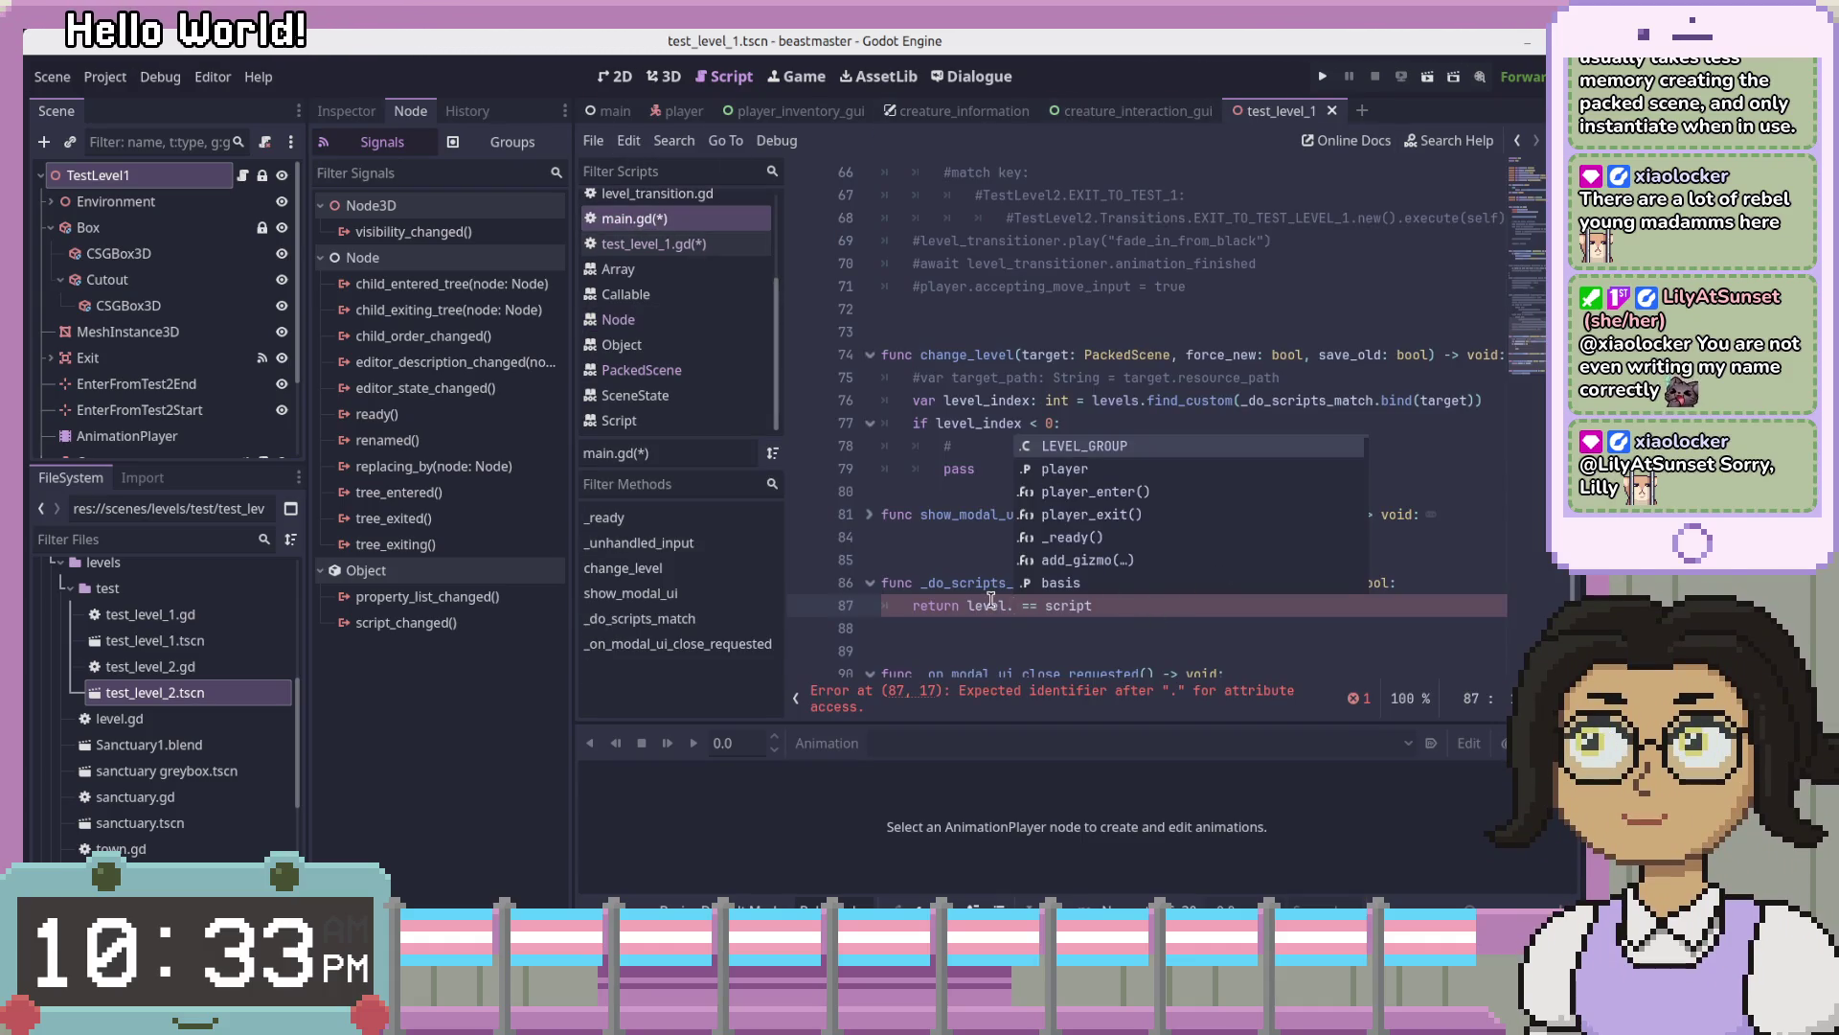
key(BackSpace)
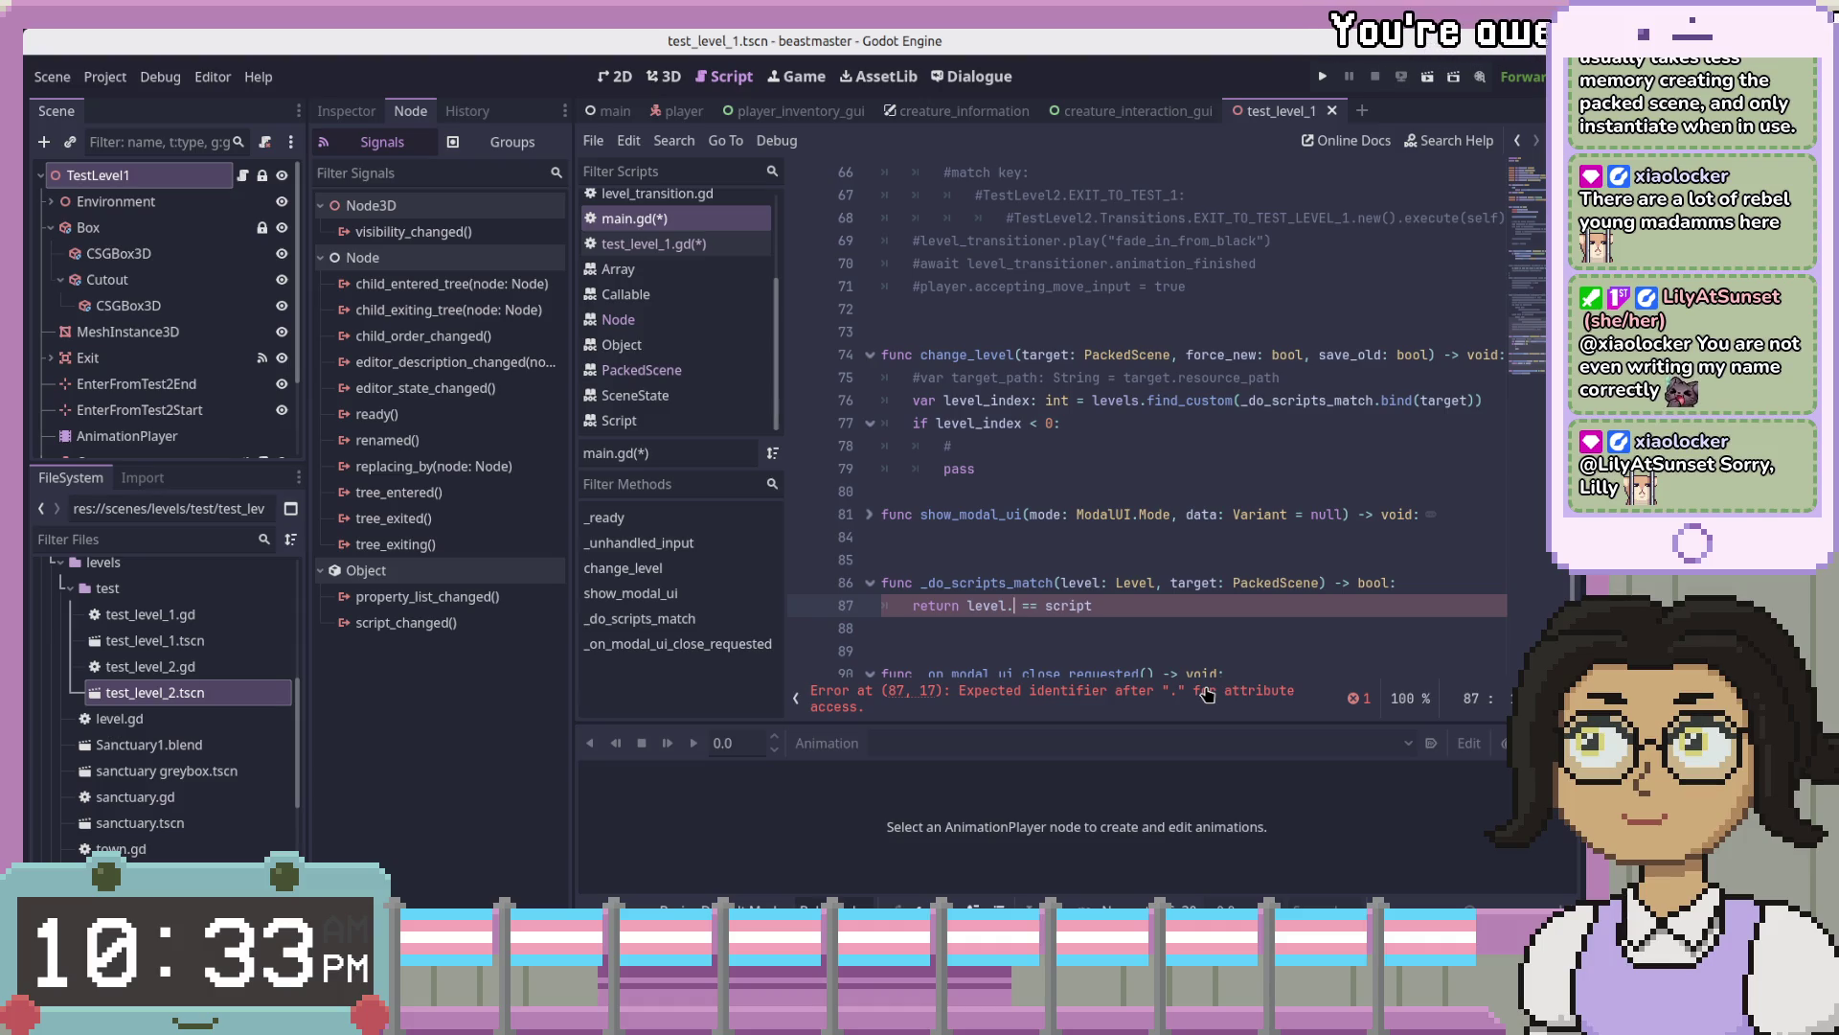
- Make line 87 return level.scene_file_path == target.resource_path
text(scene_f)
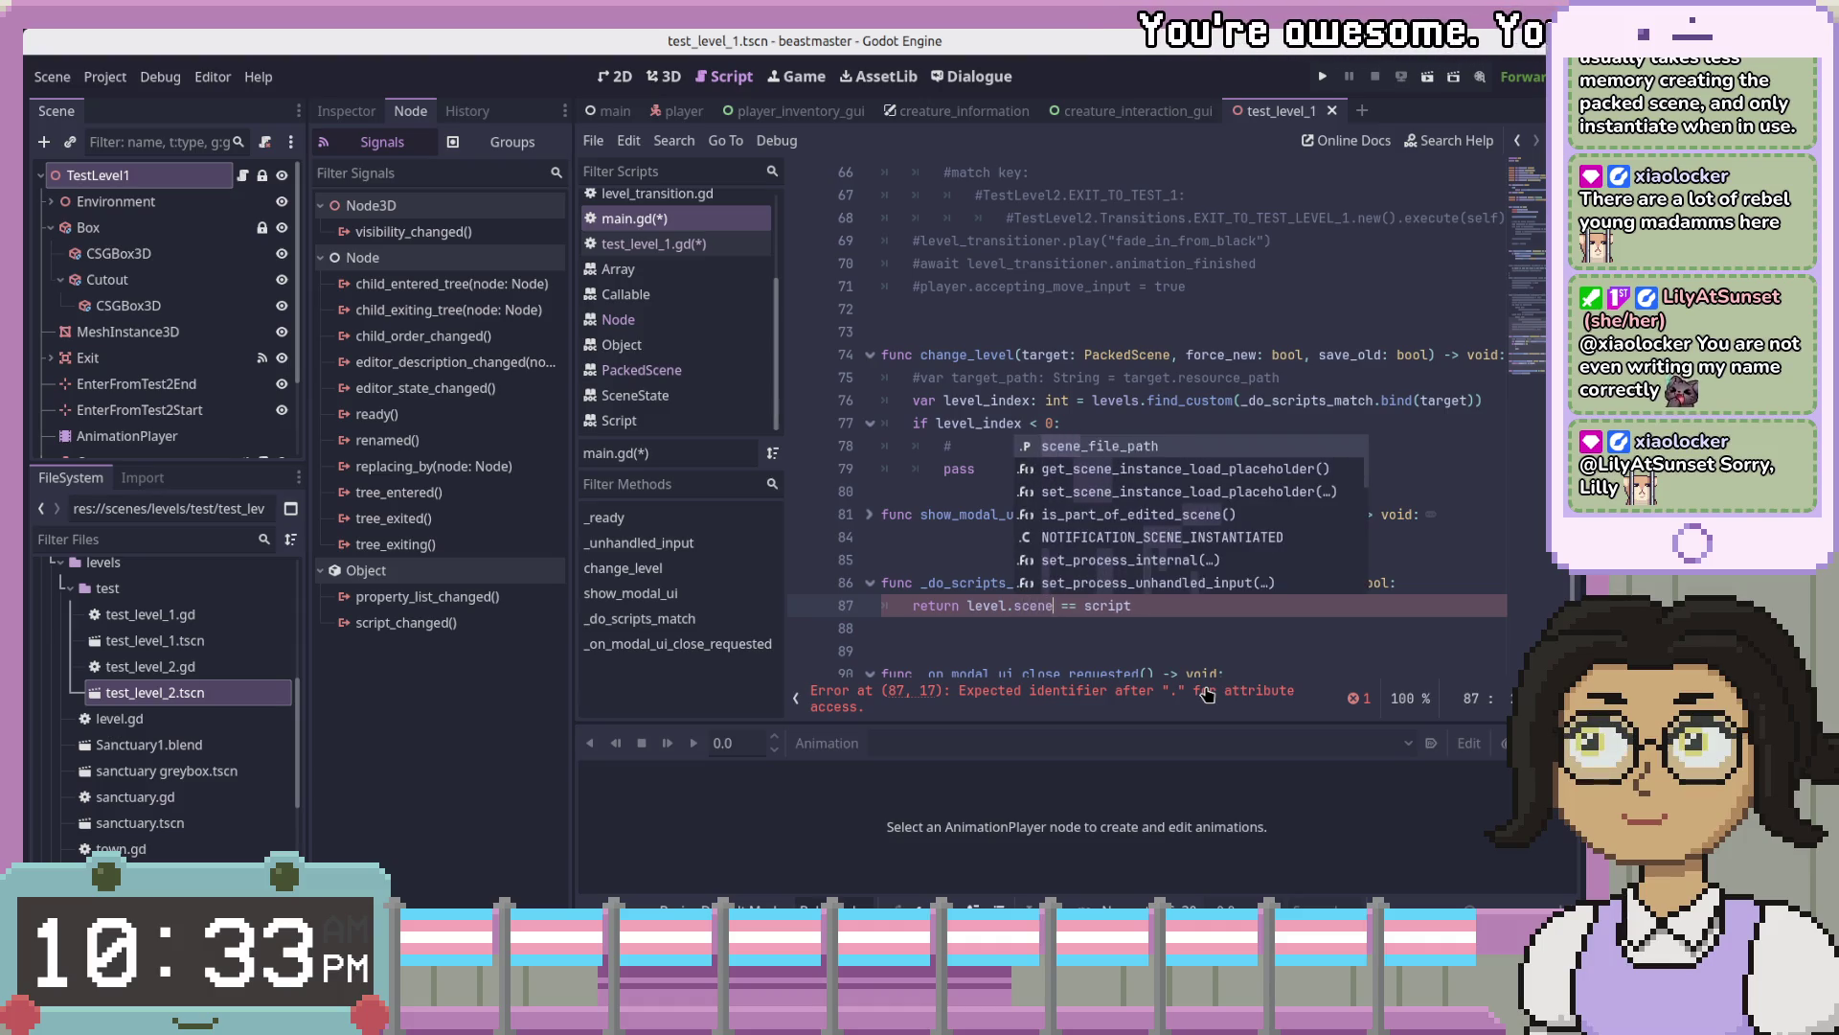
key(Return)
click(1207, 695)
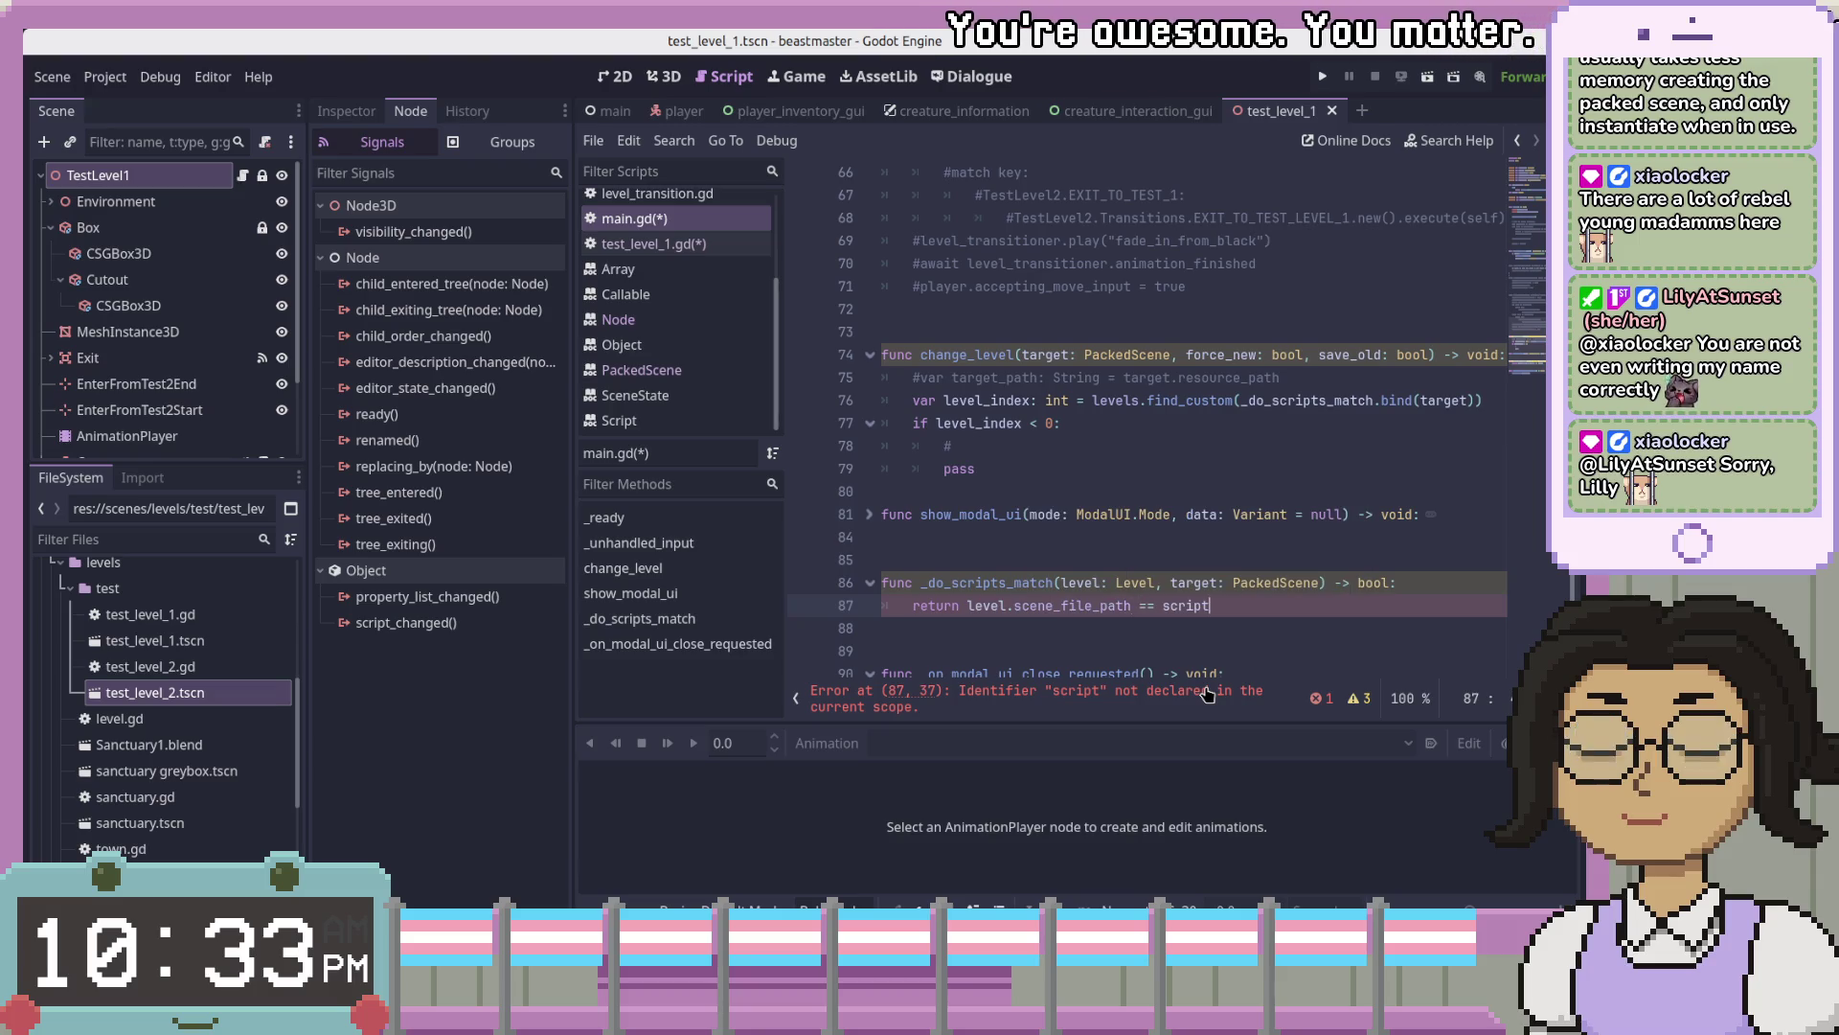
text(get)
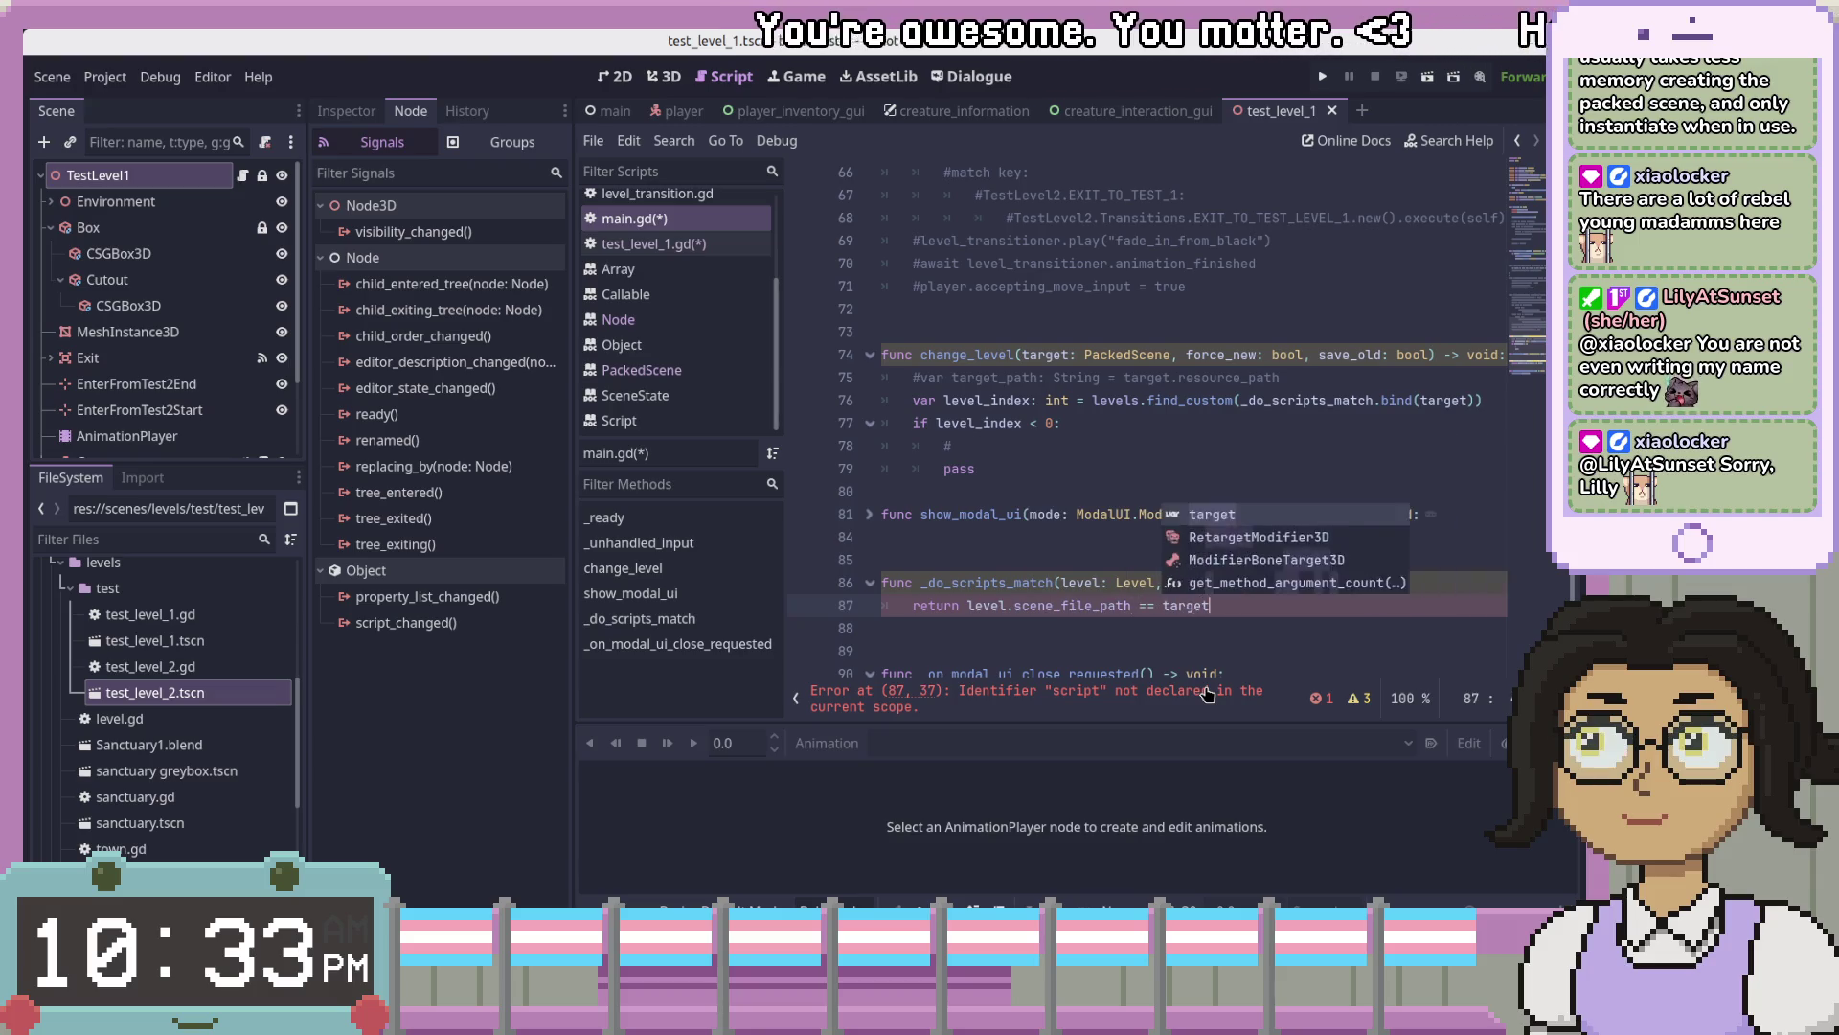
text(.s)
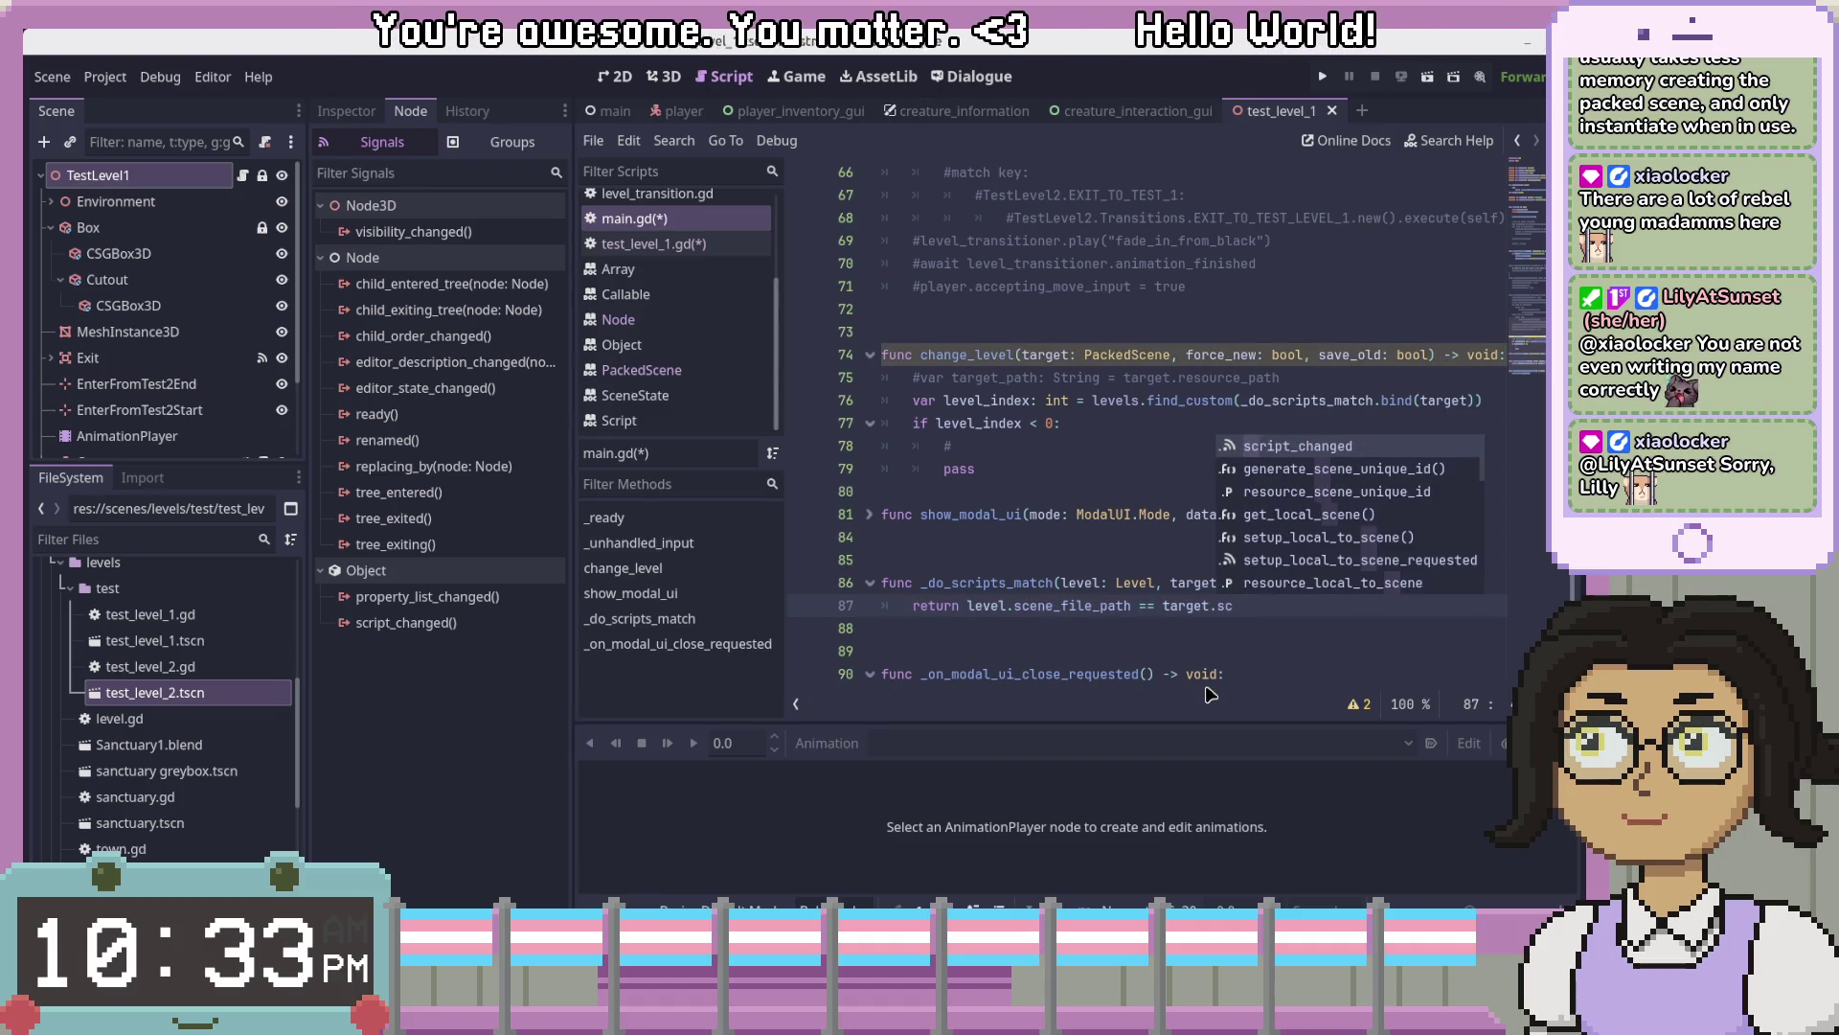
key(BackSpace)
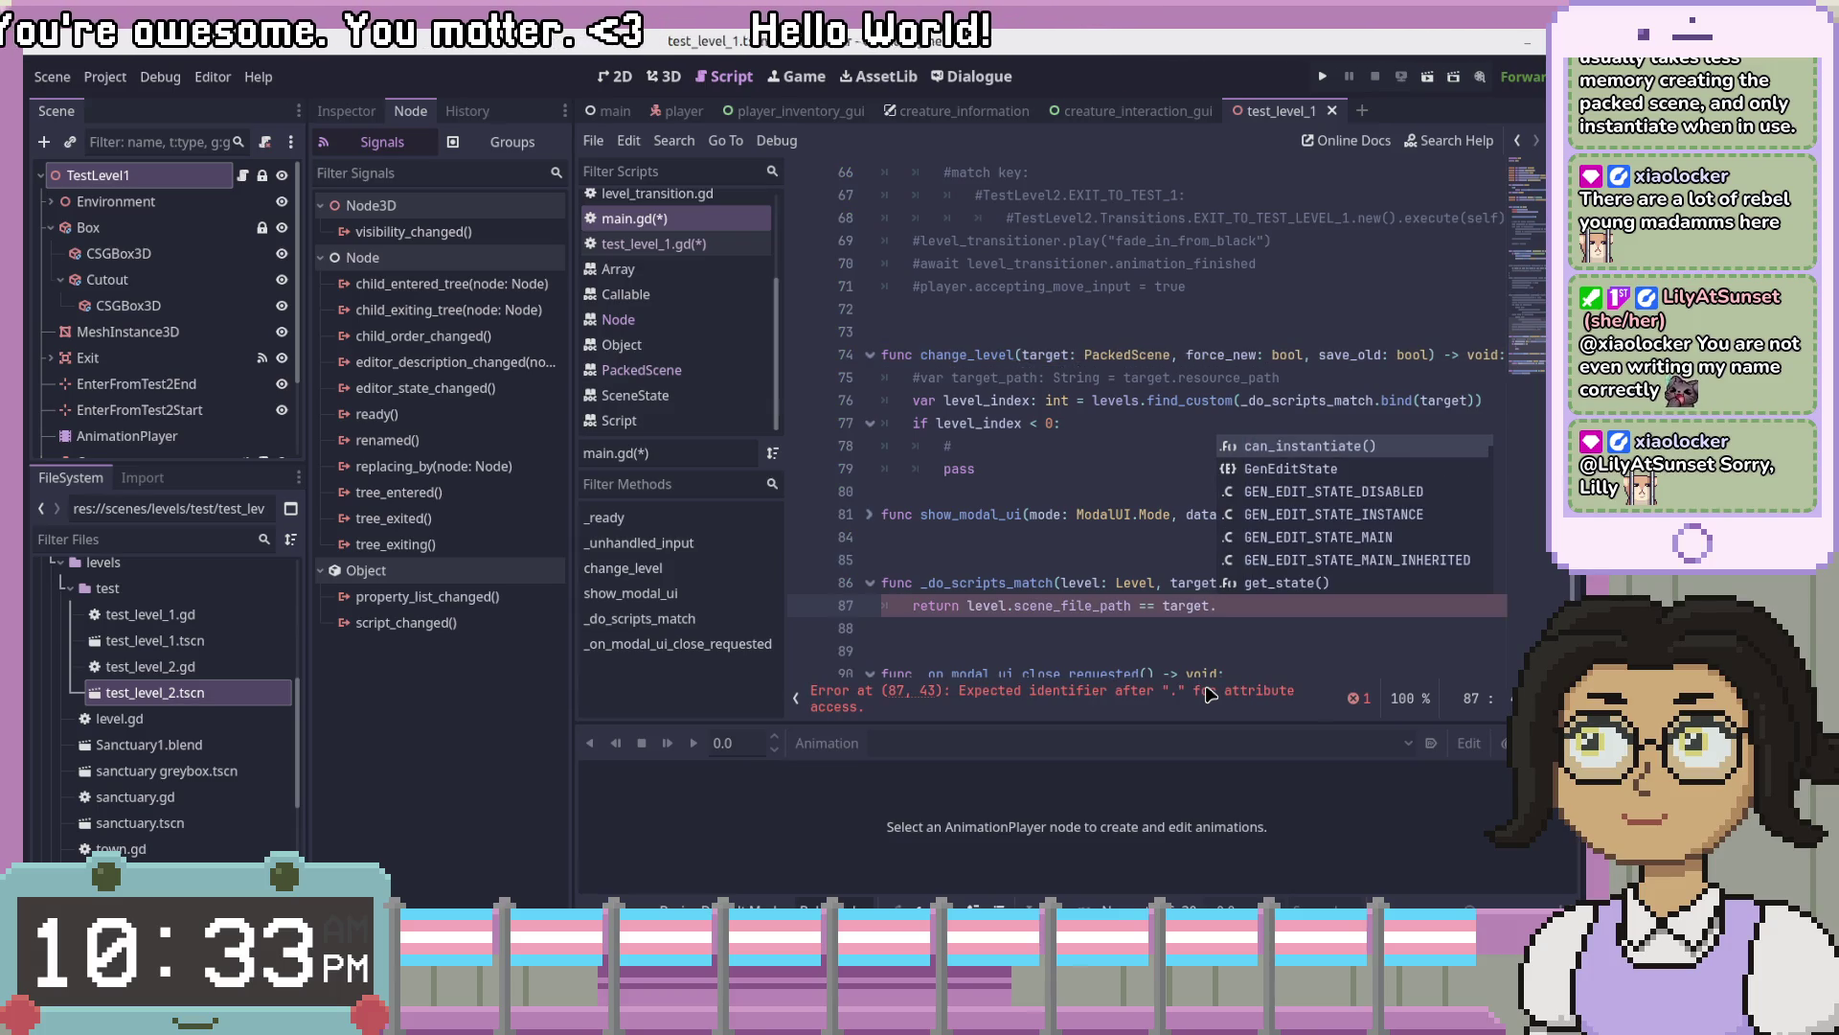
text(re)
text(source)
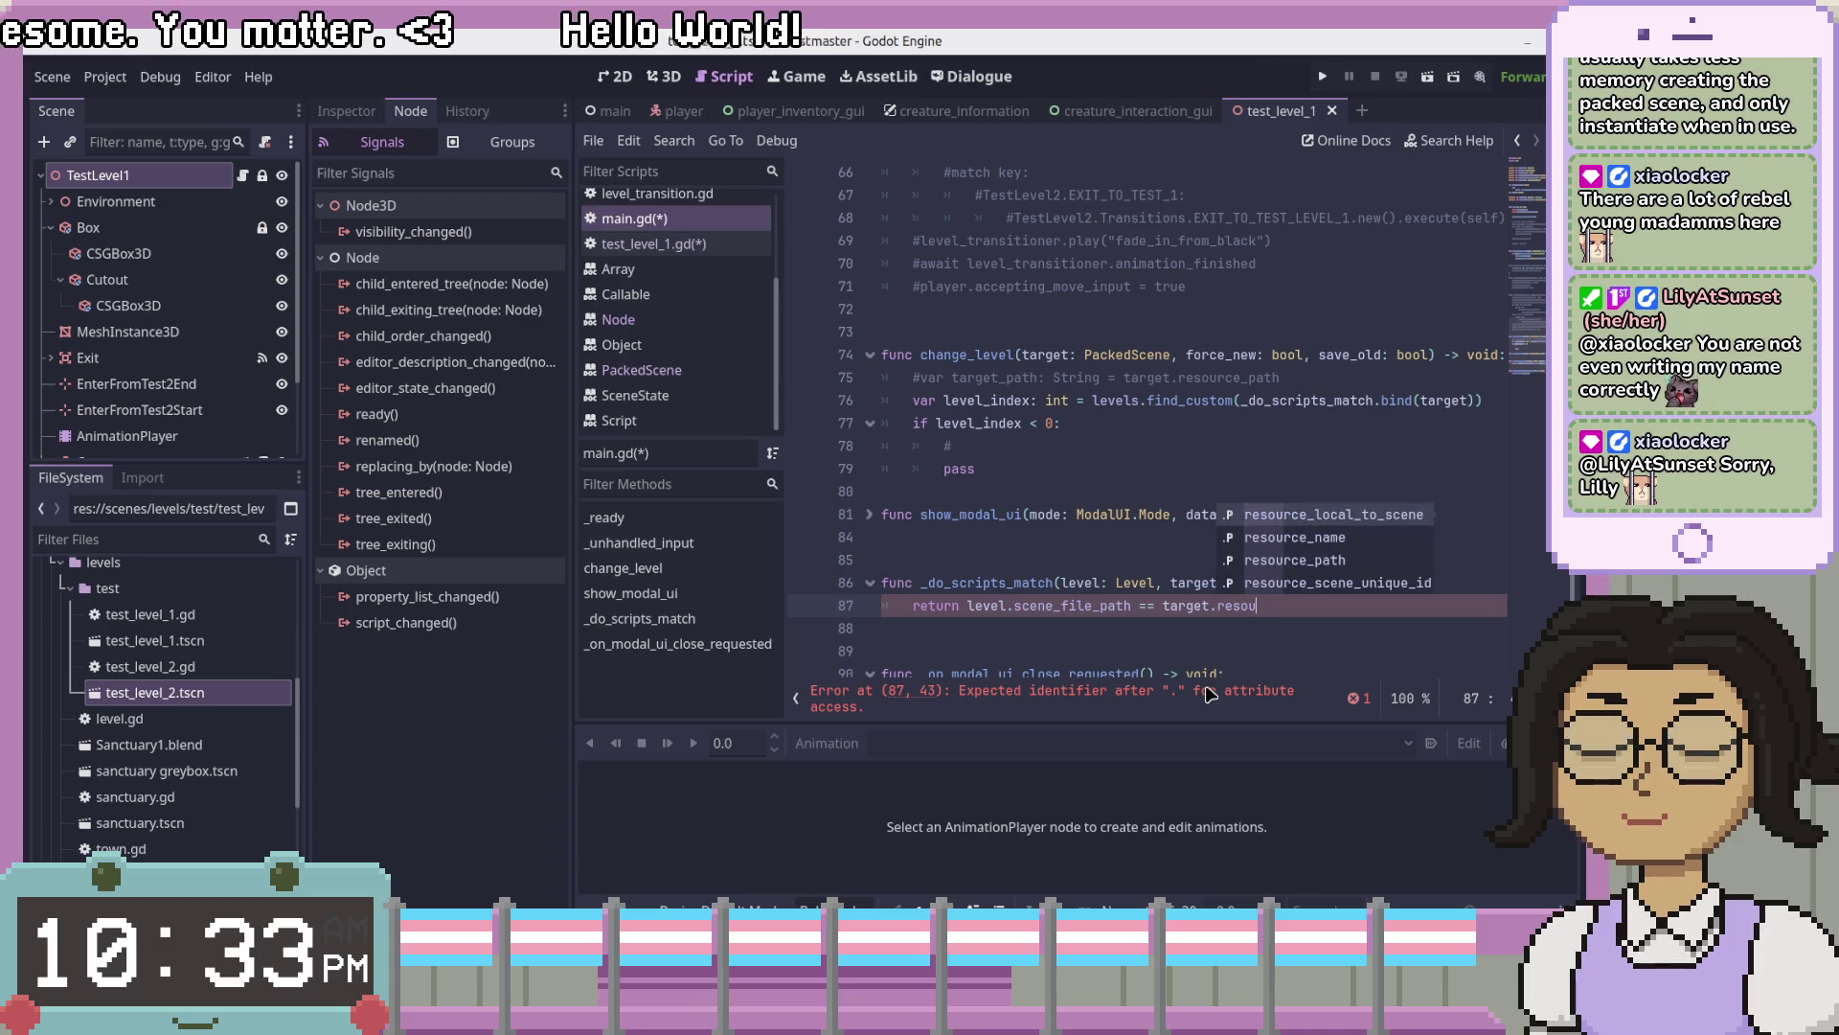
key(Down)
key(Down)
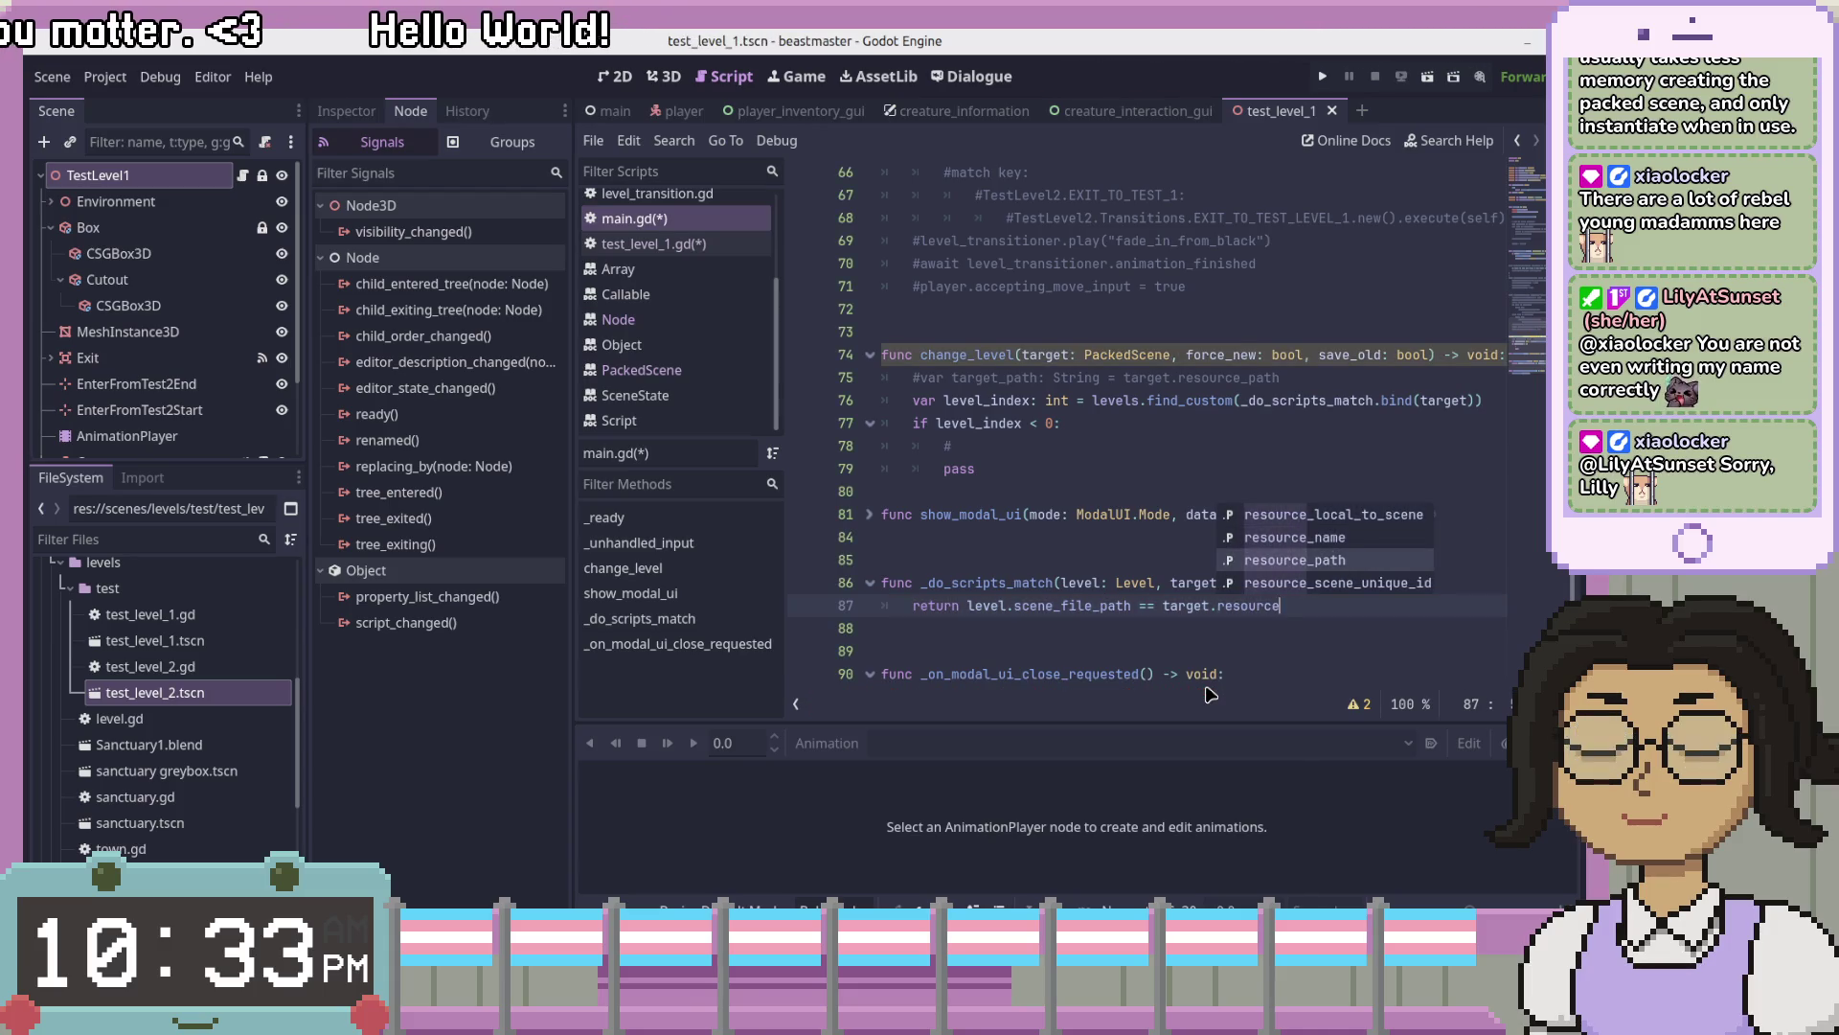
key(Return)
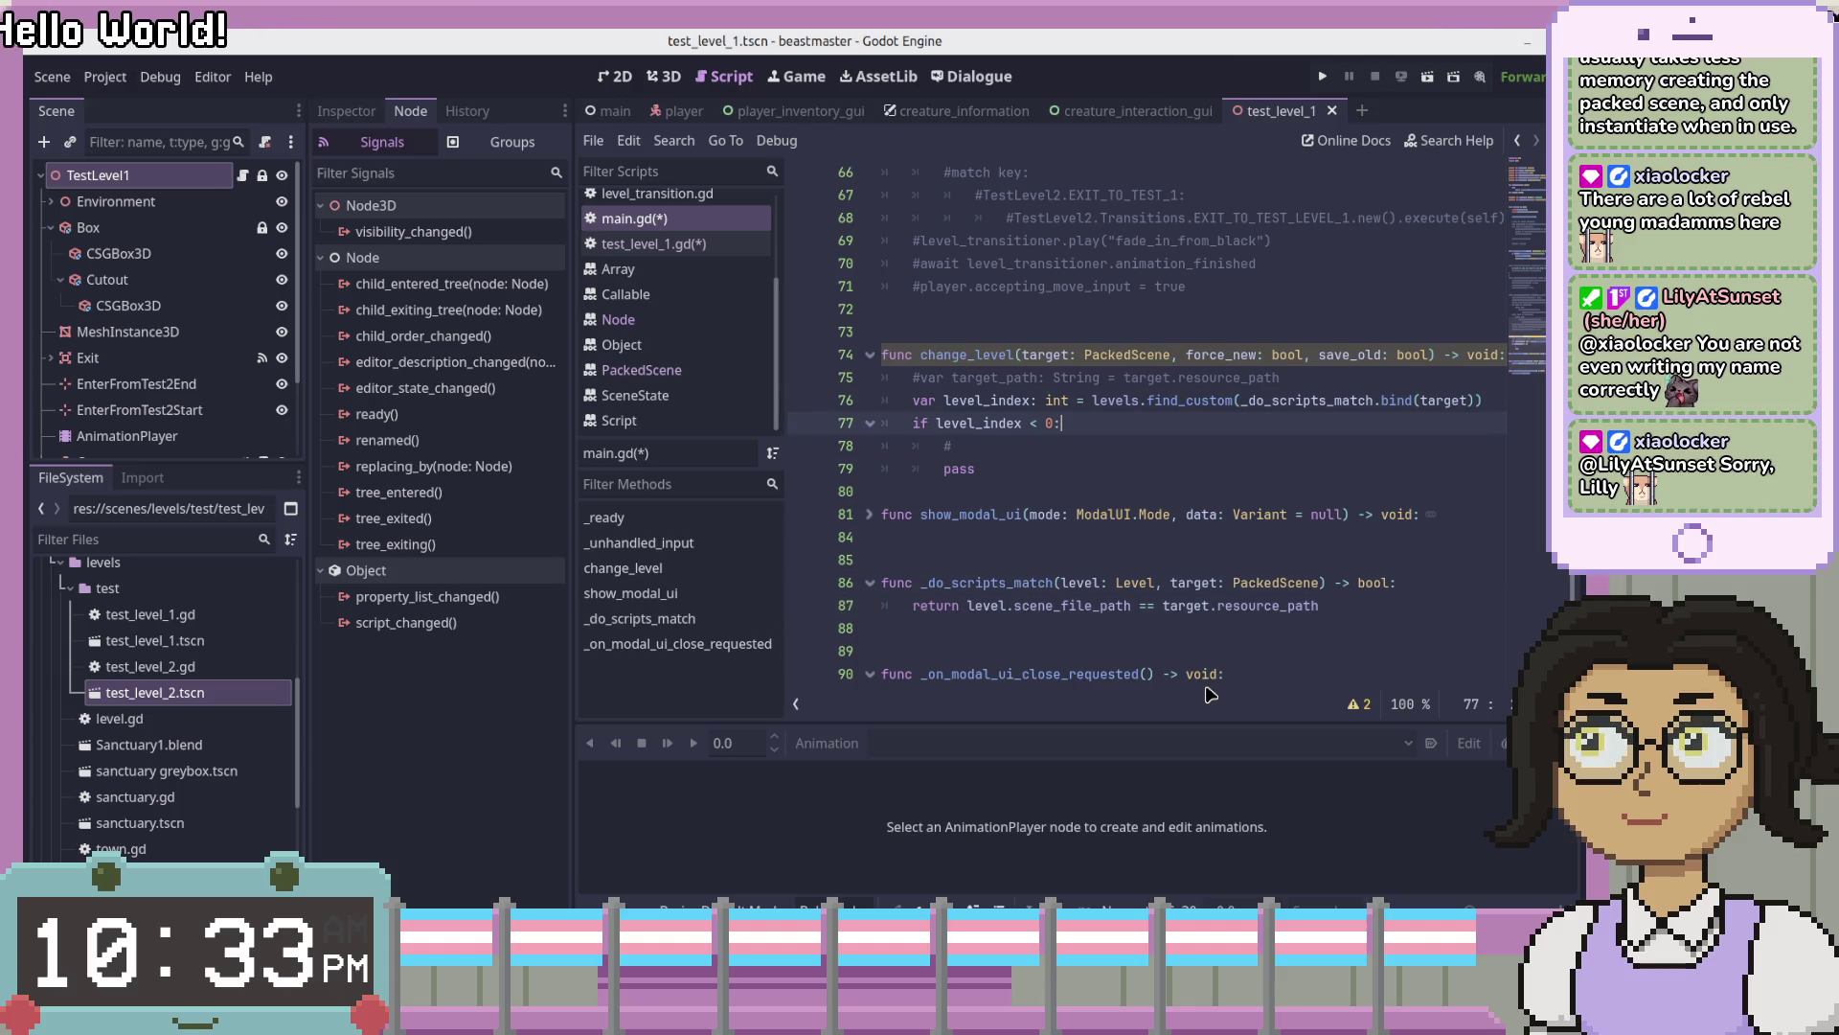
drag(1280, 378, 1124, 376)
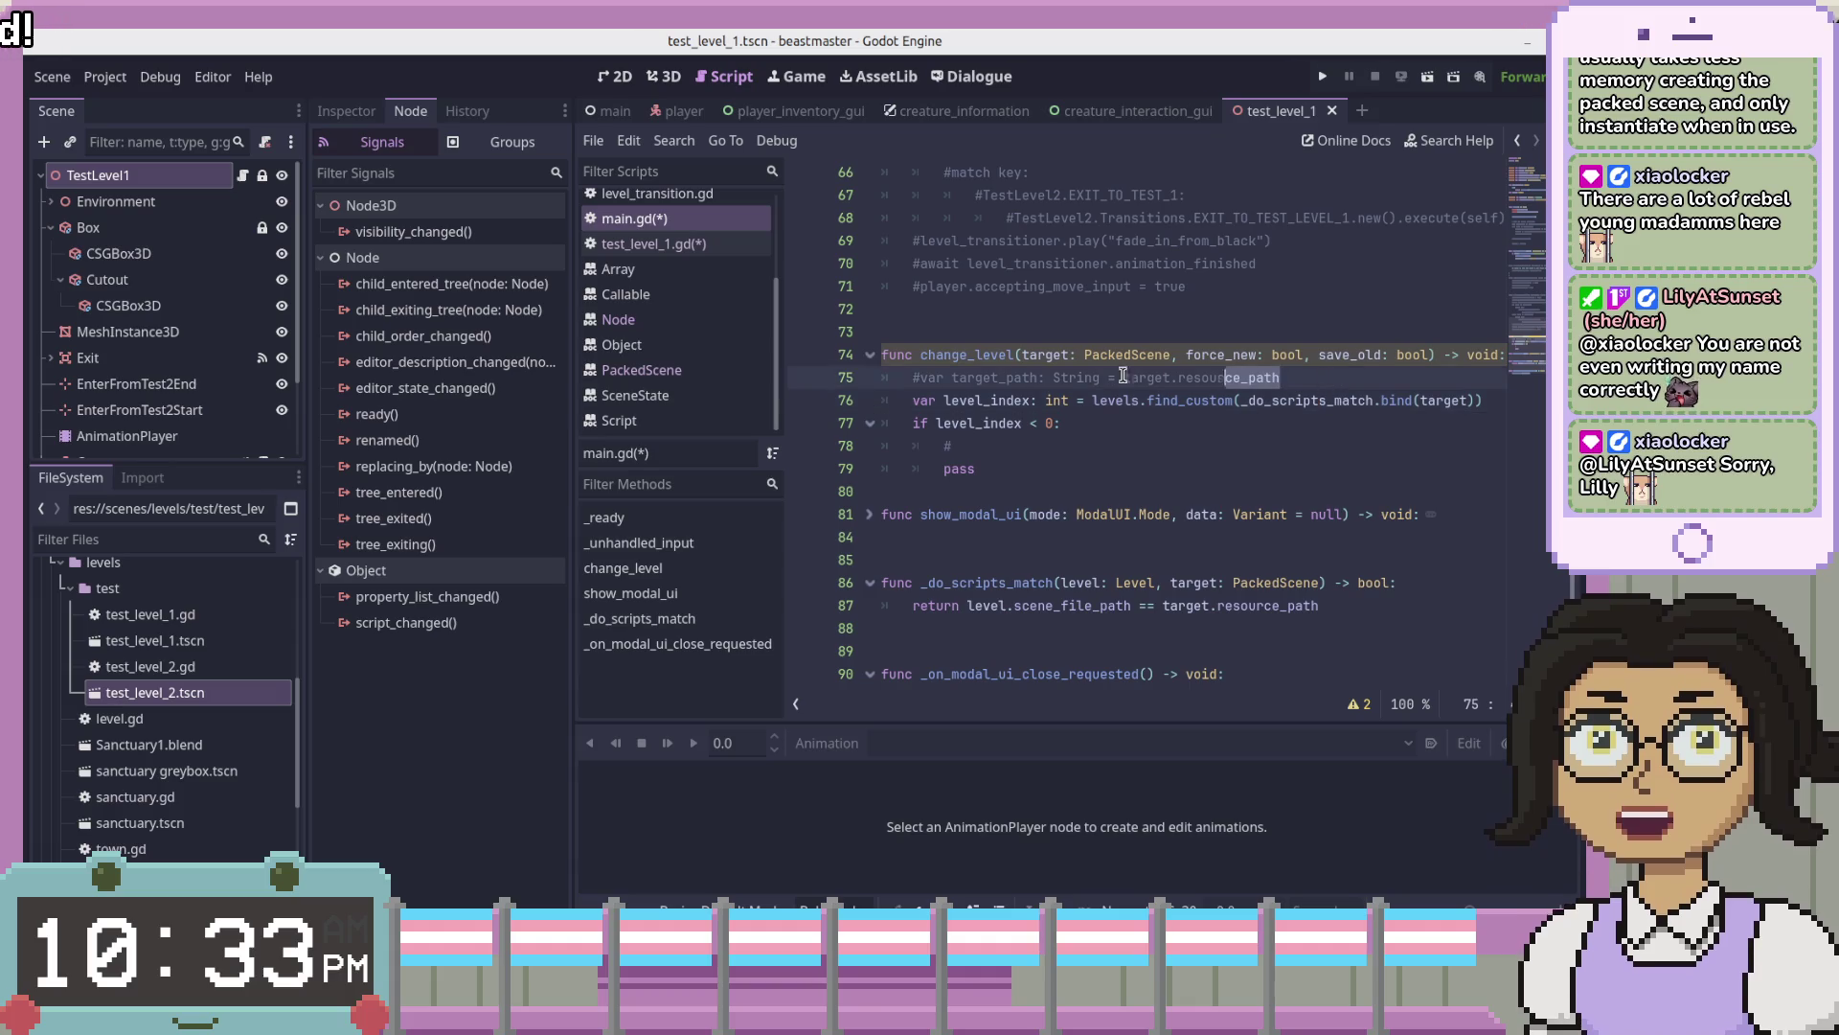
- Delete the commented #var target_path line and select the comment text on line 77
key(BackSpace)
click(1270, 462)
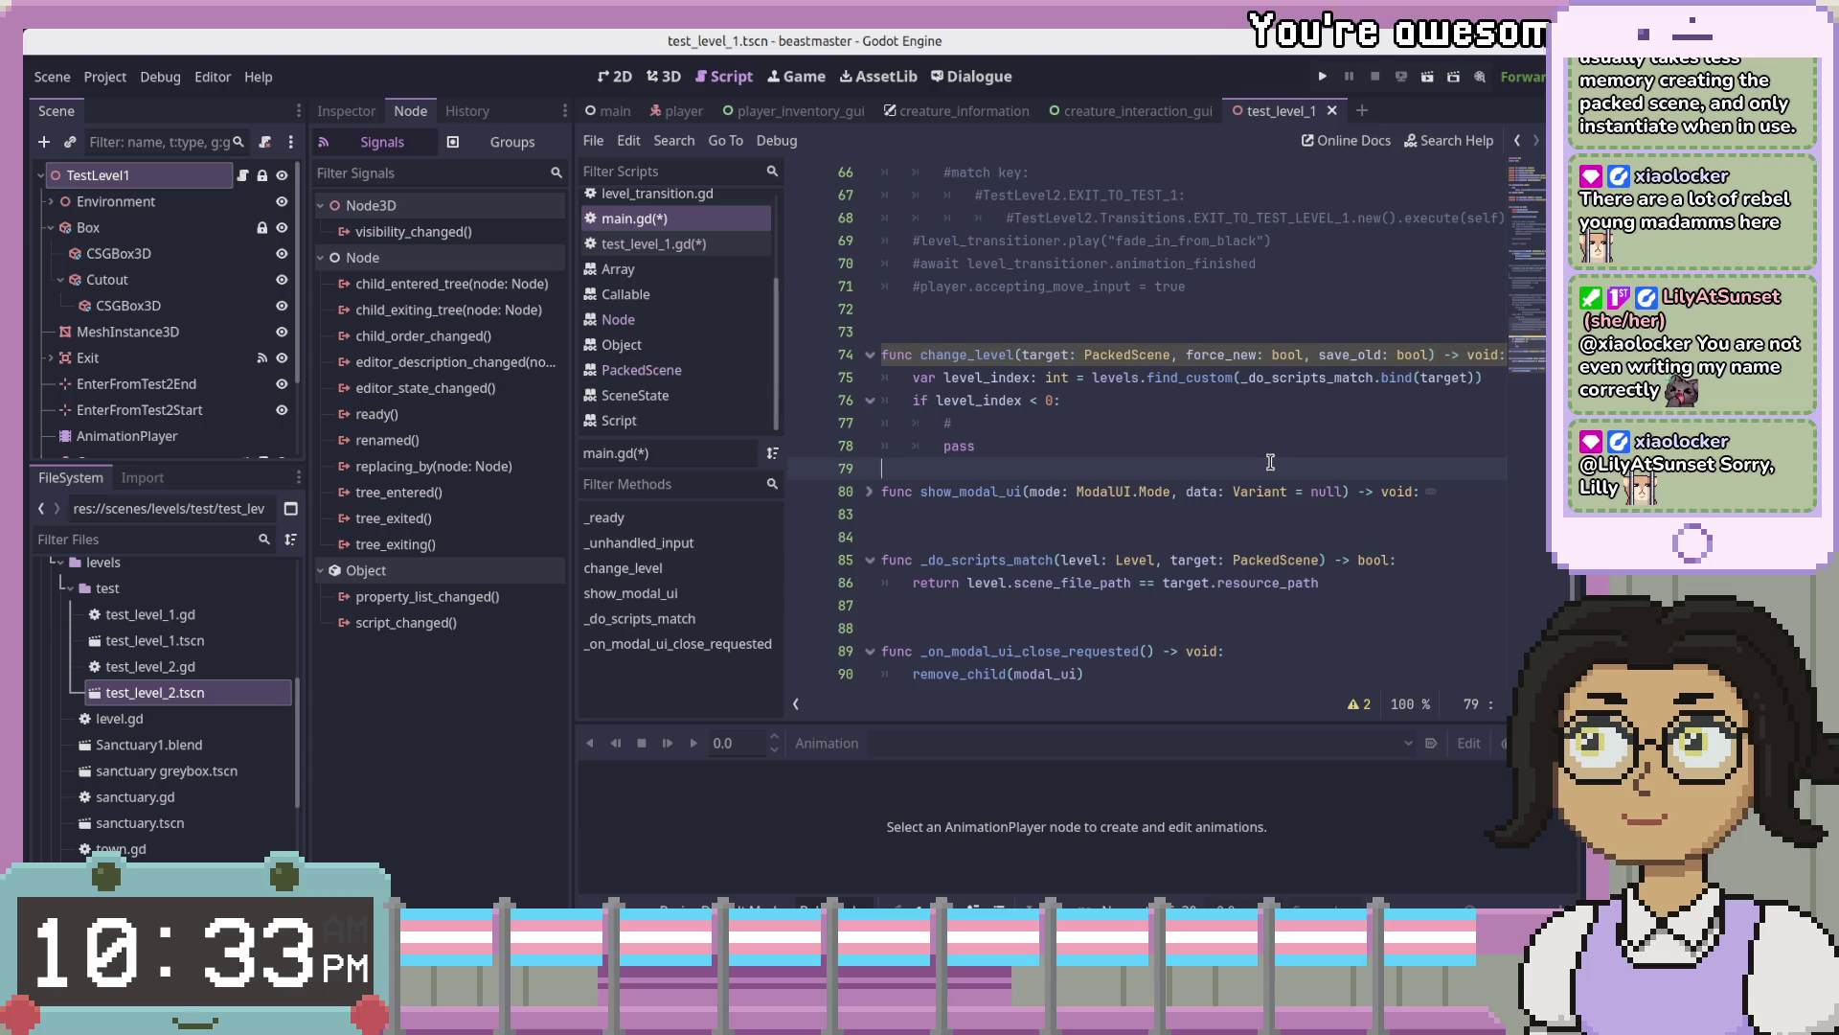
click(984, 431)
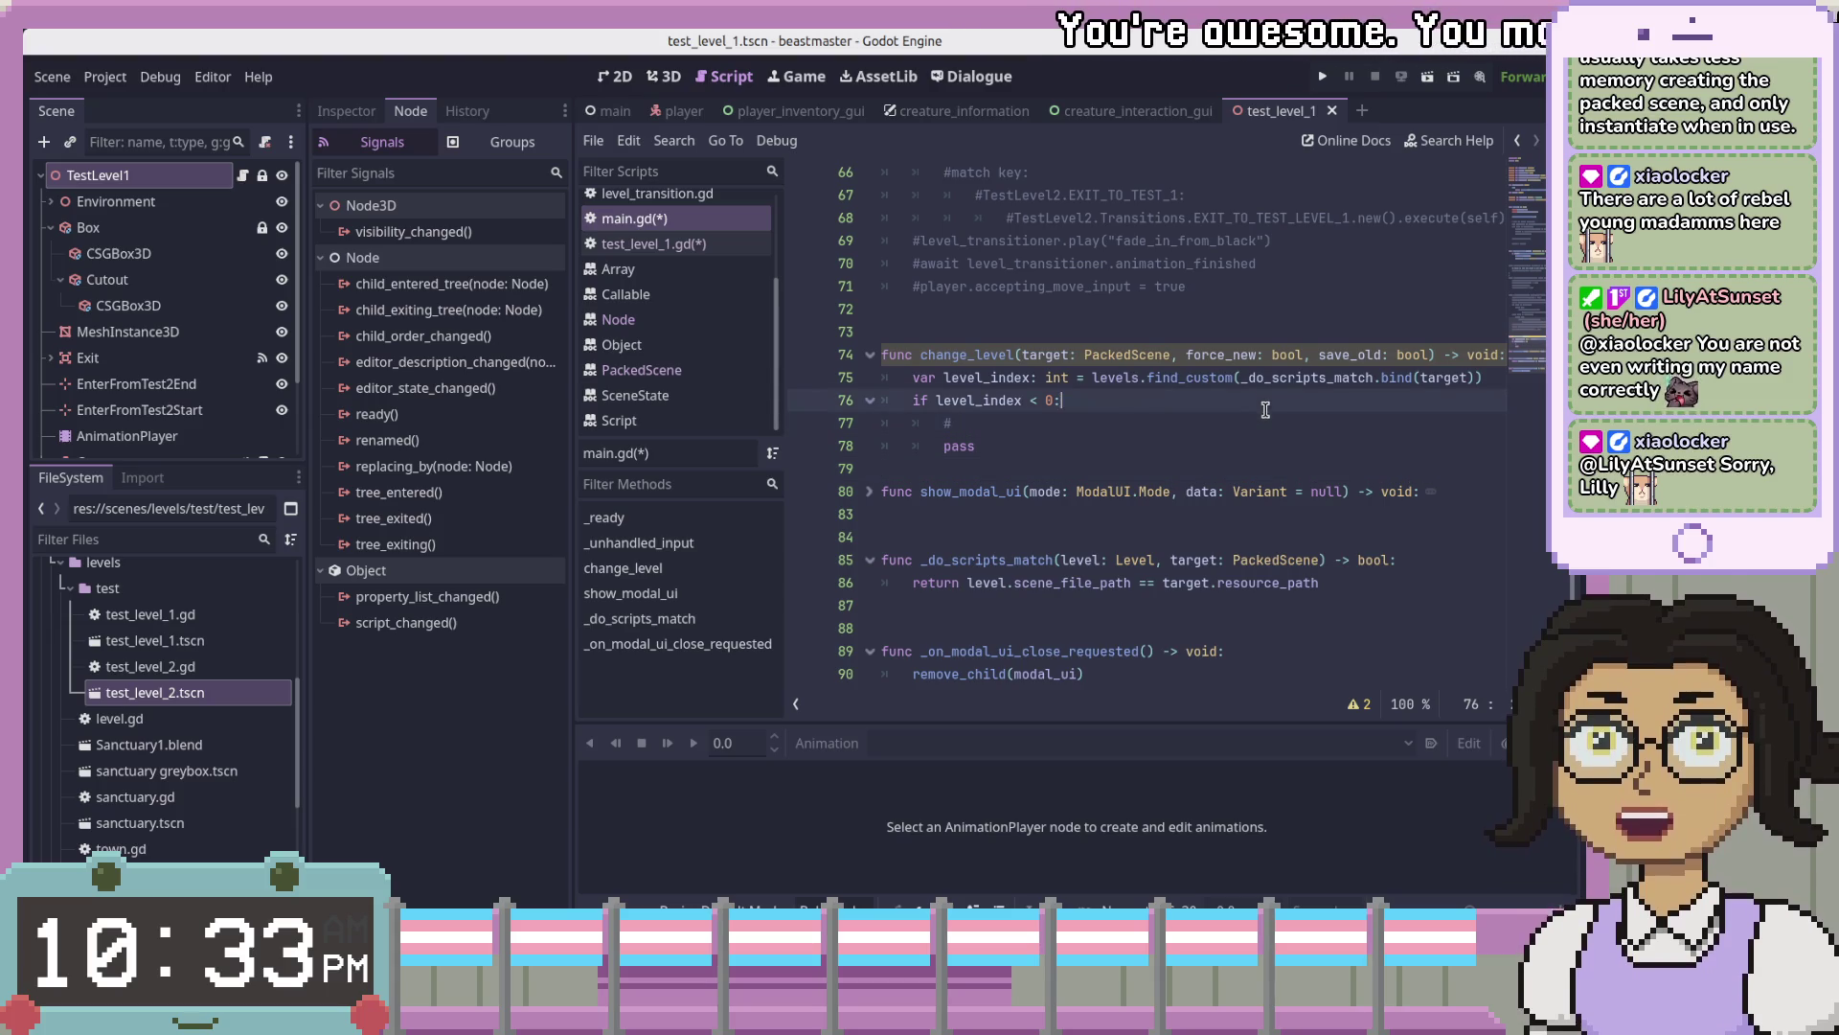
drag(983, 432, 940, 419)
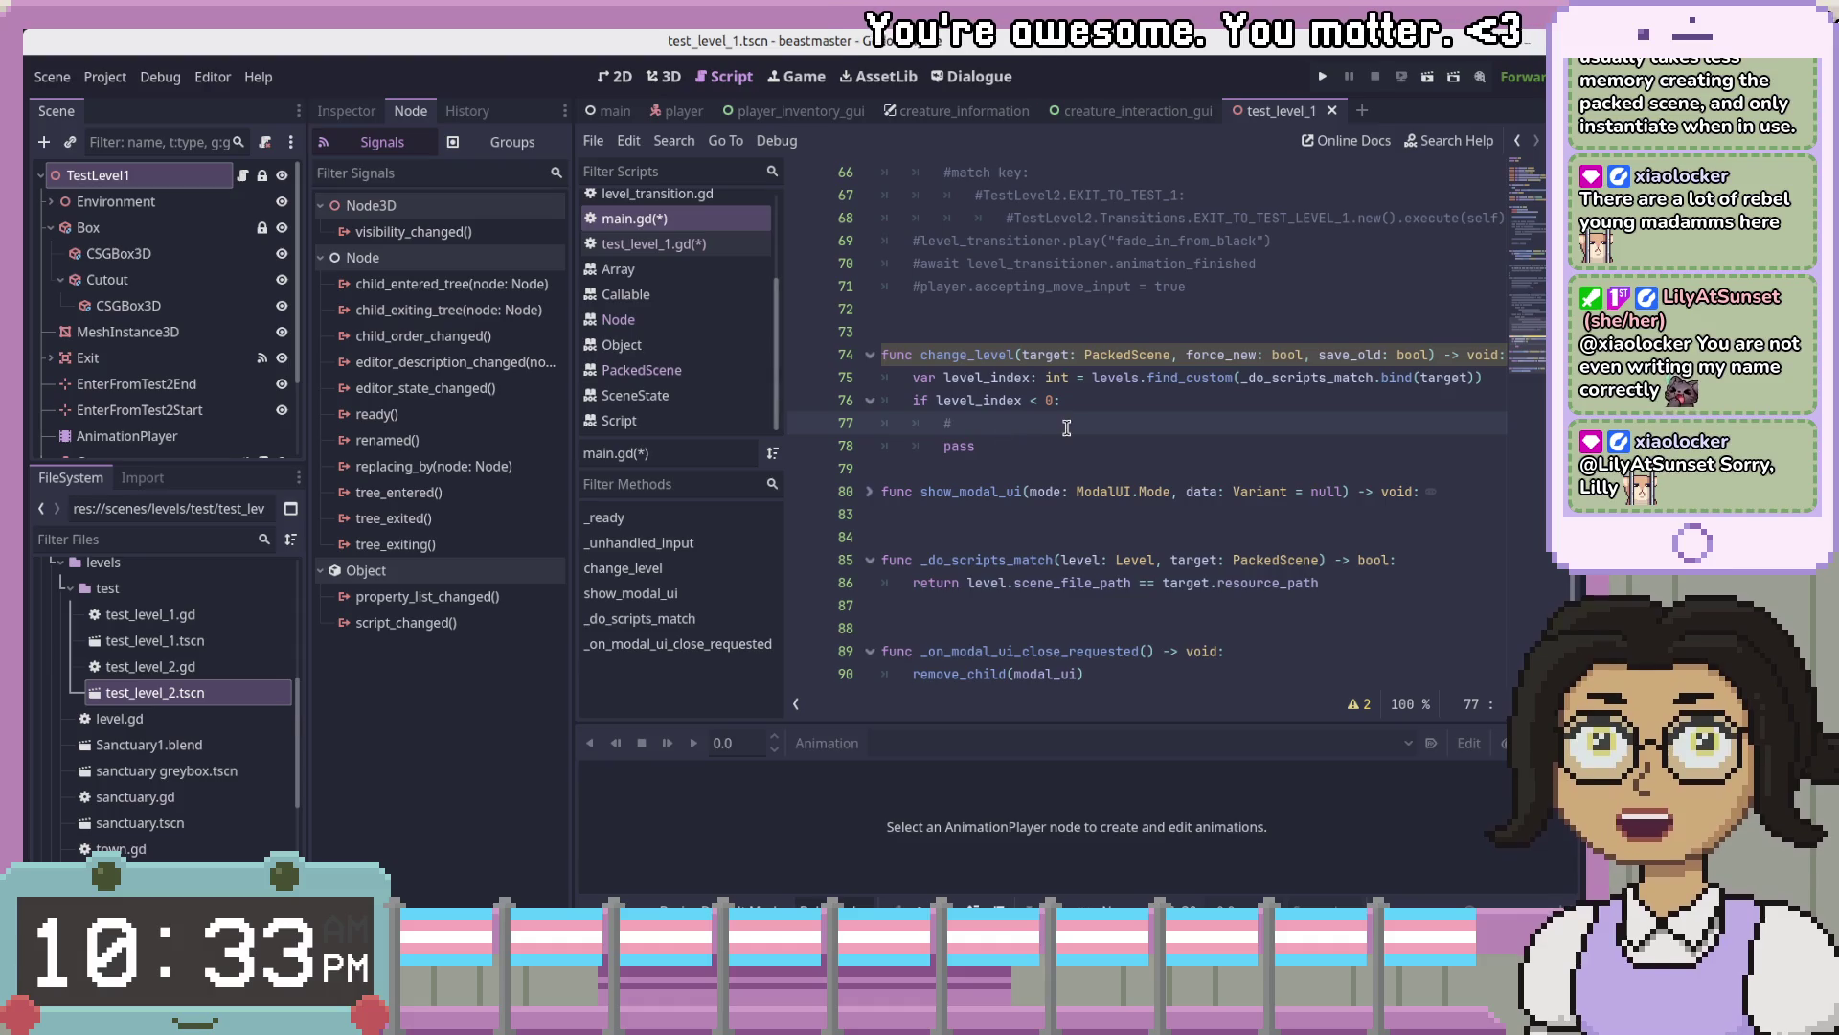
click(1229, 428)
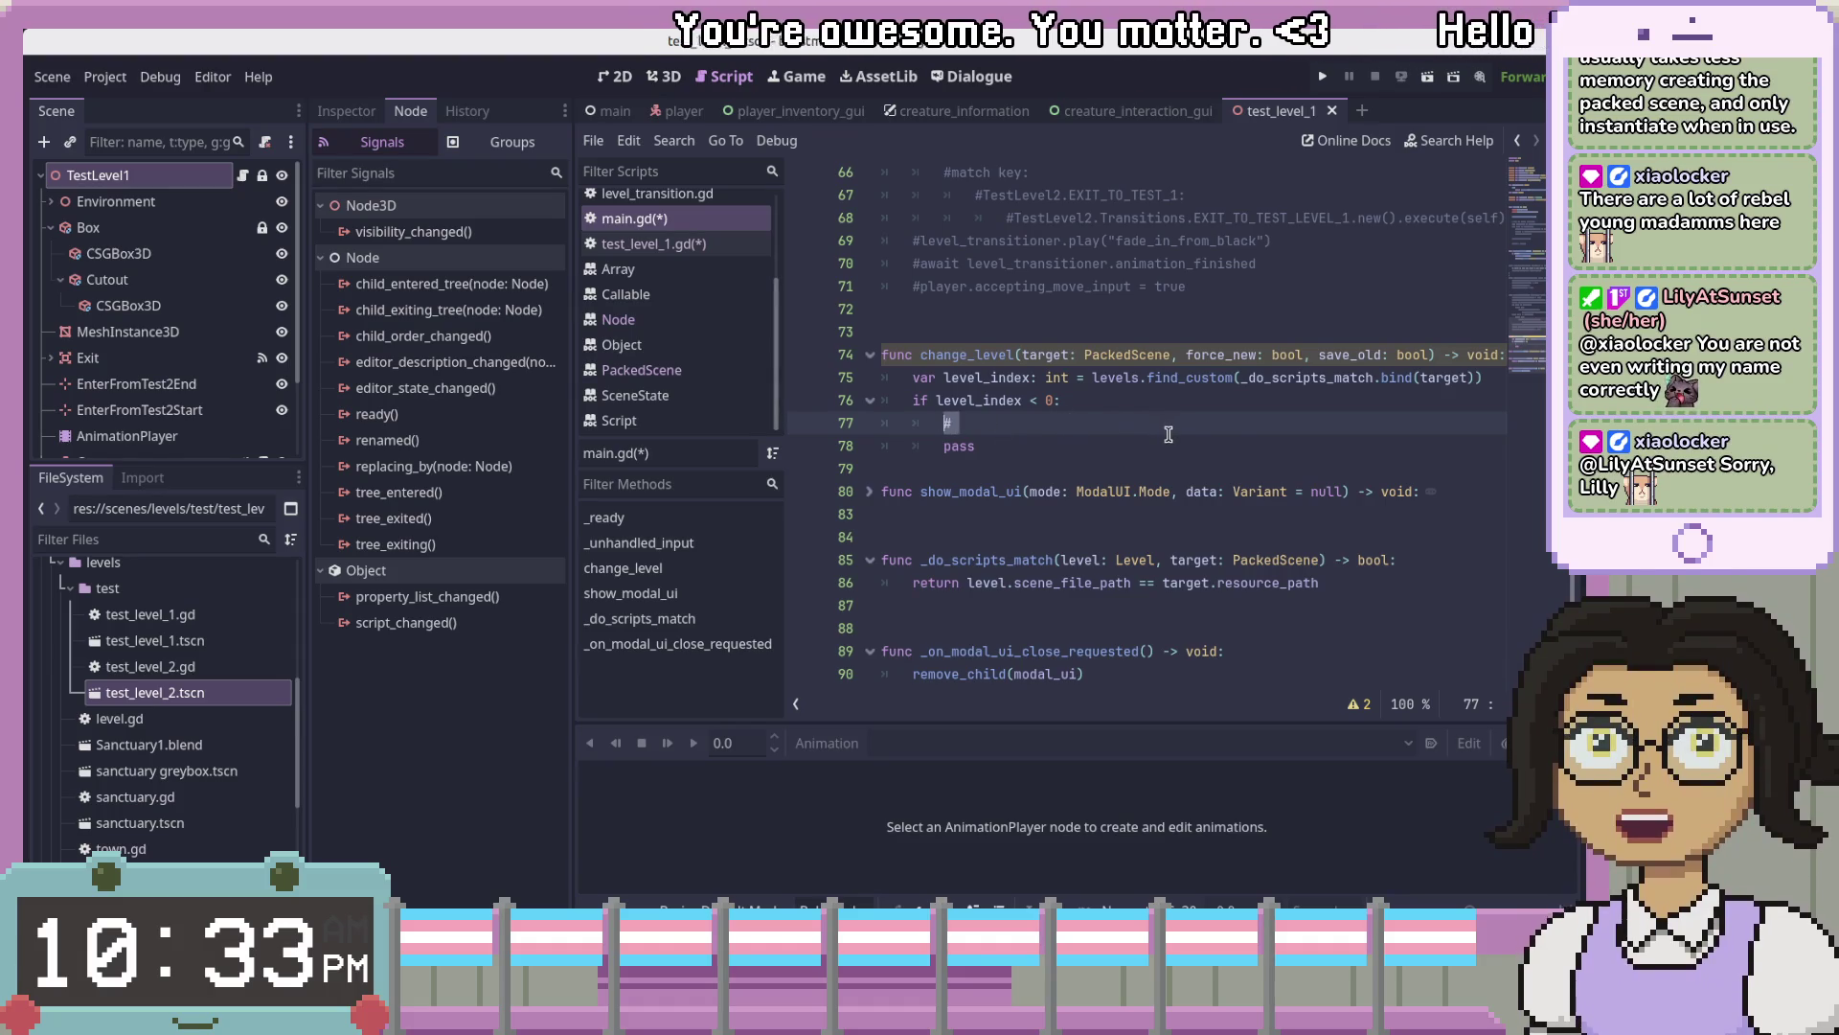
click(1335, 399)
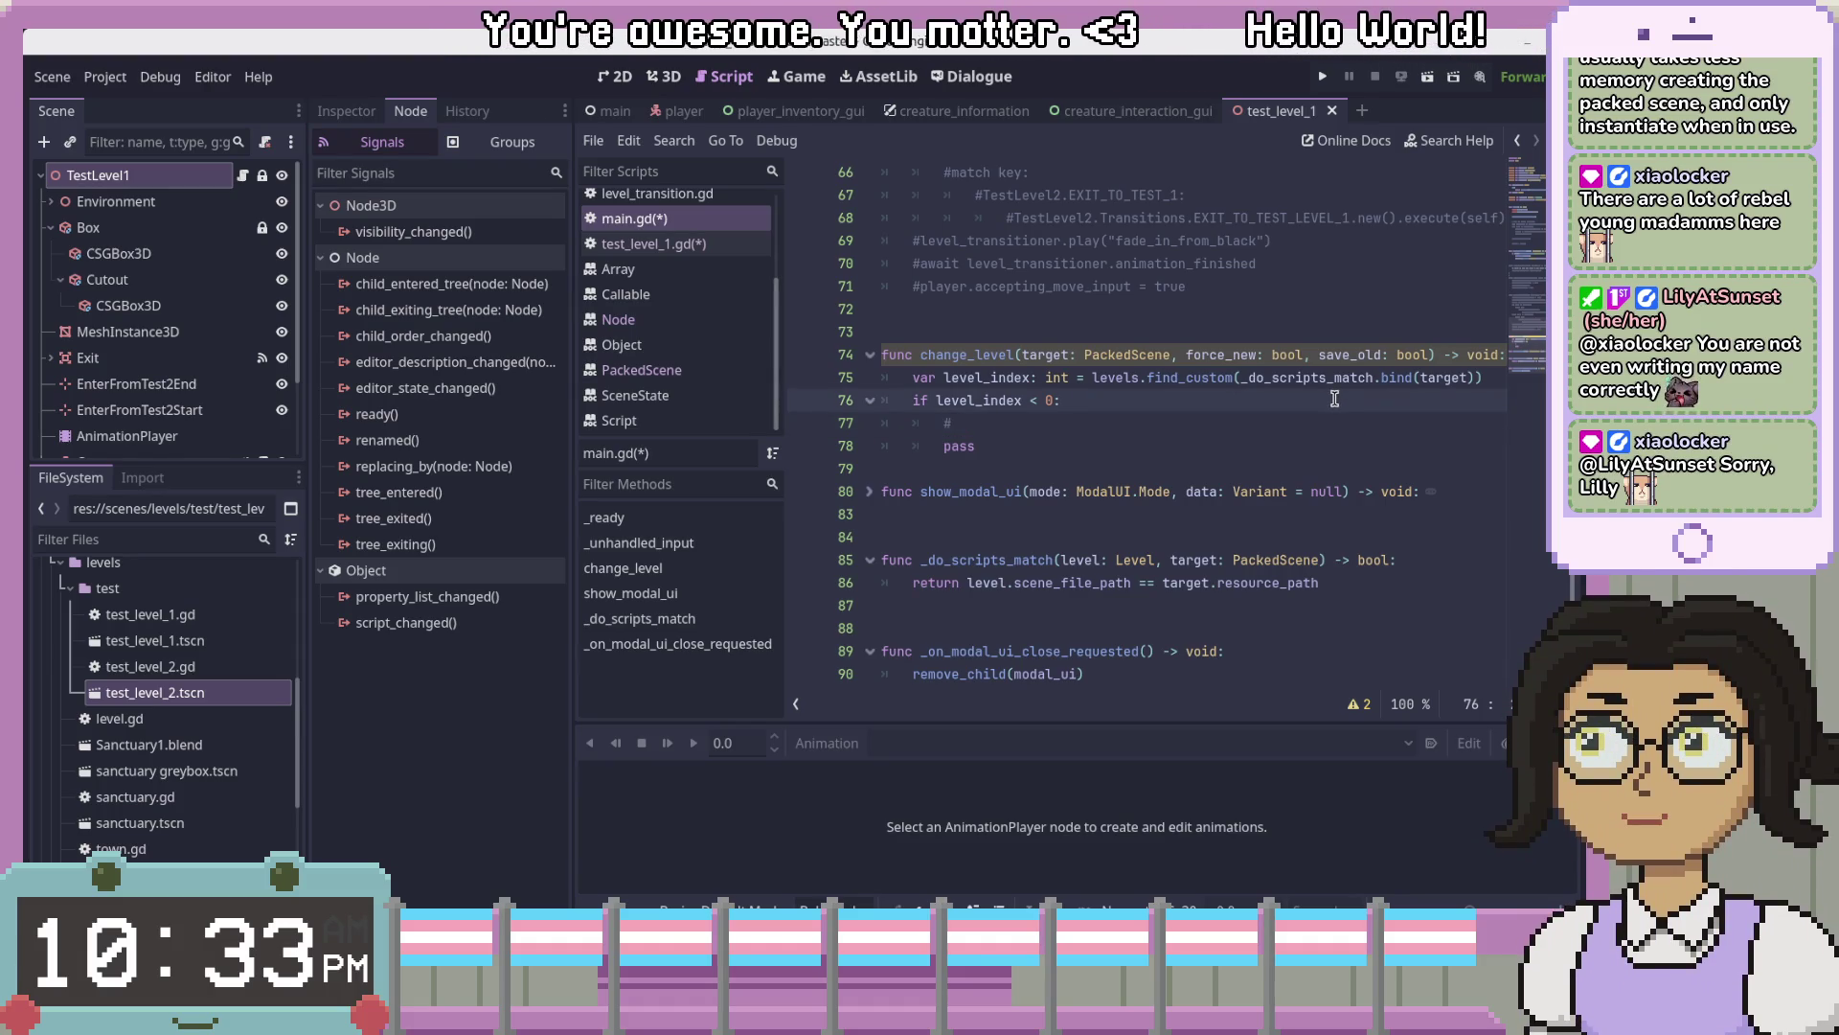
click(1349, 425)
drag(1349, 426, 939, 425)
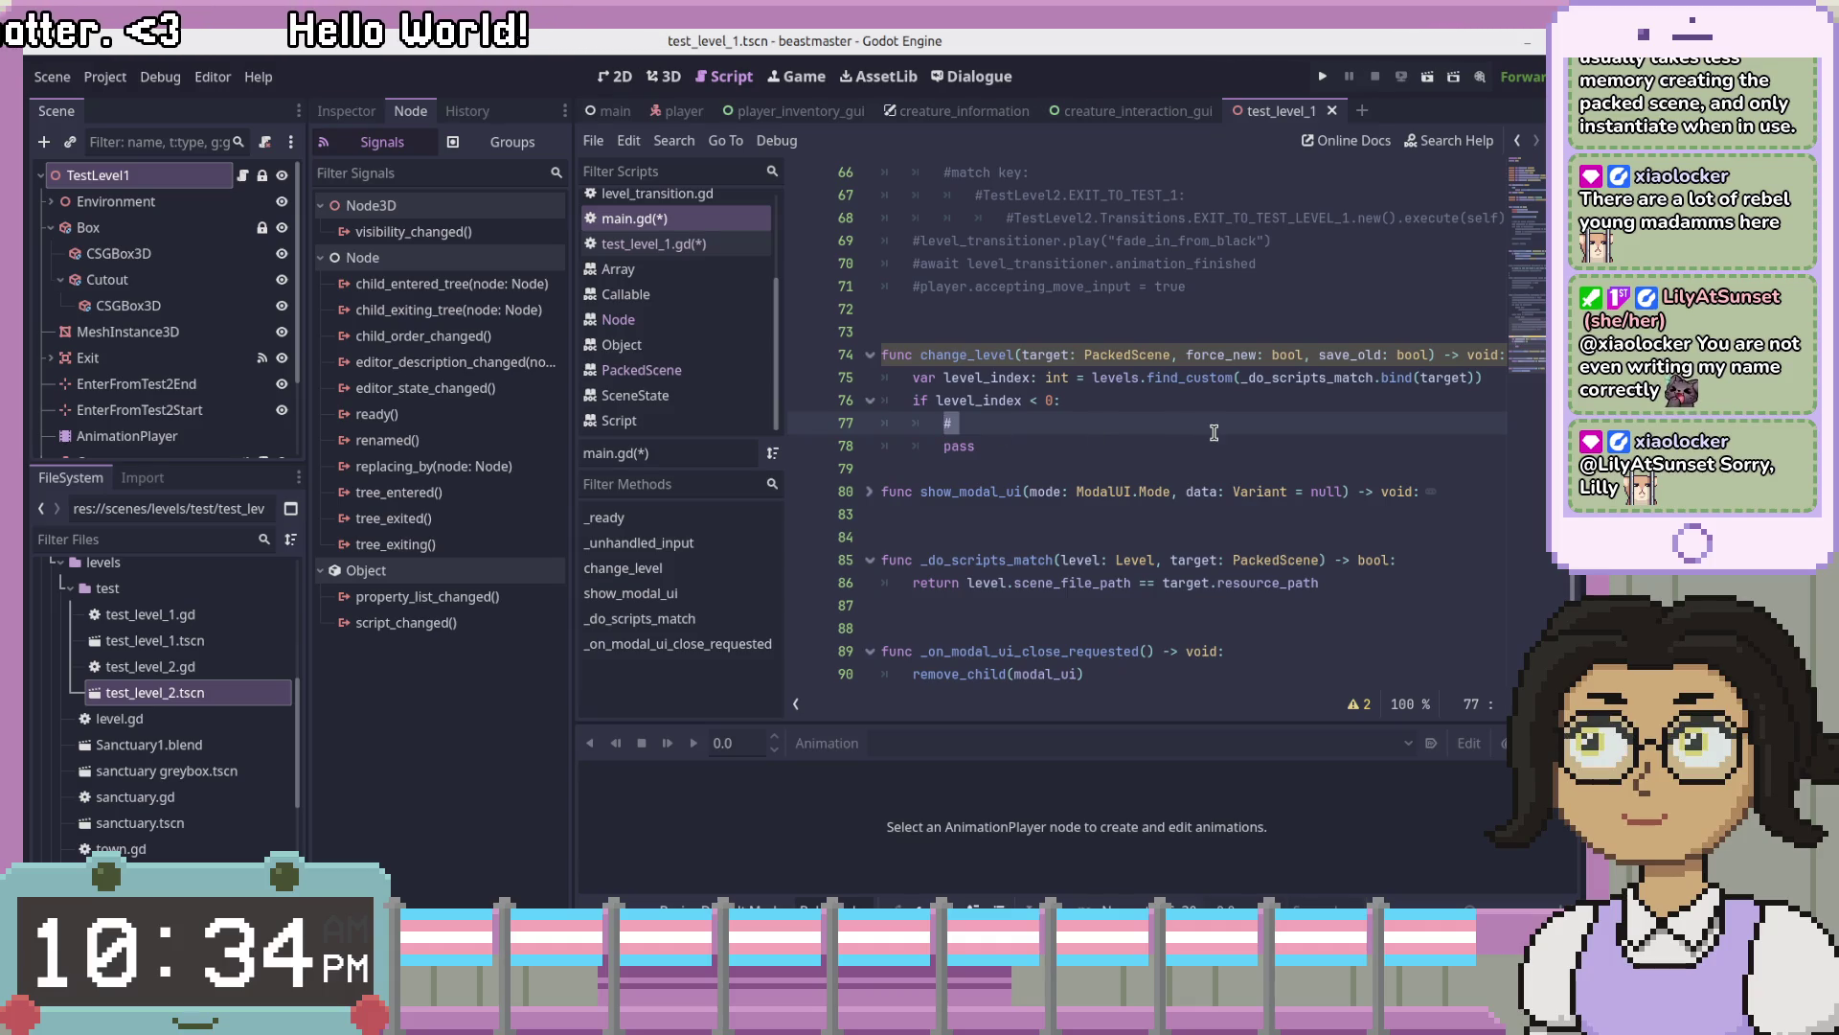
click(1057, 401)
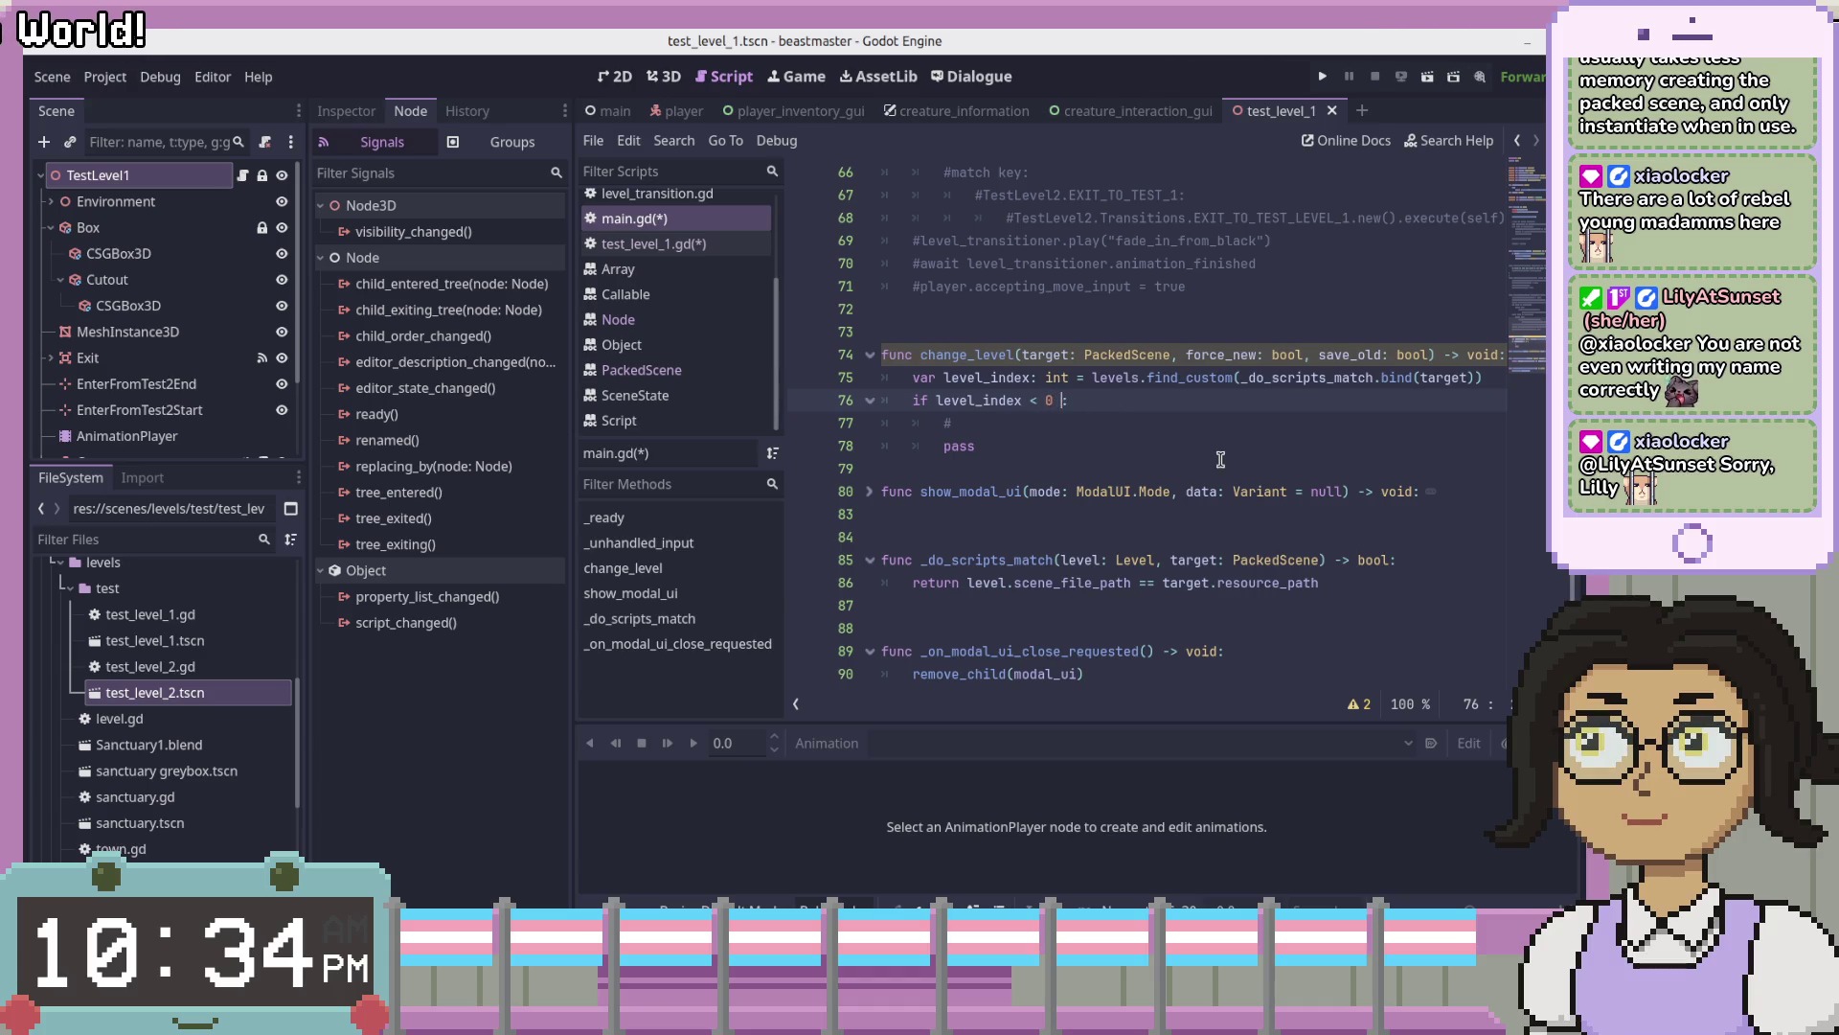
text(p)
- Change the if condition on line 76 to level_index >= 0
key(BackSpace)
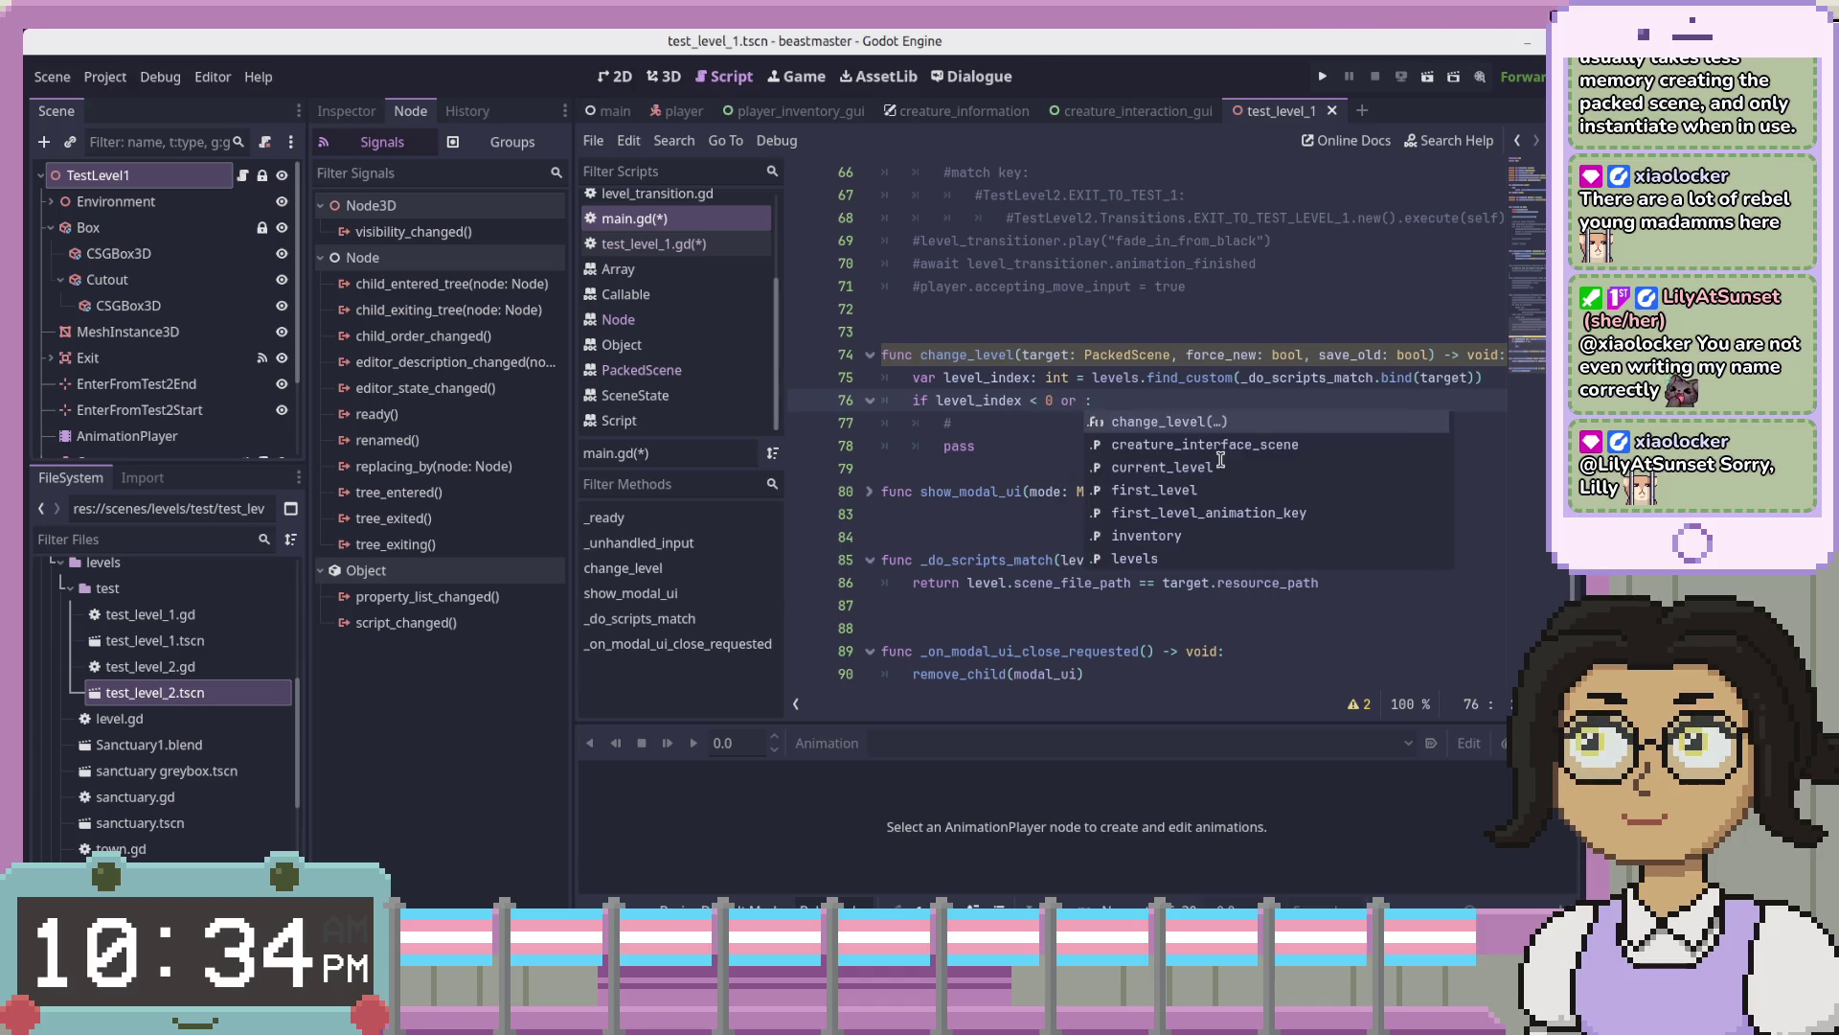
text(force_ne)
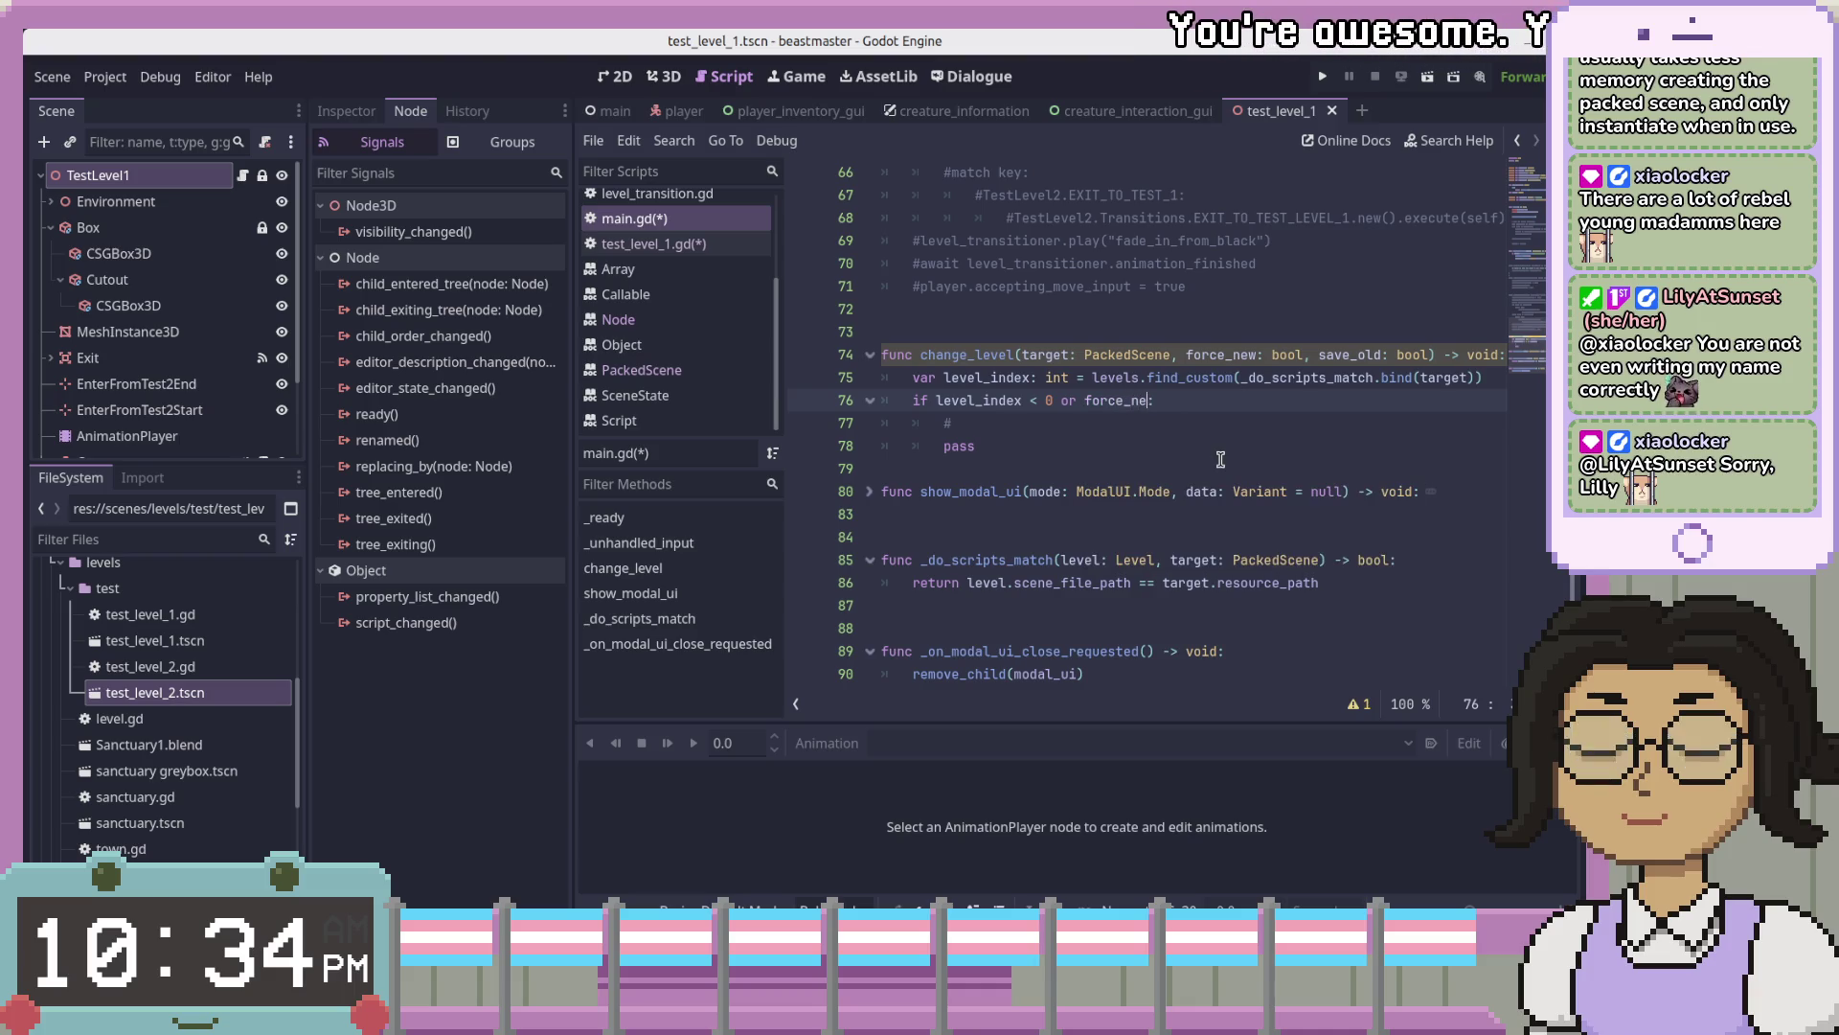
key(BackSpace)
key(BackSpace)
key(BackSpace)
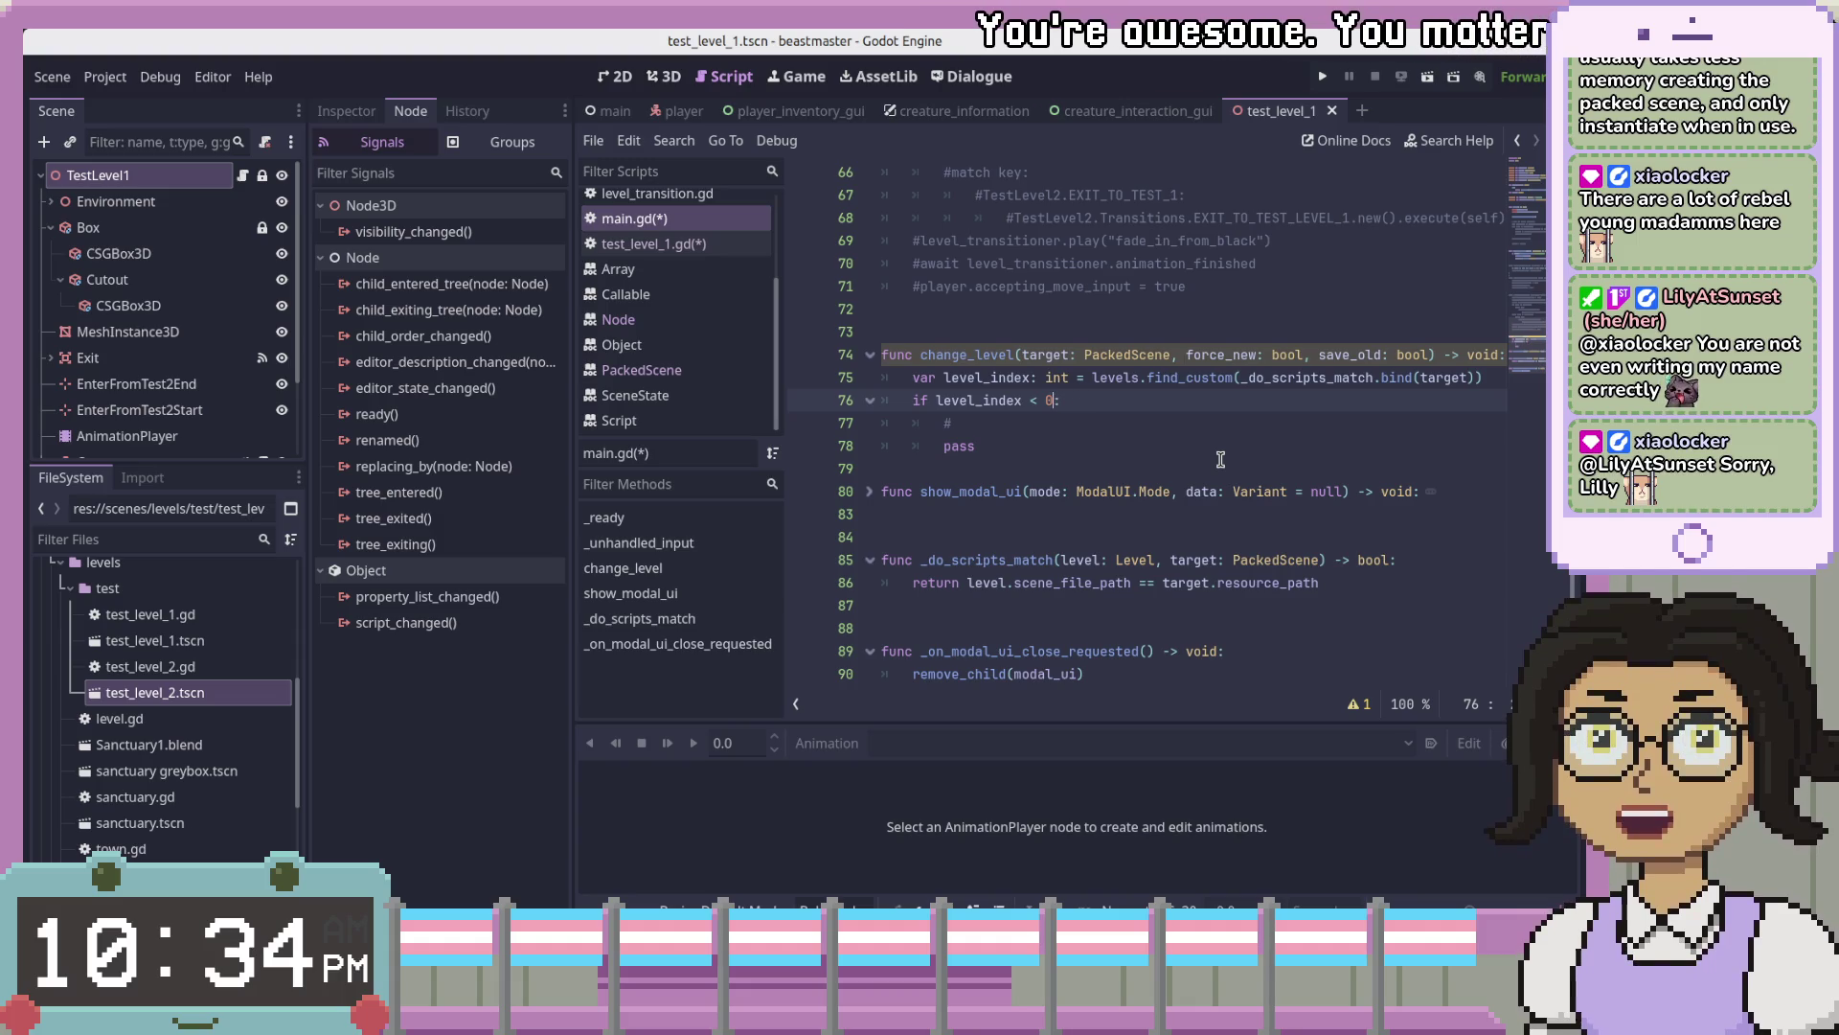
key(Down)
key(Up)
key(Down)
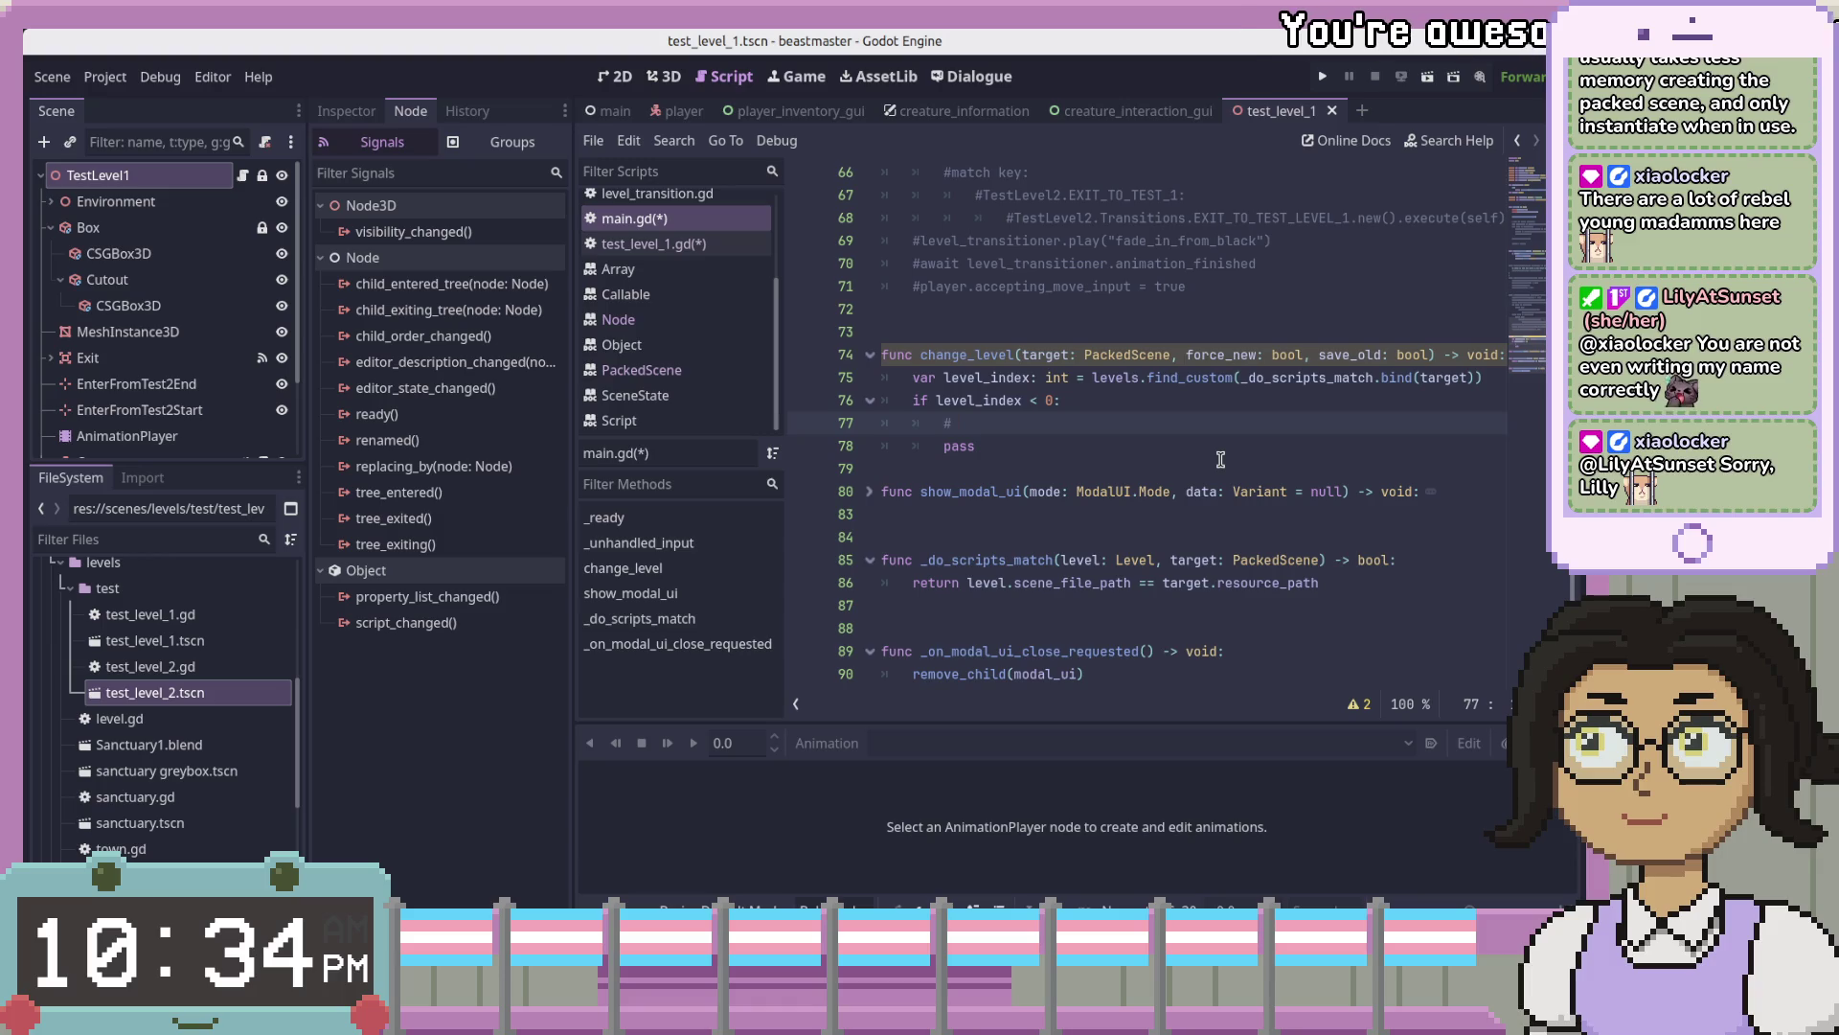
key(Up)
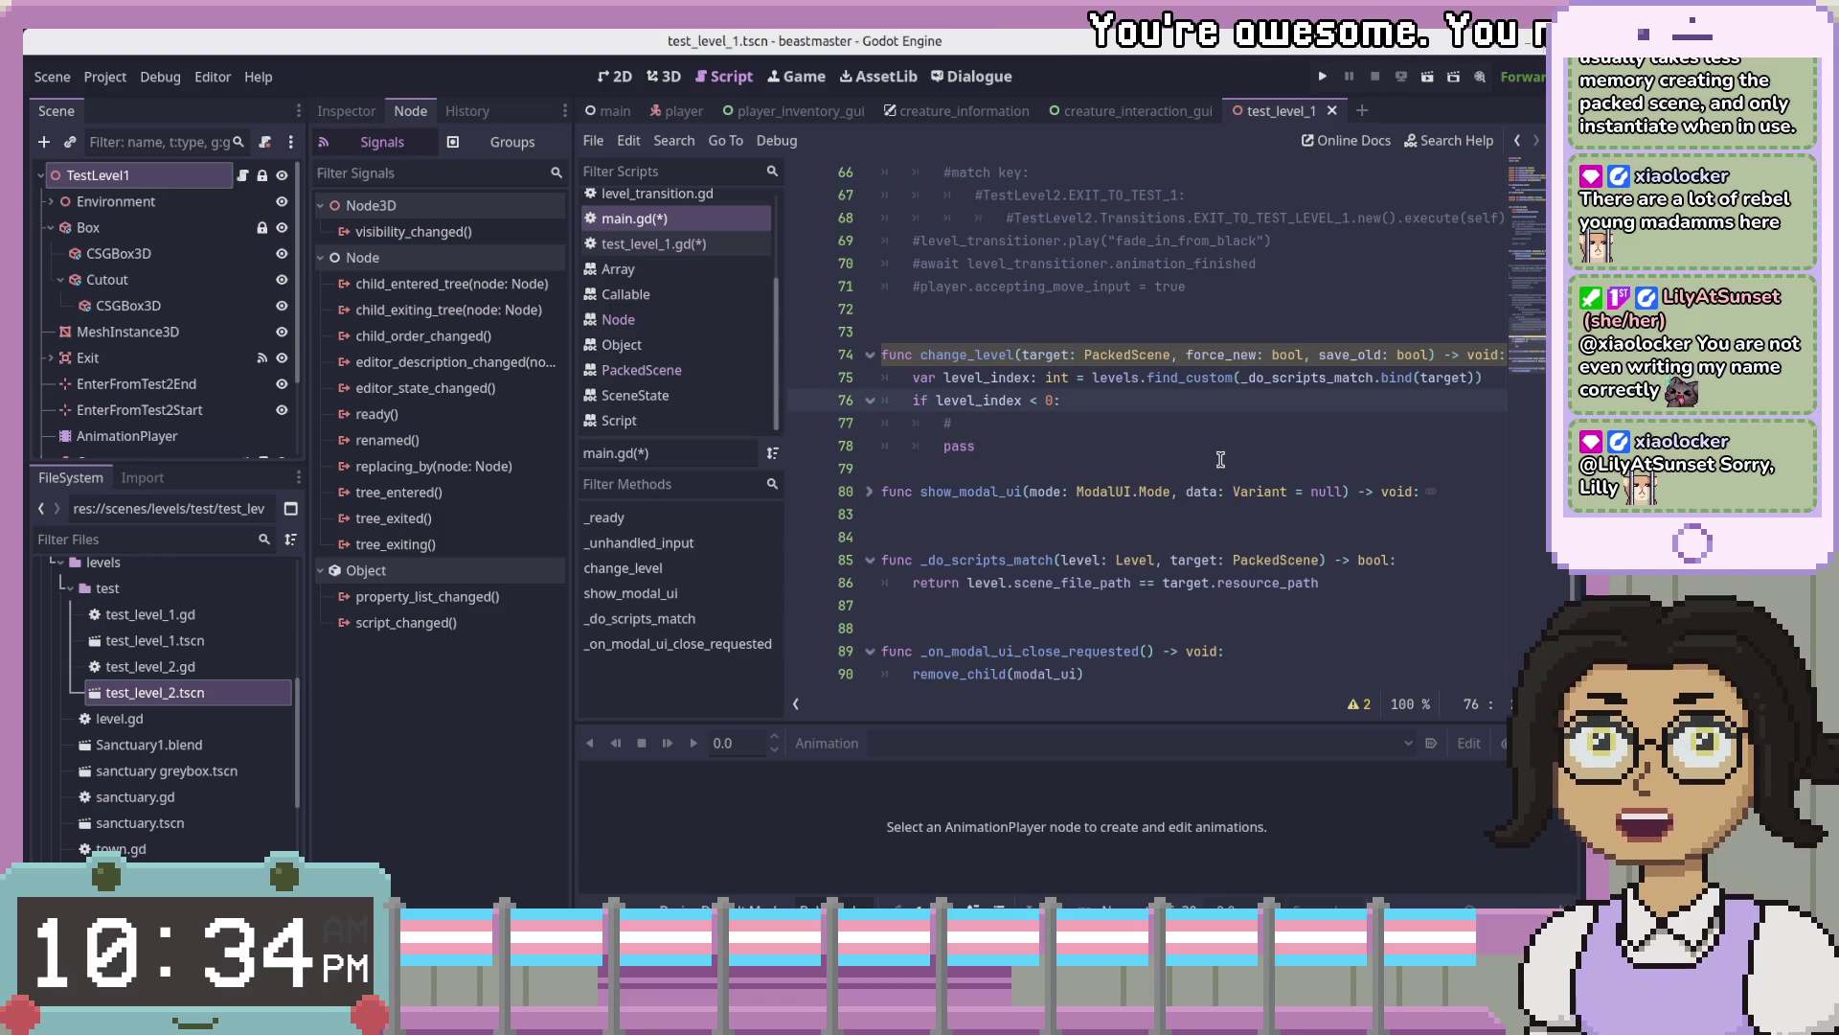
key(Left)
key(Left)
key(Left)
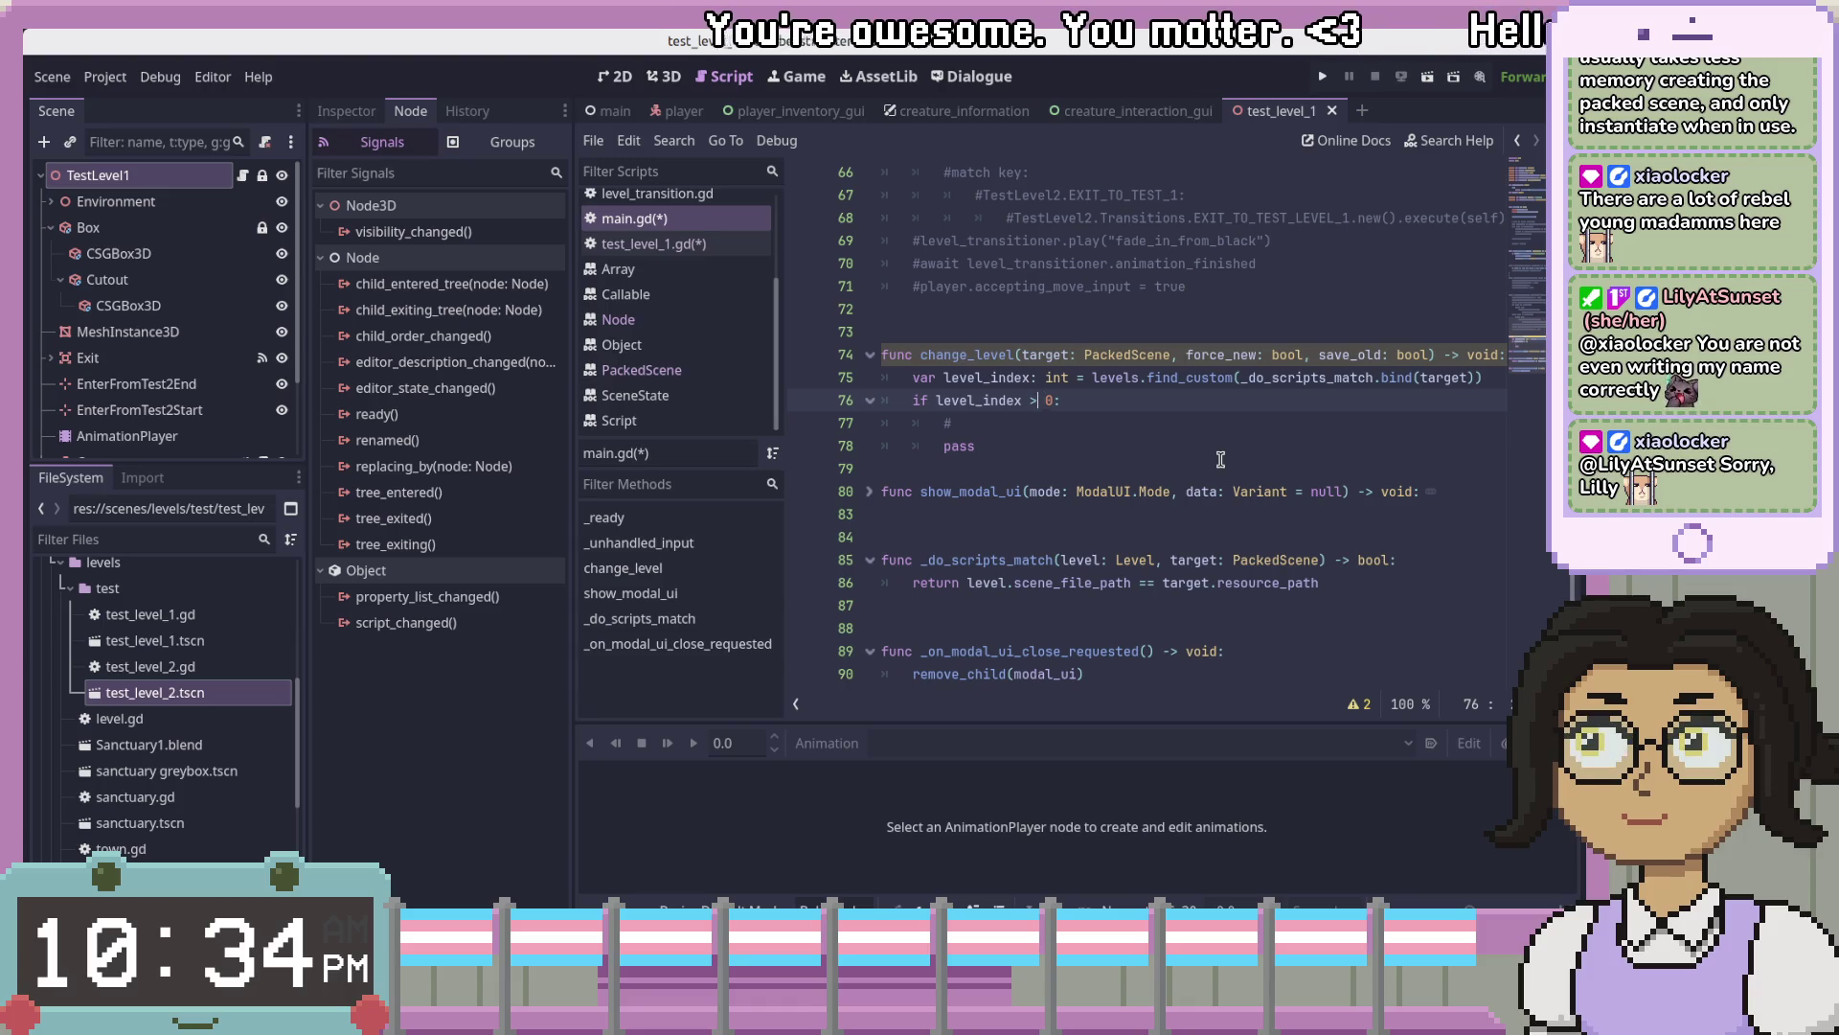
text(=)
- Replace the comment on line 77 with if force_new == true: and start its body
key(Down)
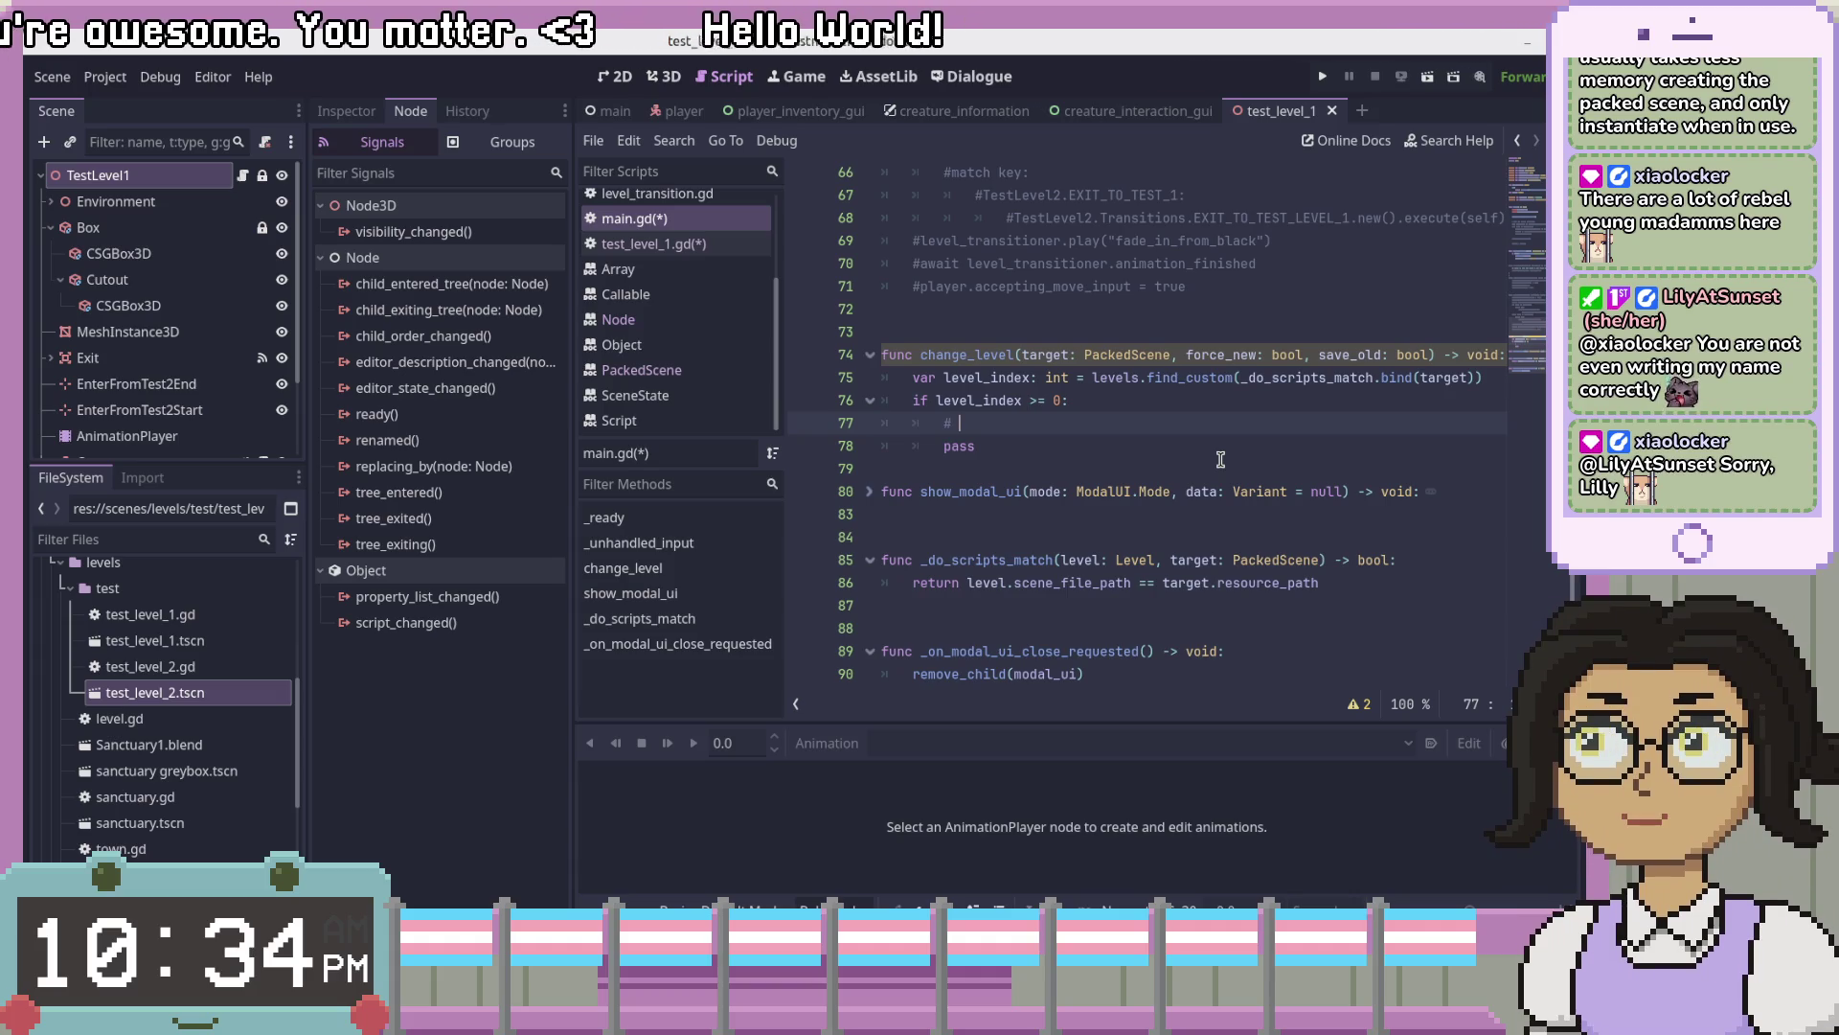
key(BackSpace)
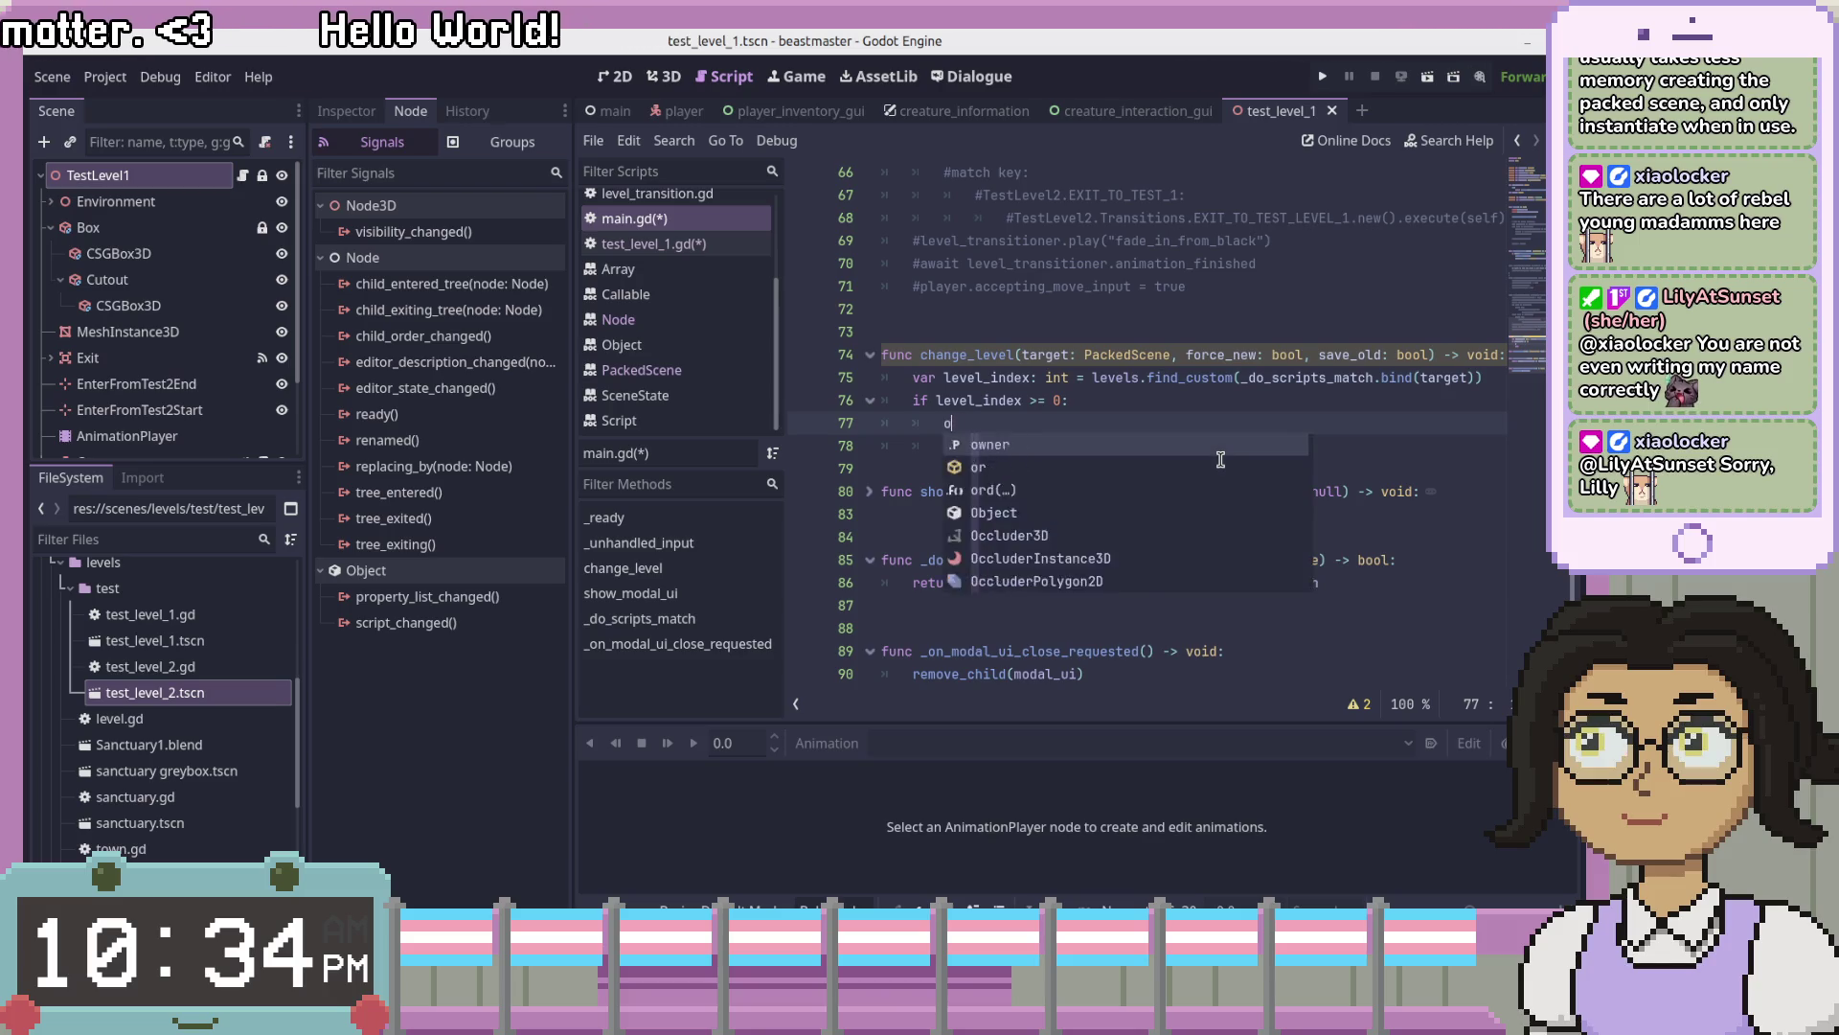
key(BackSpace)
text(if forc)
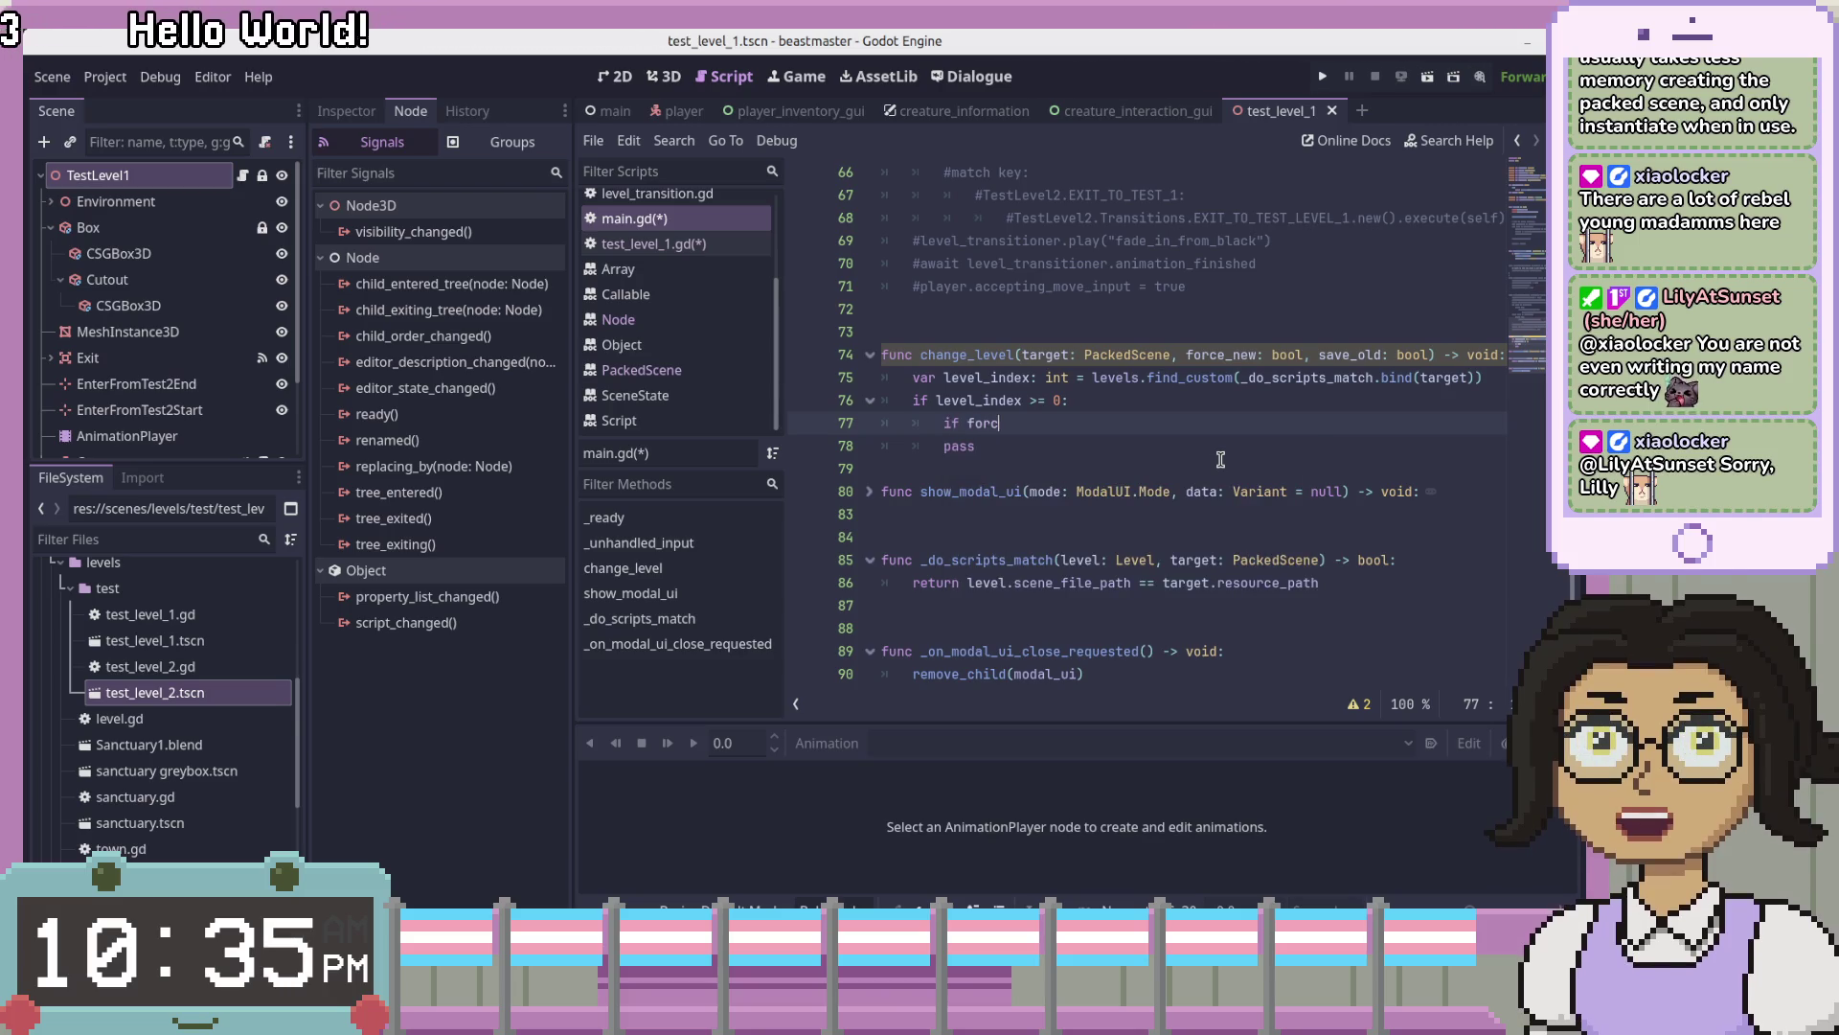
text(e_new == true:)
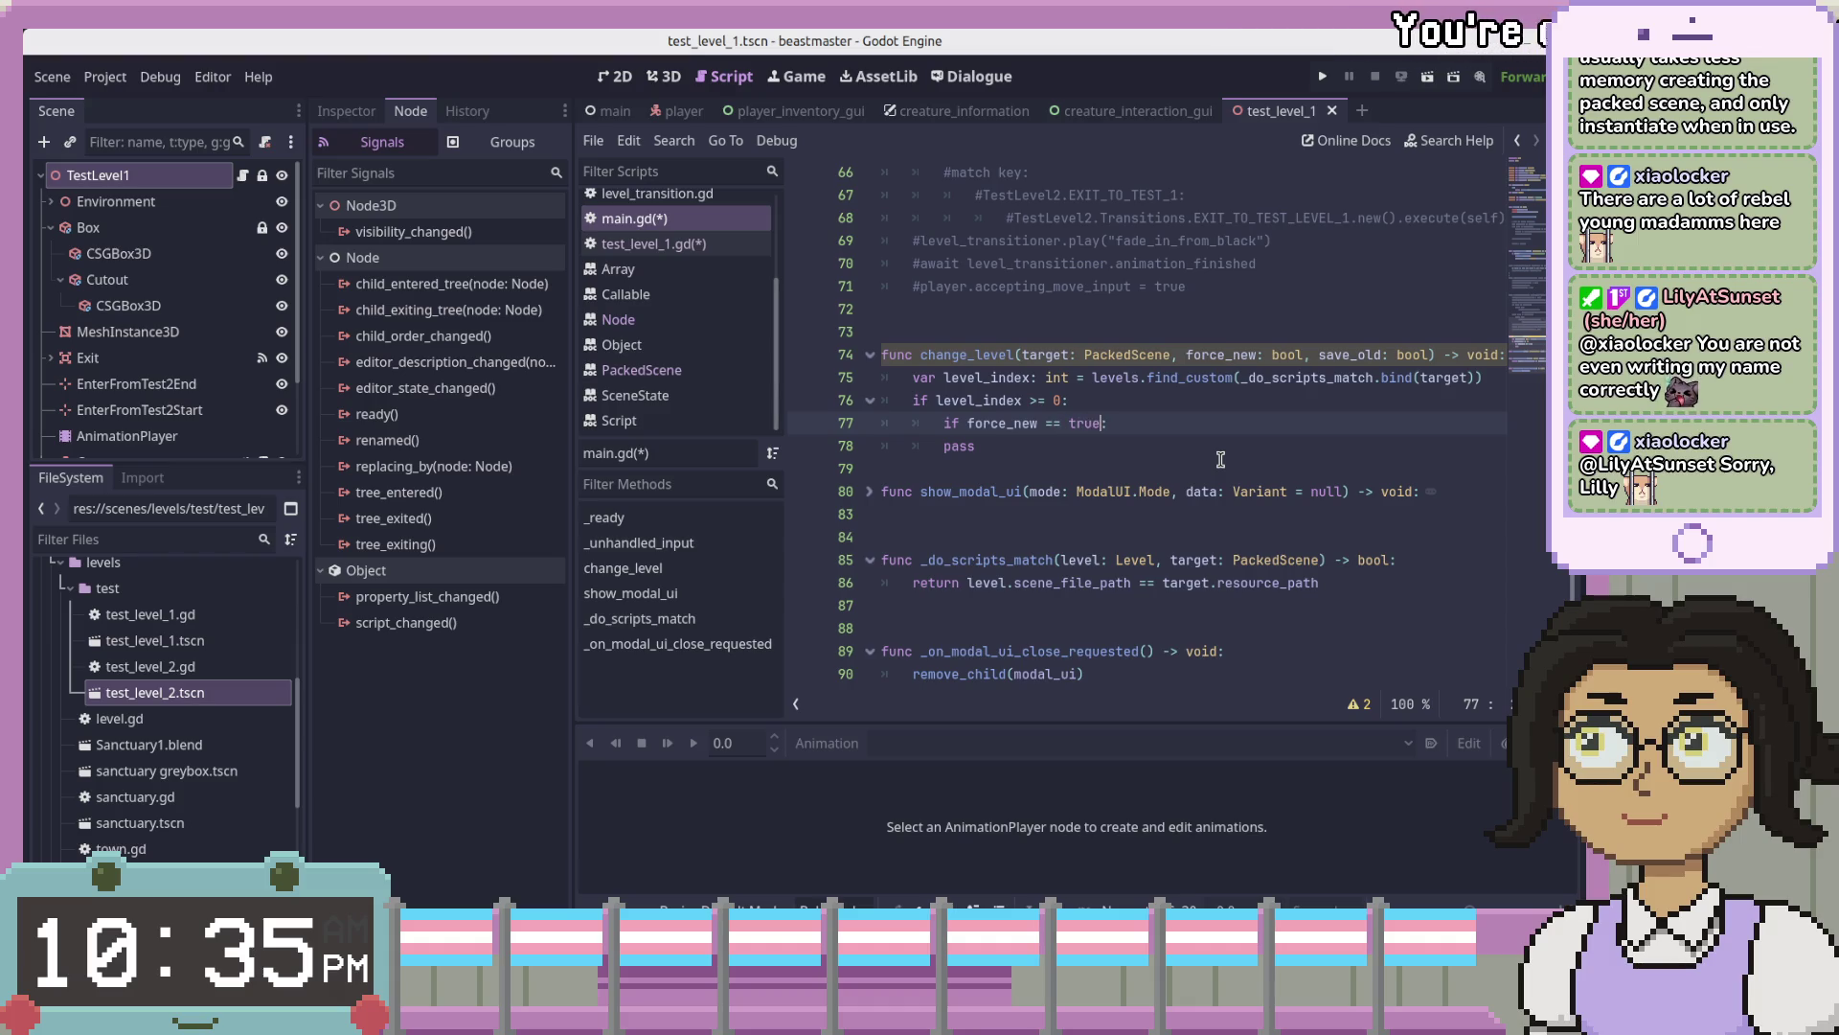
key(Return)
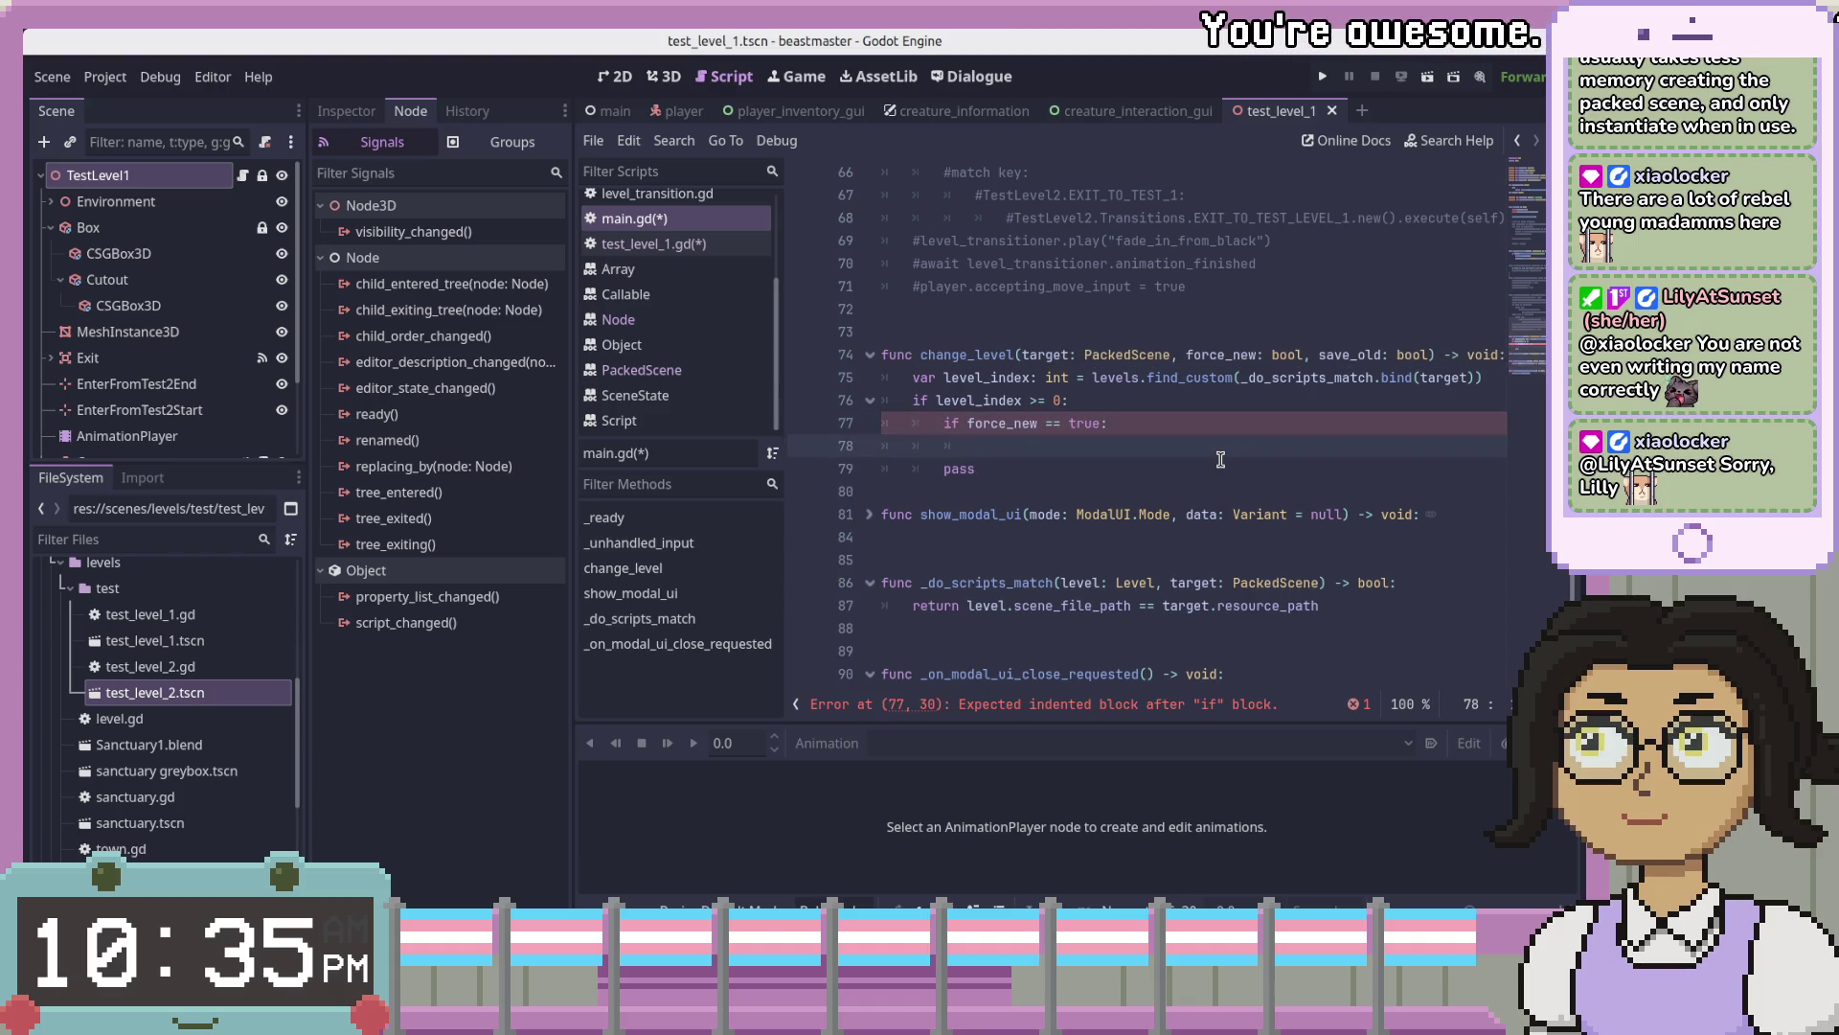
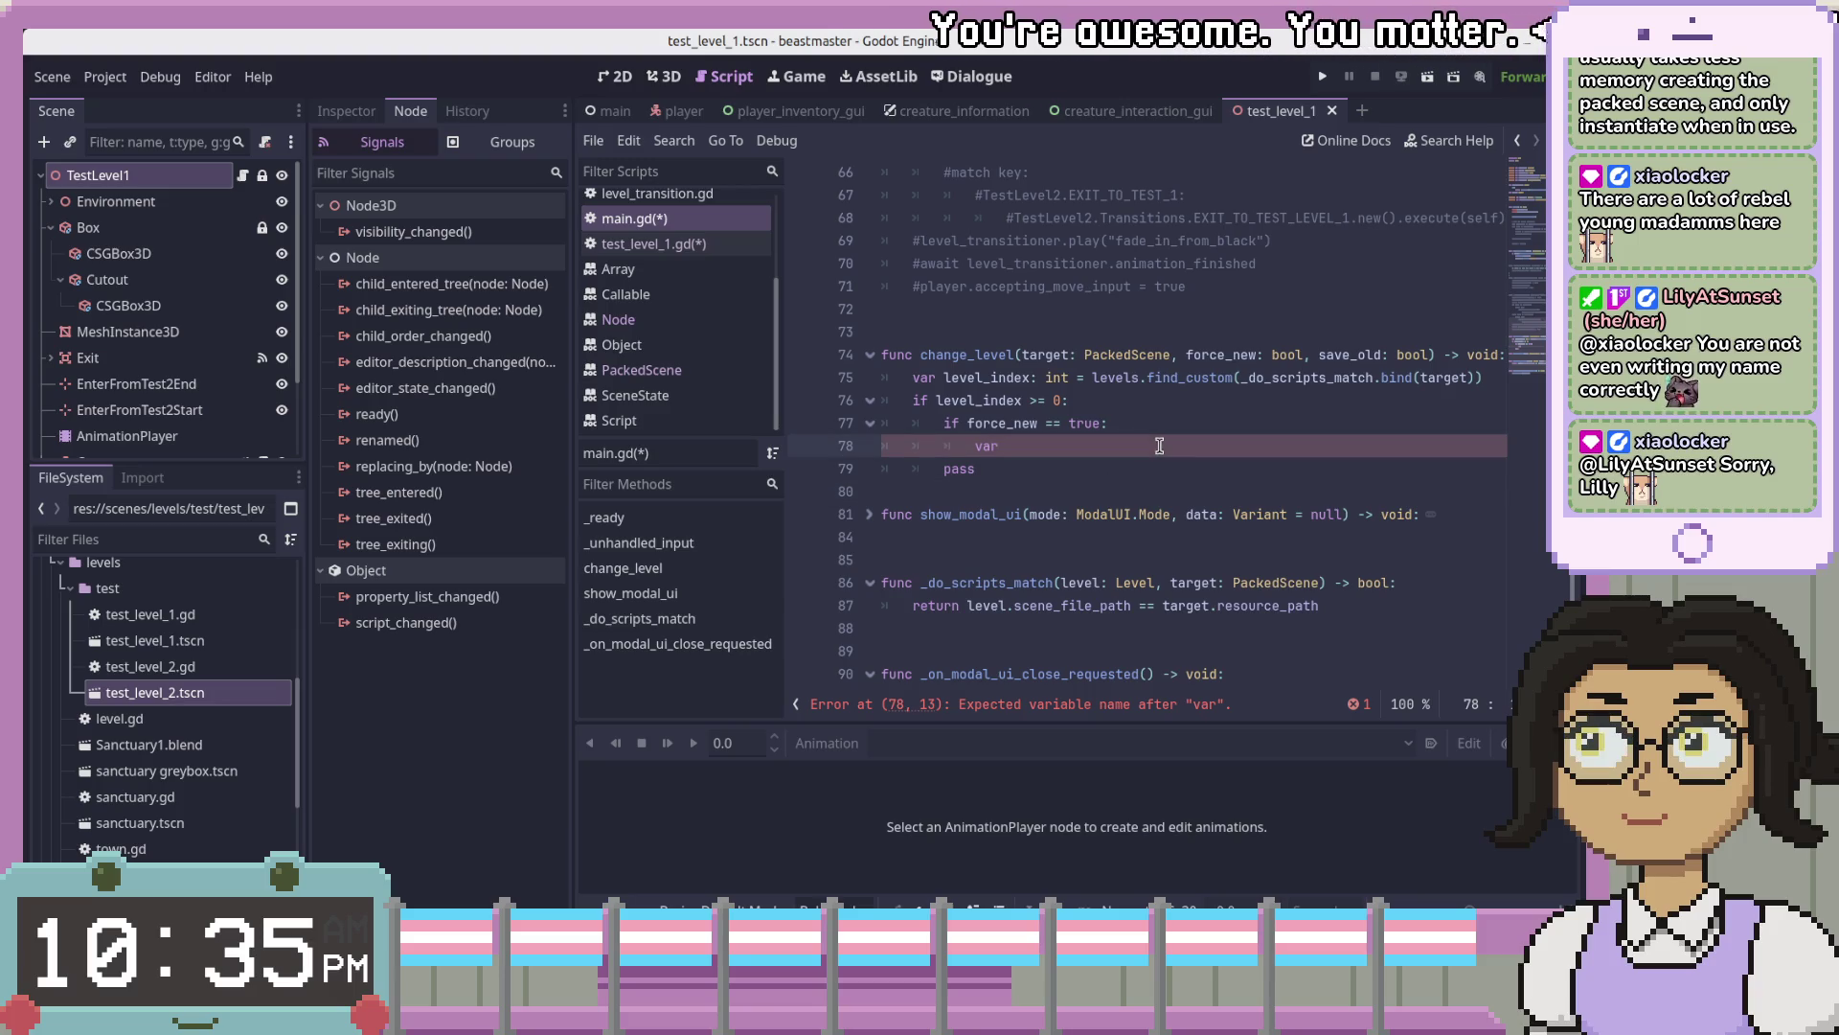
- Replace 'new' on line 78 with 'target_level = target.instantiate()' and add a line below it
key(BackSpace)
key(BackSpace)
key(BackSpace)
text(target_level = )
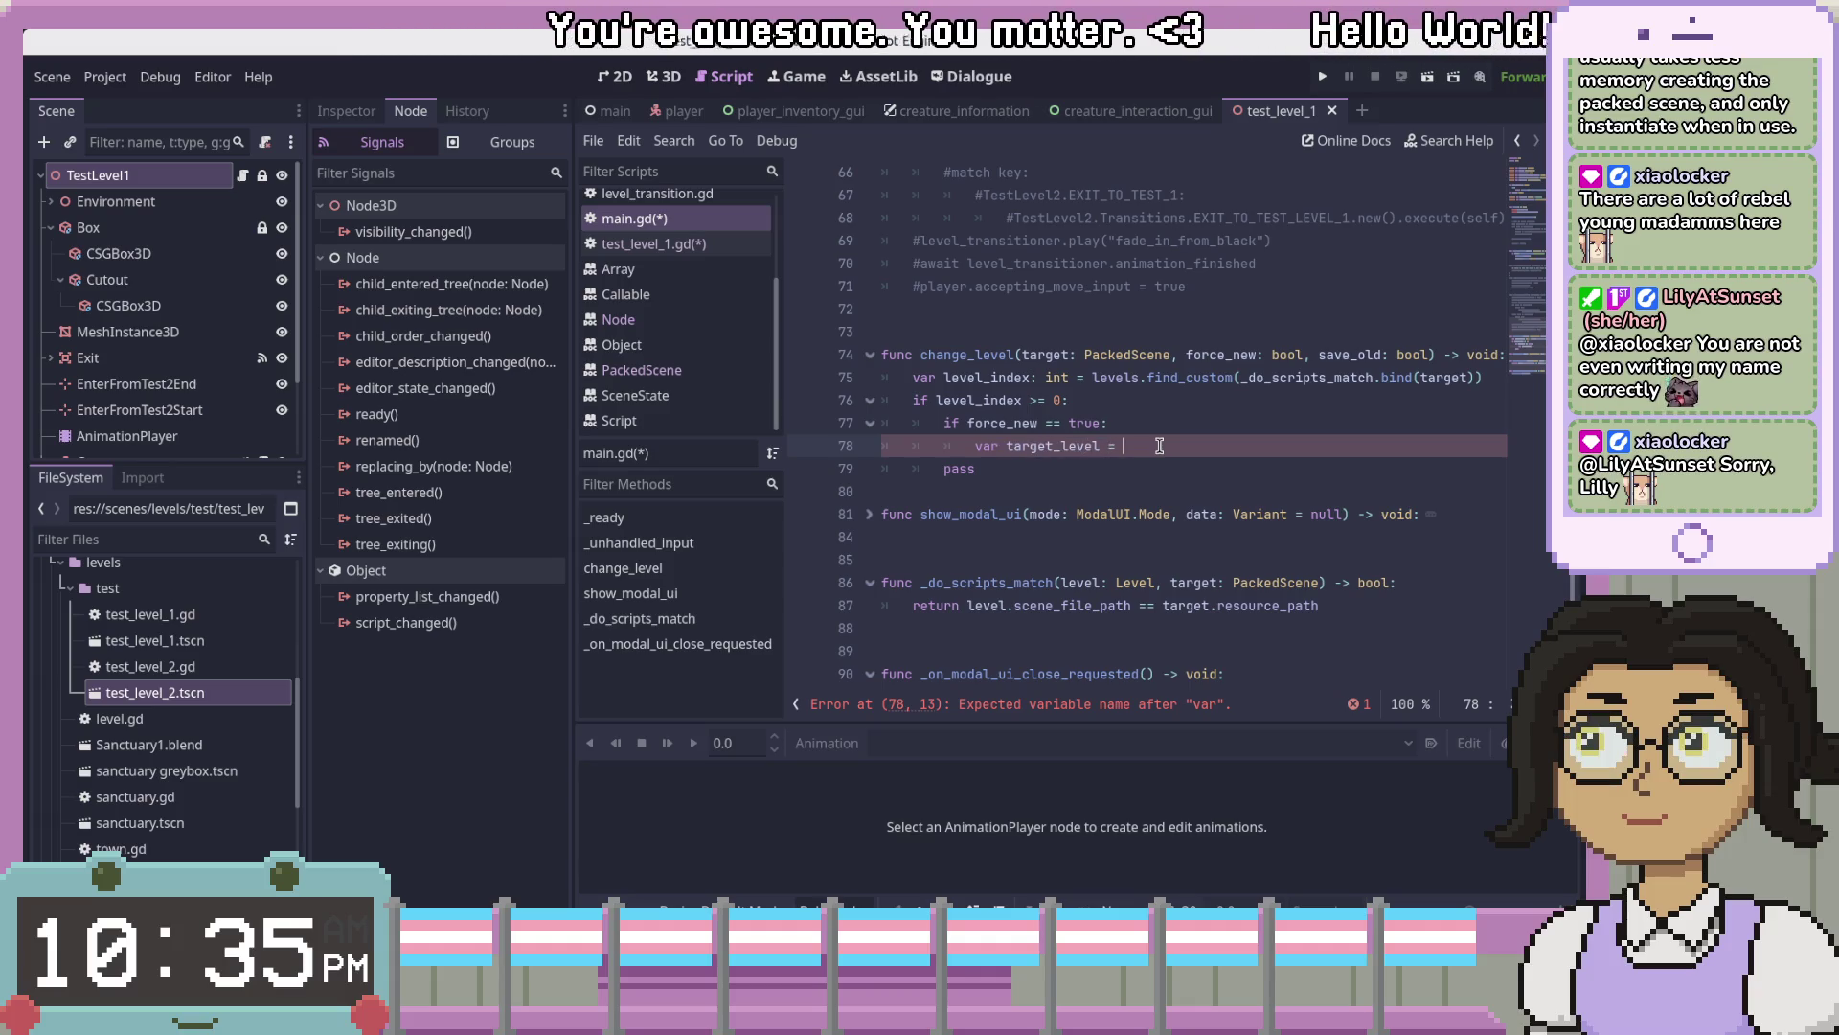
text(target.inst)
key(Return)
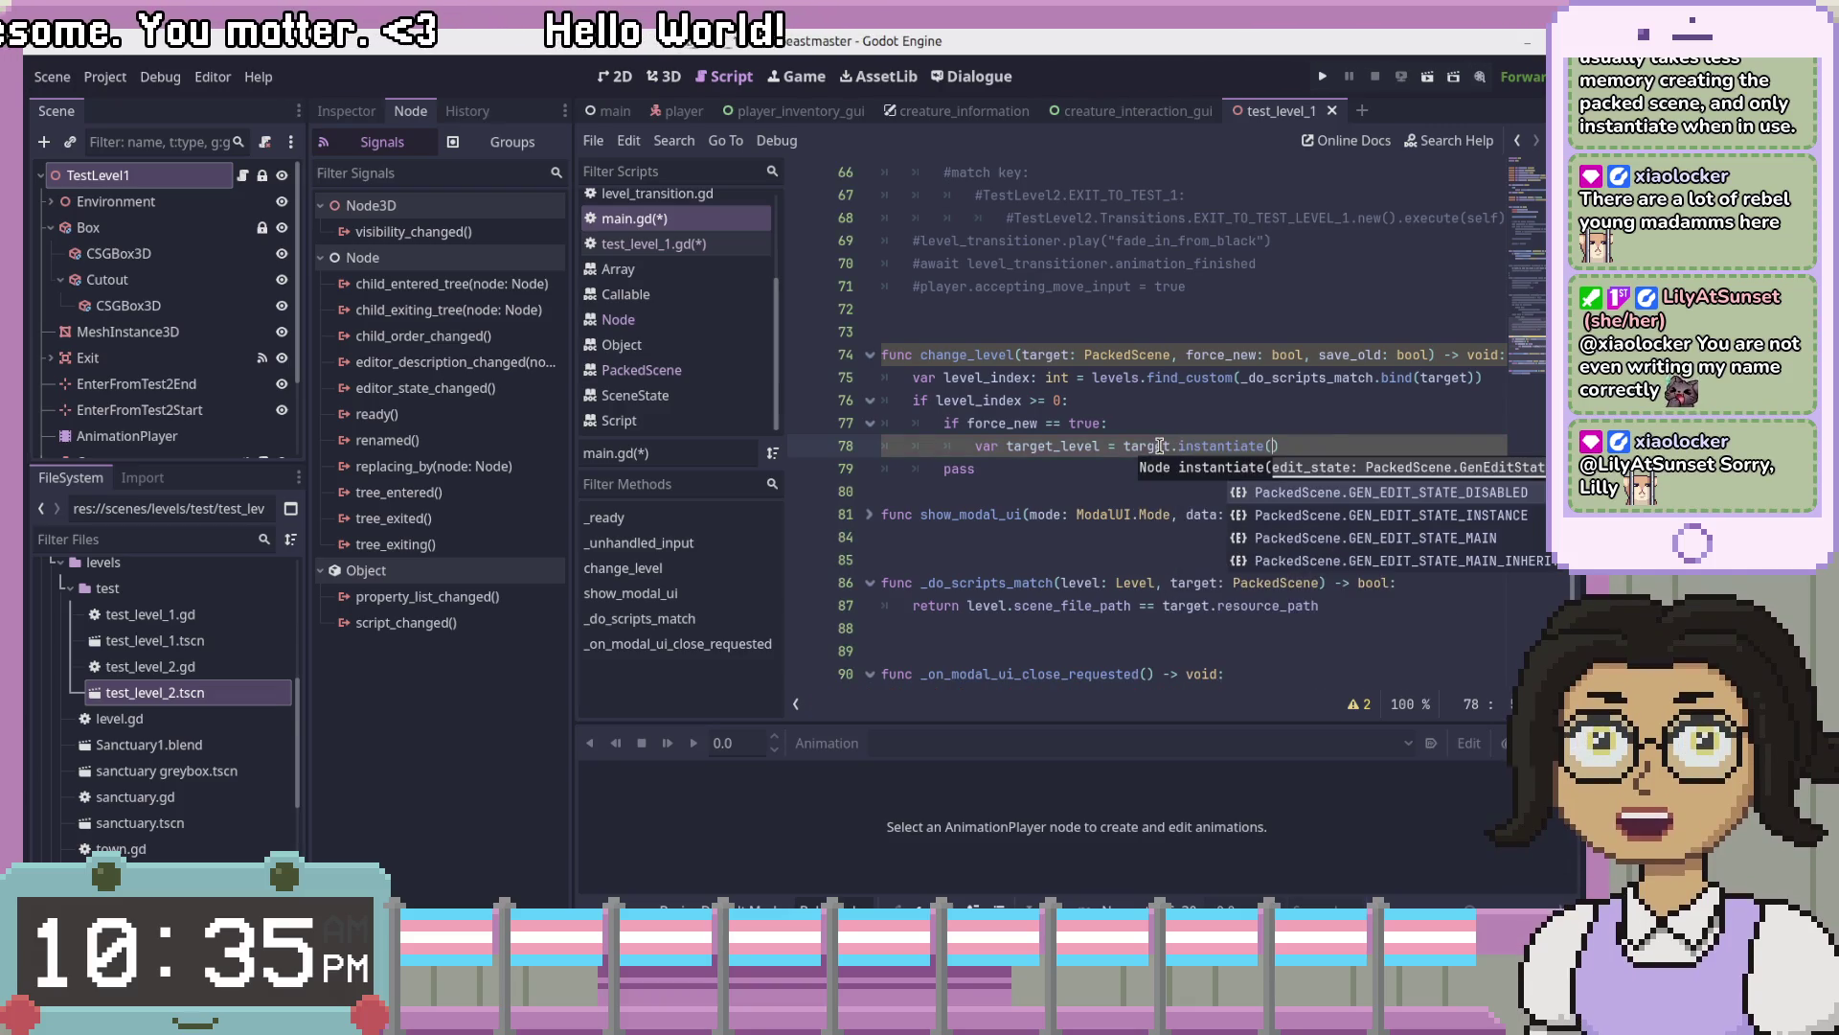
text())
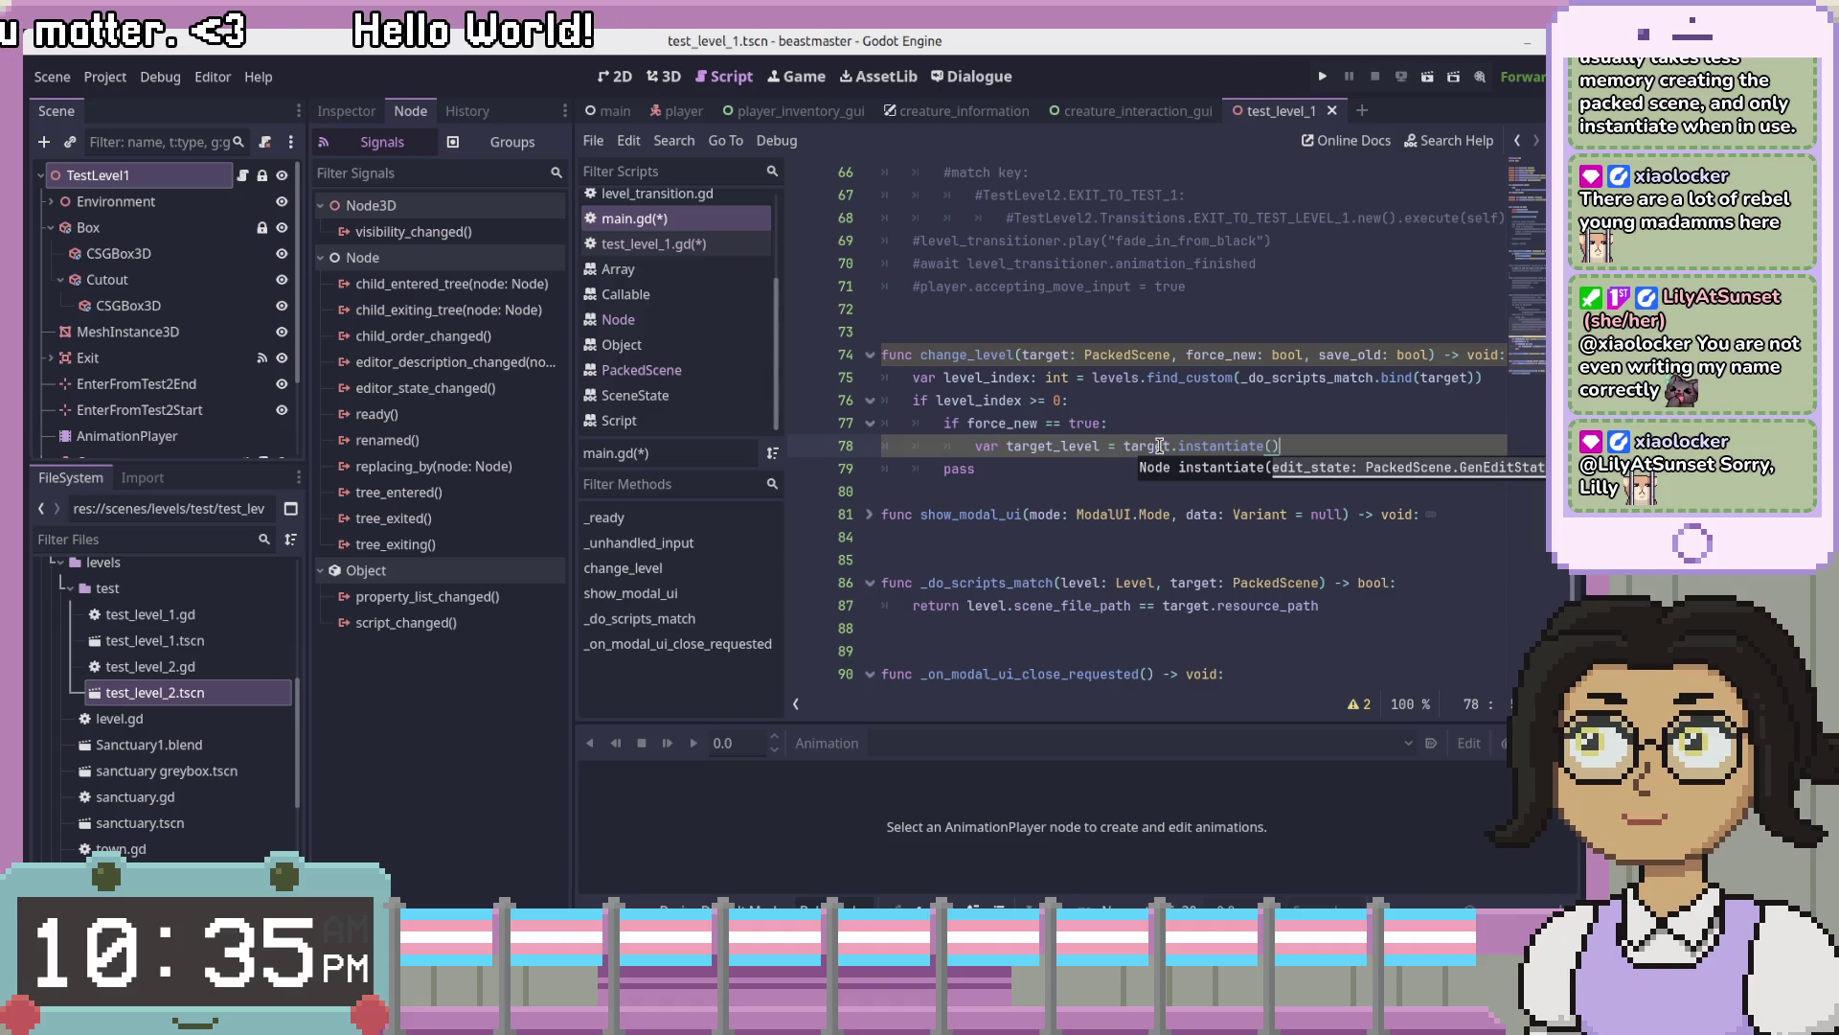
key(Return)
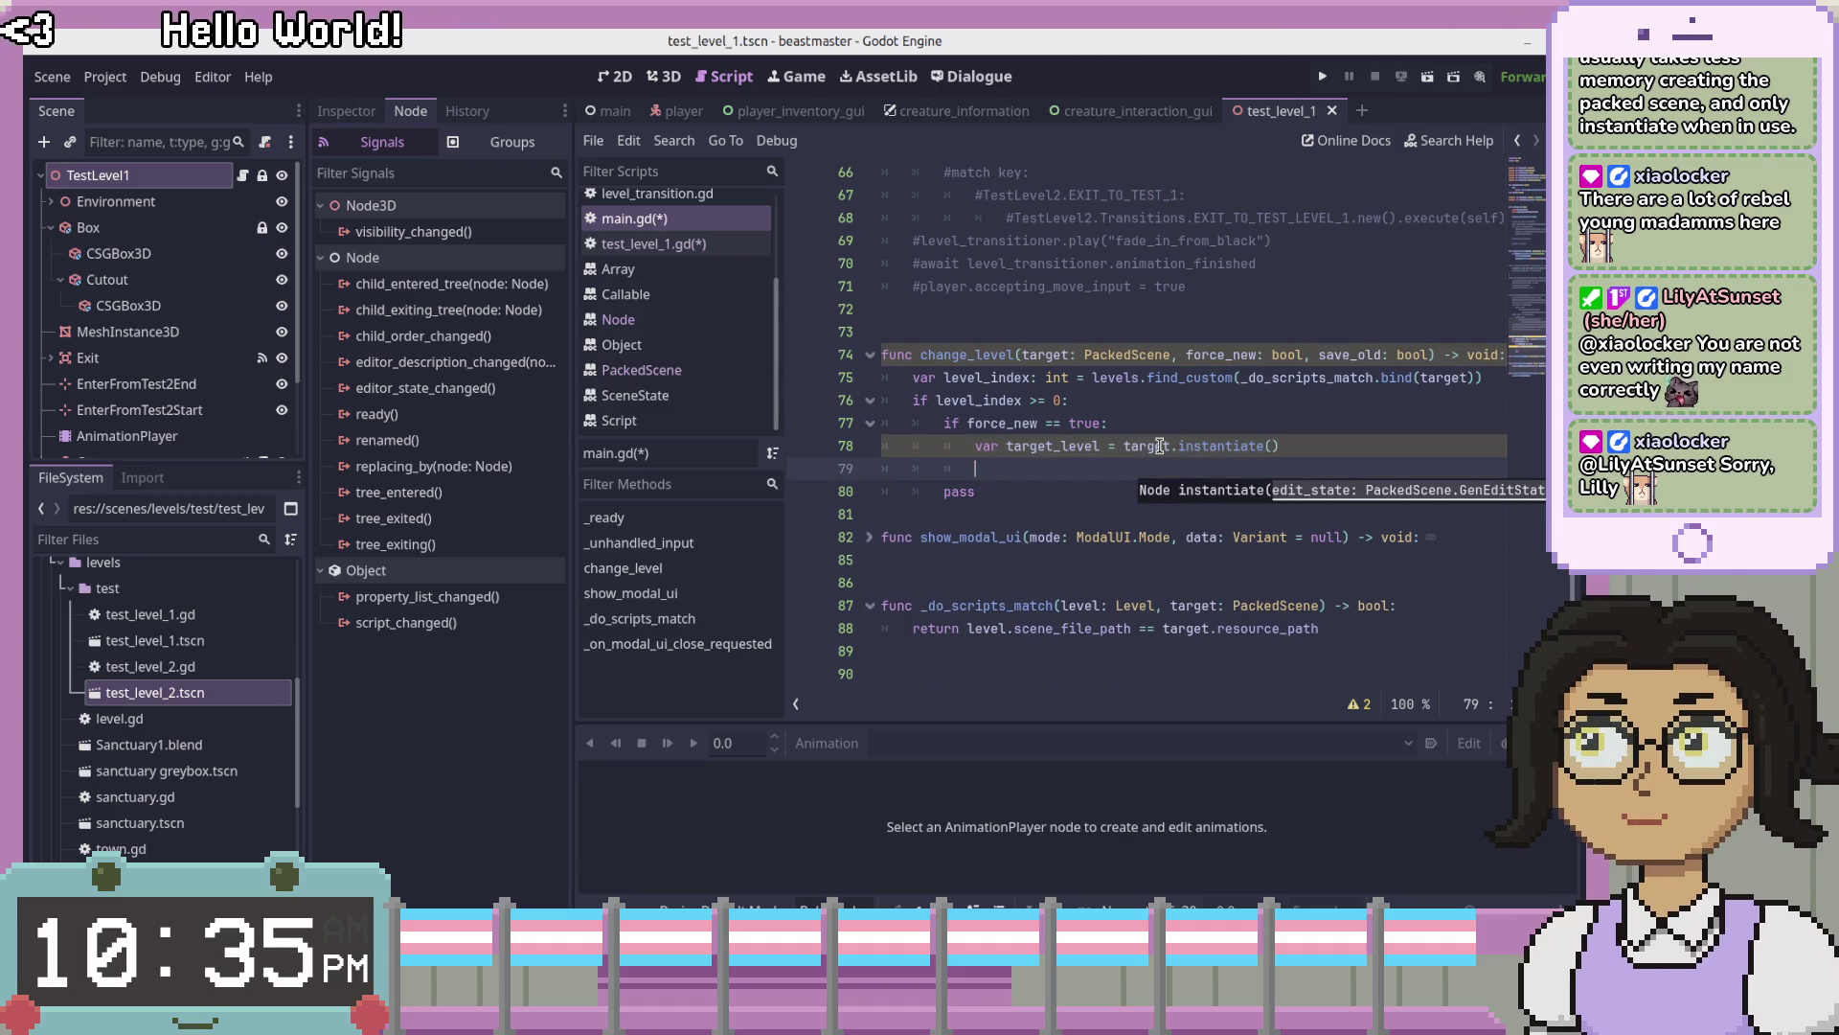
click(1199, 402)
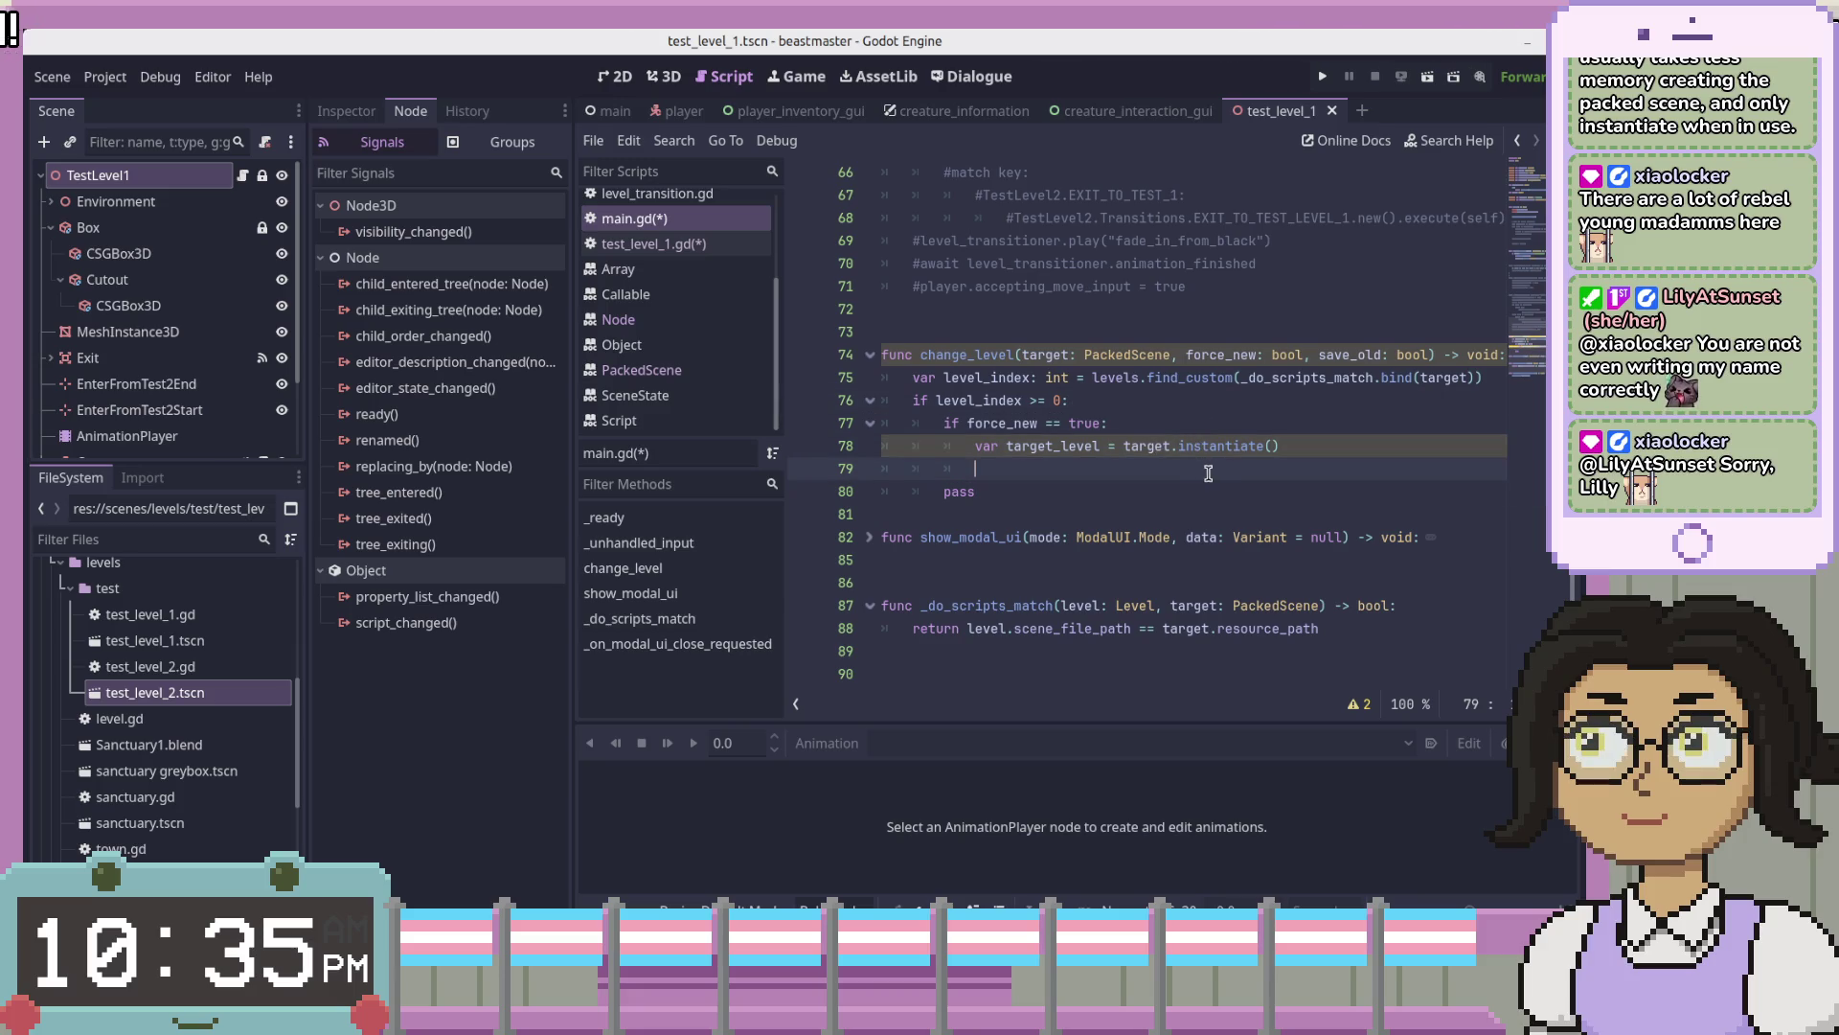
- Insert 'var current_level: Level = get_t' on a new line above the level_index line
click(1445, 376)
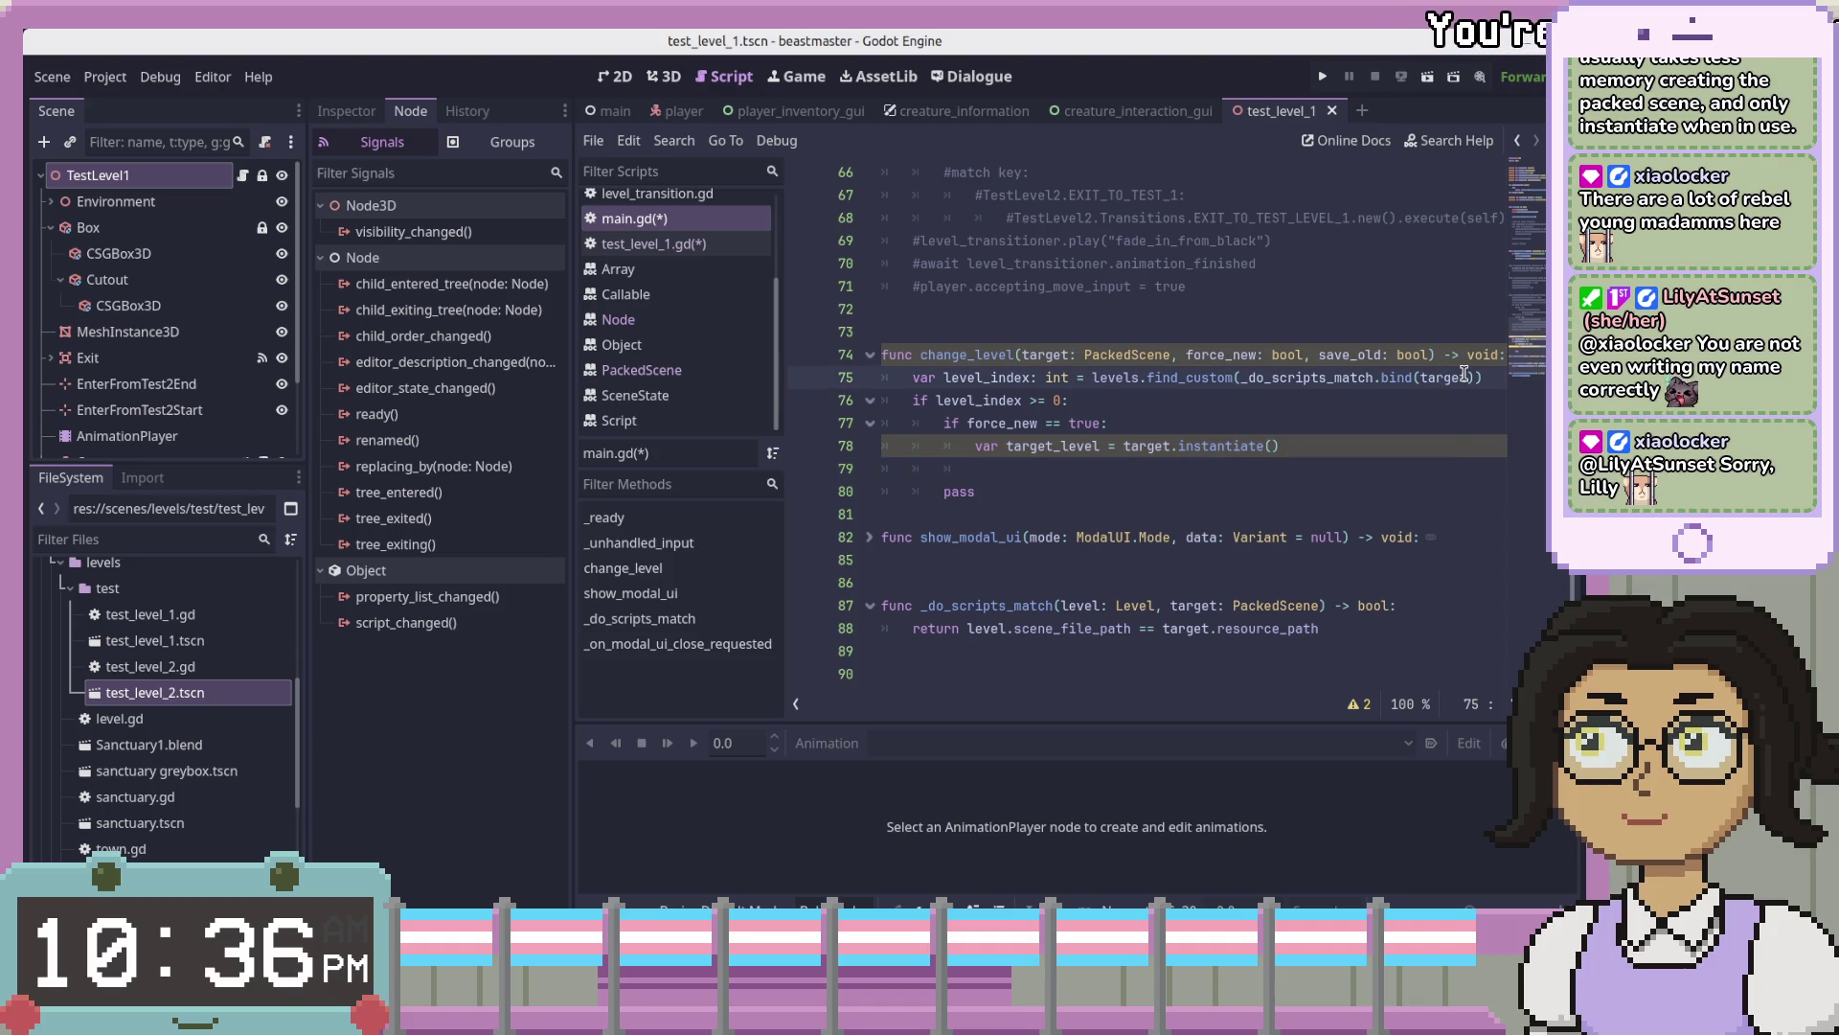
key(ctrl+shift+Return)
text(var curren)
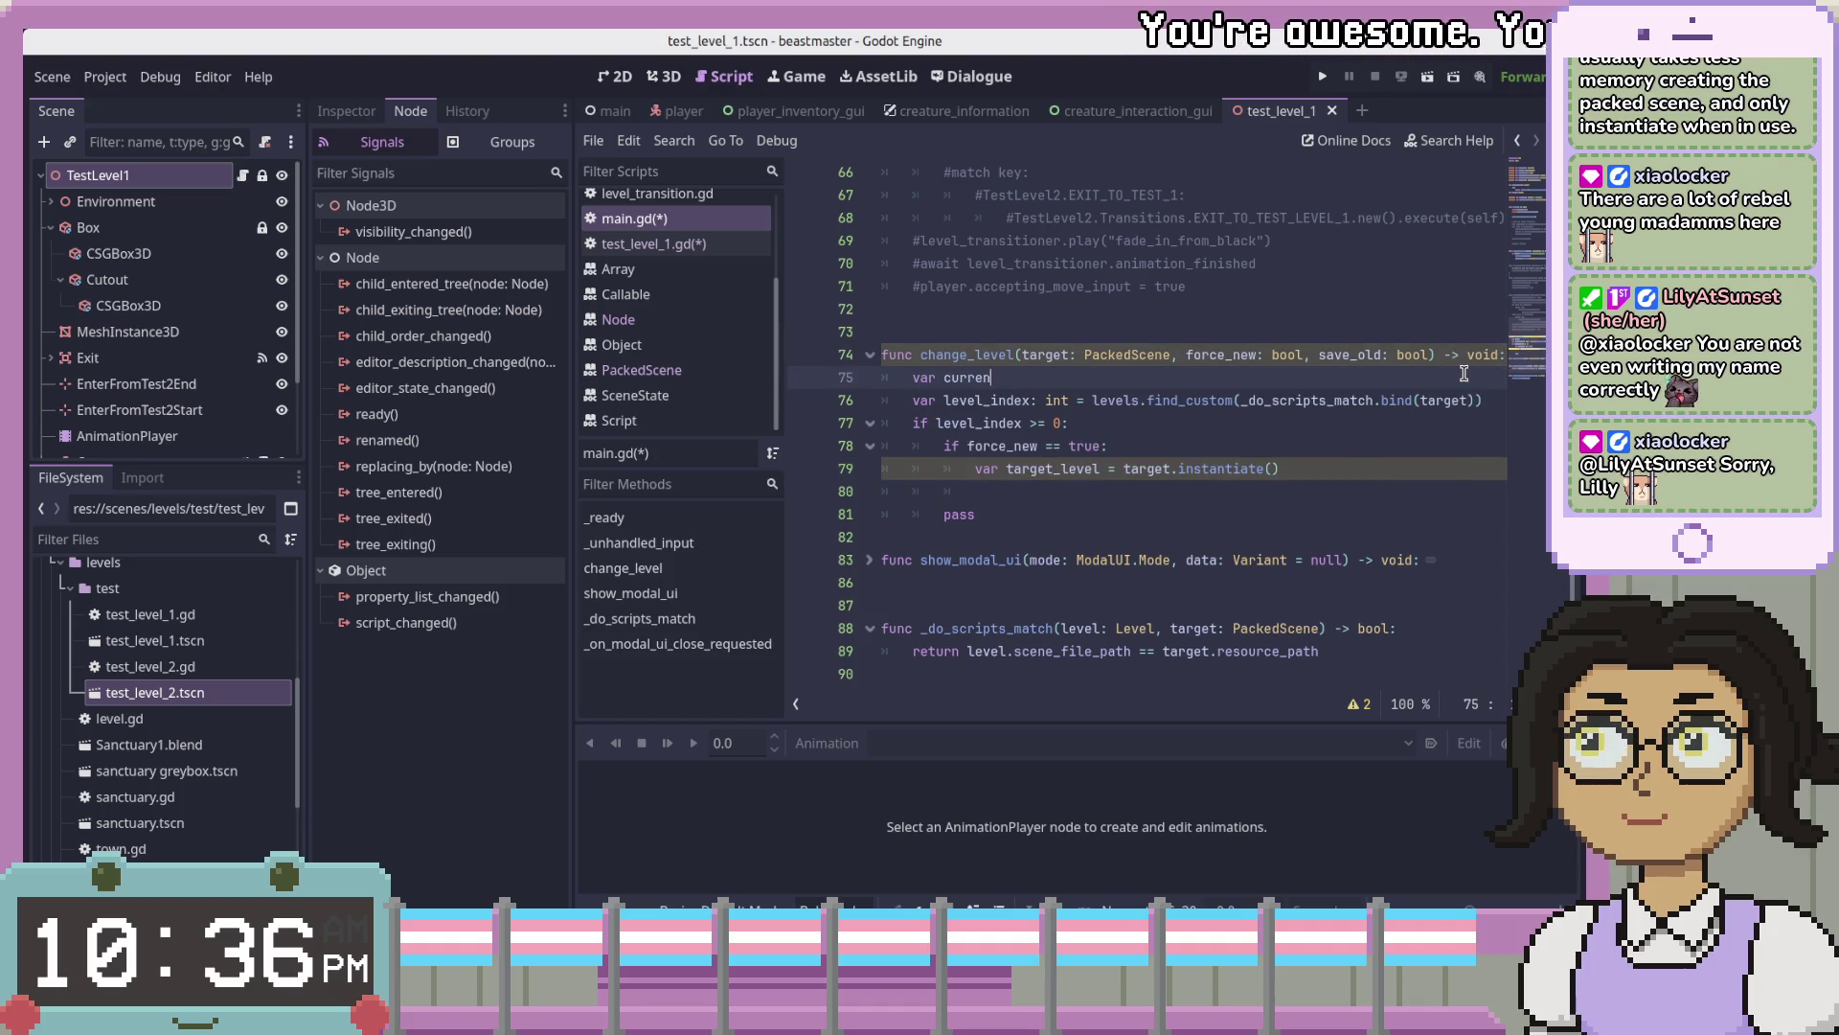
text(t_level: Level)
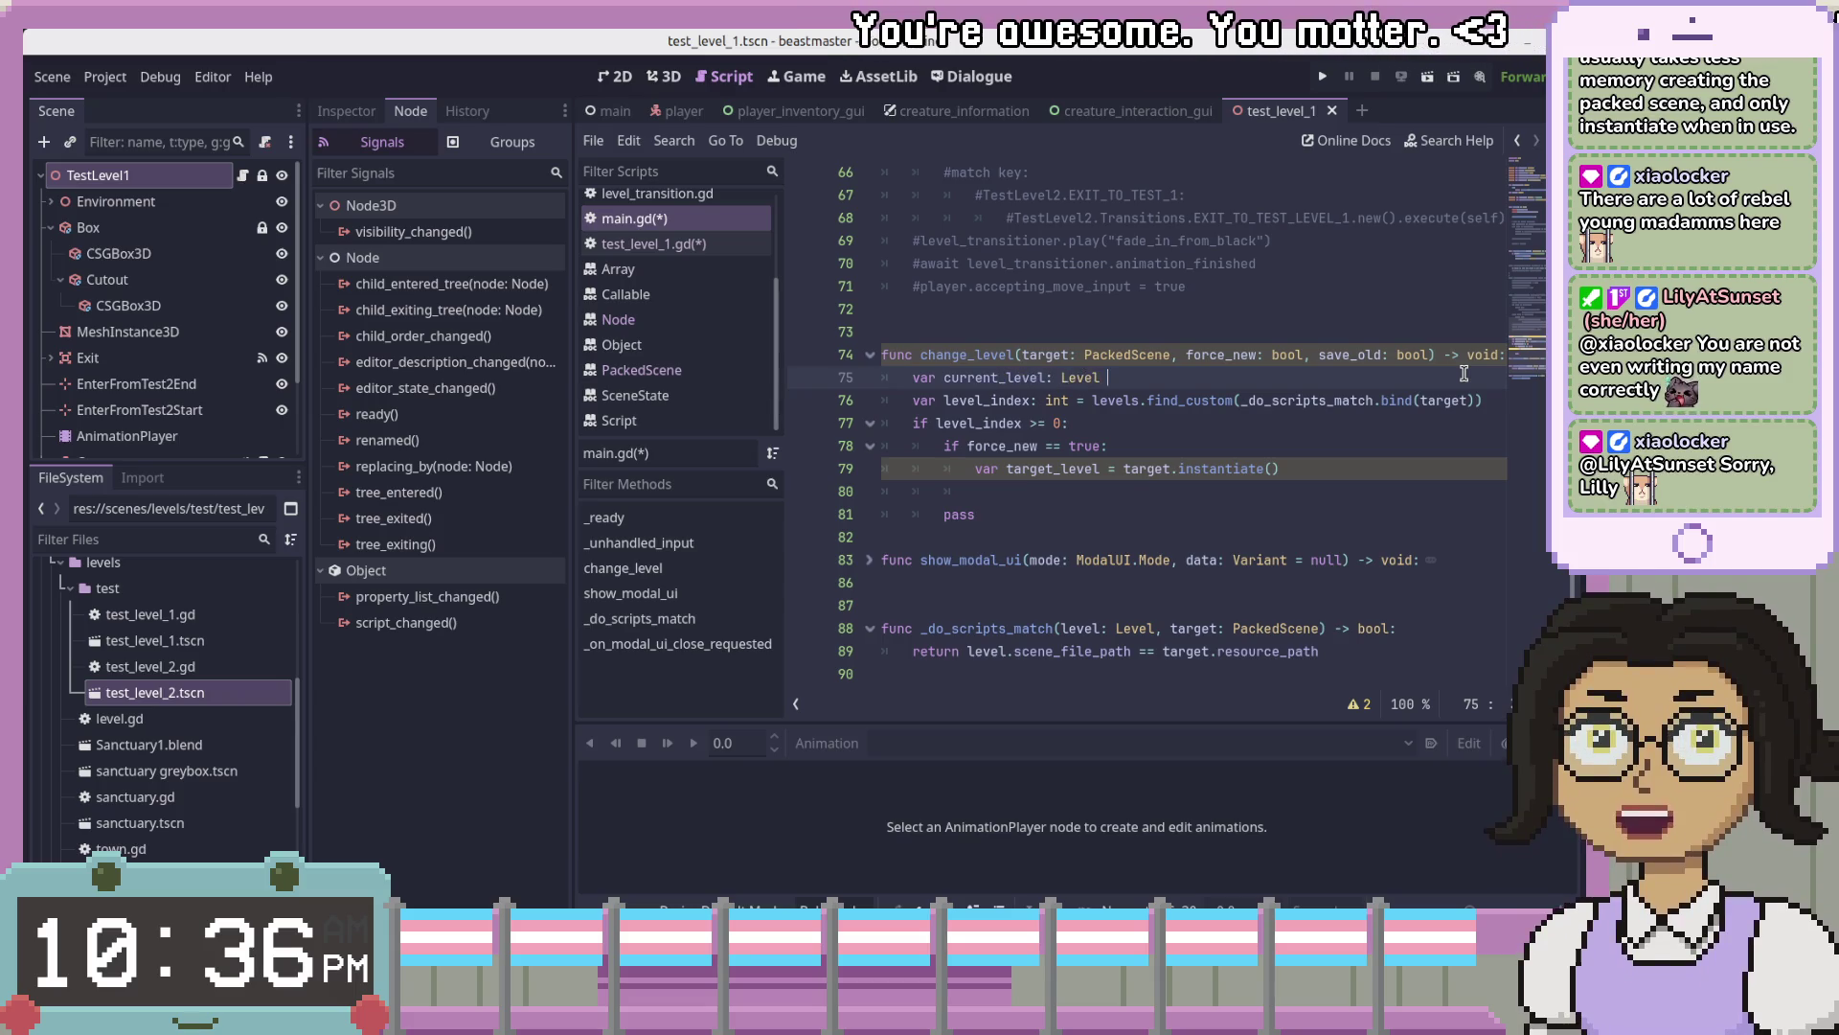
text( =)
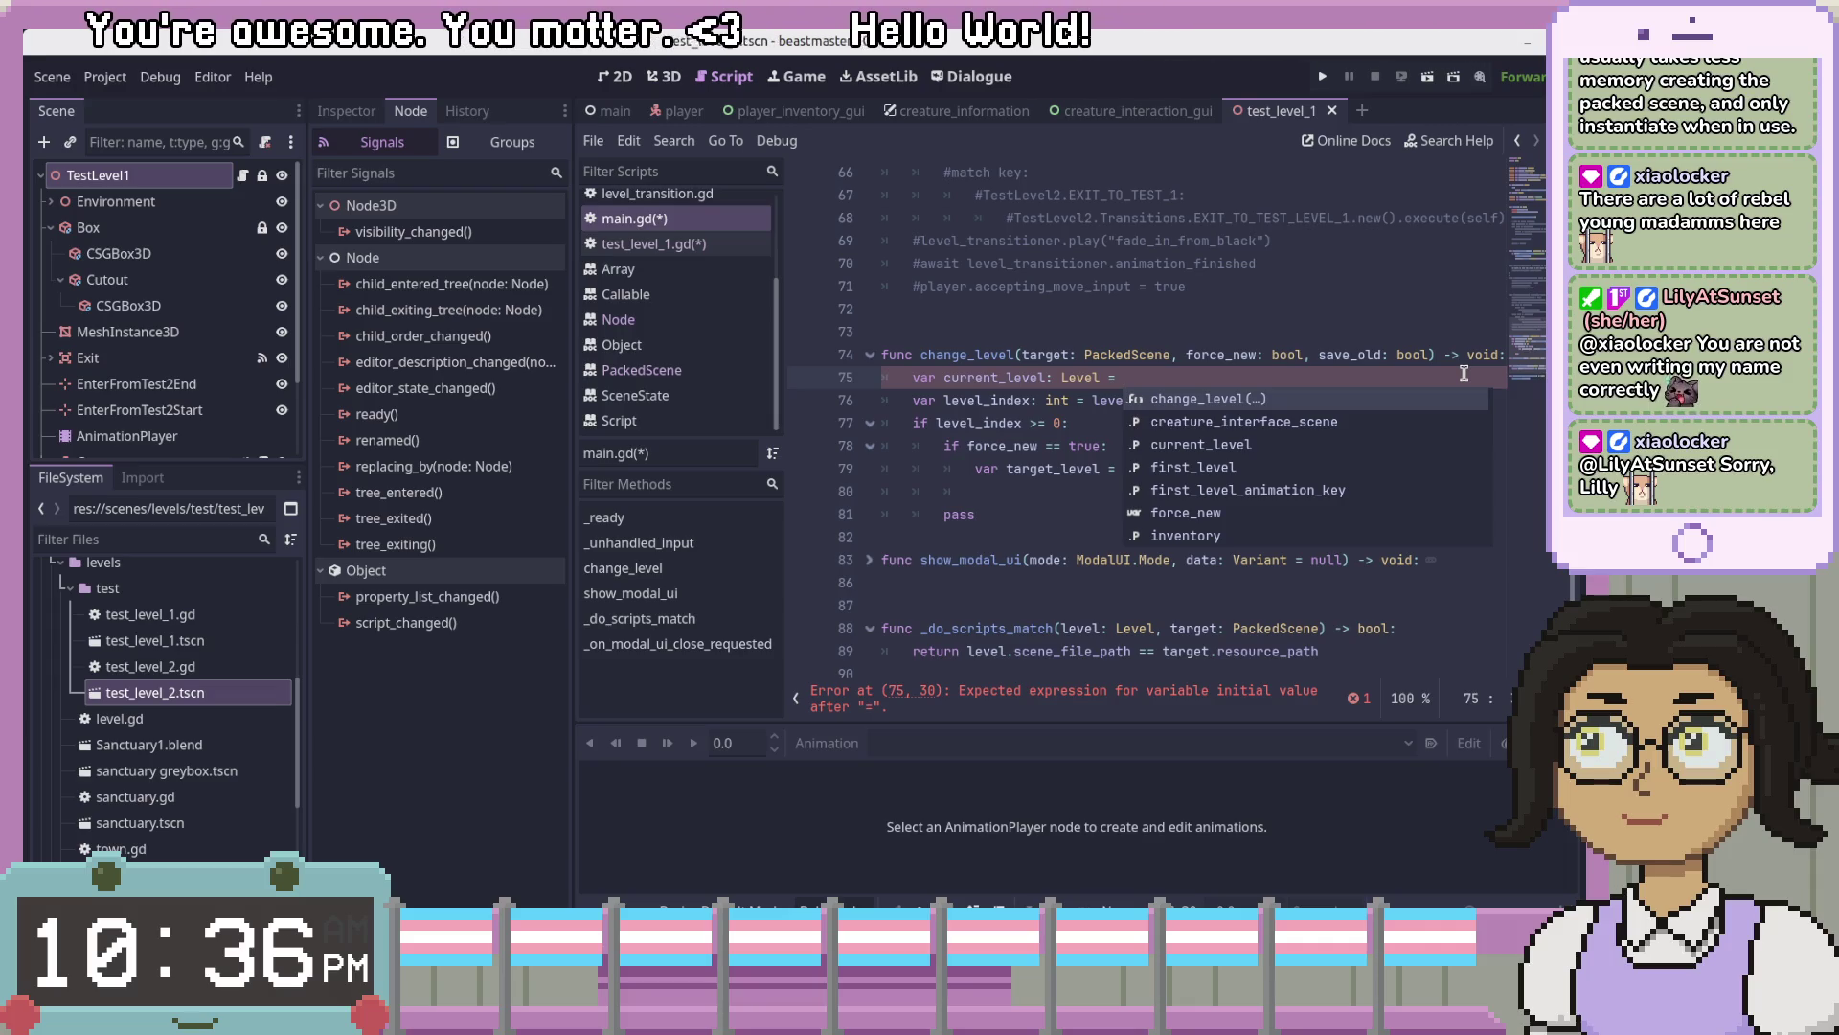
text(get_t)
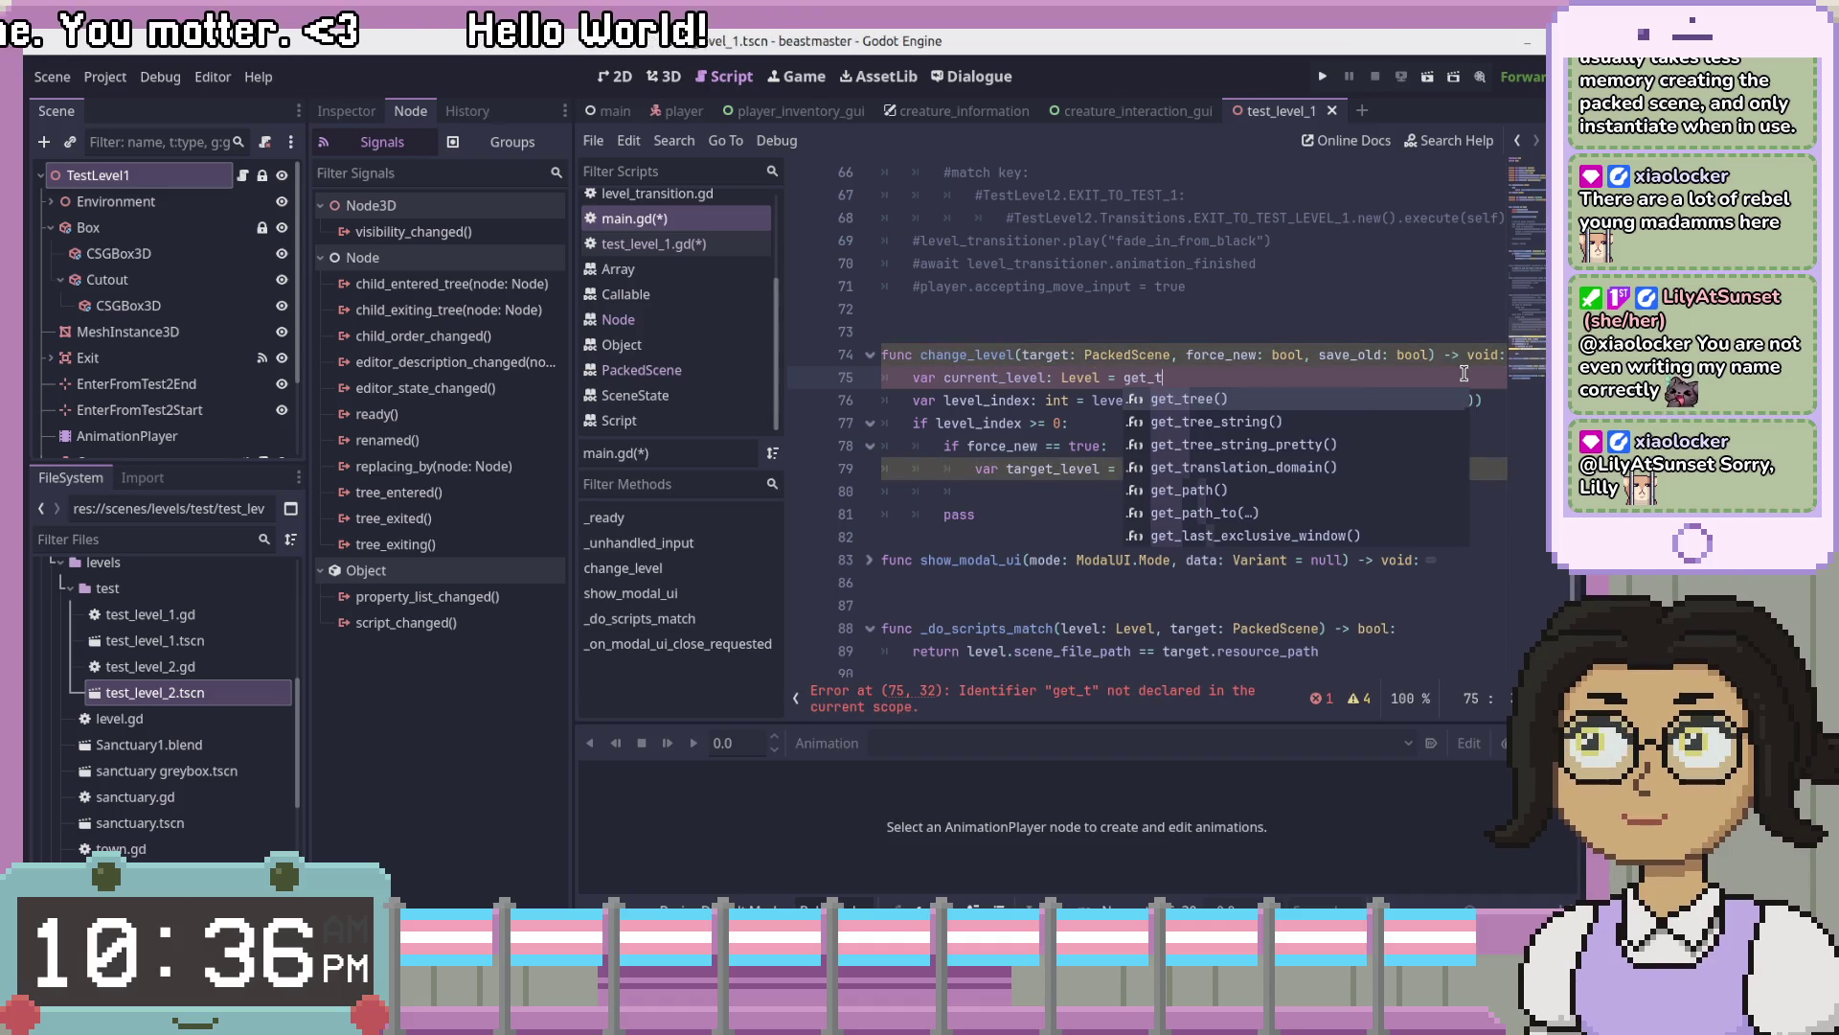
click(1303, 240)
- Copy the get_nodes_in_group expression from line 28 and paste it over 'get_t' on line 75
scroll(1240, 481, up, 10)
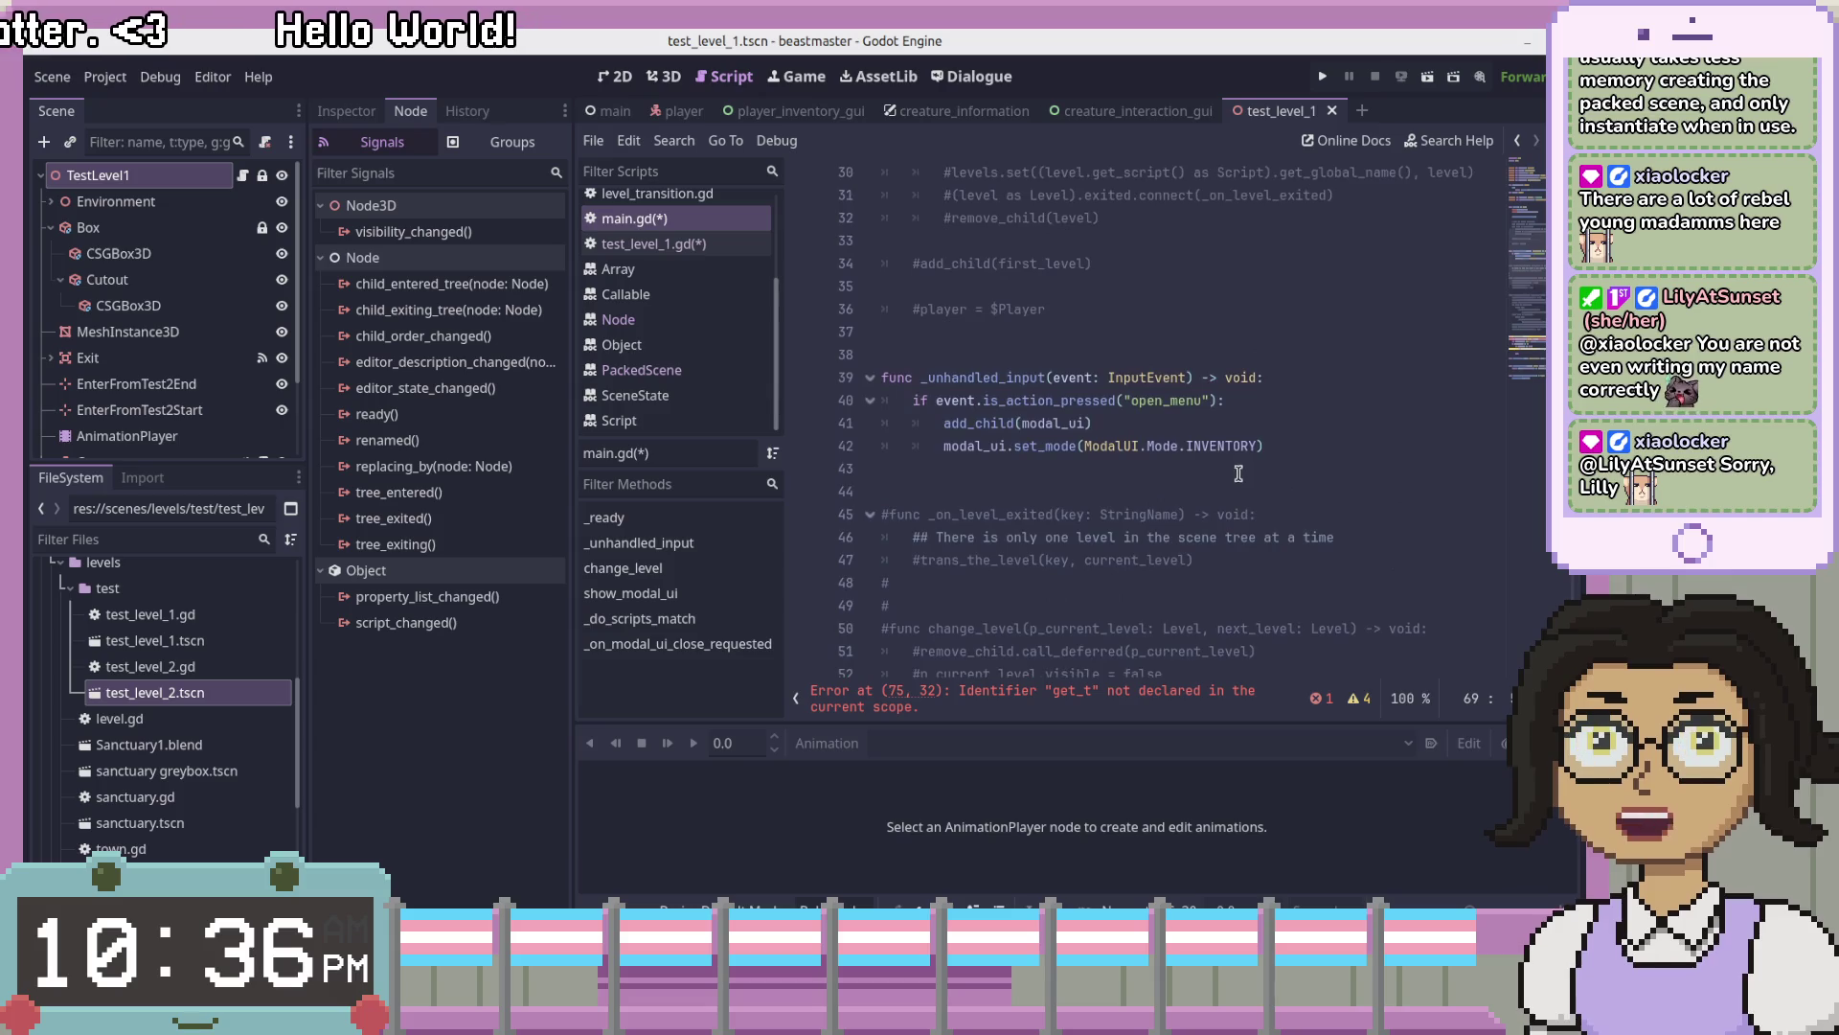
scroll(997, 503, down, 3)
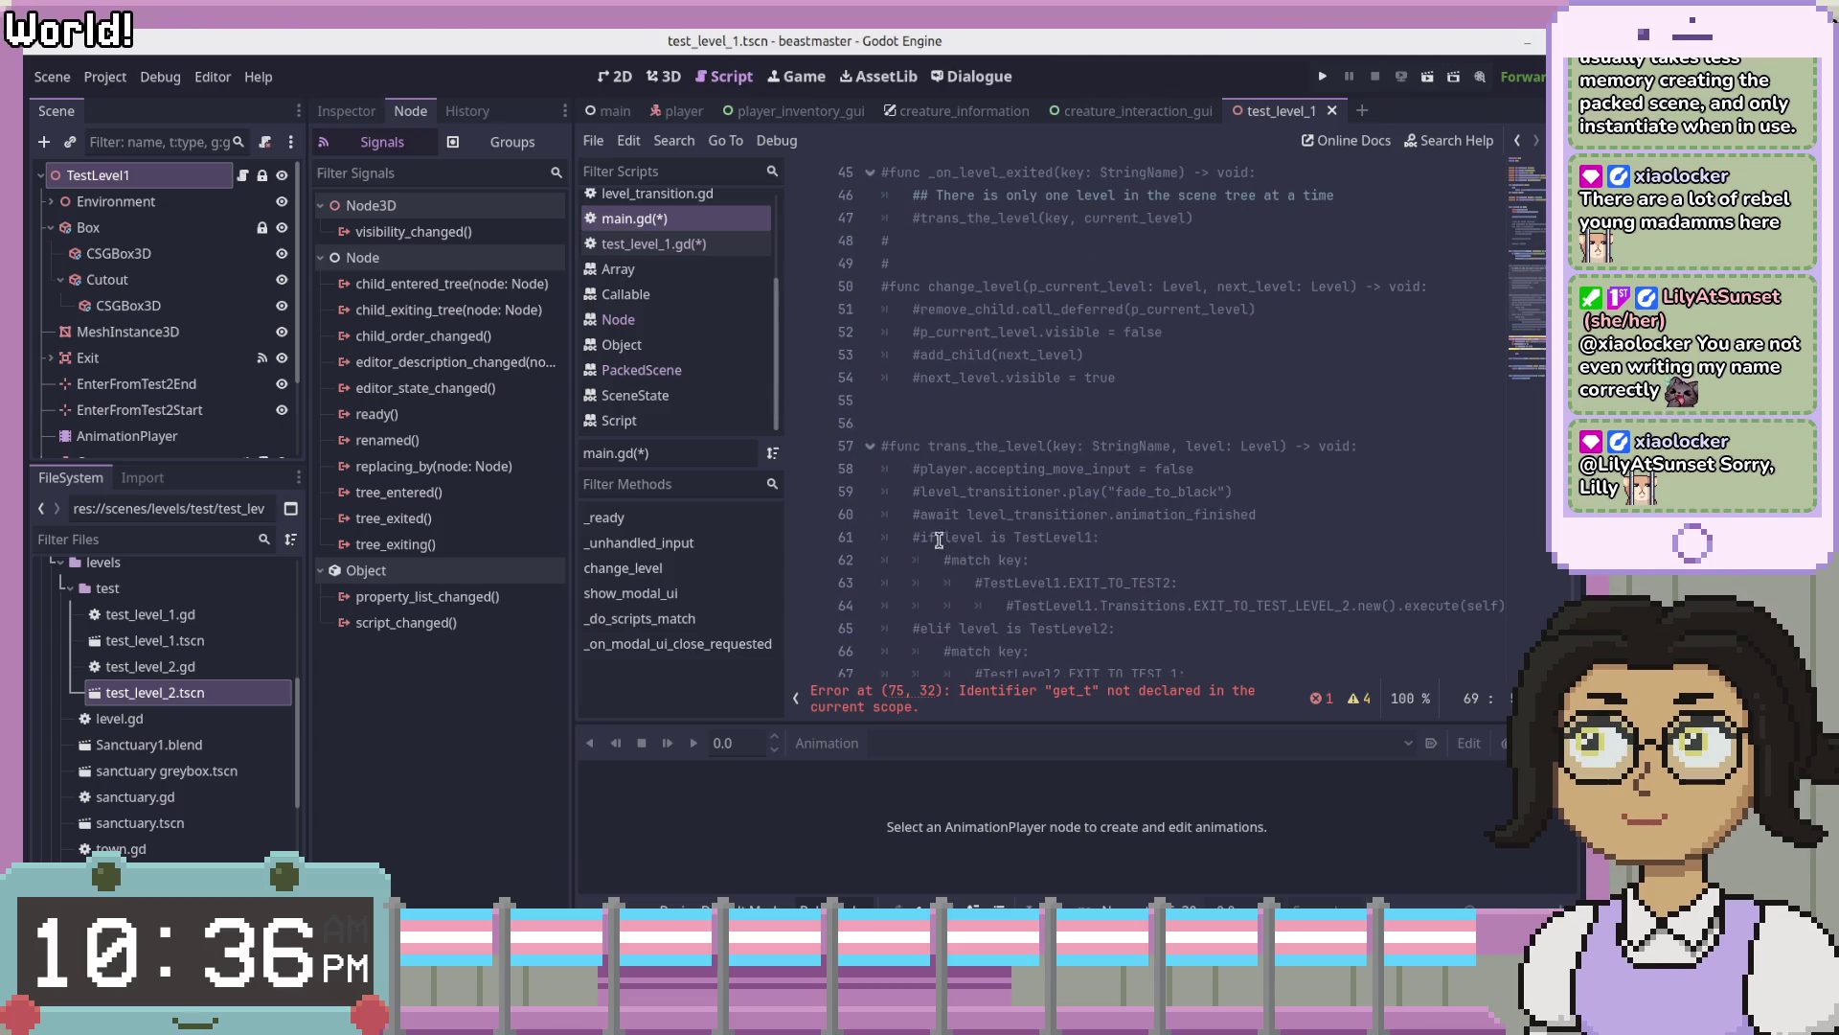
scroll(1001, 548, down, 3)
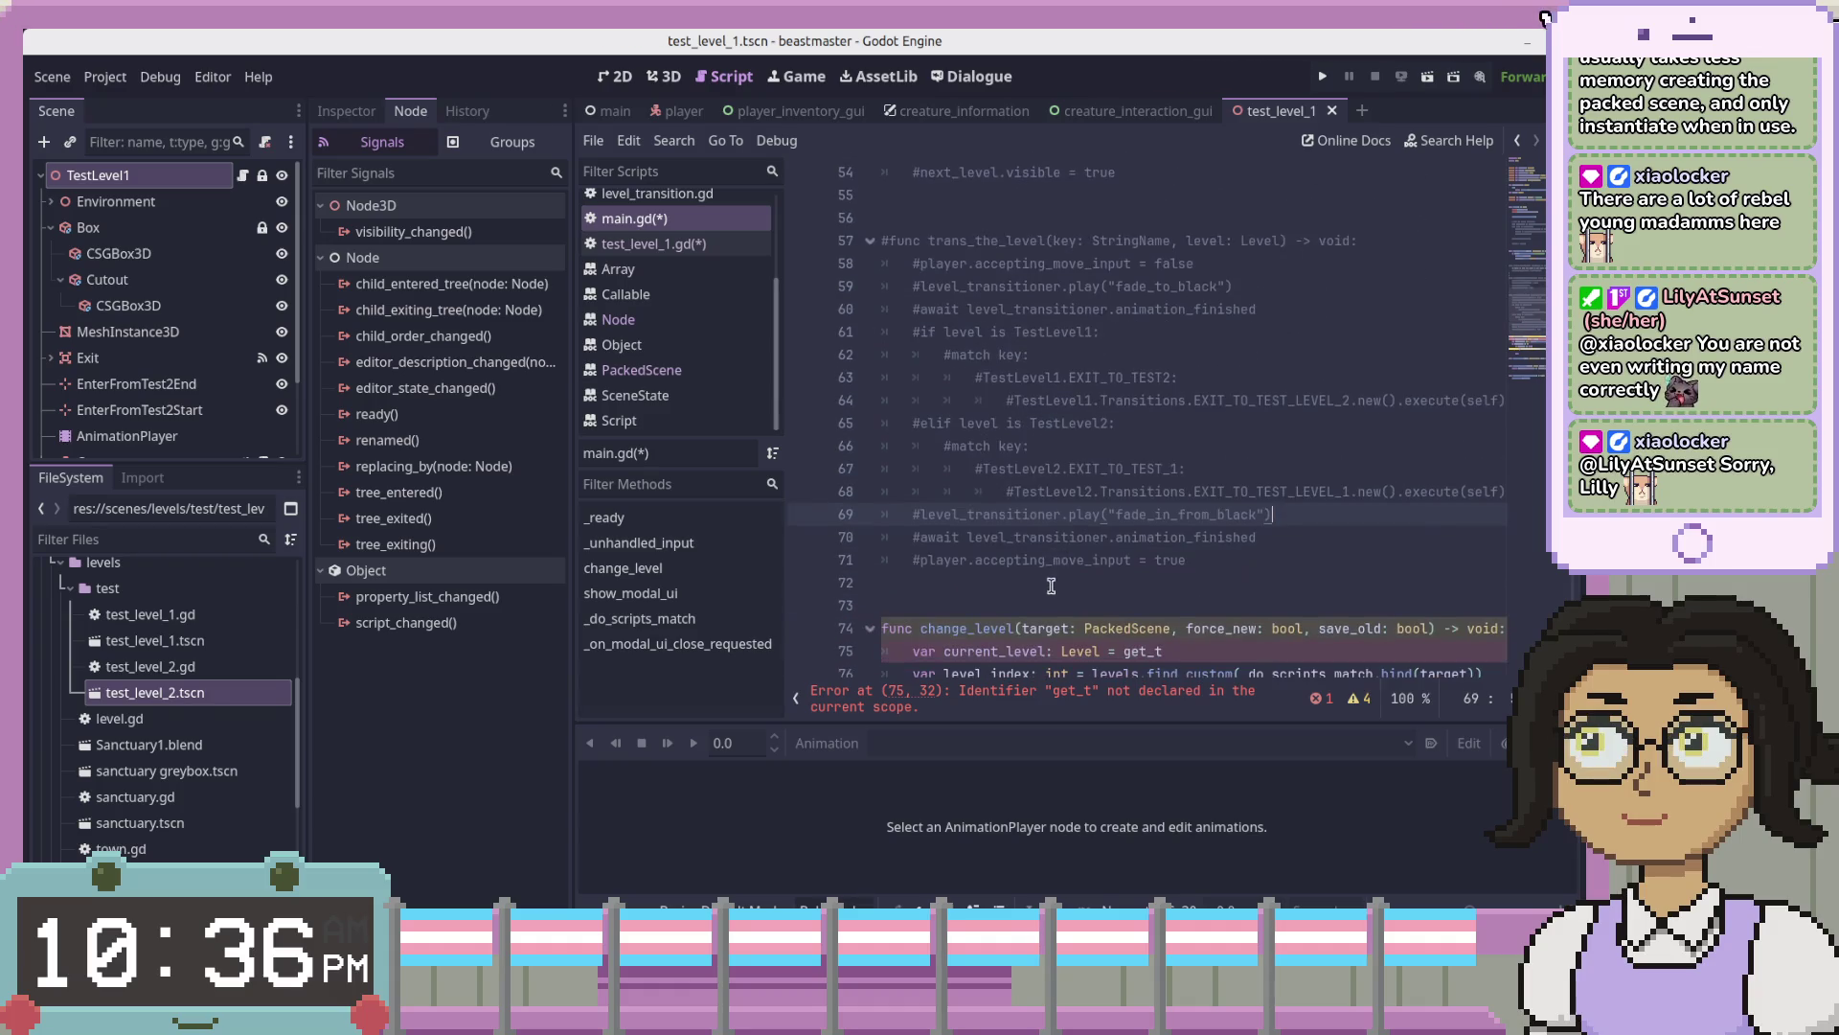
scroll(1101, 585, up, 7)
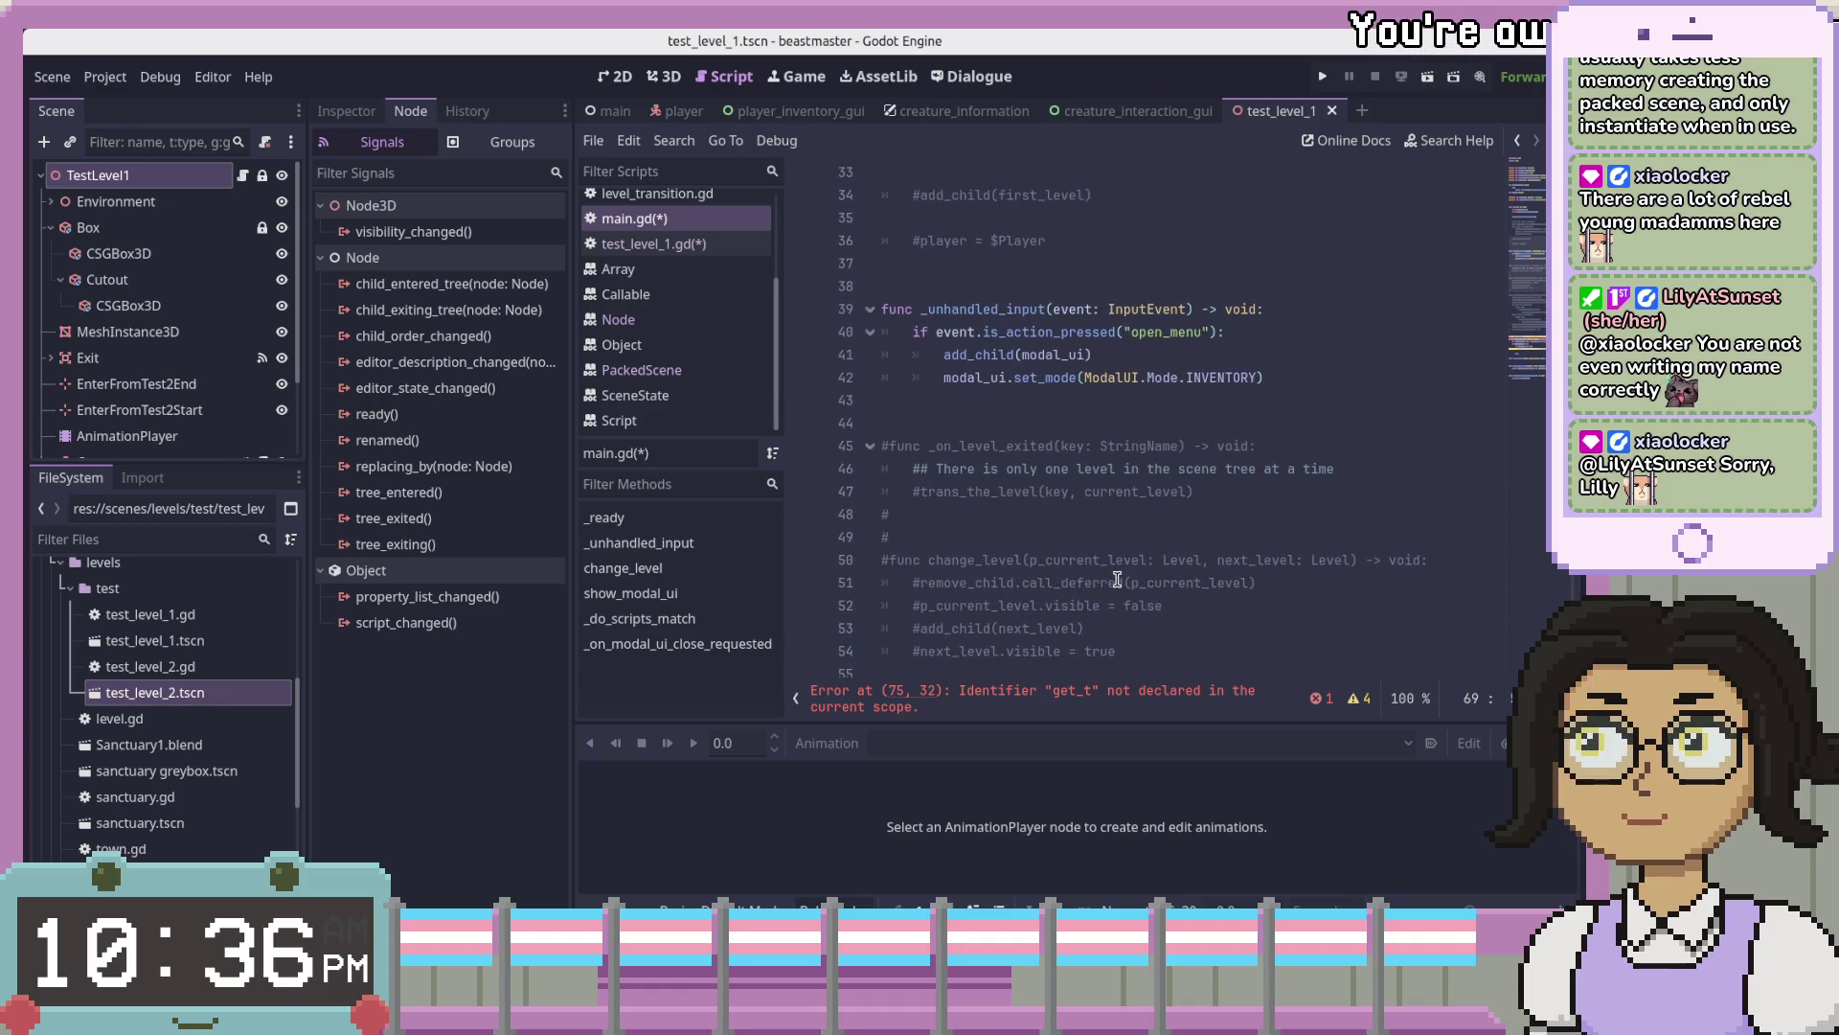
scroll(1117, 579, up, 3)
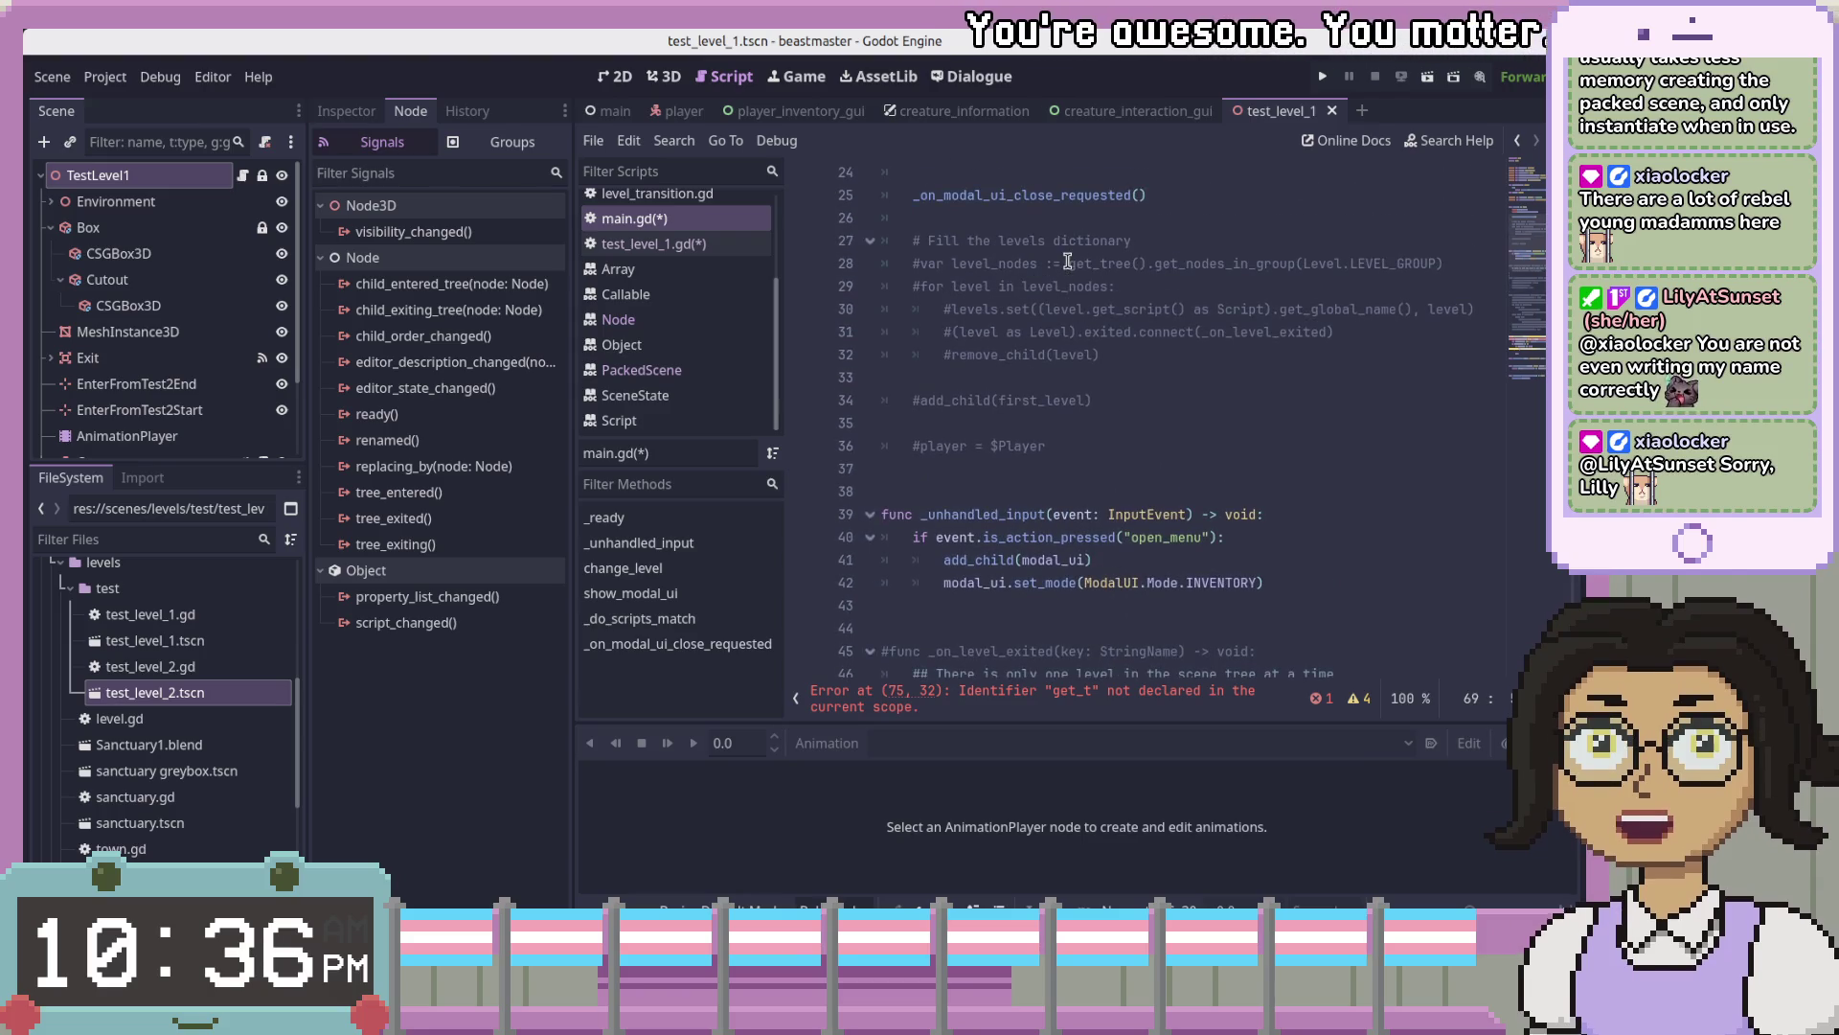
drag(1069, 263, 1447, 263)
key(ctrl+c)
scroll(1389, 384, down, 13)
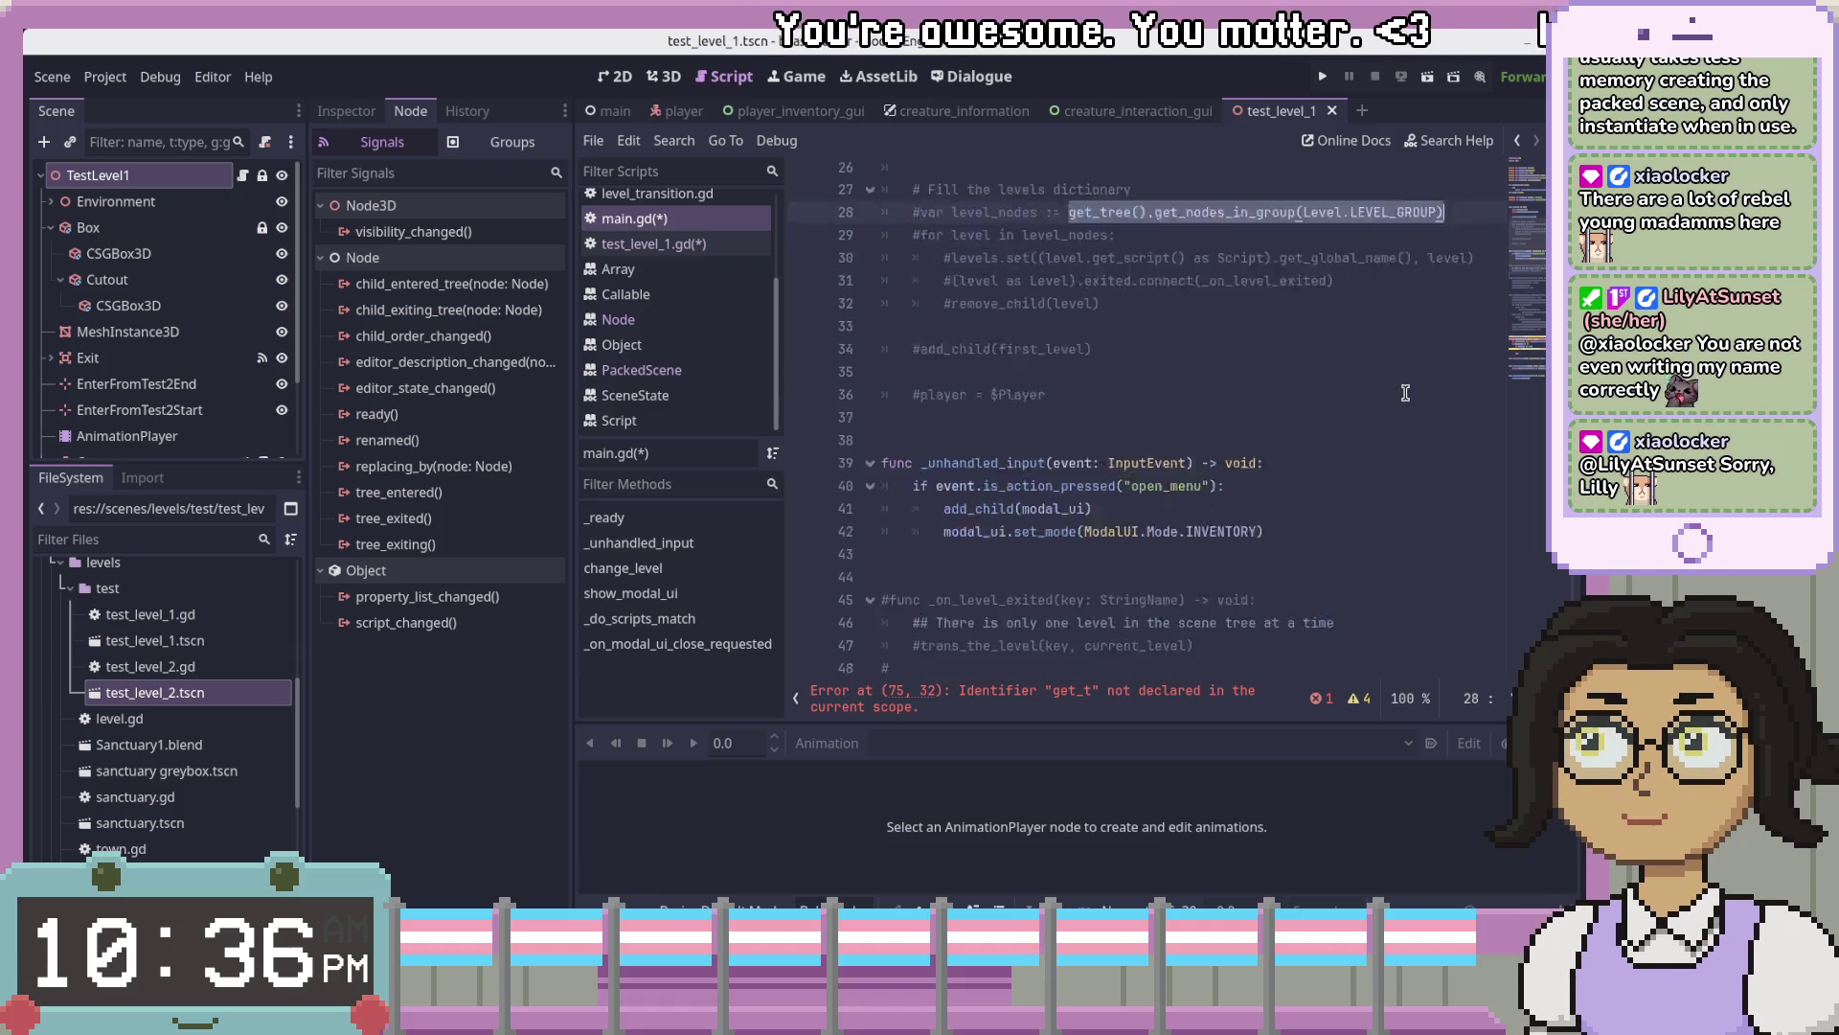
click(1292, 541)
double_click(1125, 447)
key(ctrl+v)
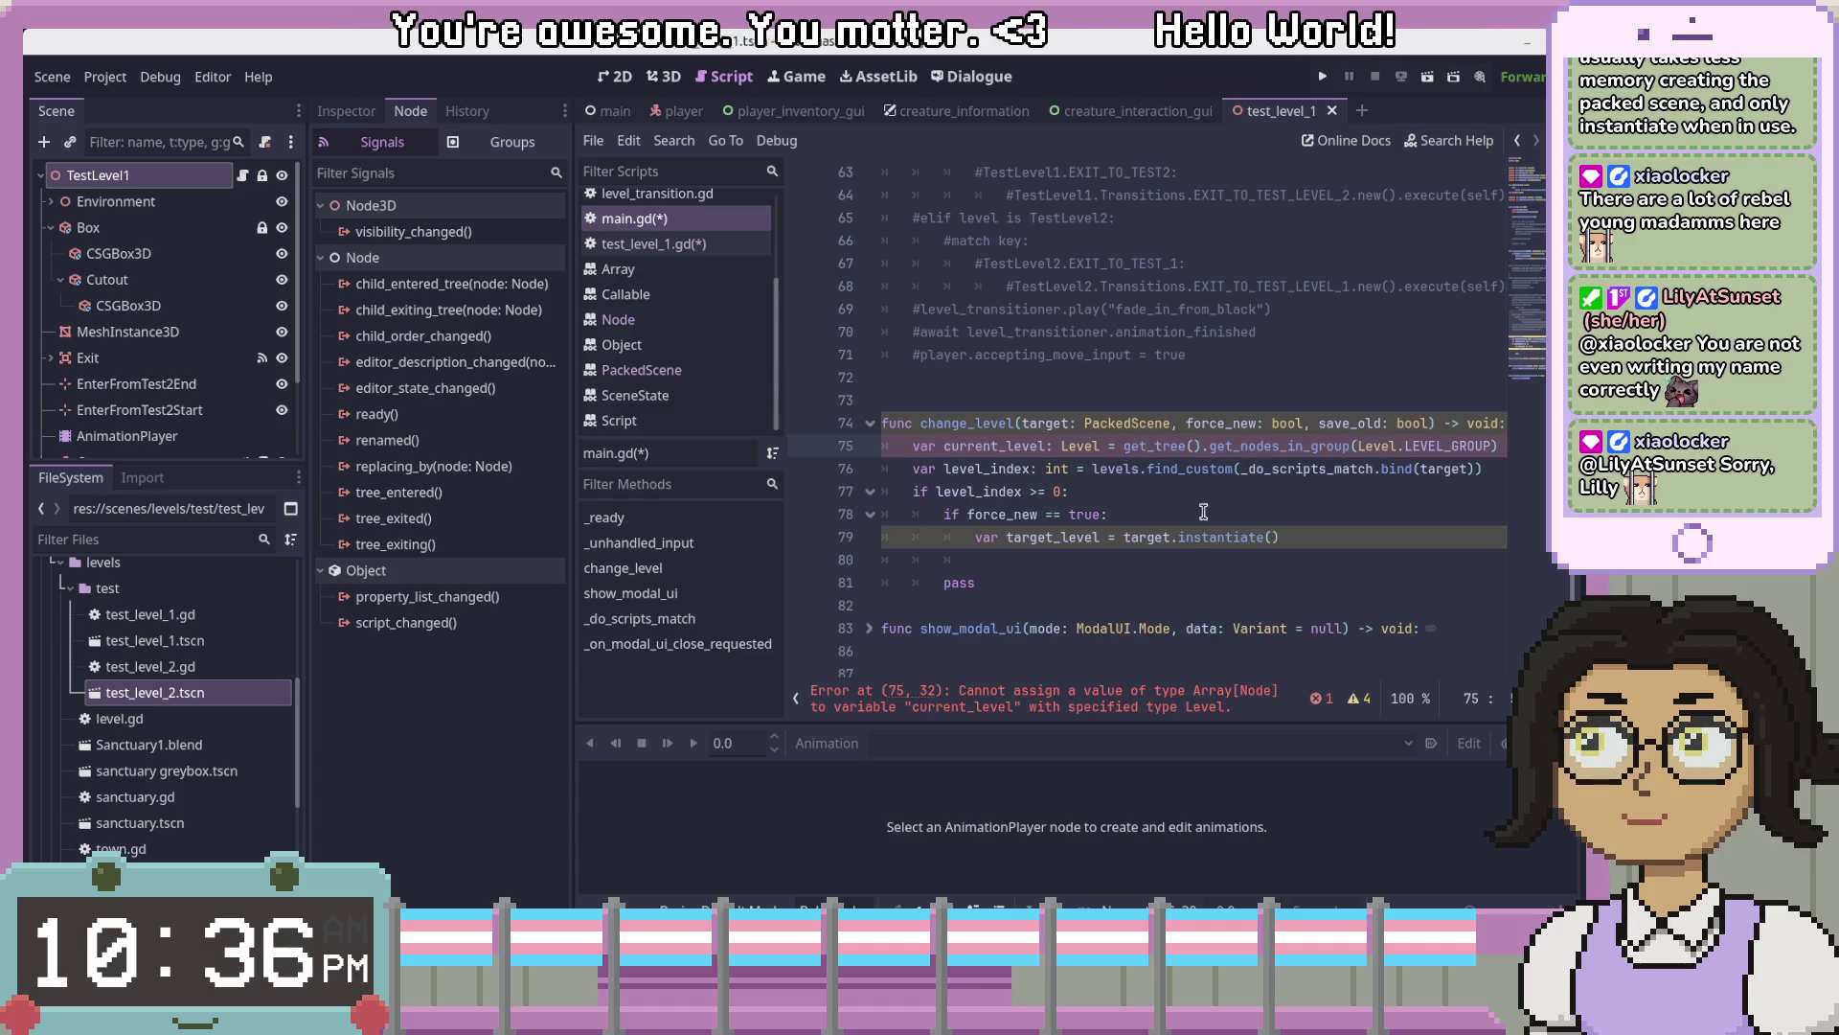
- Append [0] to the current_level line to take the first group node, then save main.gd
click(1221, 429)
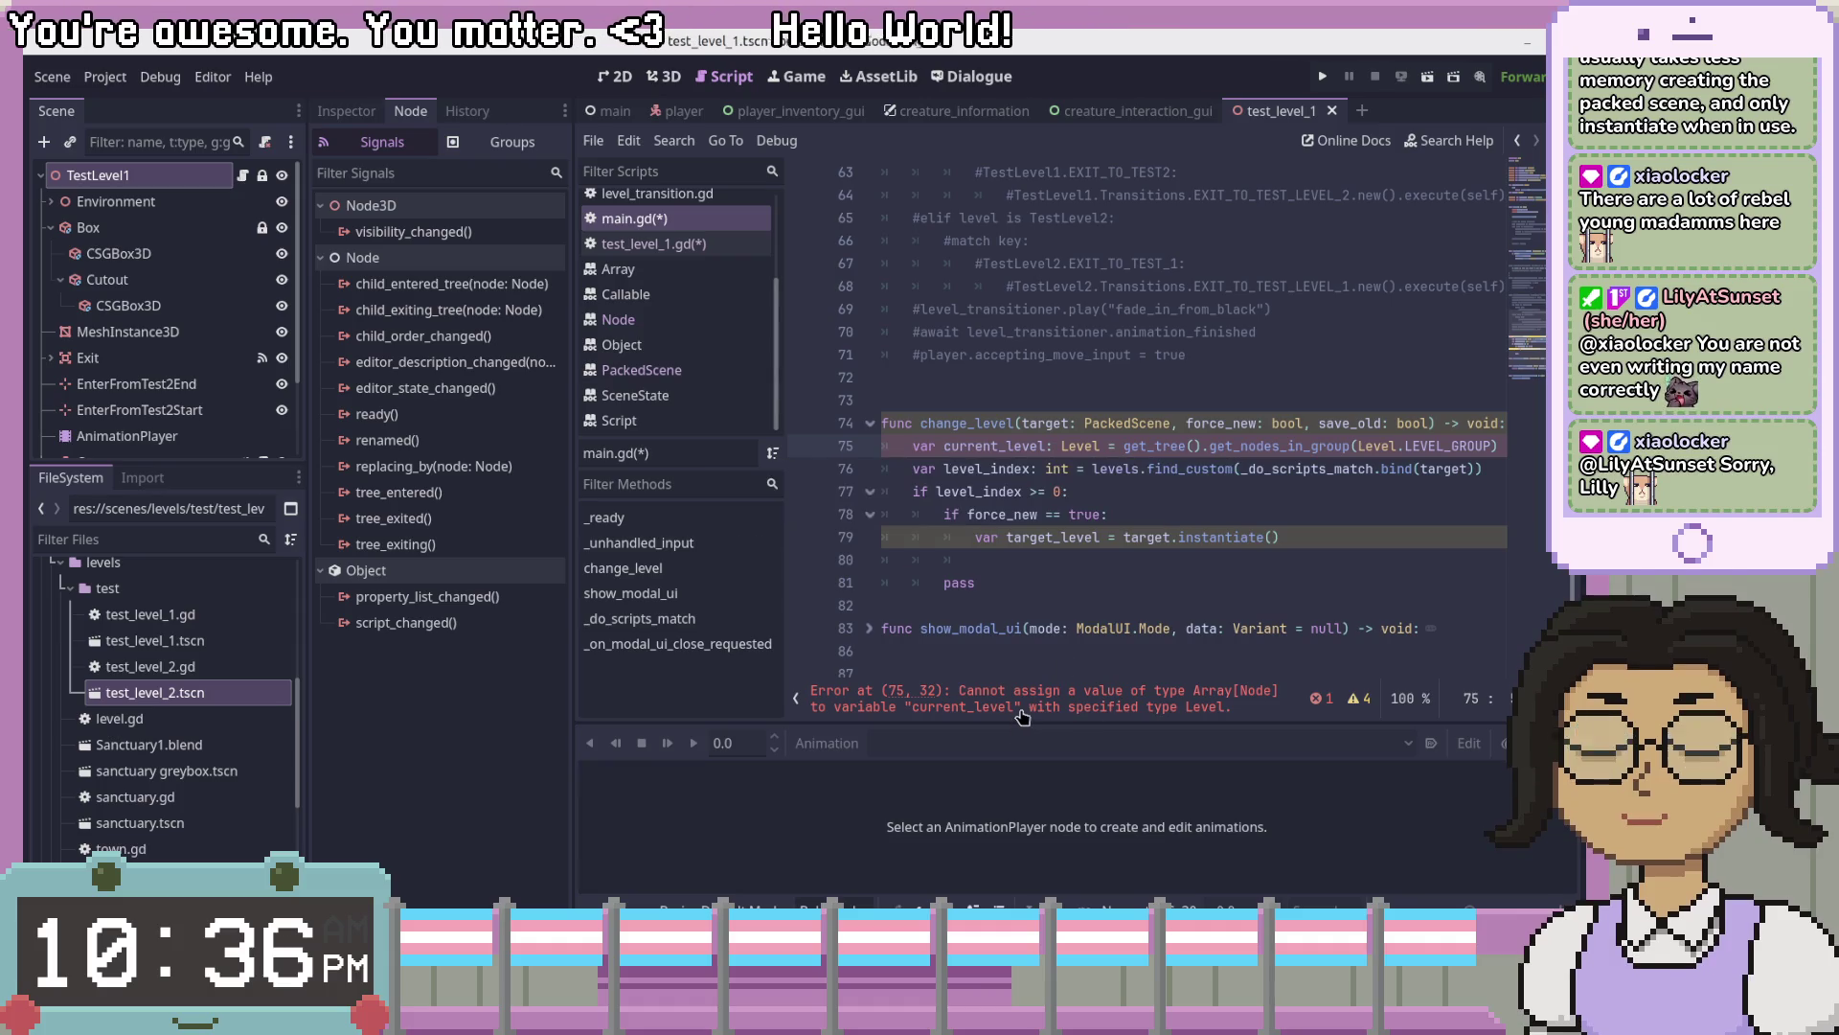
click(1228, 447)
key(End)
text([0])
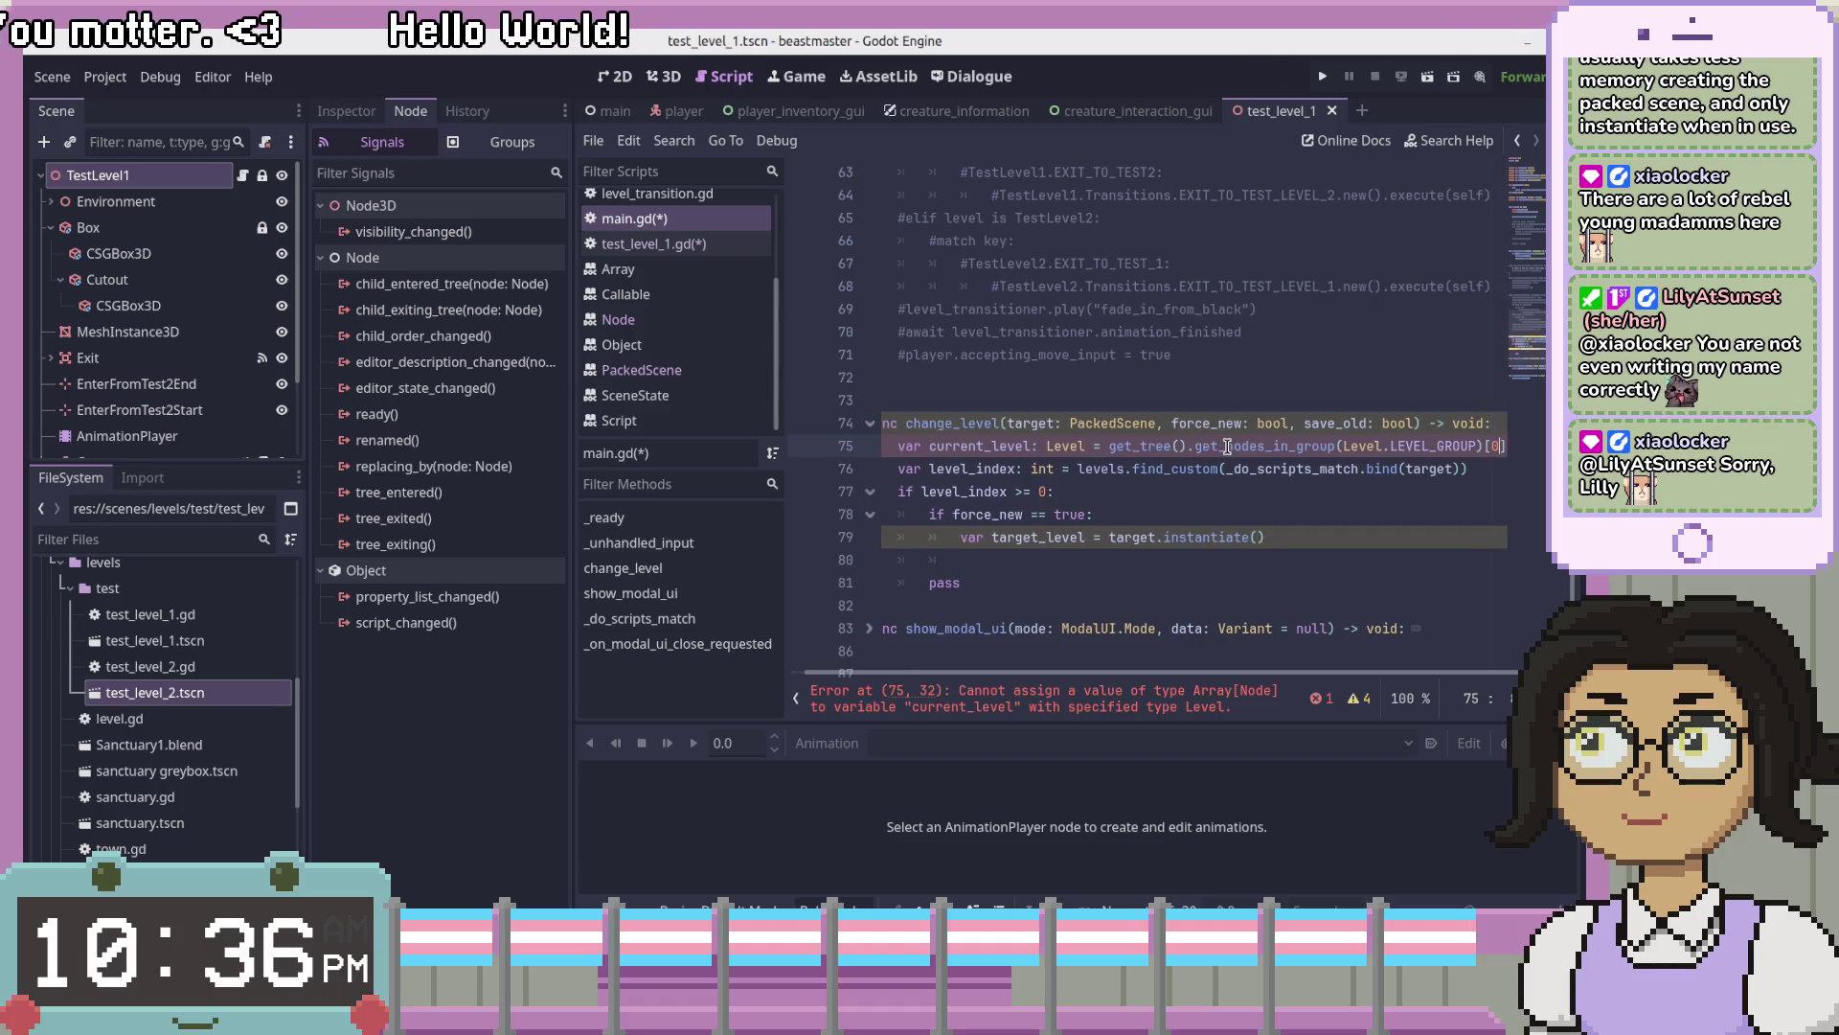
key(ctrl+s)
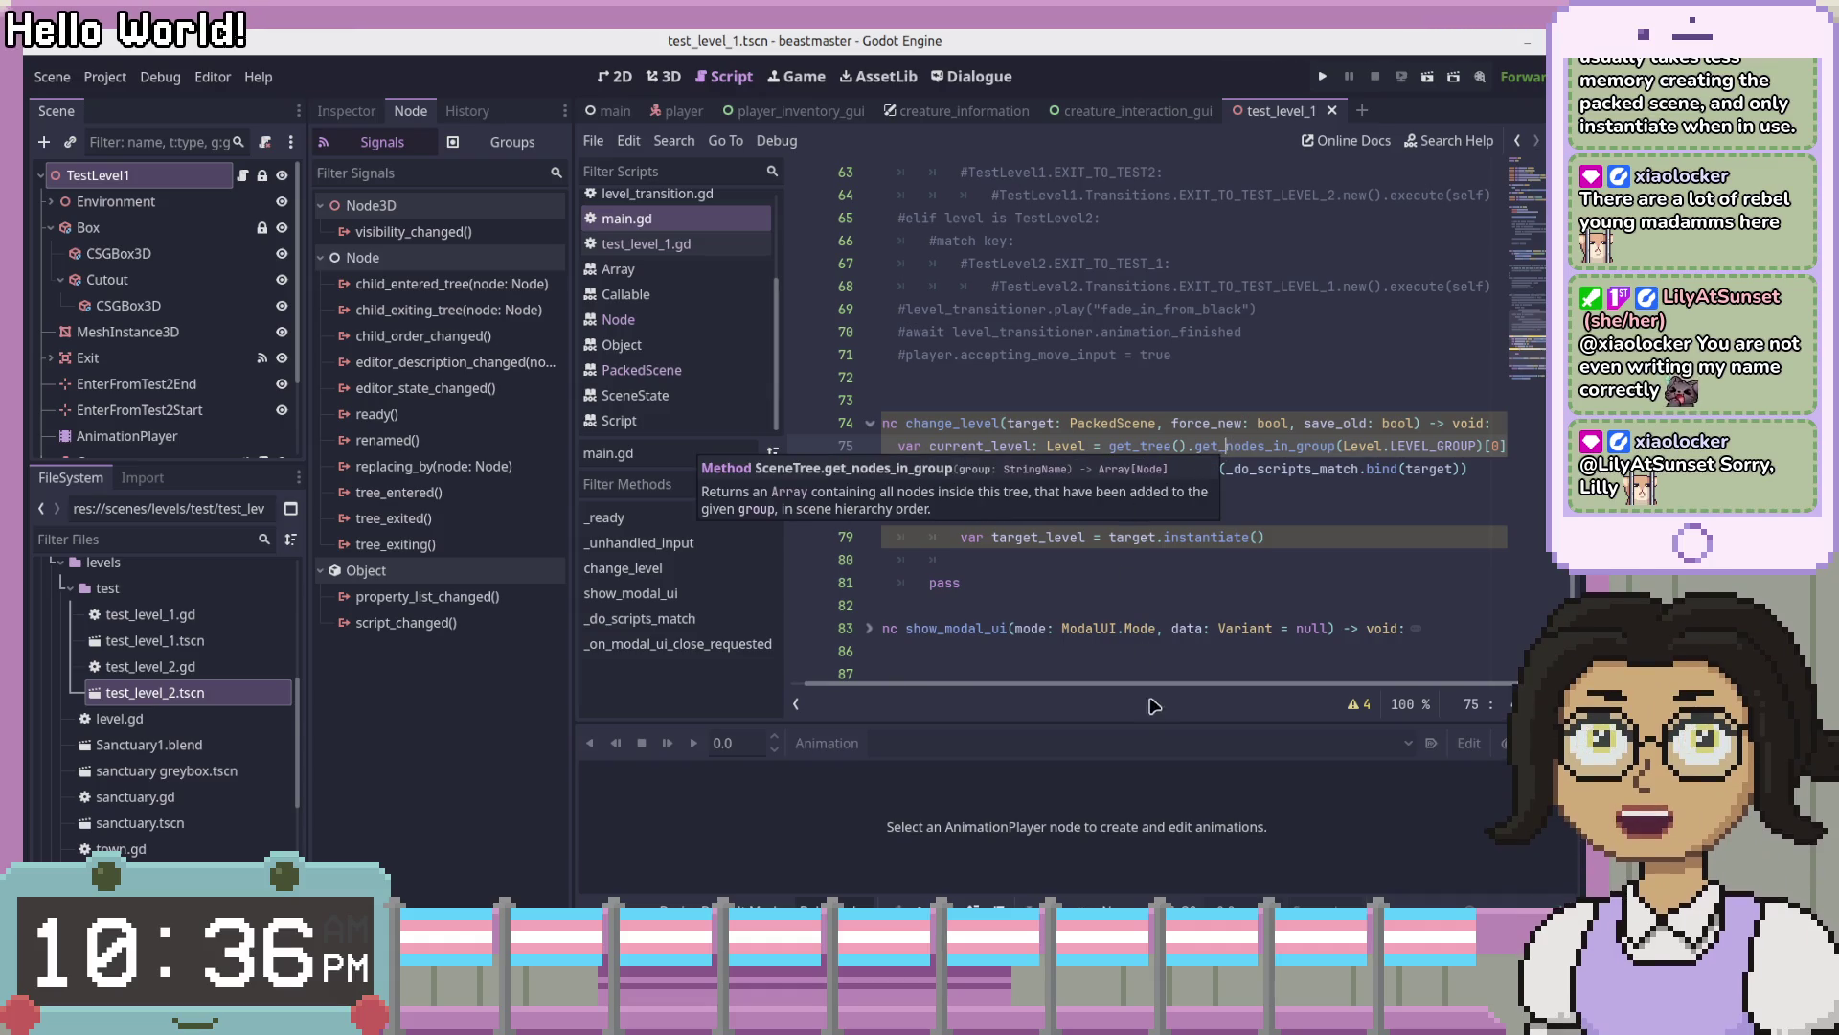
- Review the change_level declaration and the current_level lines
scroll(1079, 694, left, 1)
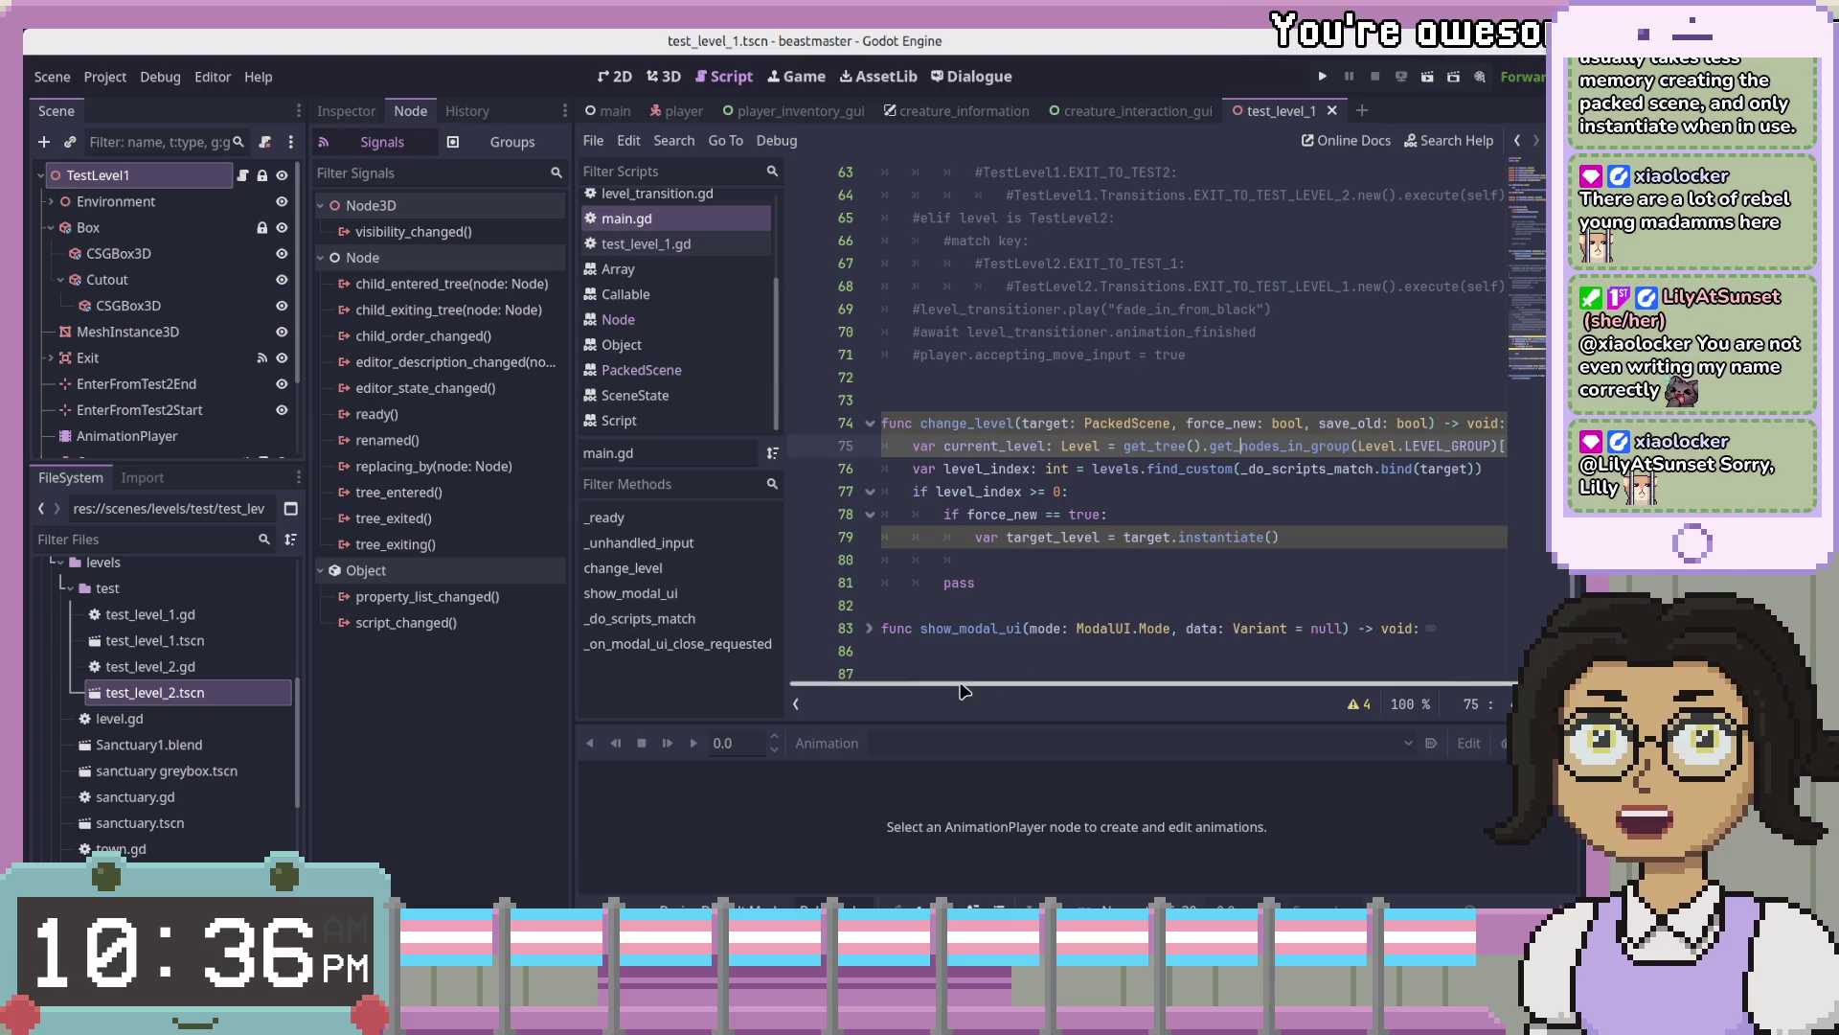
scroll(1181, 708, right, 1)
scroll(1180, 707, left, 1)
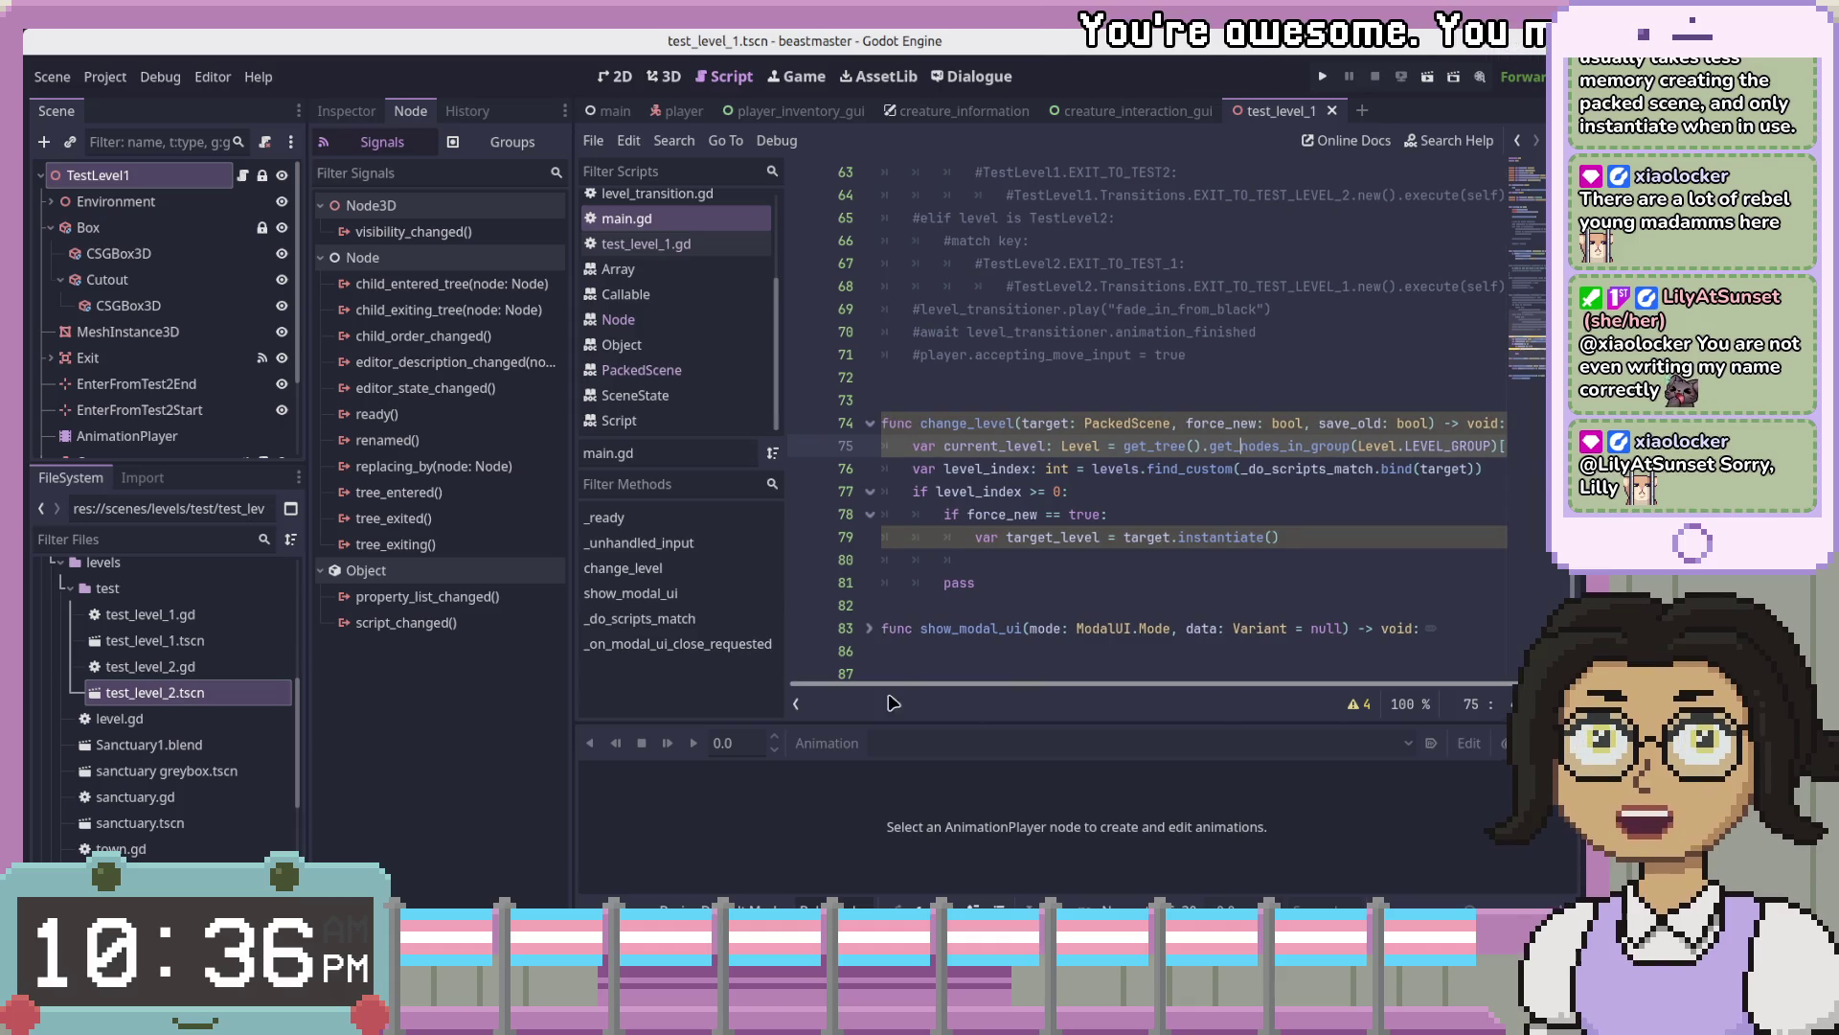
drag(882, 423, 891, 438)
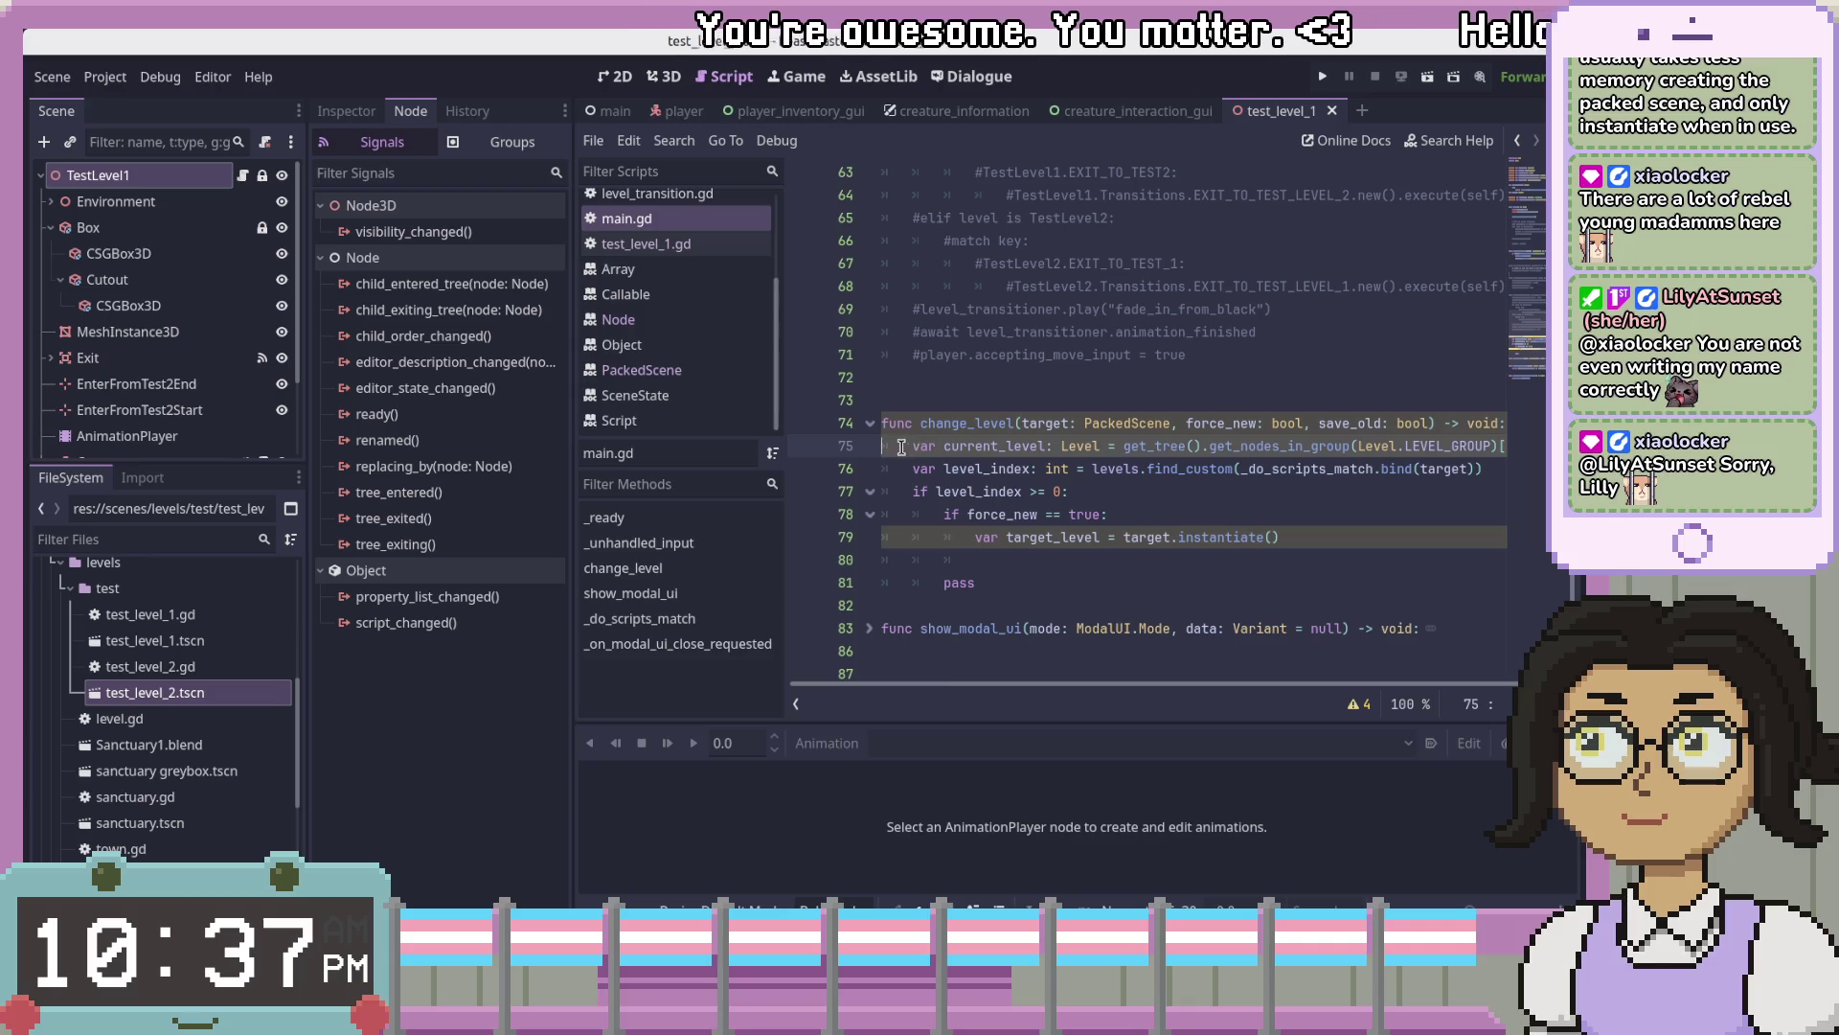
drag(971, 680, 987, 680)
shift+click(1476, 465)
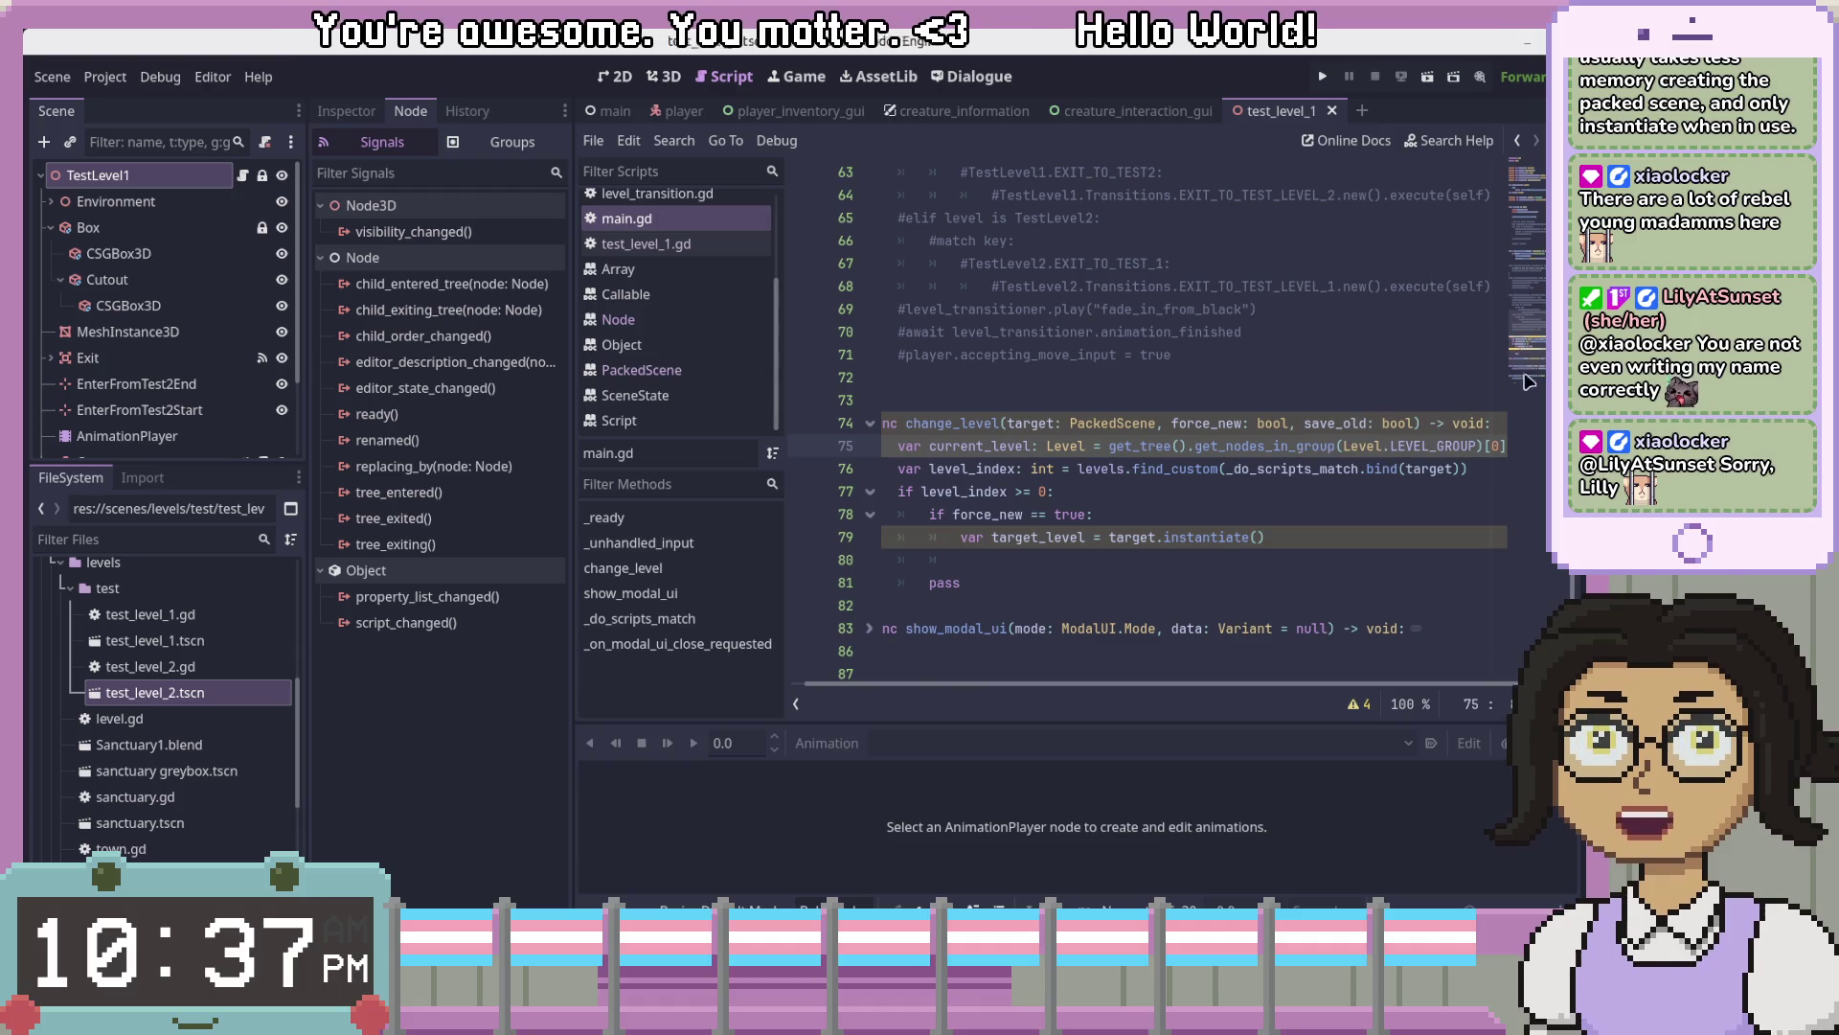
key(Up)
scroll(1537, 359, down, 3)
scroll(1537, 358, up, 1)
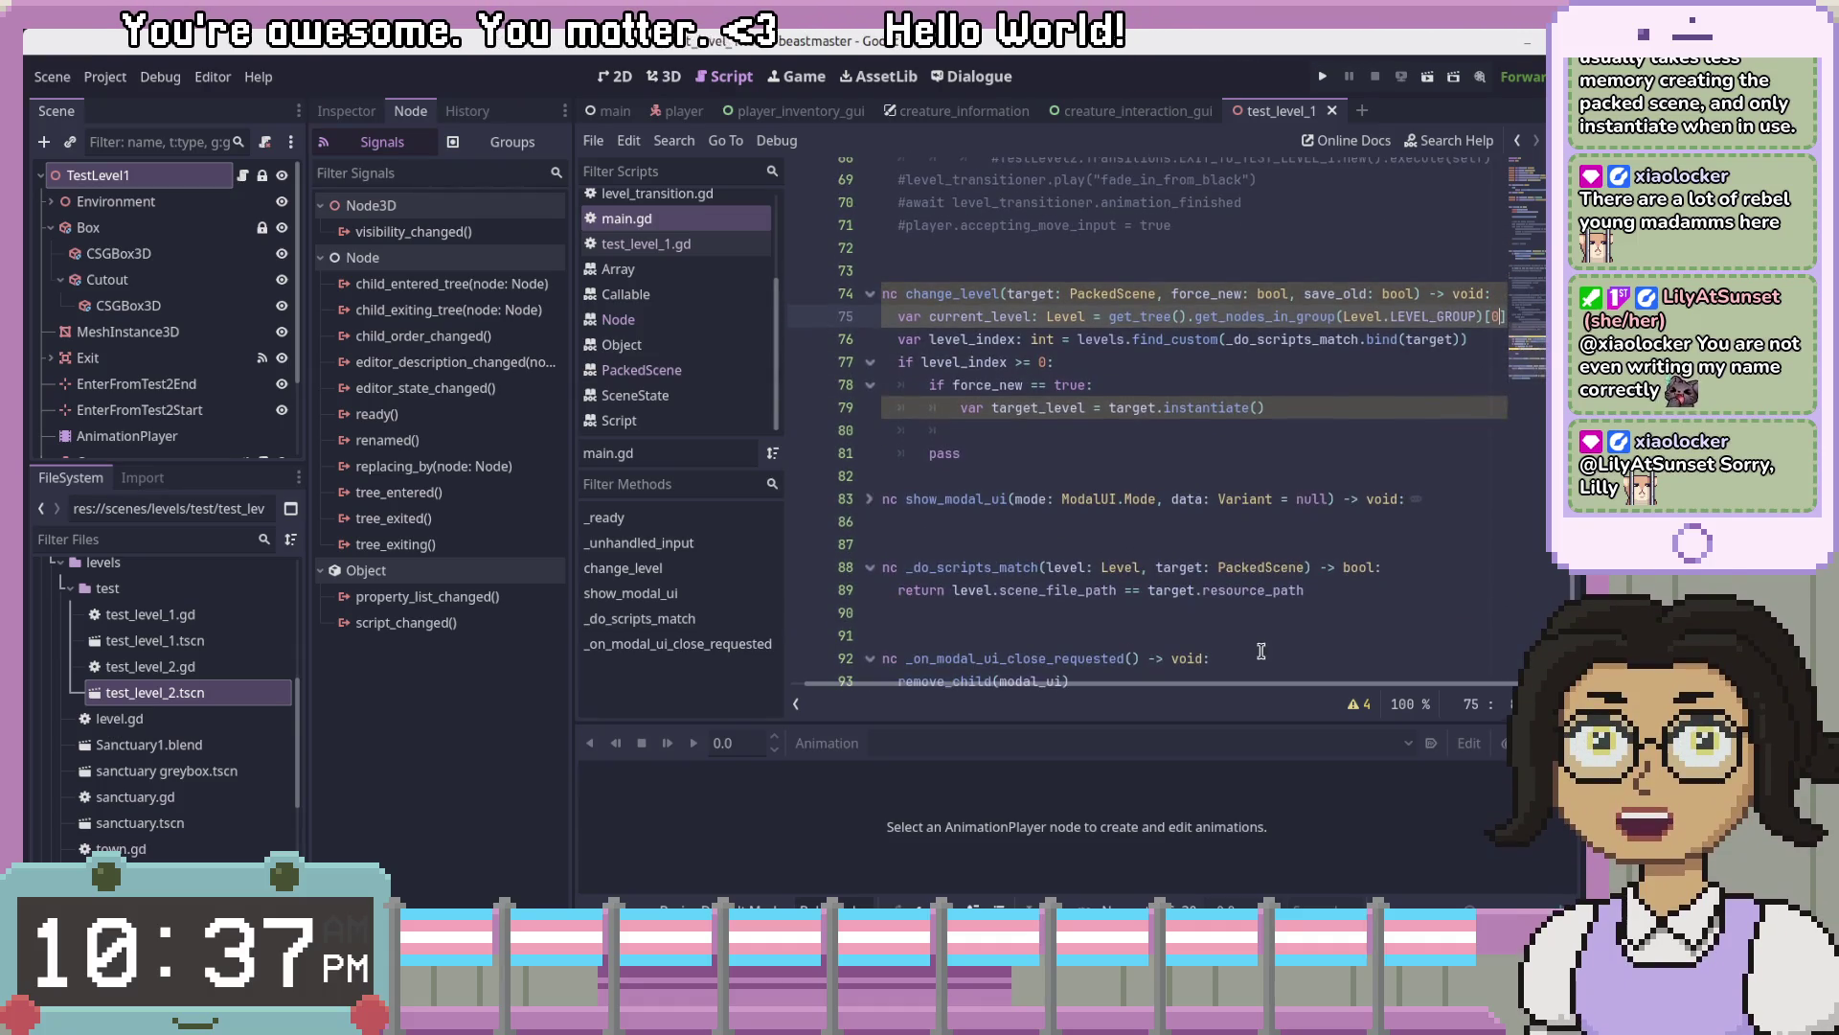
key(Down)
key(Down)
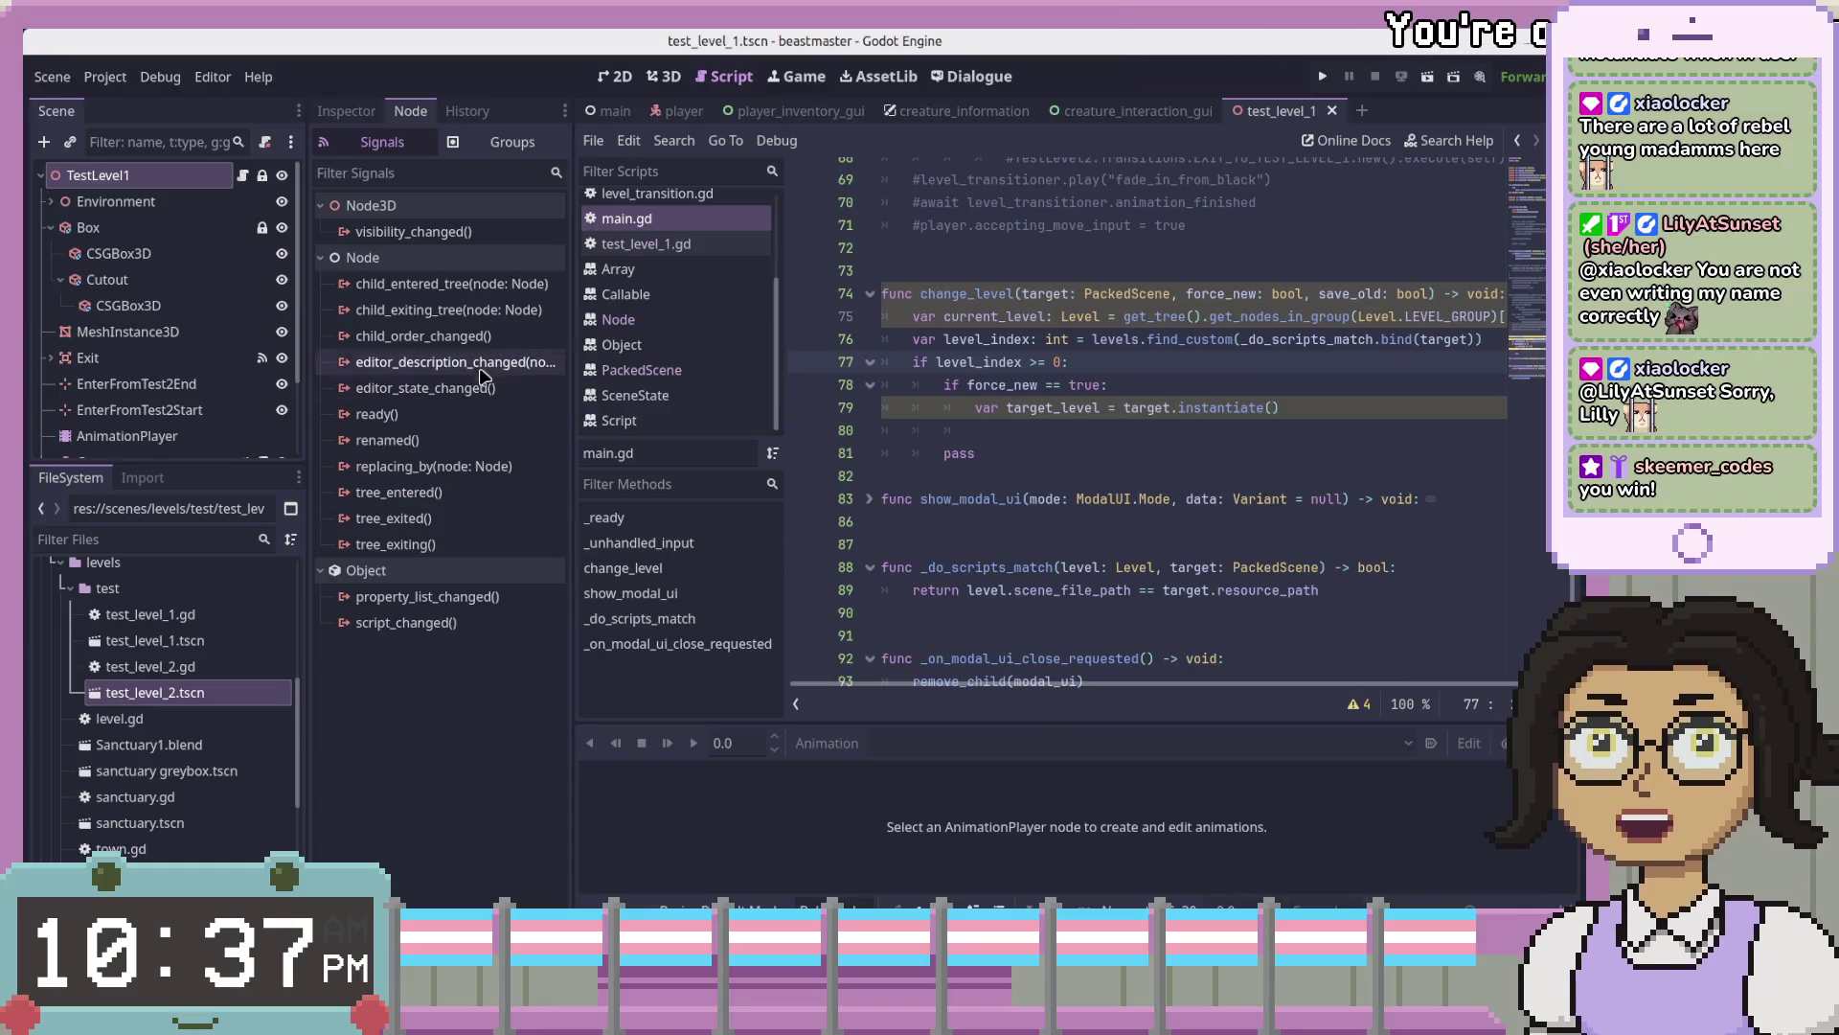
drag(573, 341, 563, 339)
key(Up)
key(Up)
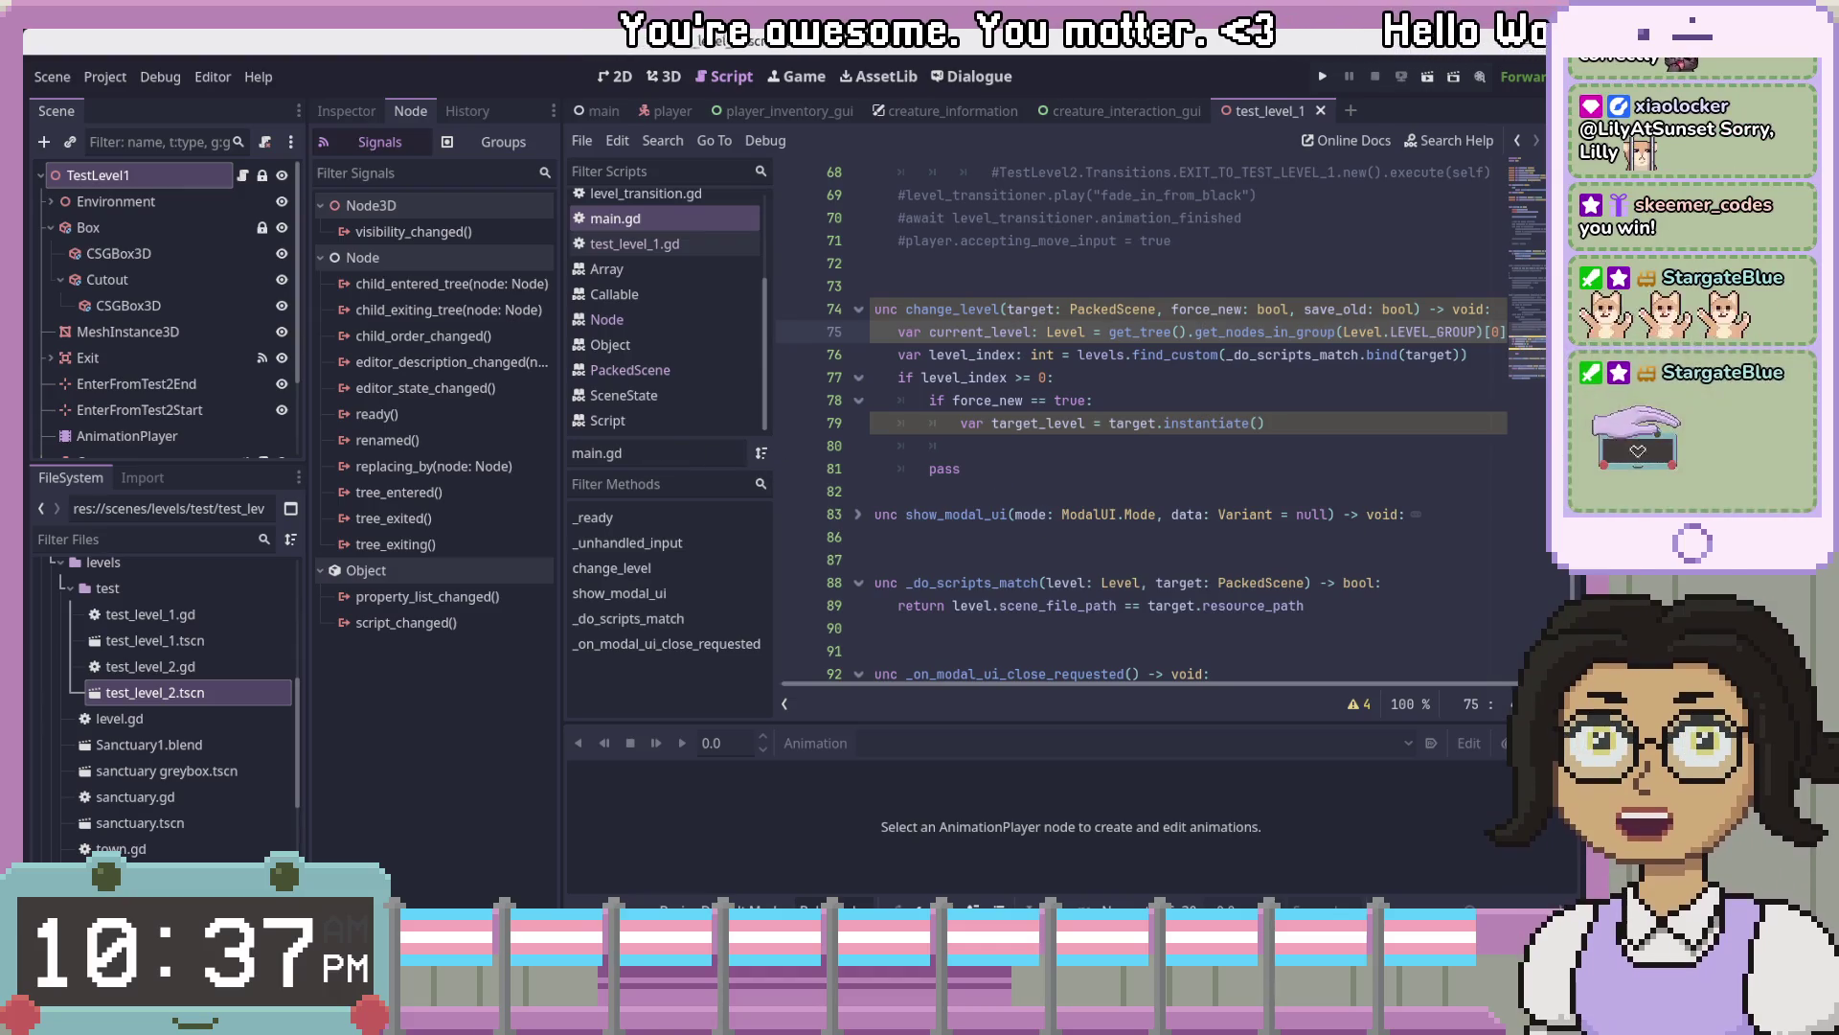
click(1205, 411)
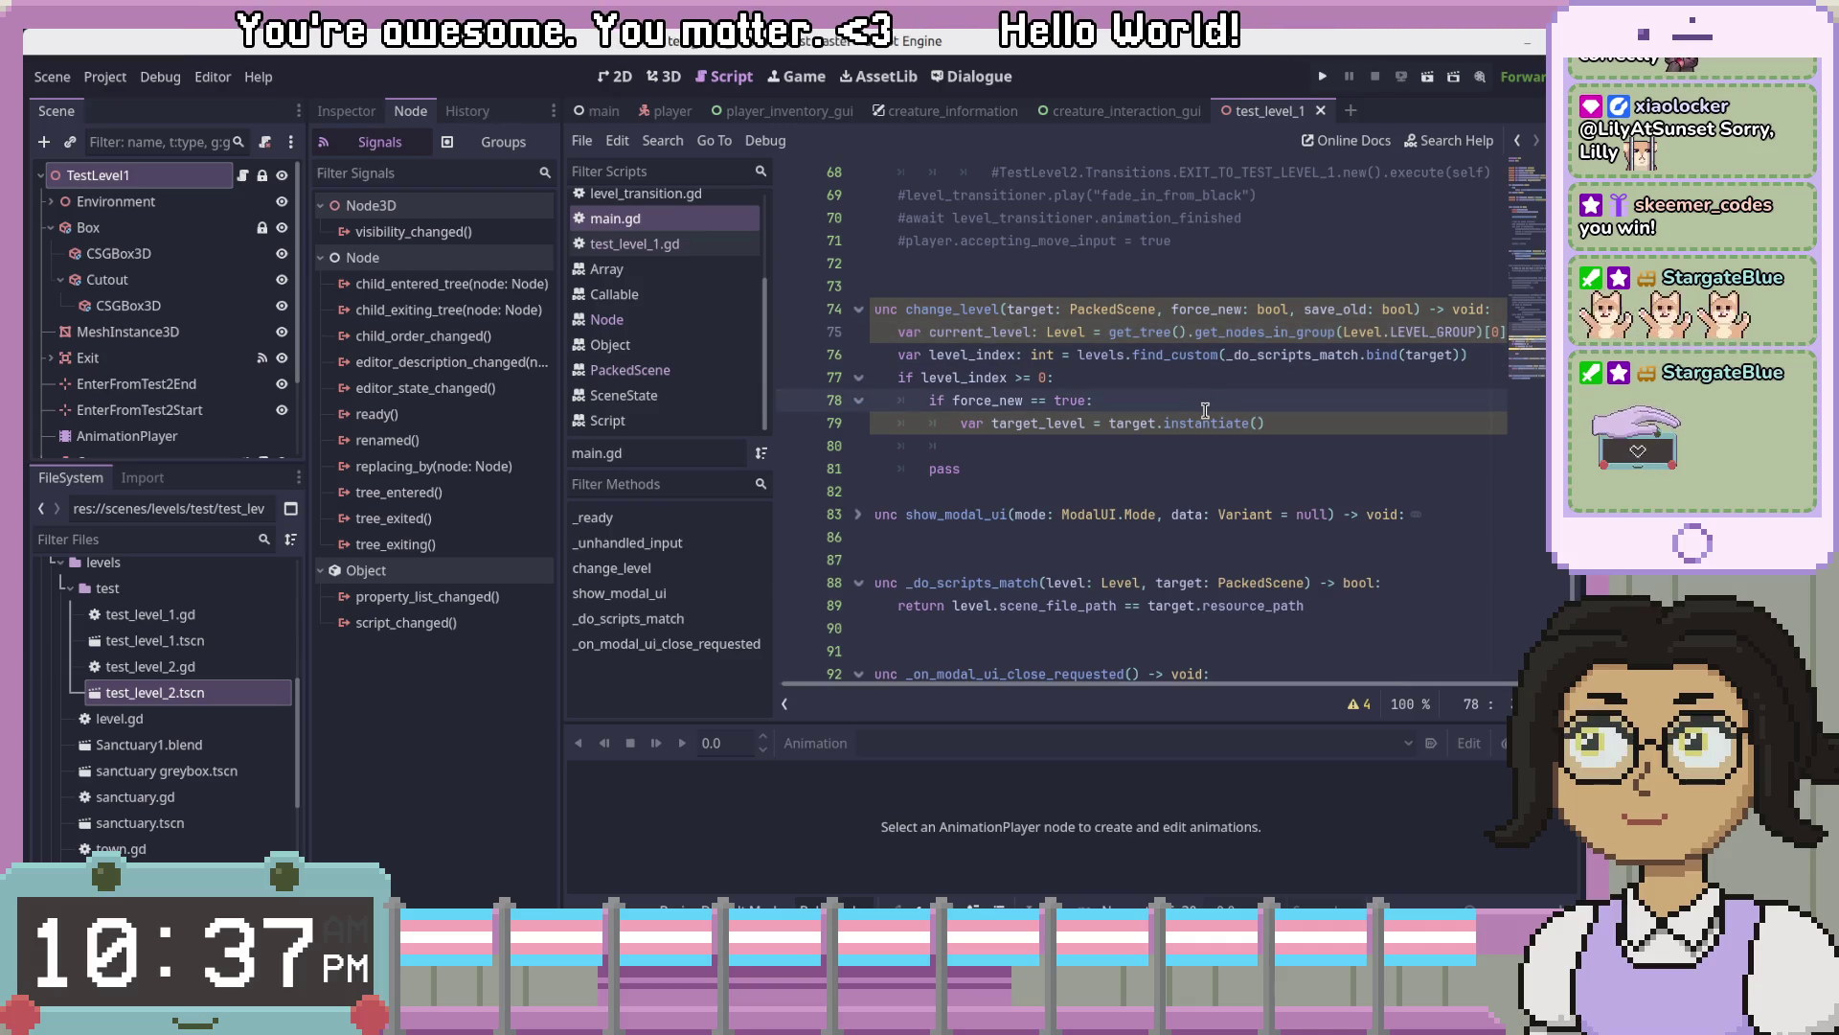
click(1220, 355)
mouse_move(1219, 354)
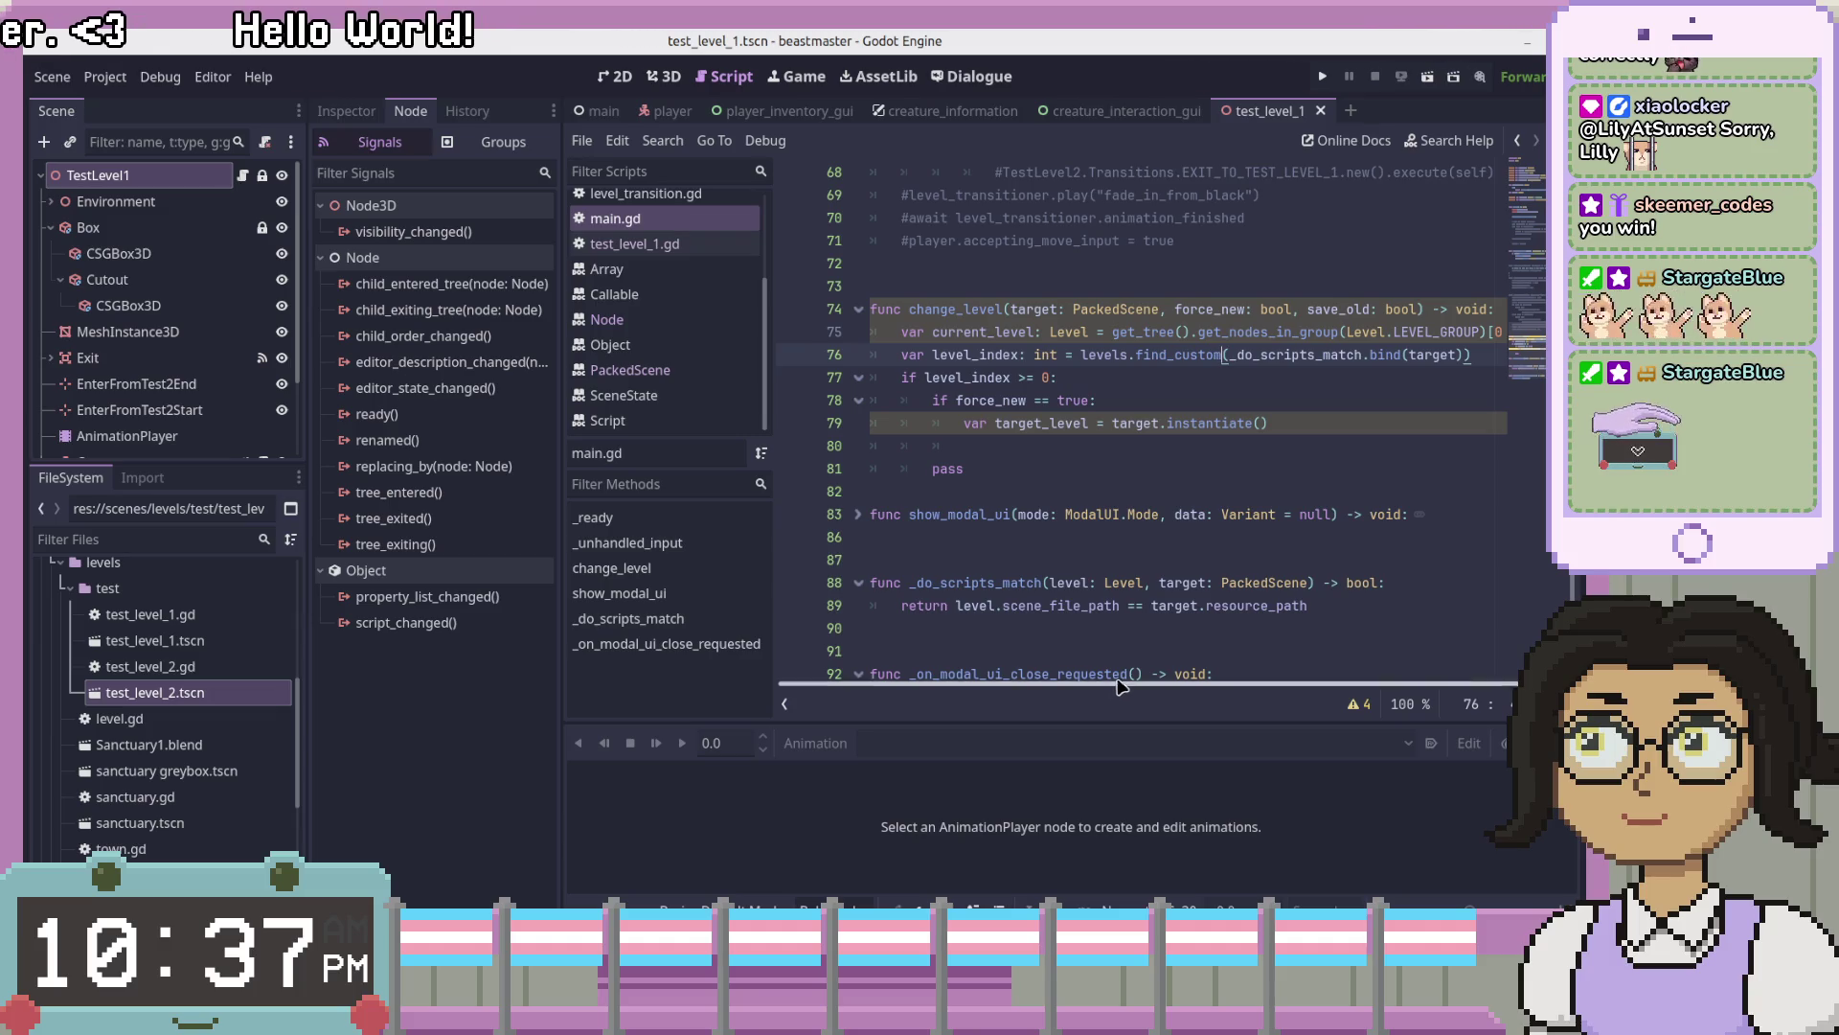
click(1044, 332)
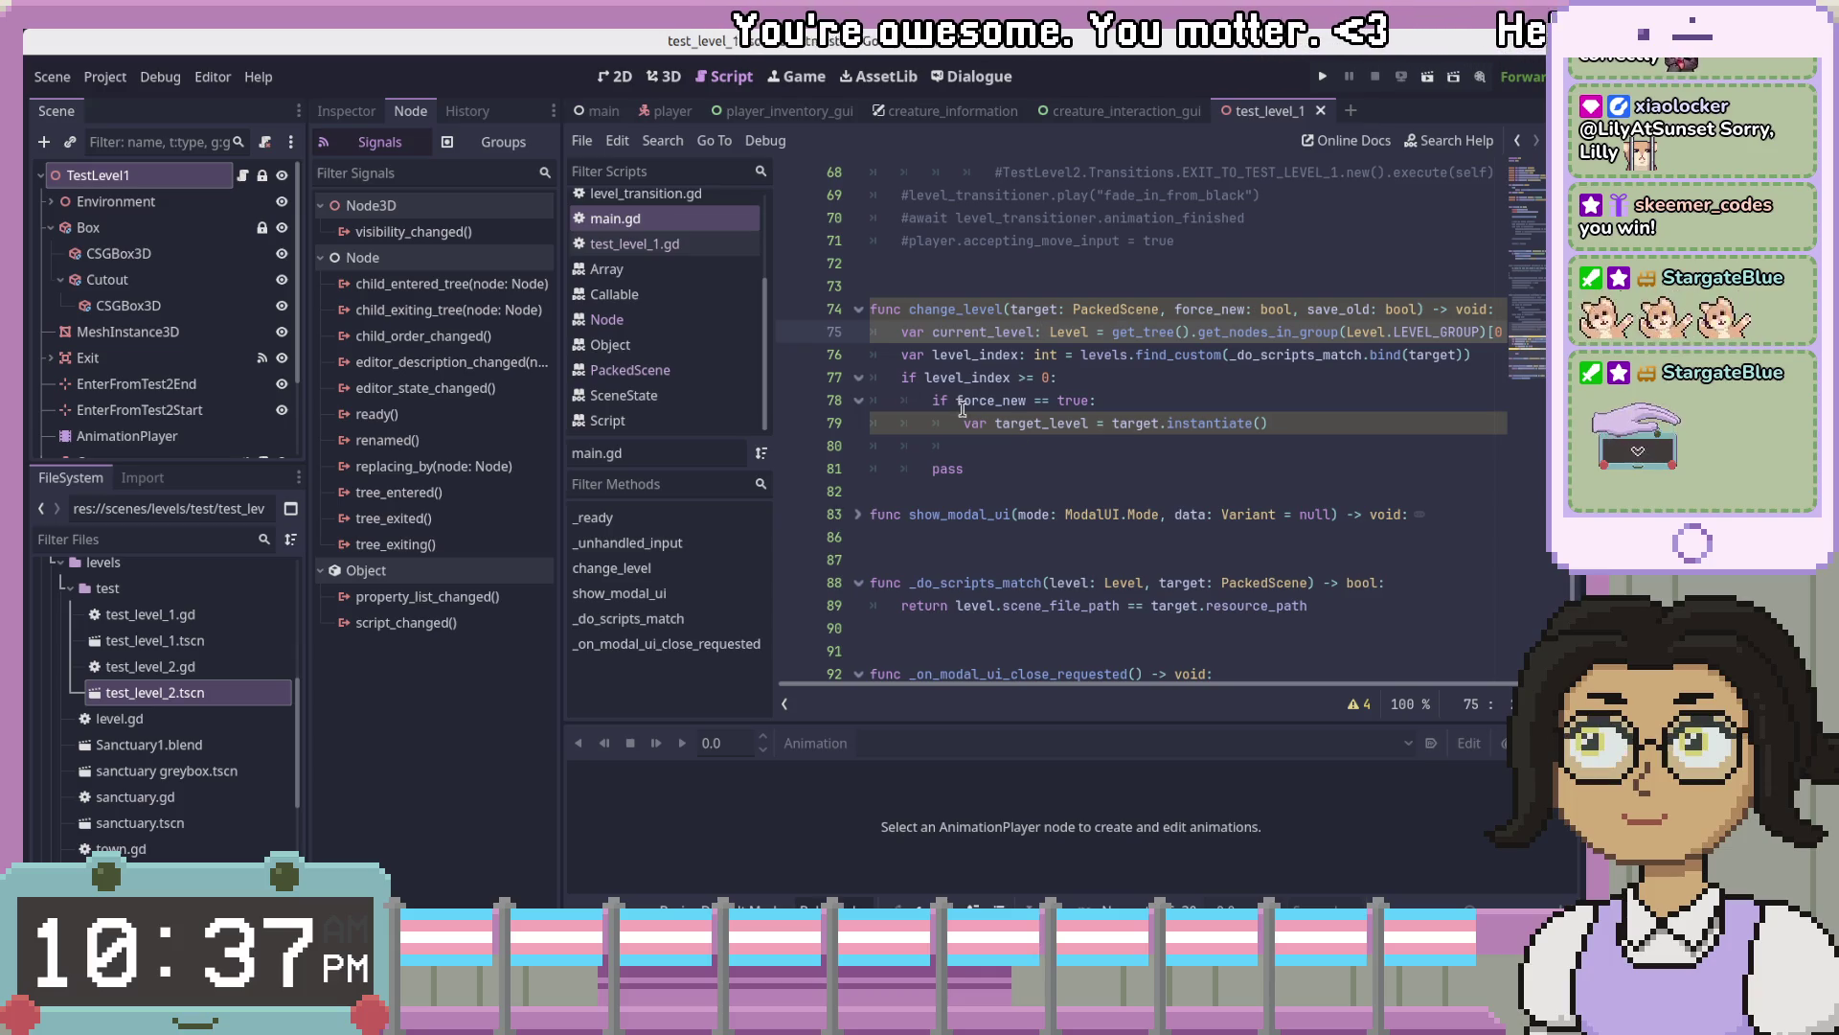
click(1162, 354)
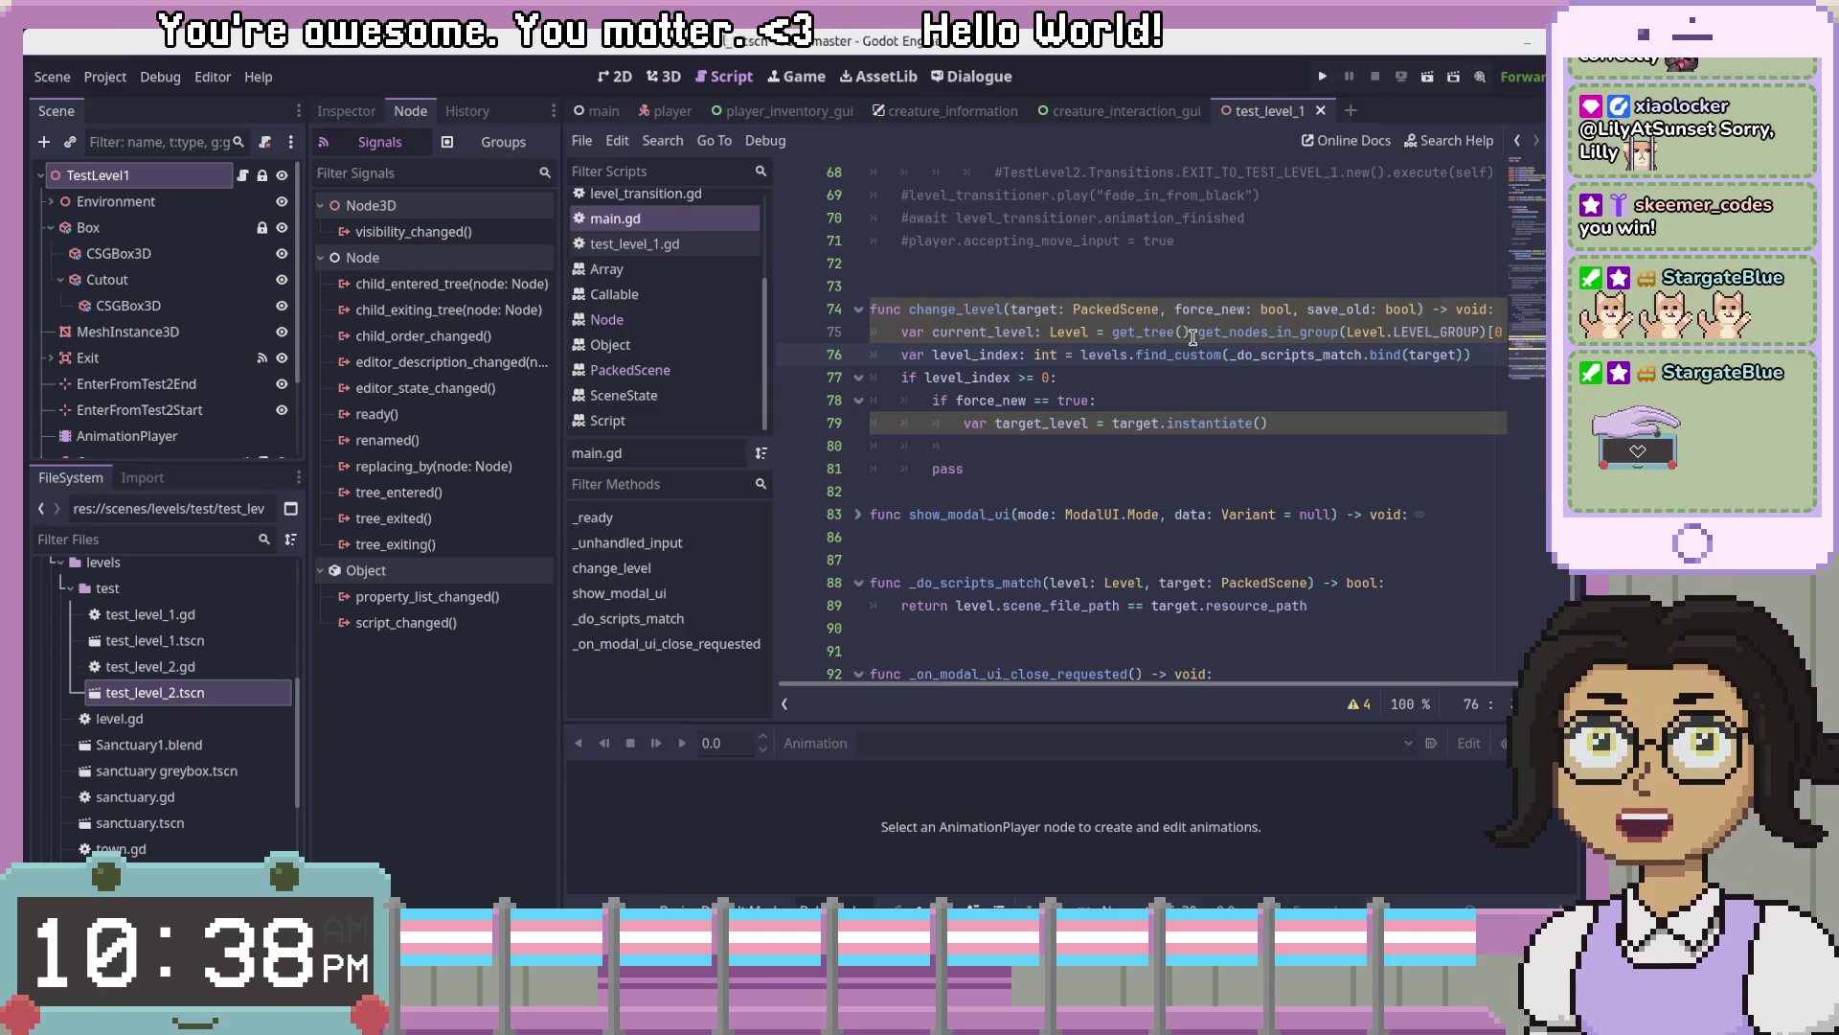
click(1333, 425)
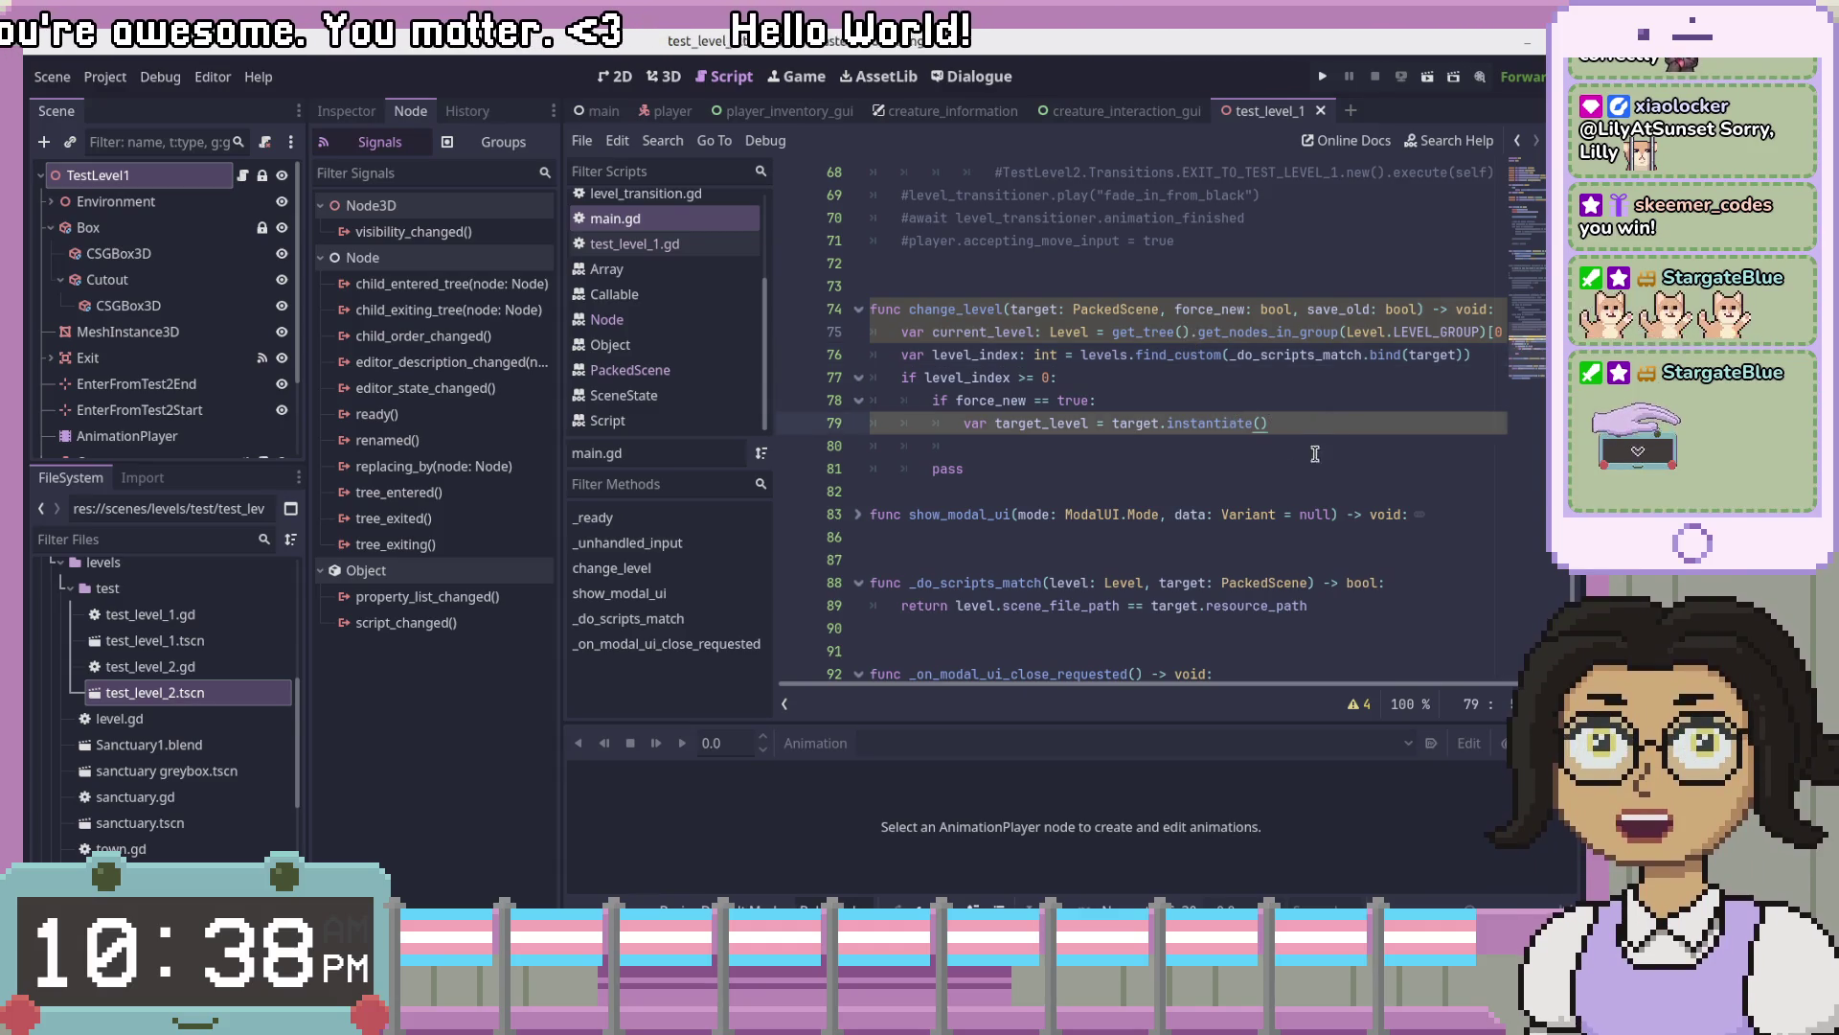
click(1315, 449)
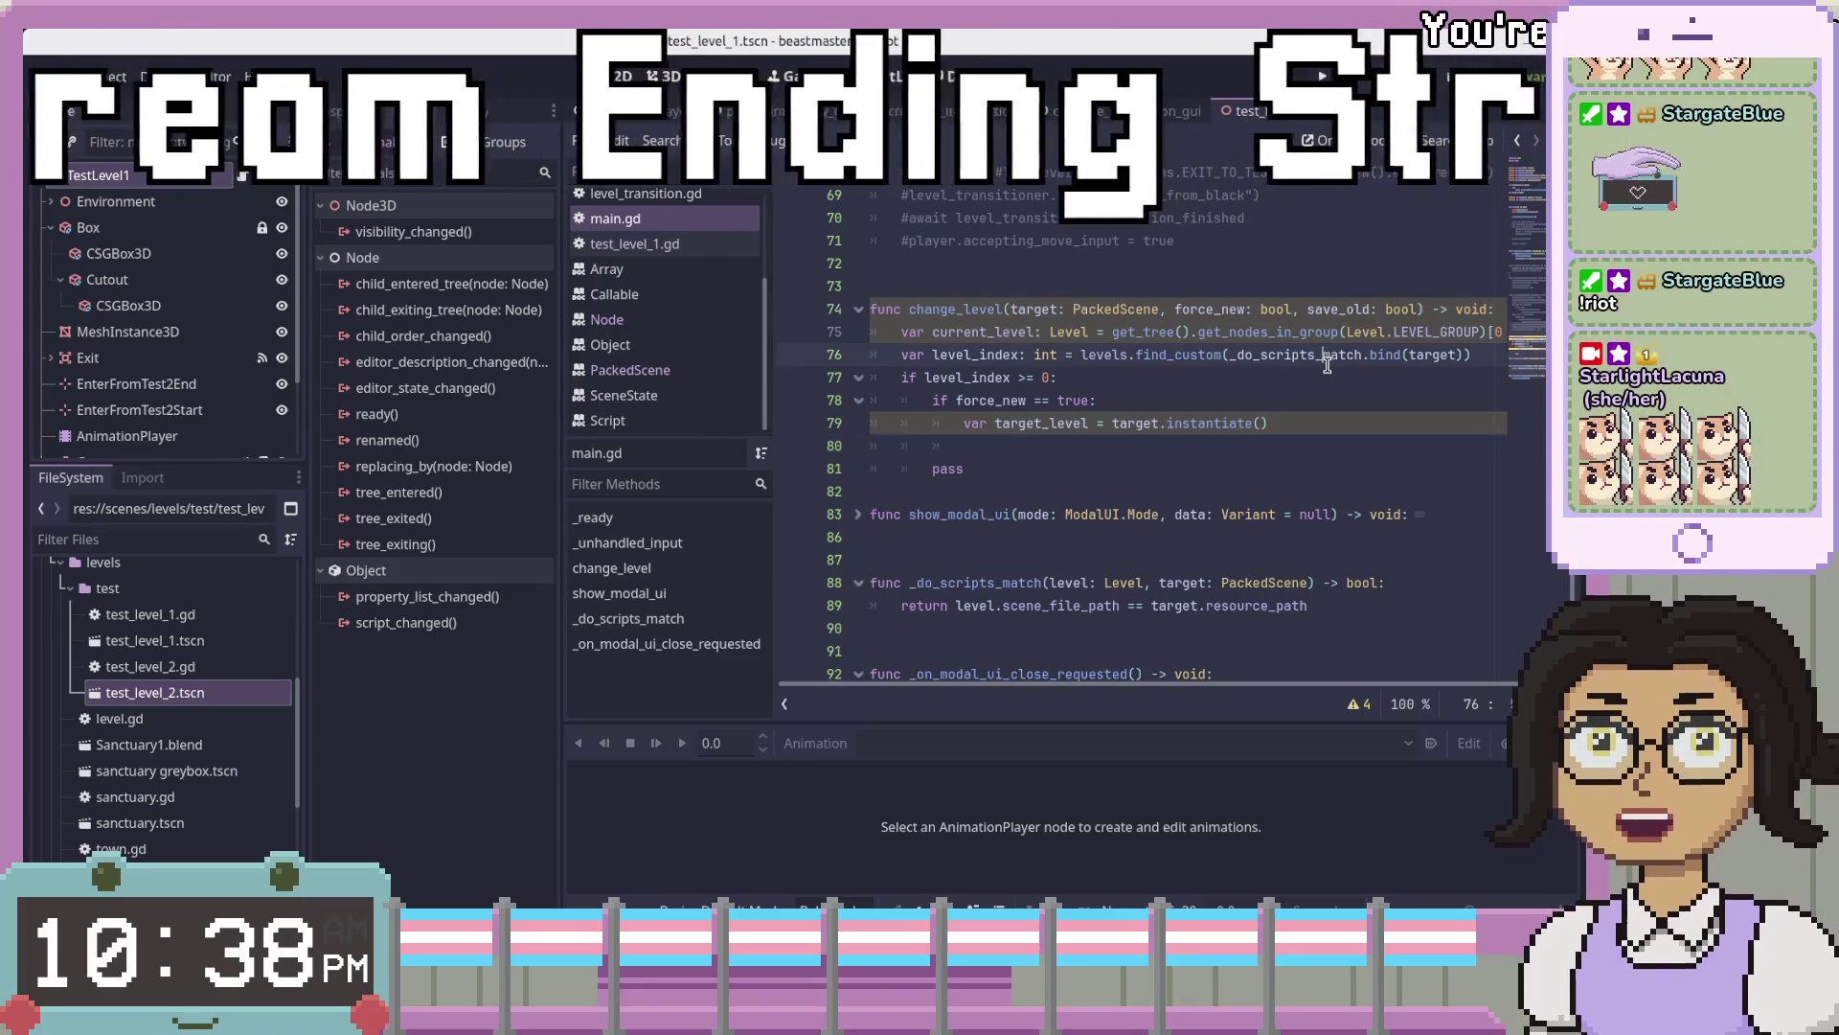
click(1332, 420)
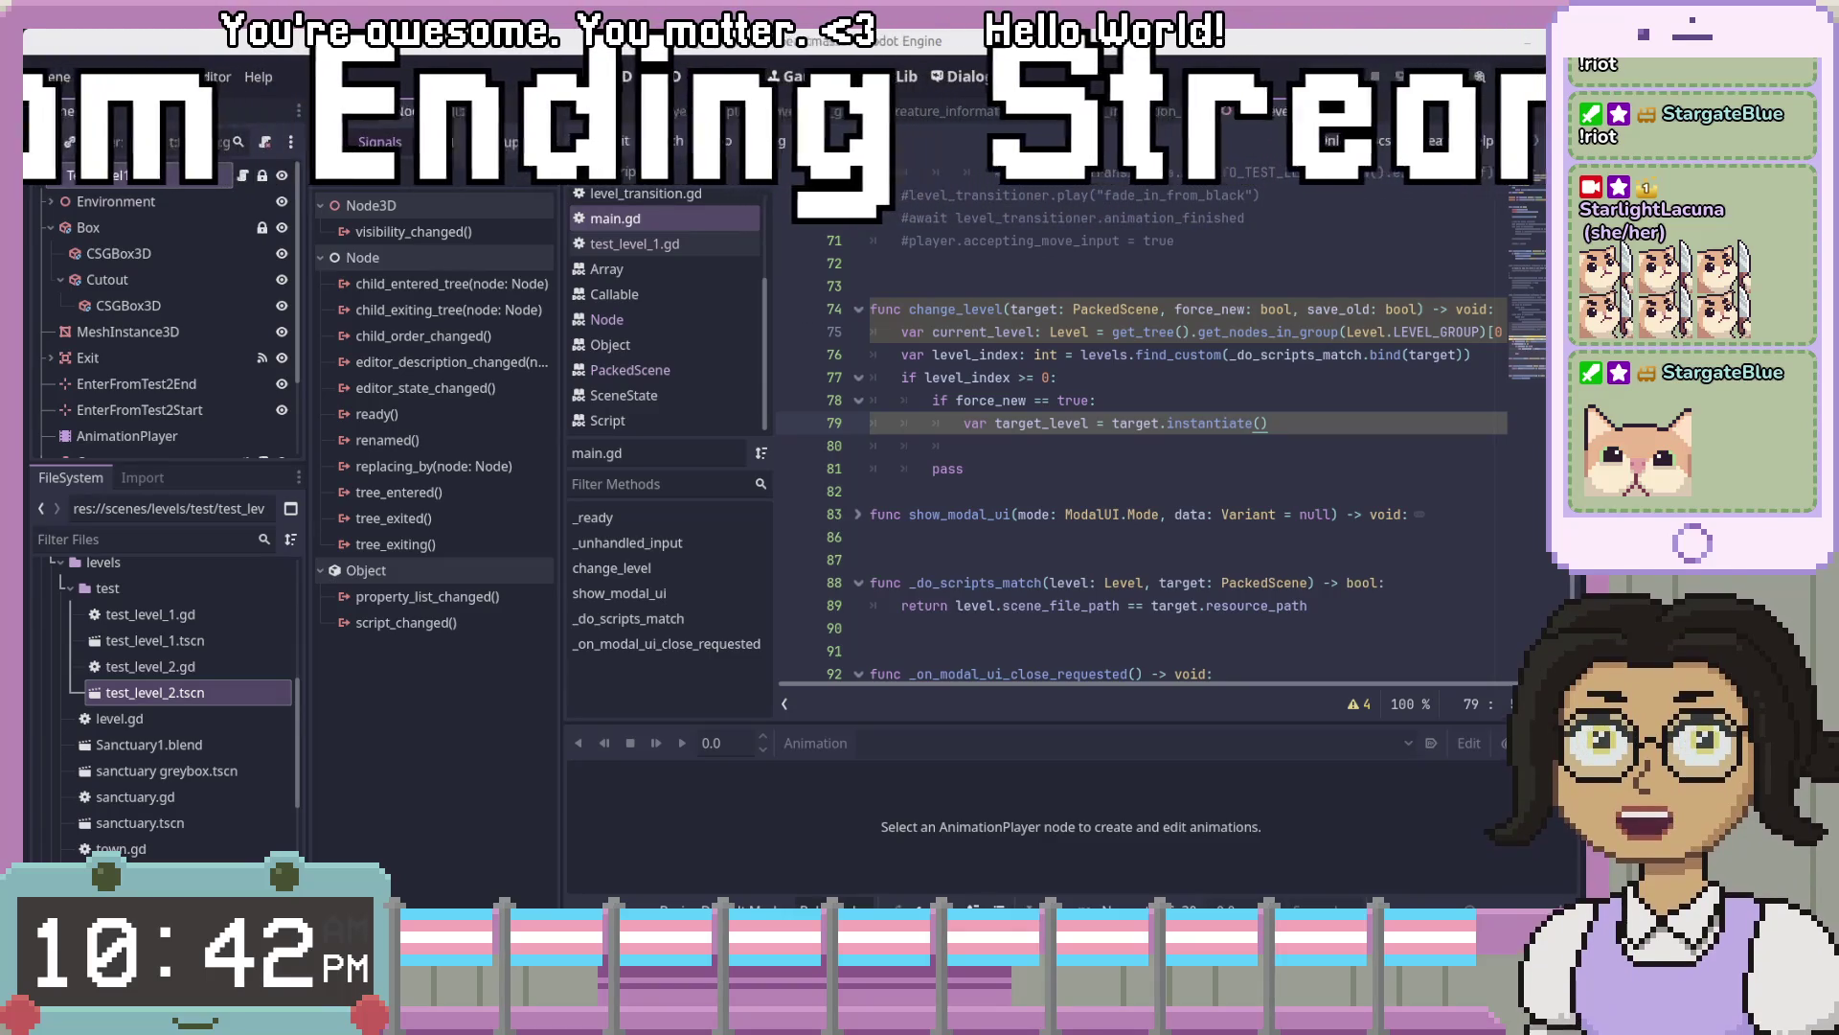
key(alt+Tab)
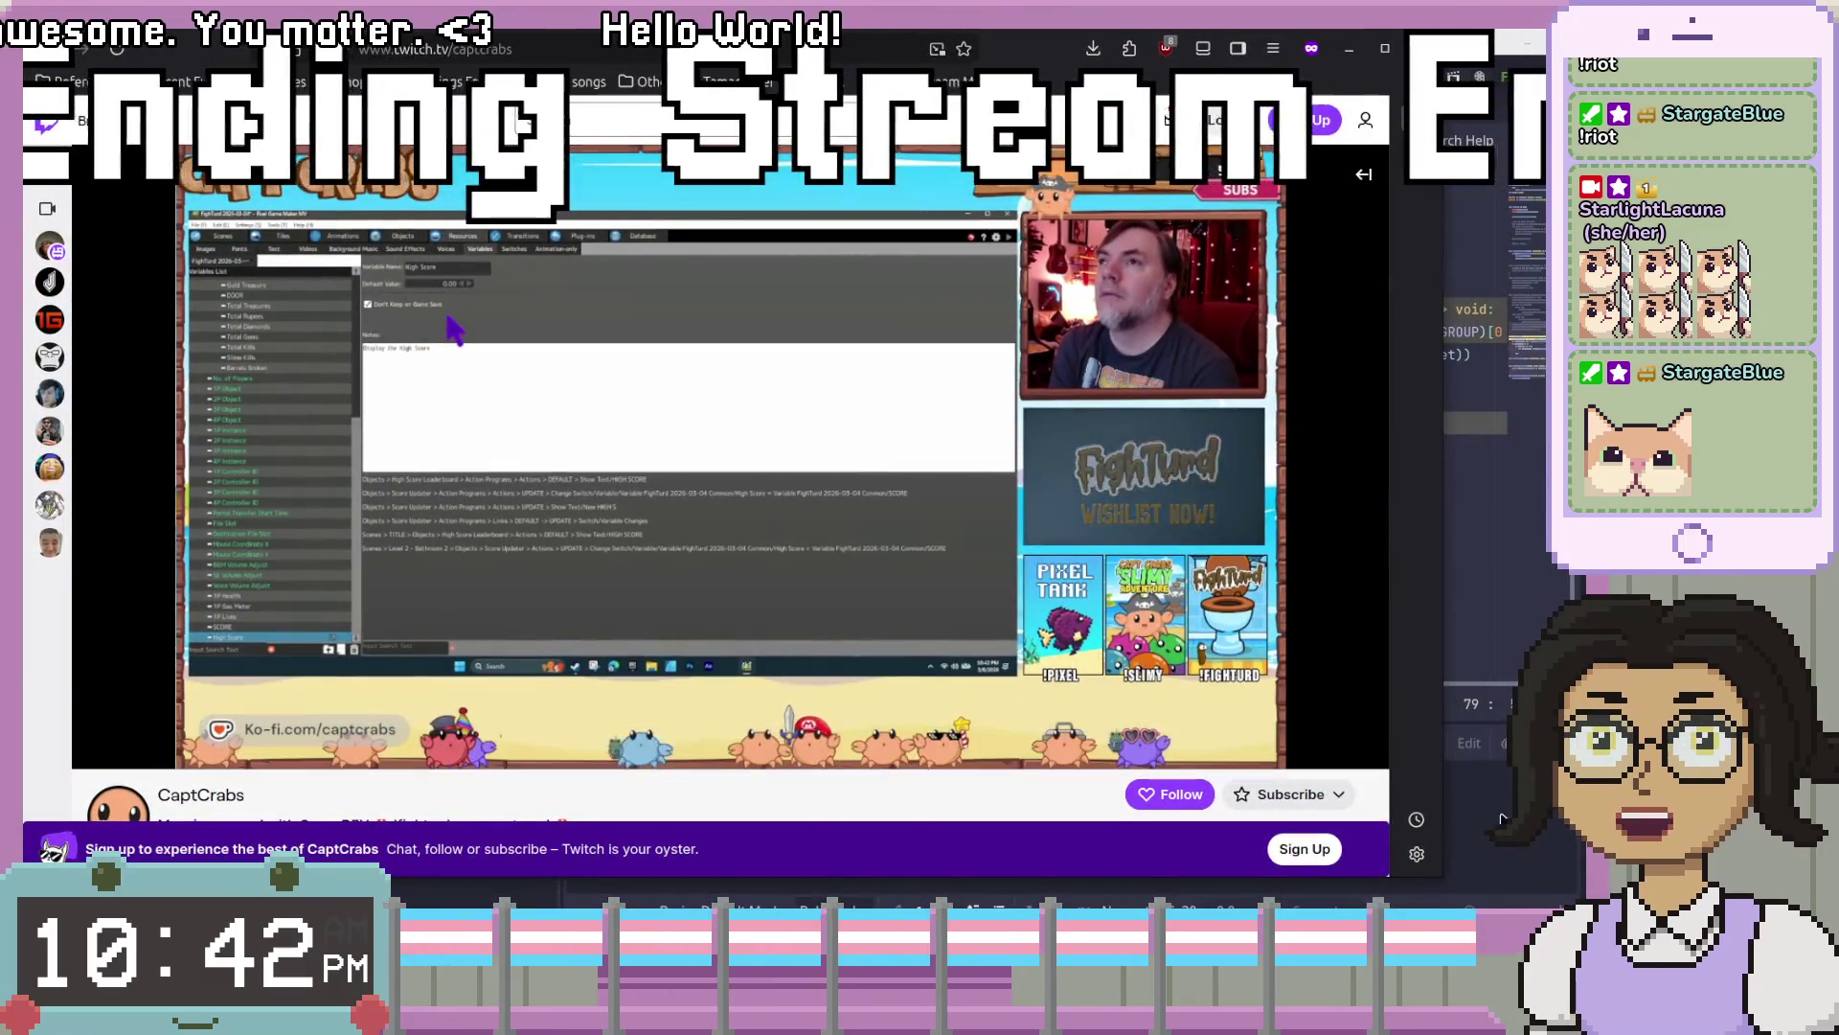
- Enlarge the browser window showing the Twitch stream and scroll through the channel's About panels
drag(1427, 862, 1558, 905)
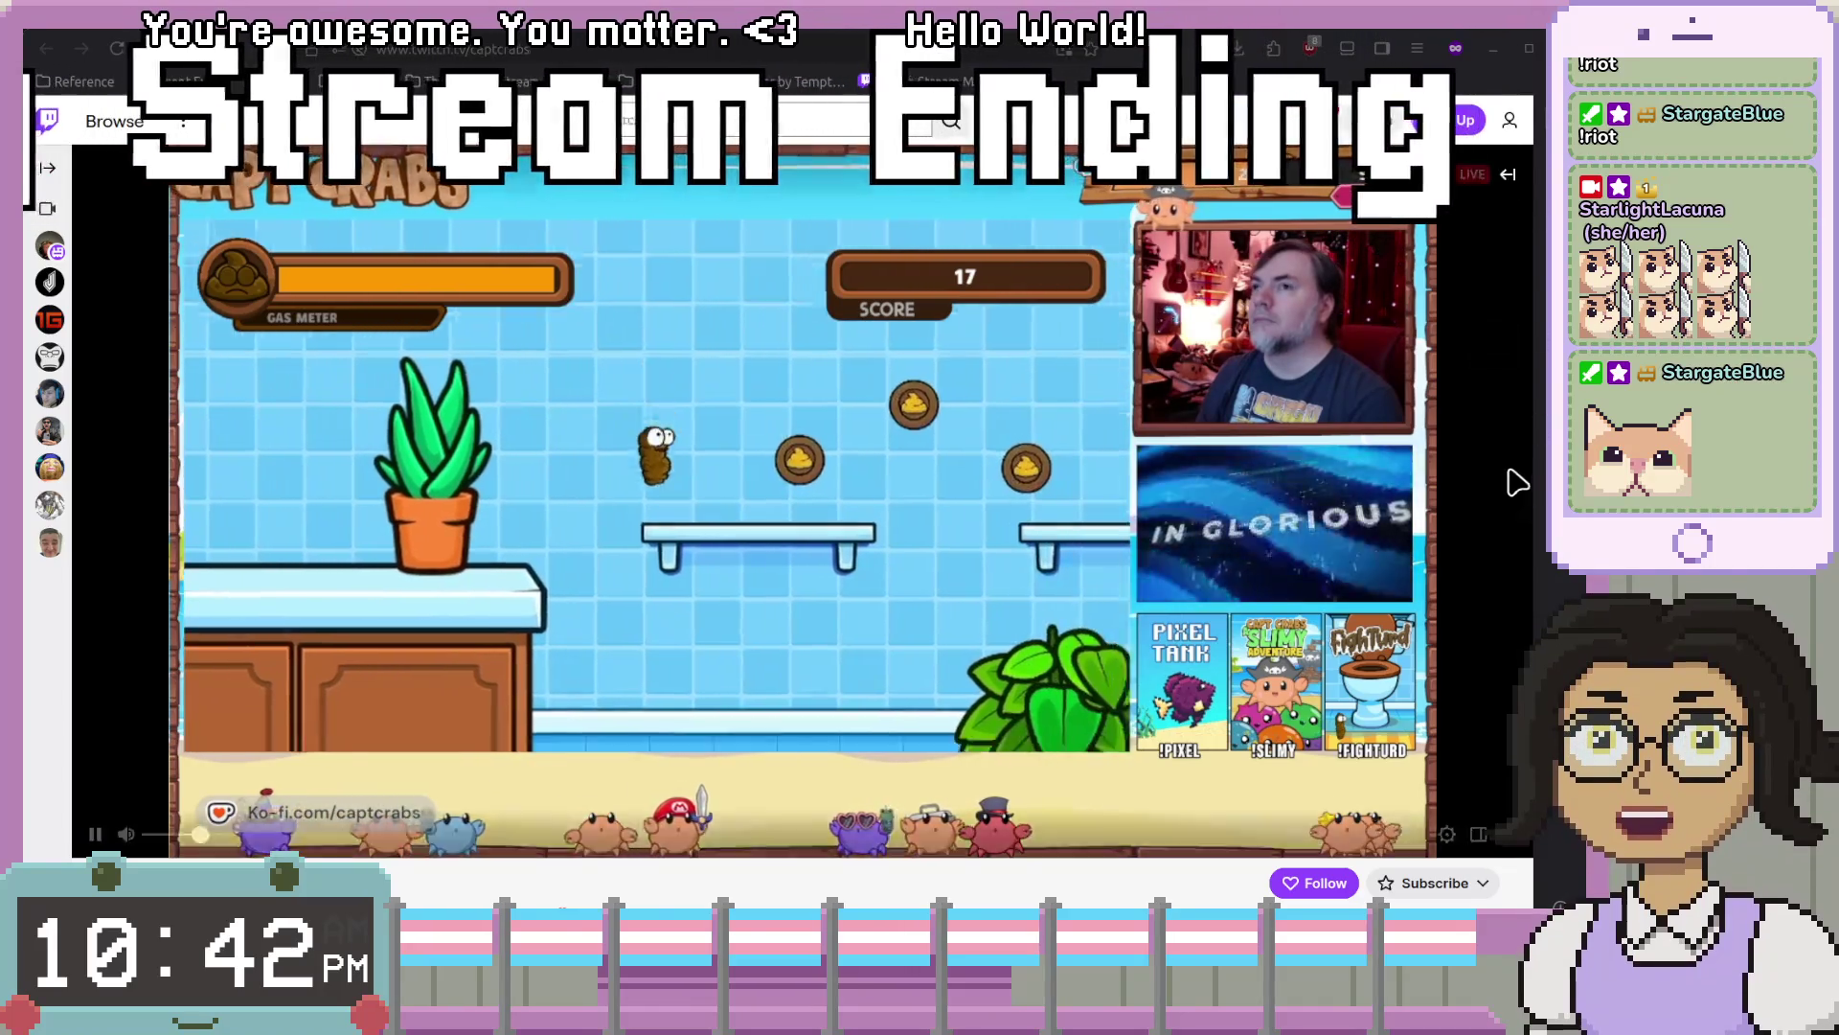
scroll(1507, 586, down, 10)
scroll(1502, 575, up, 10)
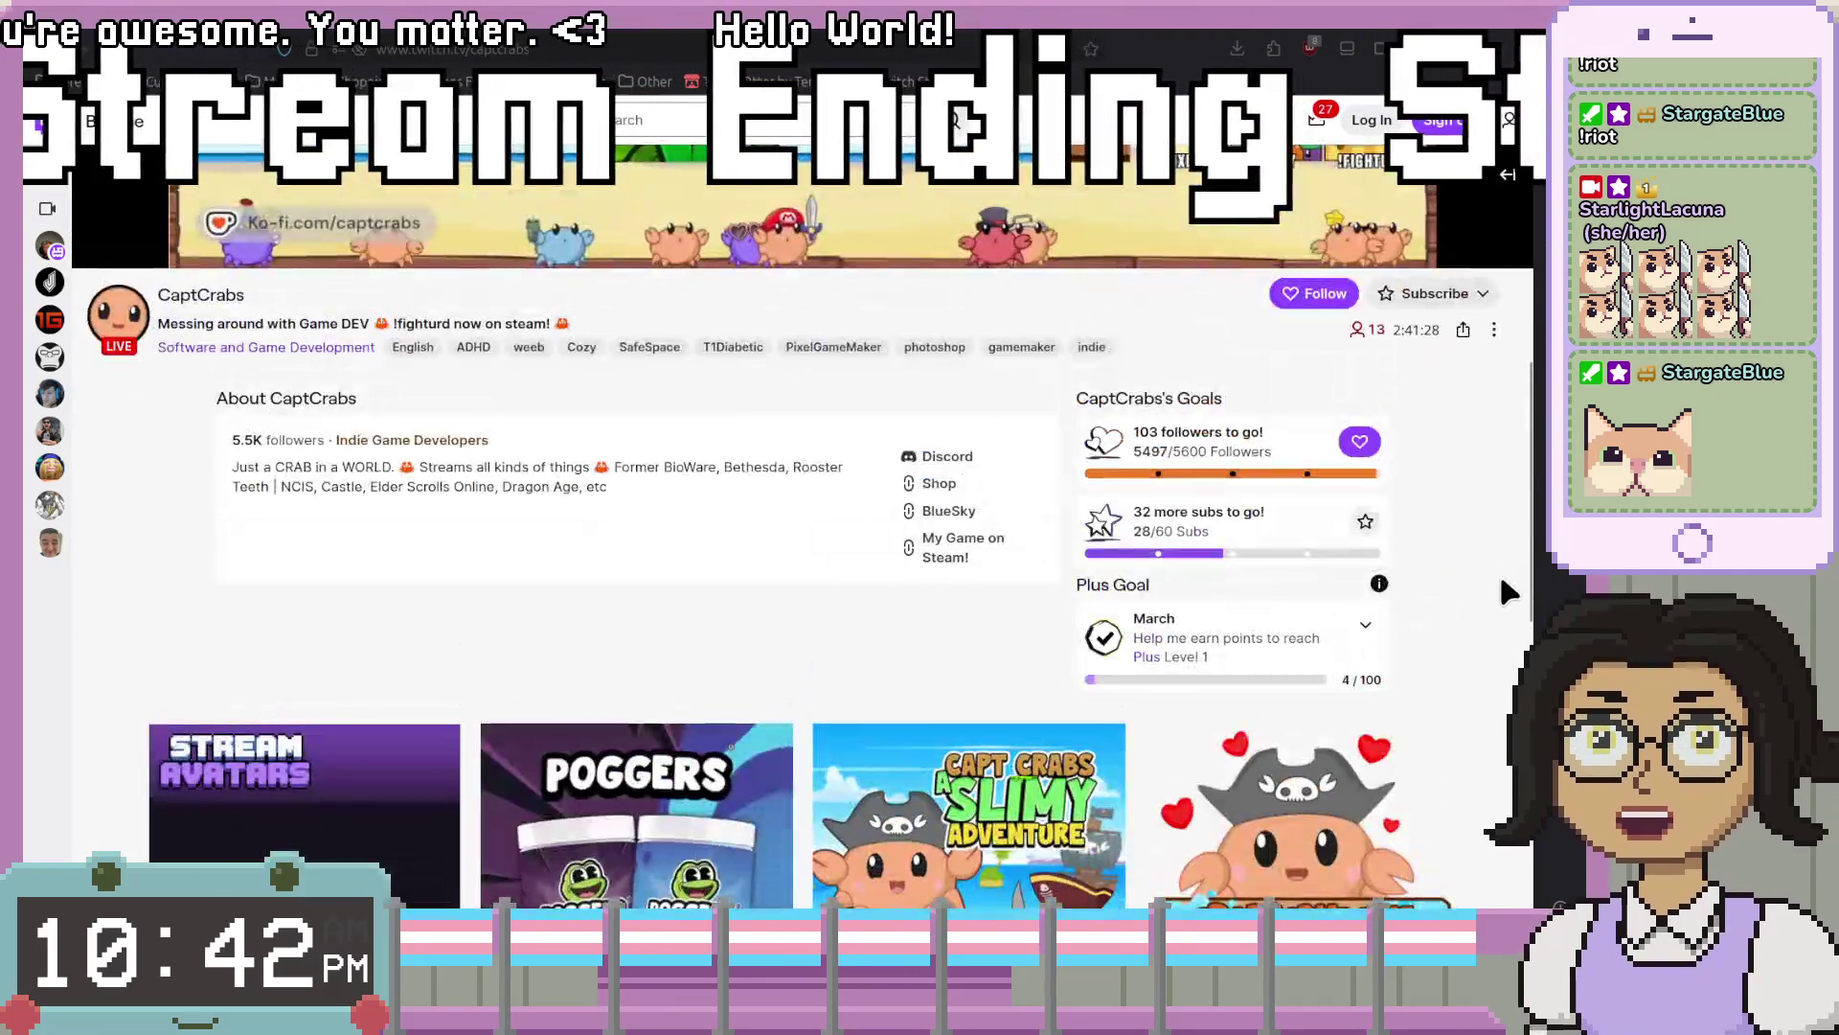